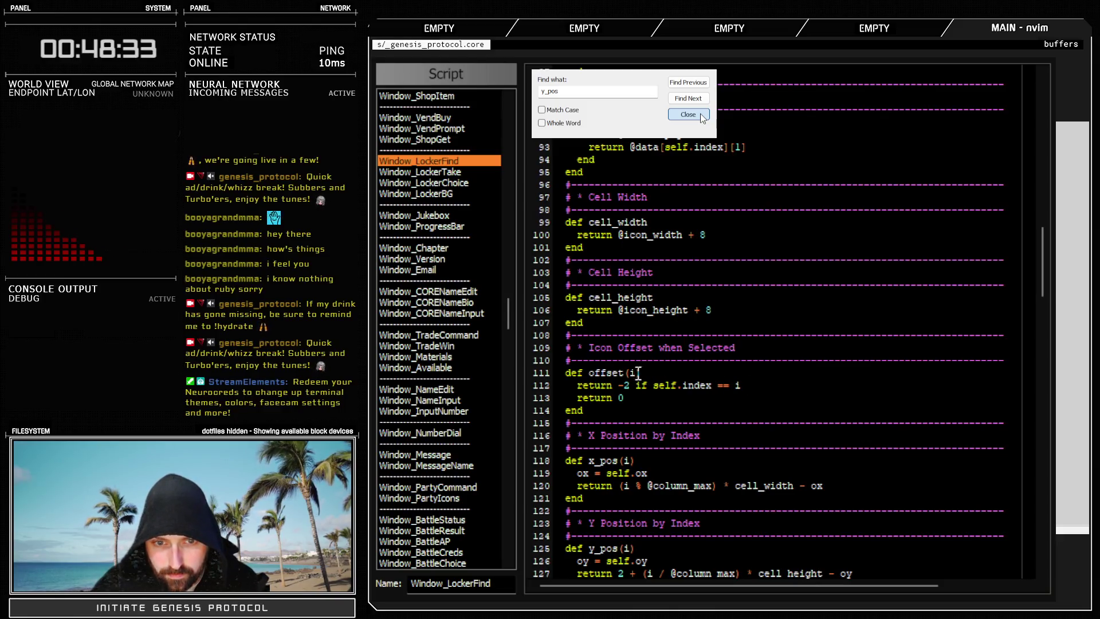
# Search Window_LockerFind for the next uses of 'offset' after the offset method
pyautogui.click(741, 384)
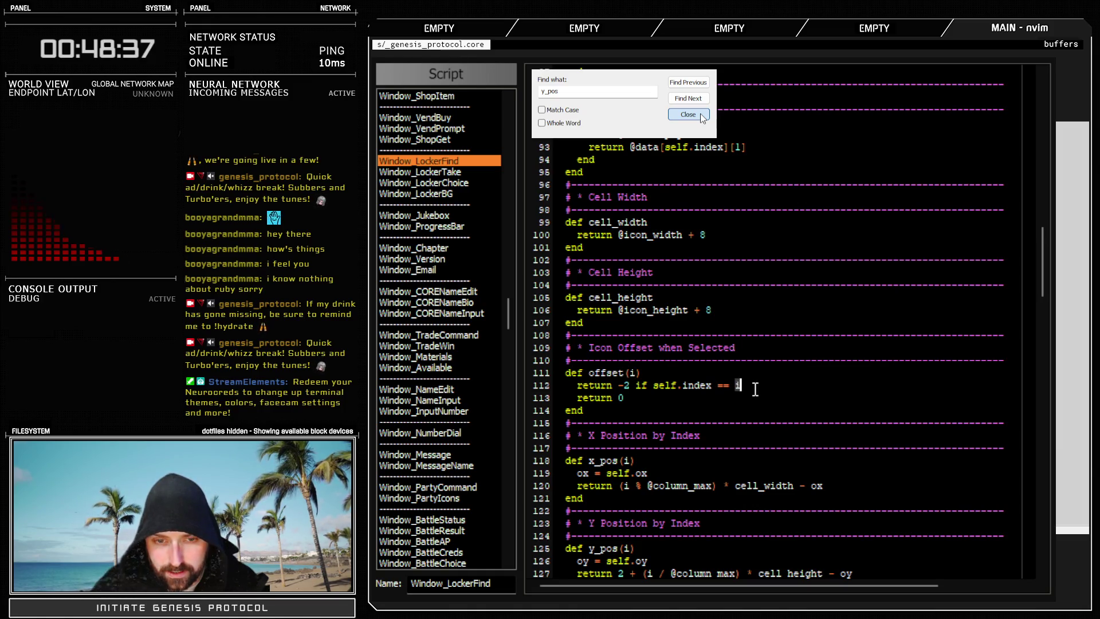
pyautogui.doubleClick(613, 374)
pyautogui.hotkey('ctrl', 'f')
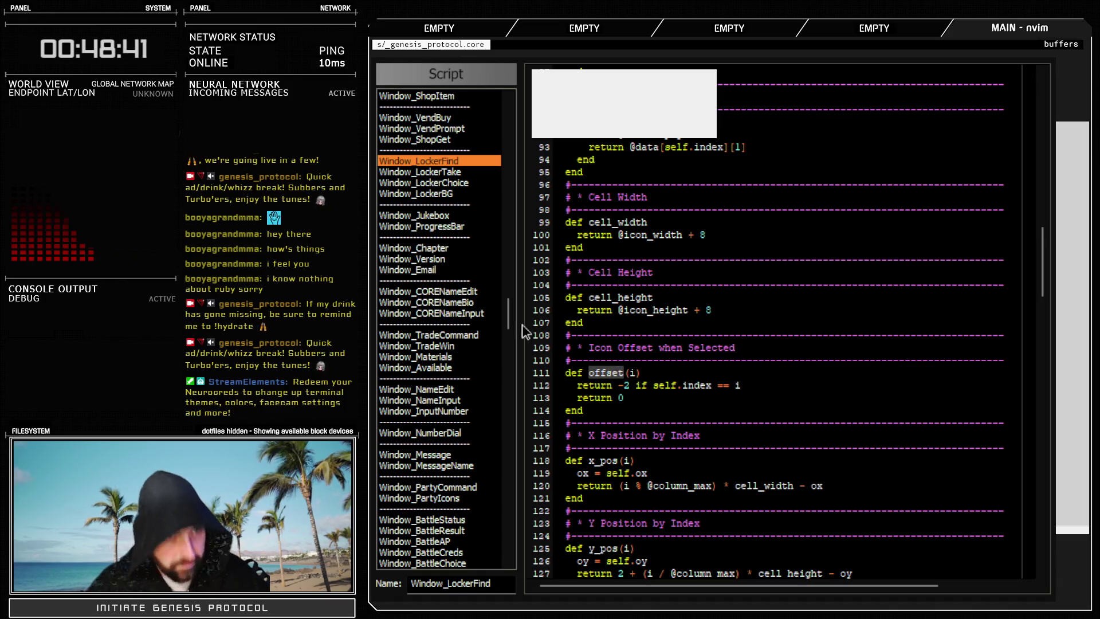
pyautogui.click(706, 100)
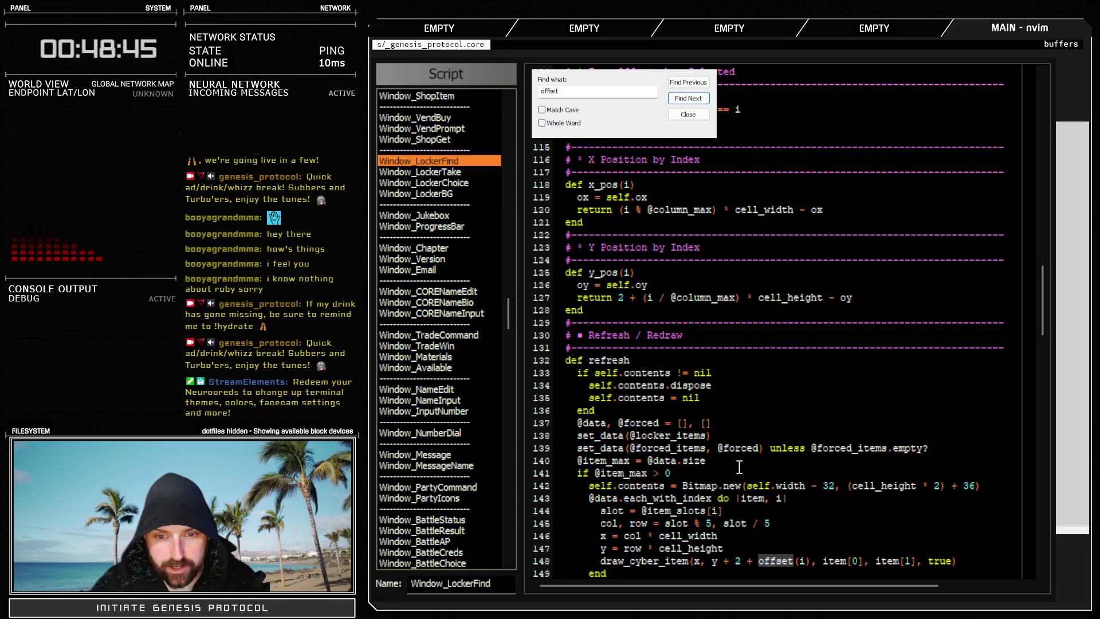
pyautogui.moveTo(508, 313); pyautogui.dragTo(512, 357)
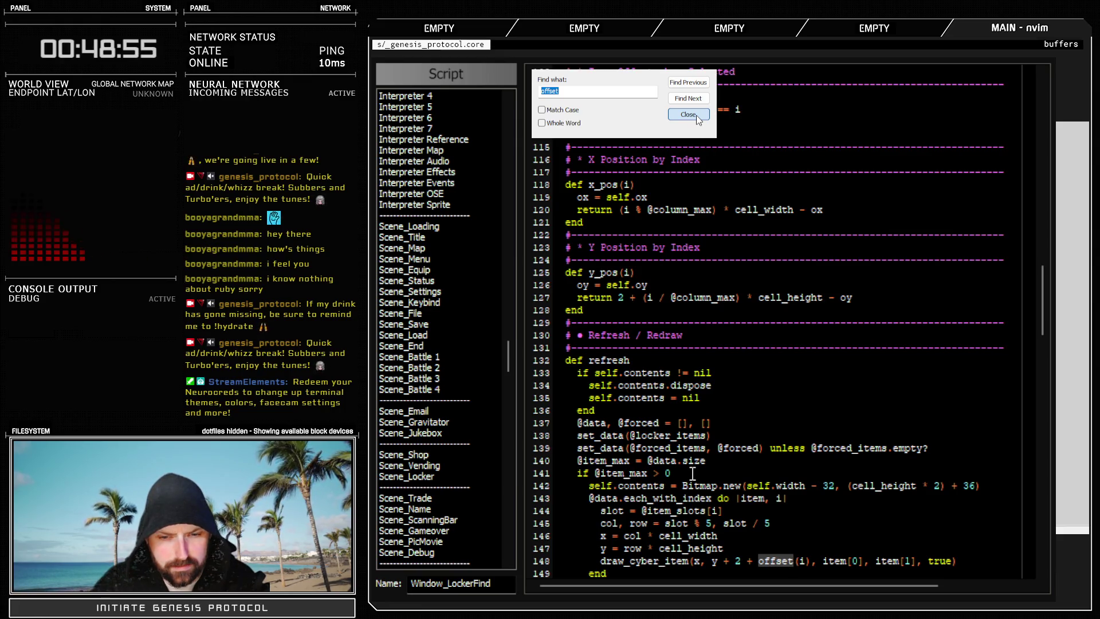
pyautogui.scroll(-2, 692, 473)
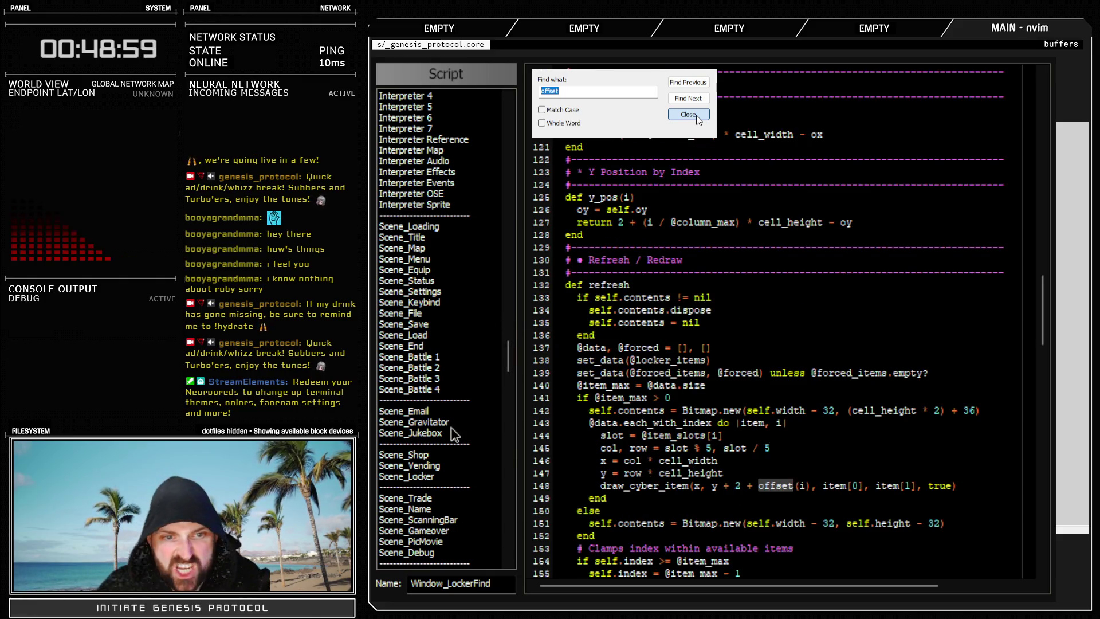
# In Scene_Locker, highlight the update_choice cancel branch and its reset_items call on line 166
pyautogui.click(430, 476)
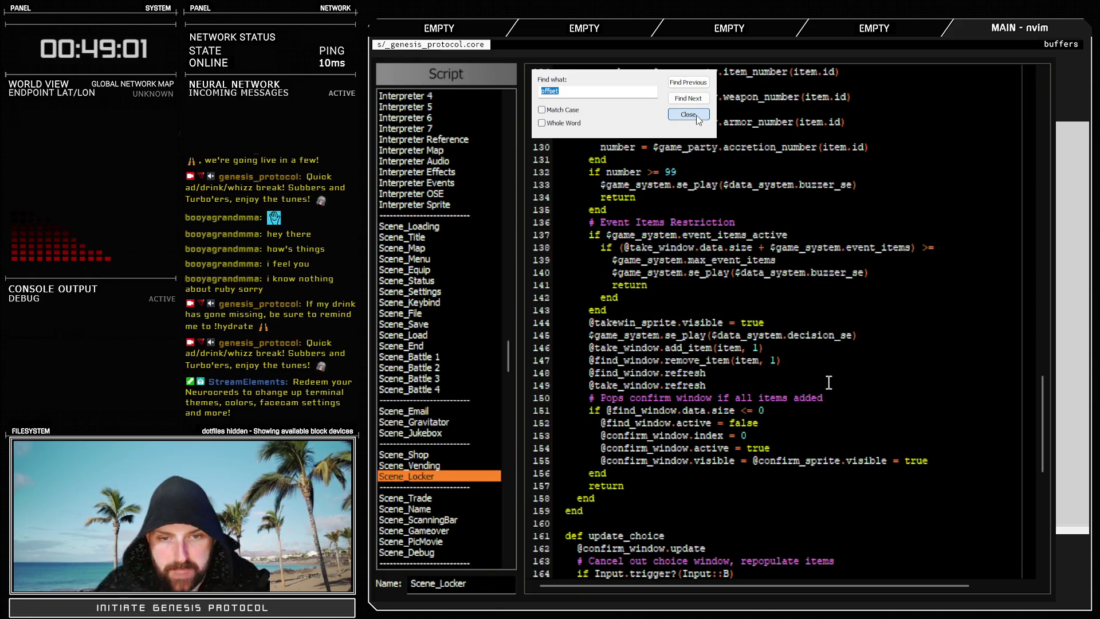
pyautogui.moveTo(660, 337); pyautogui.dragTo(671, 399)
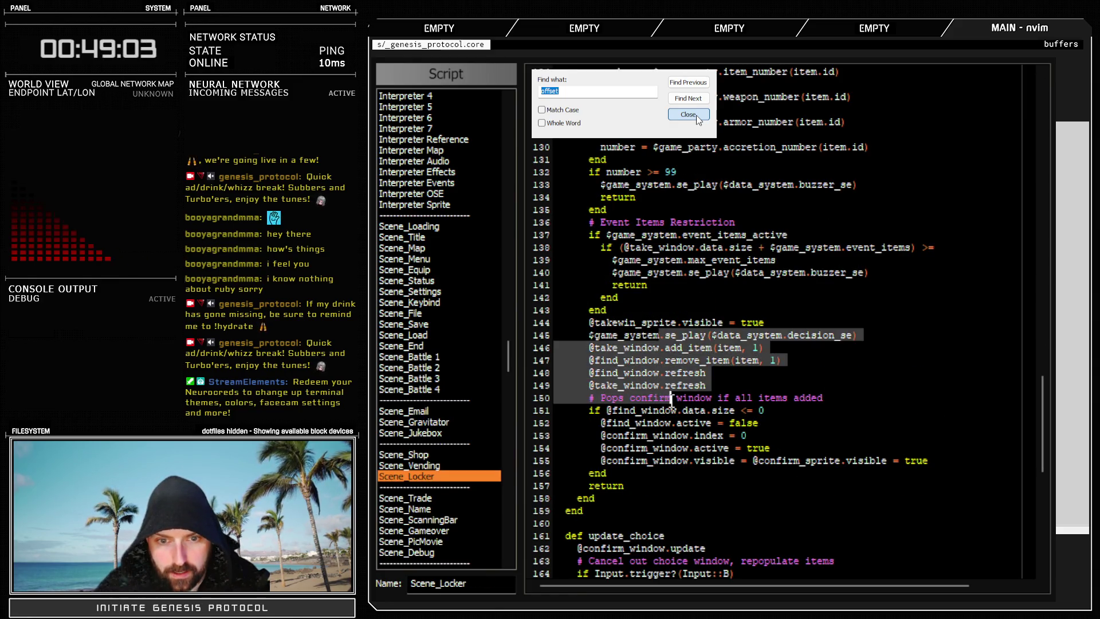
pyautogui.scroll(-6, 676, 441)
pyautogui.moveTo(640, 322); pyautogui.dragTo(670, 399)
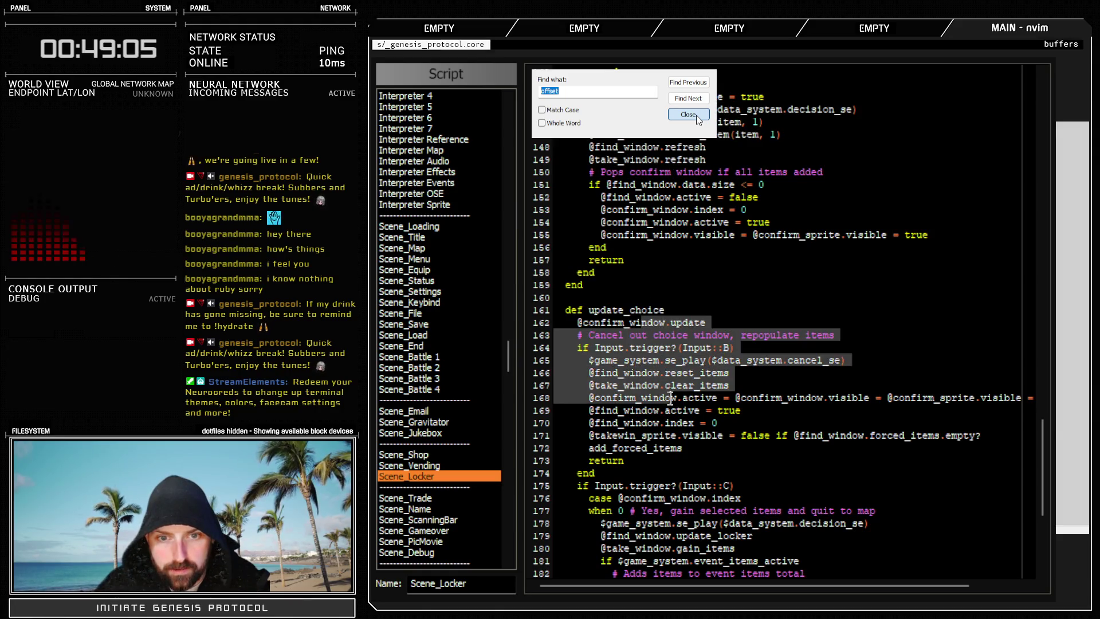
pyautogui.click(763, 397)
pyautogui.moveTo(613, 372); pyautogui.dragTo(743, 369)
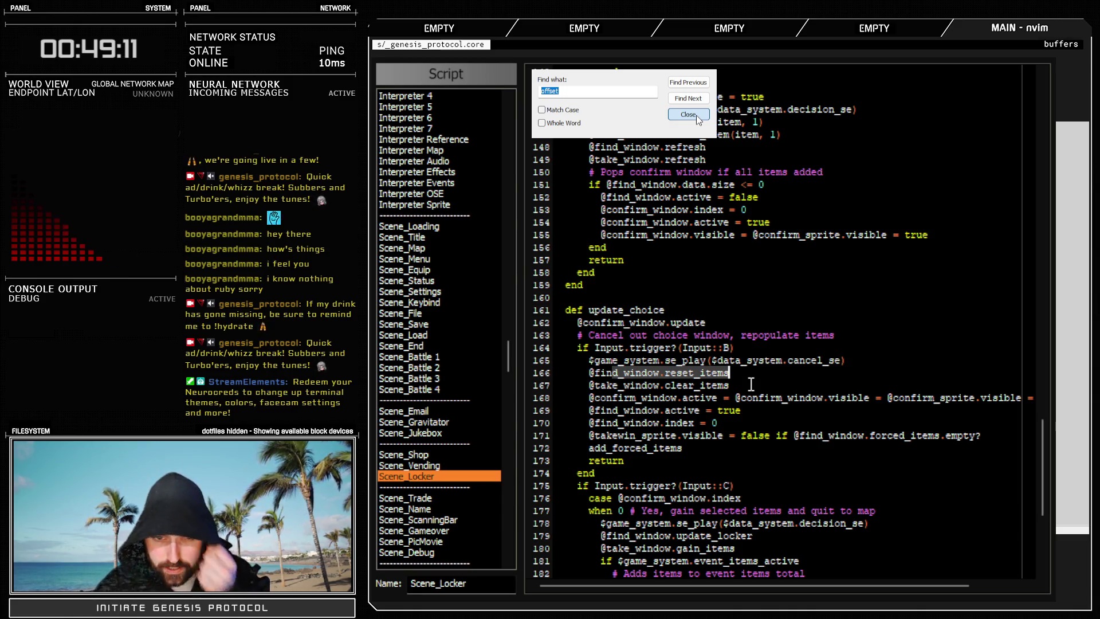
pyautogui.scroll(12, 410, 328)
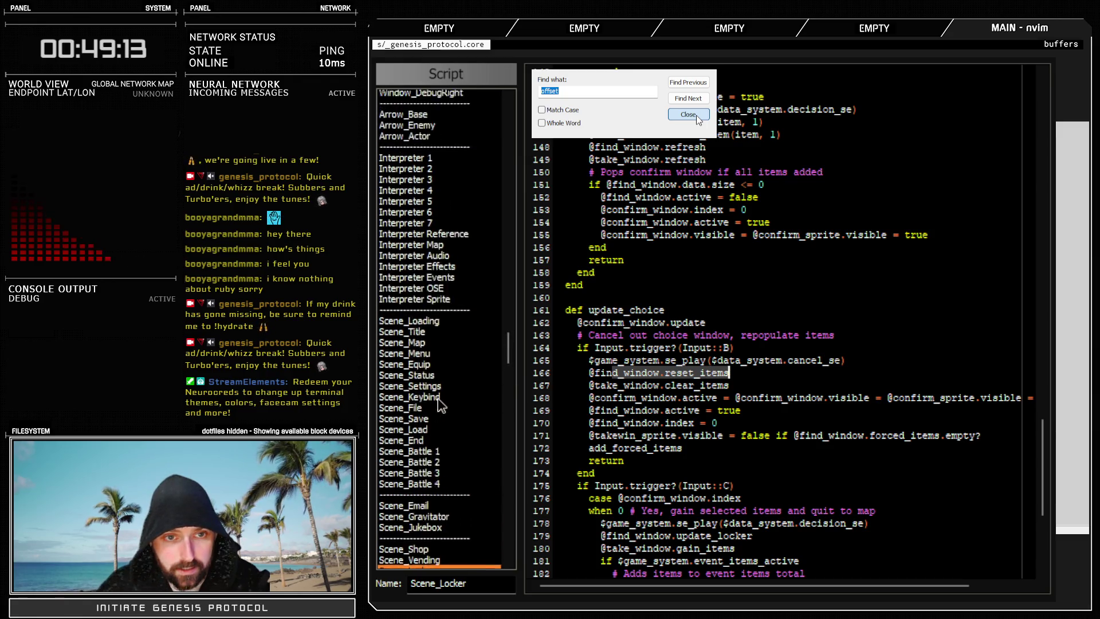
pyautogui.scroll(4, 424, 401)
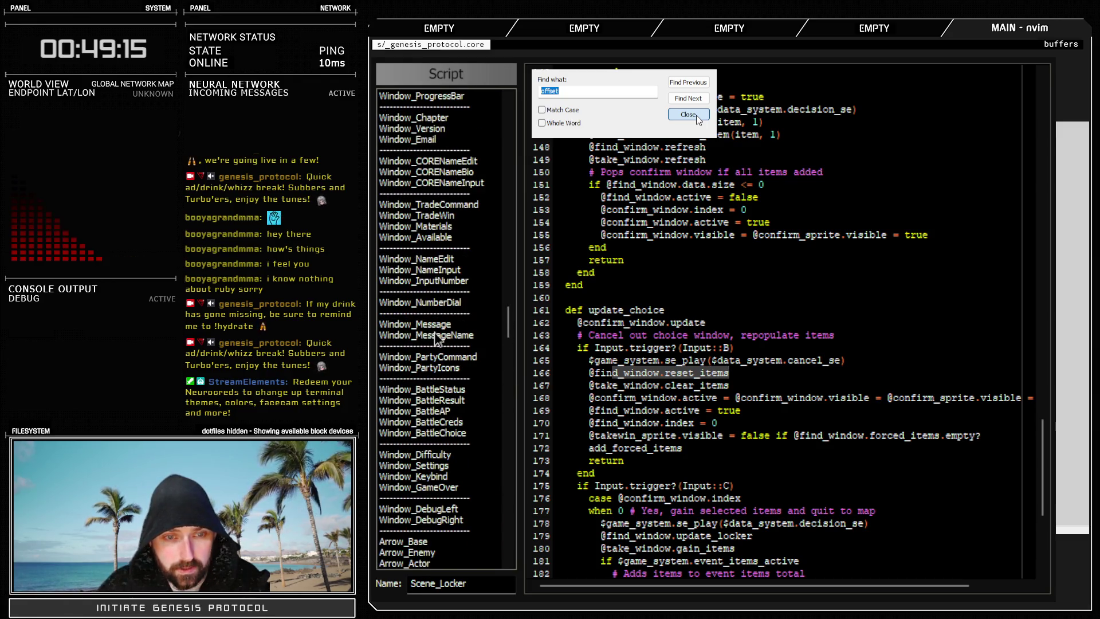
pyautogui.scroll(6, 444, 401)
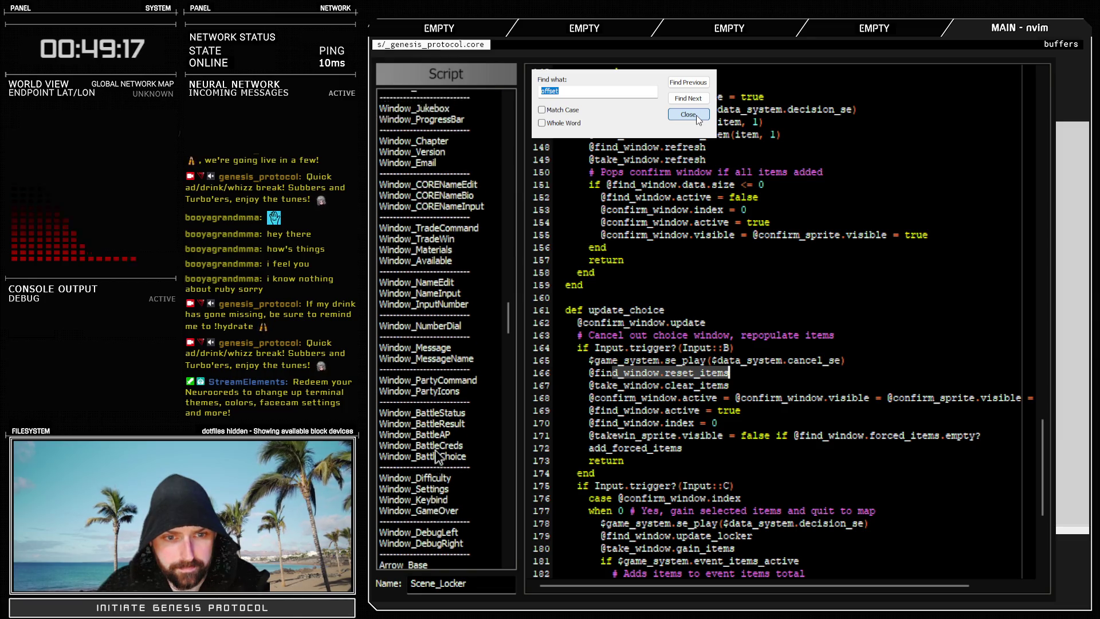
# Find the reset_items definition in Window_LockerFind and locate its refresh call
pyautogui.click(430, 229)
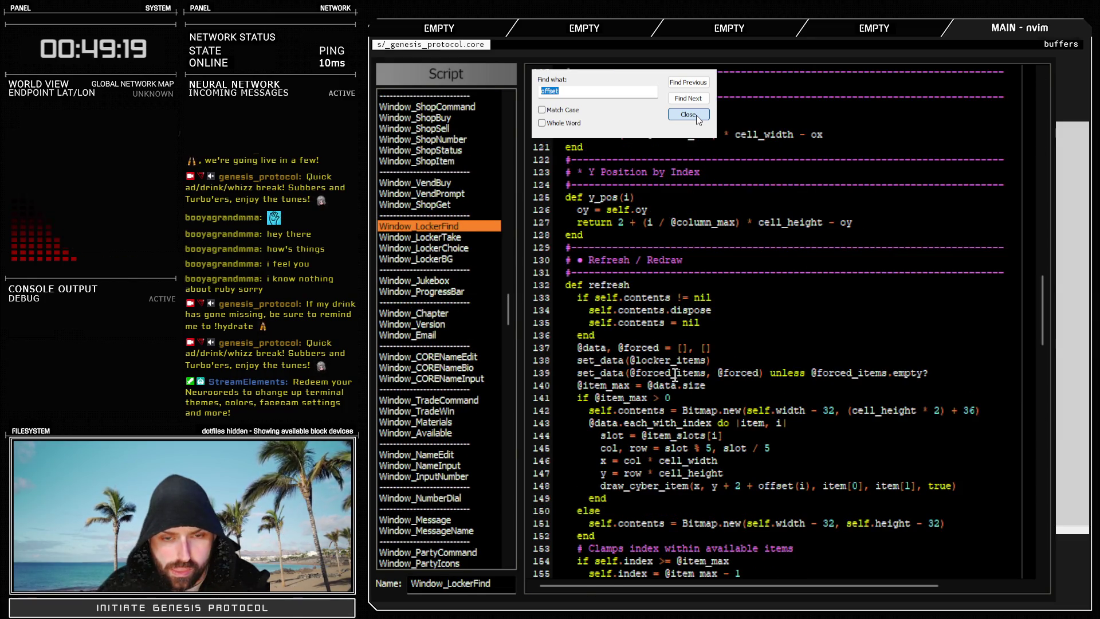
pyautogui.write('reset_it')
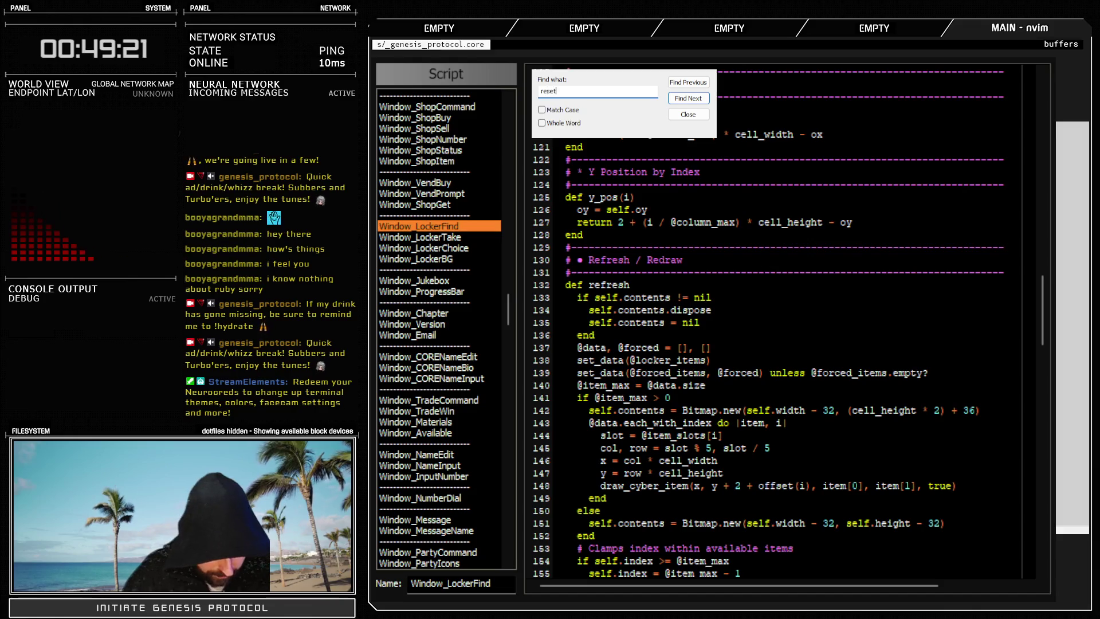
pyautogui.write('ems')
pyautogui.press('Return')
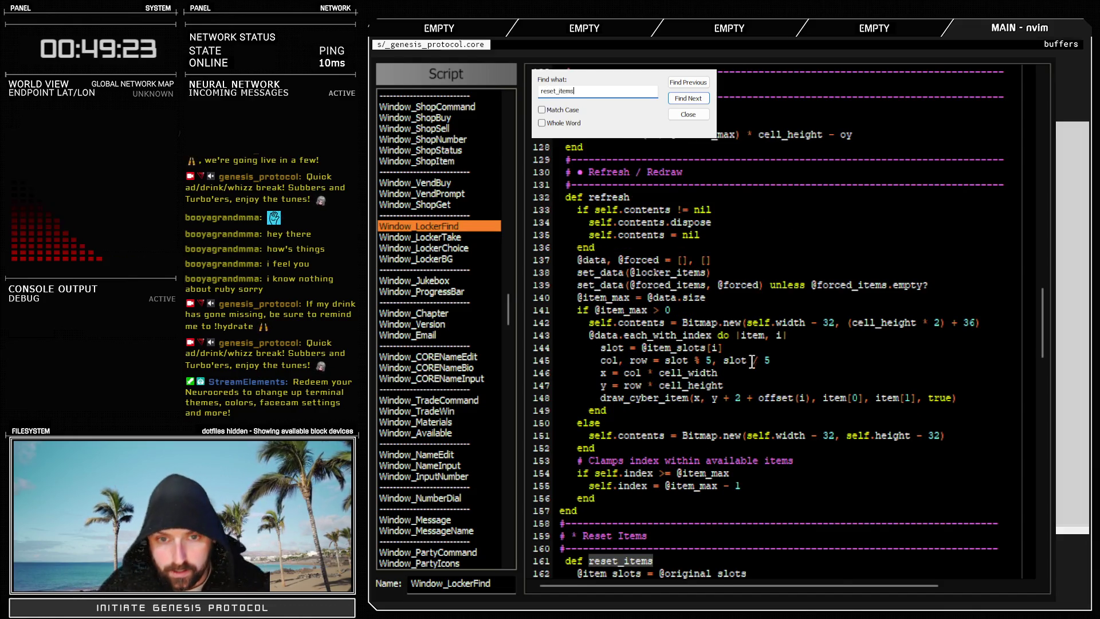
pyautogui.scroll(-6, 752, 362)
pyautogui.doubleClick(605, 399)
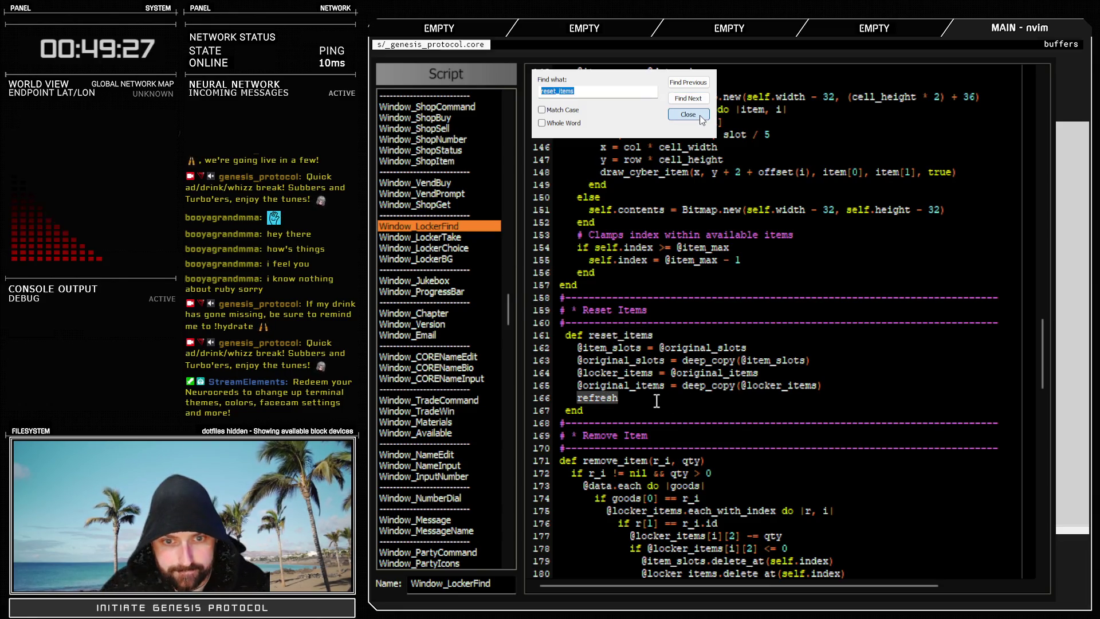
pyautogui.click(728, 397)
pyautogui.click(836, 385)
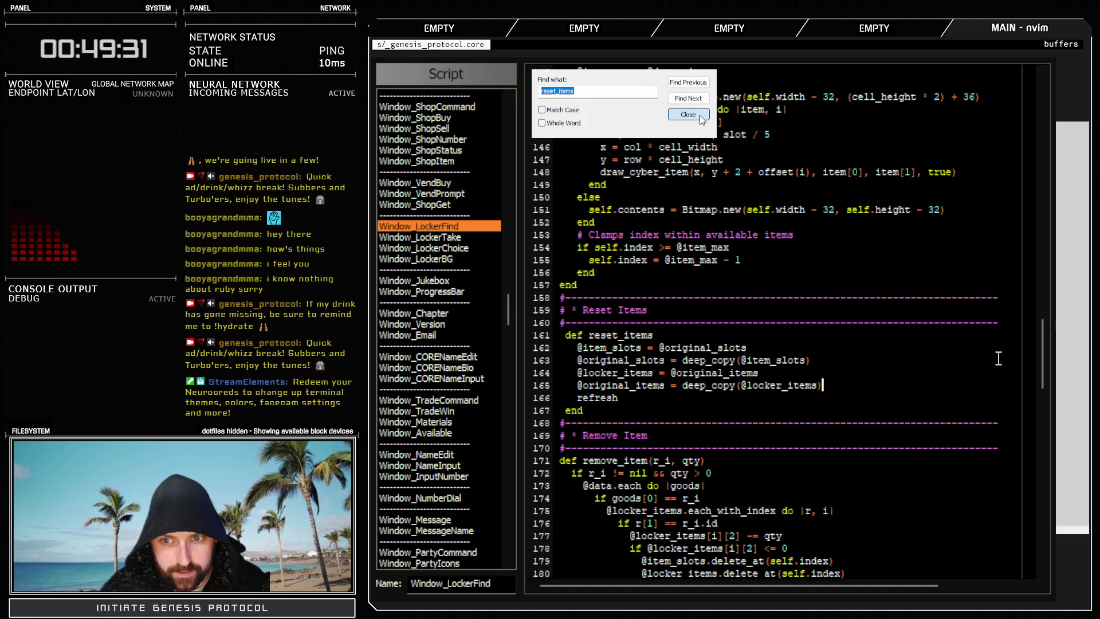
# Review the index reset line in the initialize method of Window_LockerFind
pyautogui.moveTo(1043, 346); pyautogui.dragTo(1052, 122)
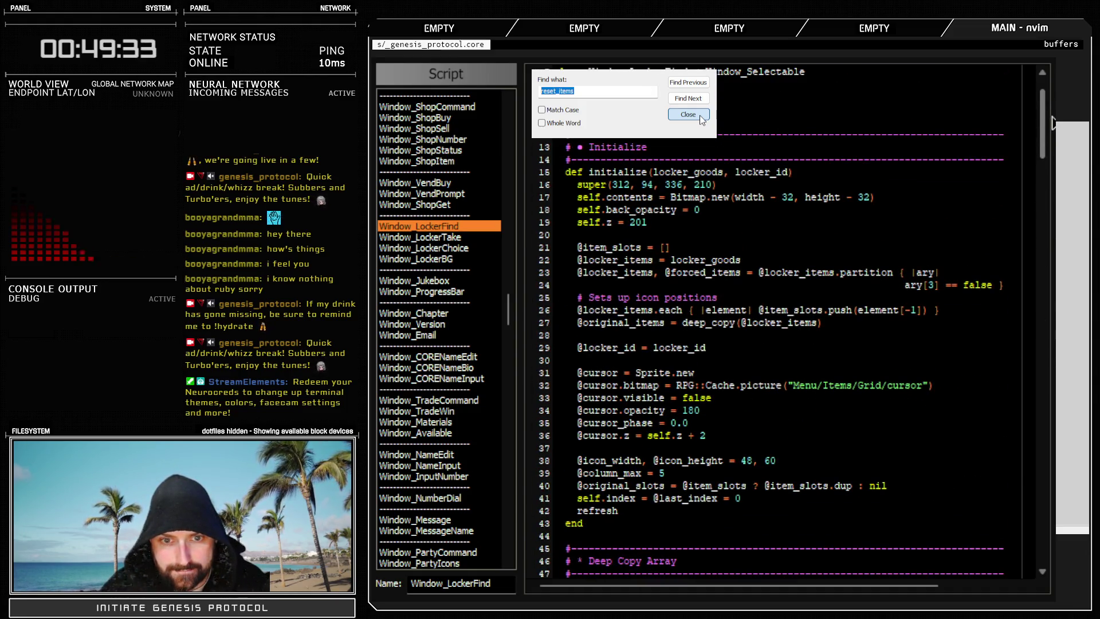
pyautogui.moveTo(1052, 122)
pyautogui.mouseDown()
pyautogui.moveTo(1007, 336)
pyautogui.moveTo(1010, 162)
pyautogui.mouseUp()
pyautogui.moveTo(577, 172); pyautogui.dragTo(741, 172)
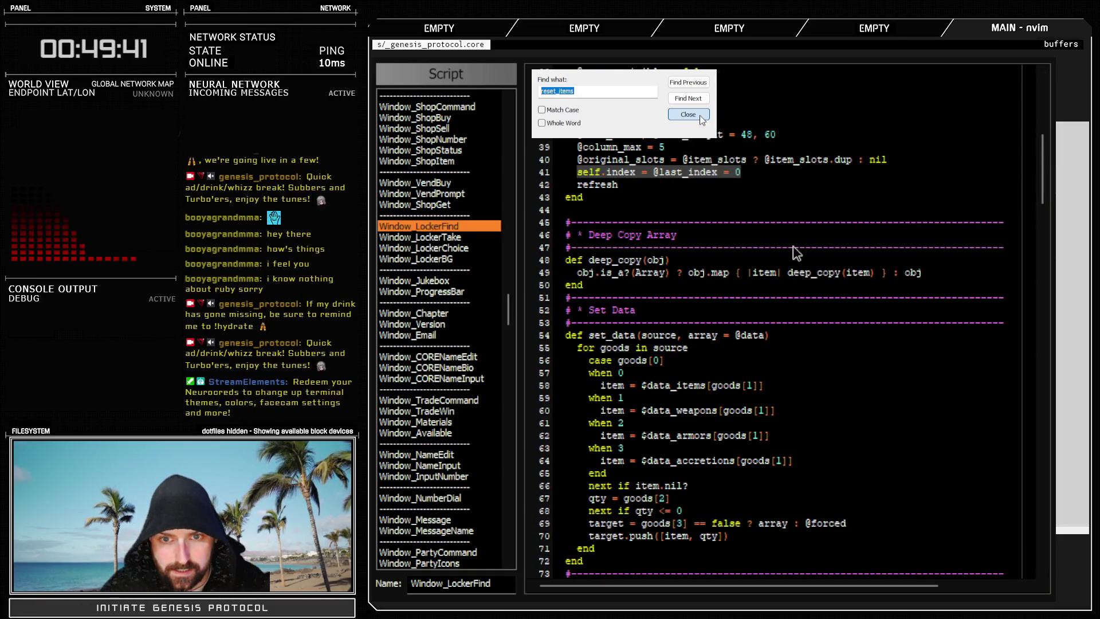
pyautogui.moveTo(1042, 172); pyautogui.dragTo(1051, 522)
pyautogui.scroll(20, 761, 434)
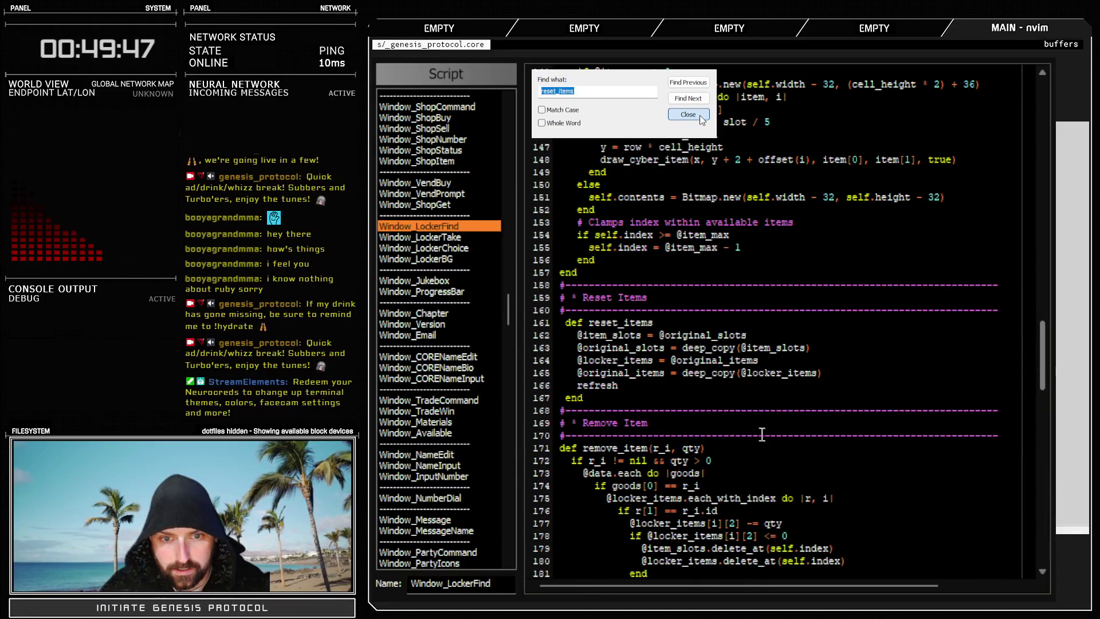
pyautogui.click(843, 370)
pyautogui.press('Return')
pyautogui.write('self.index = @last_index = 0')
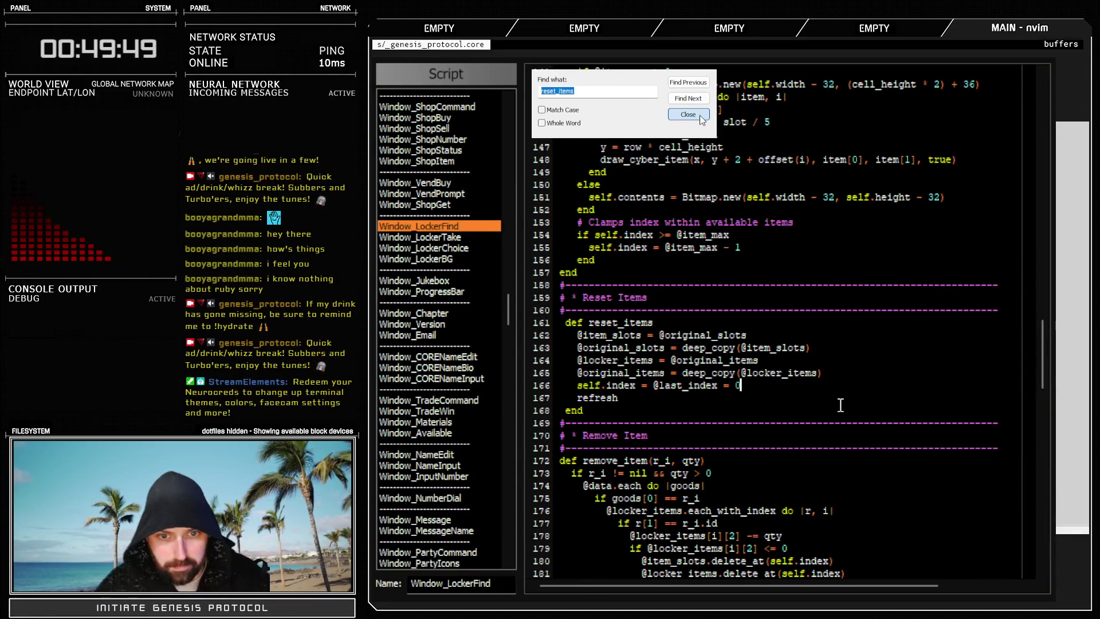
pyautogui.press('F12')
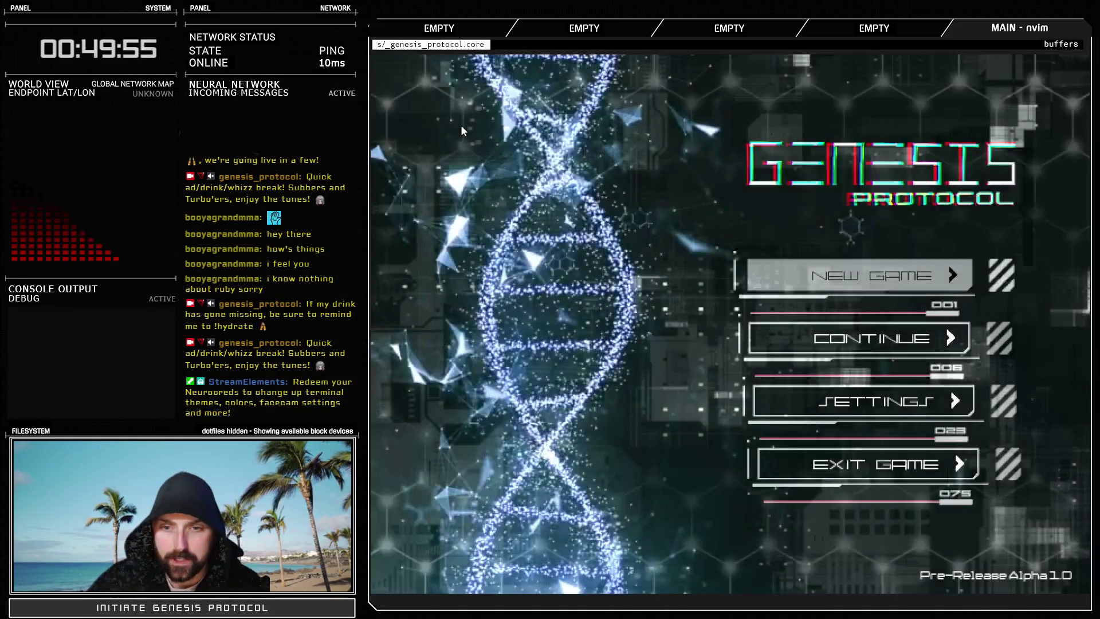
# Start a new game, confirm the difficulty, and browse items on the locker's item screen
pyautogui.click(862, 275)
pyautogui.press('Return')
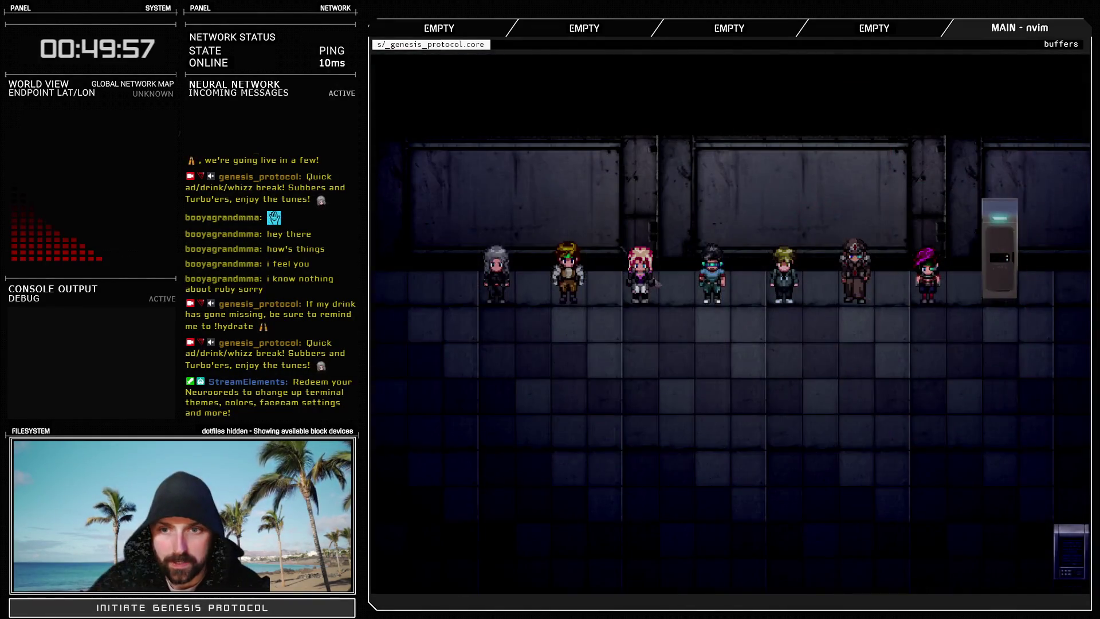
pyautogui.press('i')
pyautogui.press('Right')
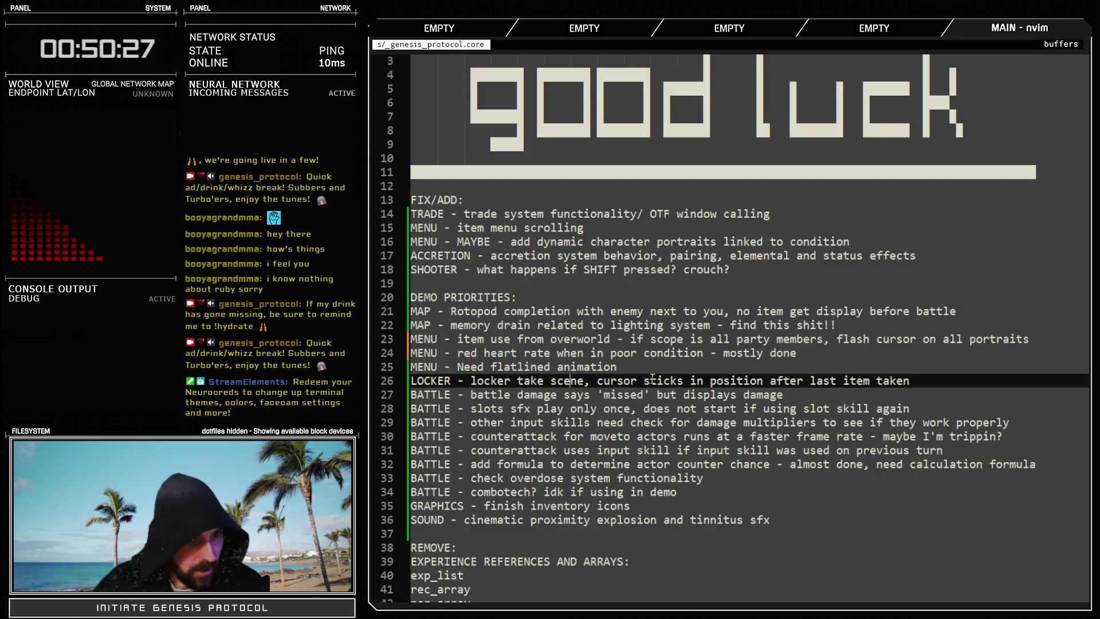
# Delete the LOCKER entry on line 26 of the demo priorities list
pyautogui.moveTo(938, 380); pyautogui.dragTo(406, 382)
pyautogui.press('d')
pyautogui.click(625, 367)
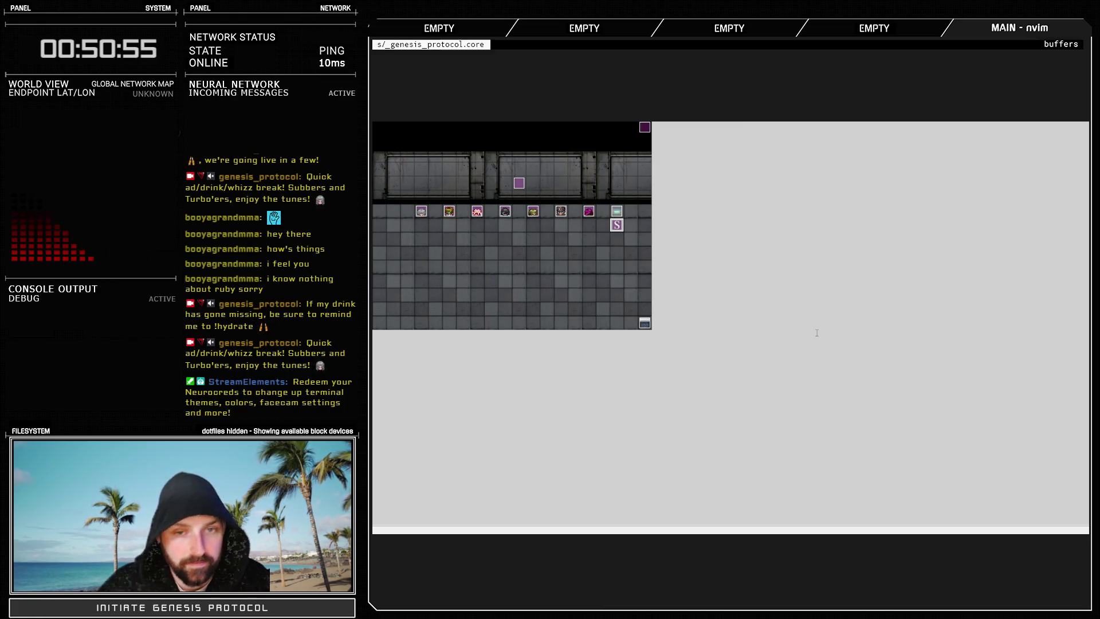
# Remove the reserved audio channels block and extra separator line from the Notes script
pyautogui.press('F11')
pyautogui.scroll(15, 447, 287)
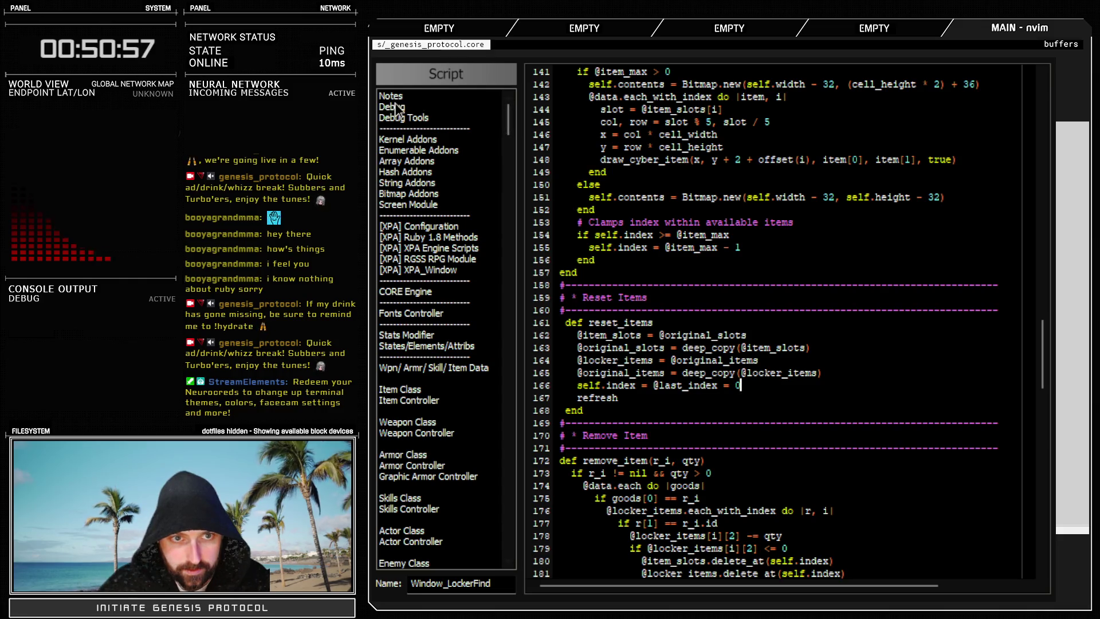
pyautogui.click(401, 96)
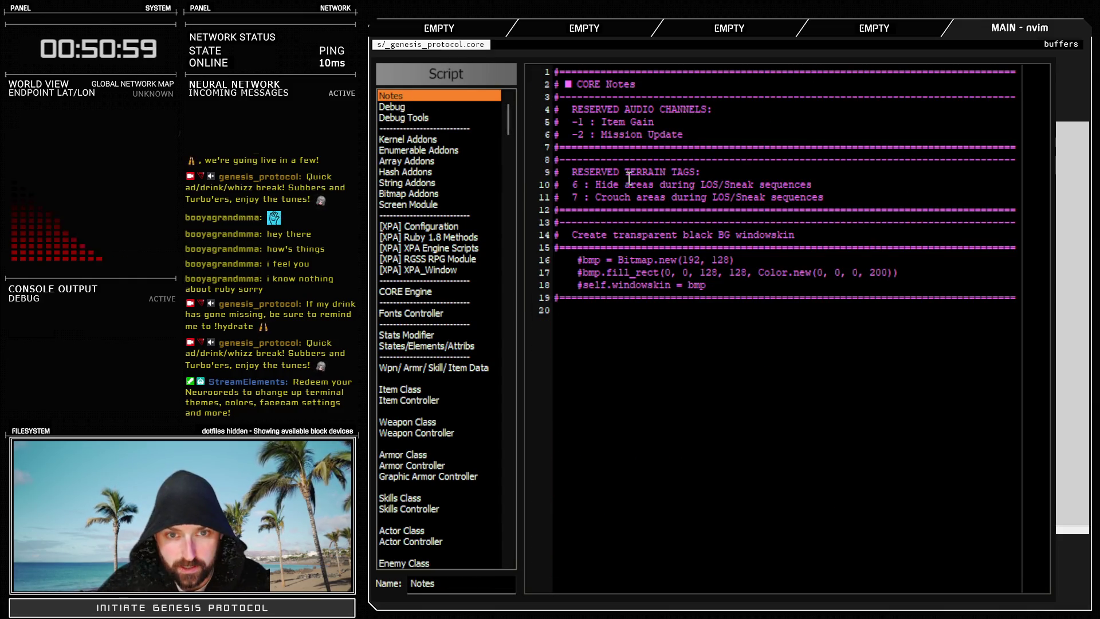
pyautogui.moveTo(542, 114); pyautogui.dragTo(541, 137)
pyautogui.press('d')
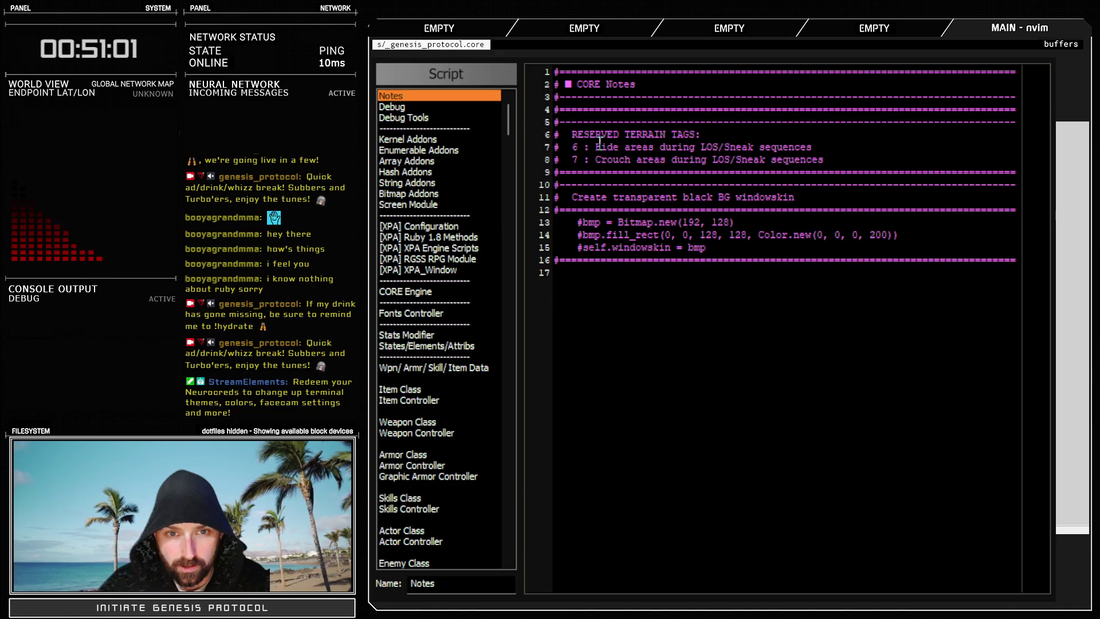
pyautogui.press('k')
pyautogui.hotkey('shift', 'v')
pyautogui.press('d')
pyautogui.click(701, 122)
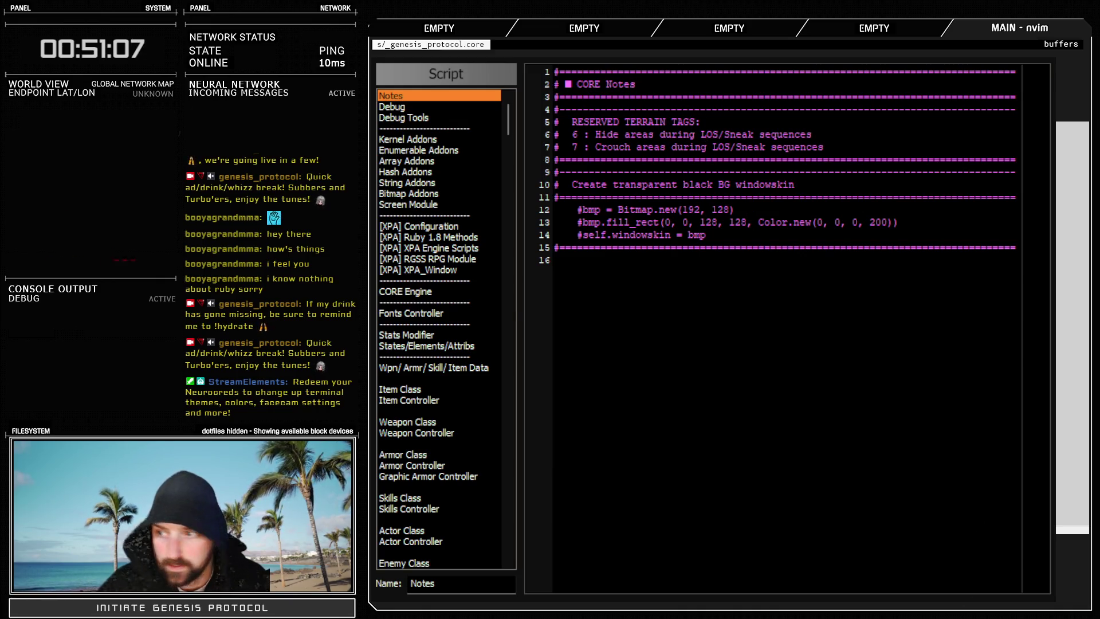
# Set $BTEST to true in the Debug script and close the editor keeping changes
pyautogui.click(413, 108)
pyautogui.doubleClick(630, 122)
pyautogui.write('gtrue')
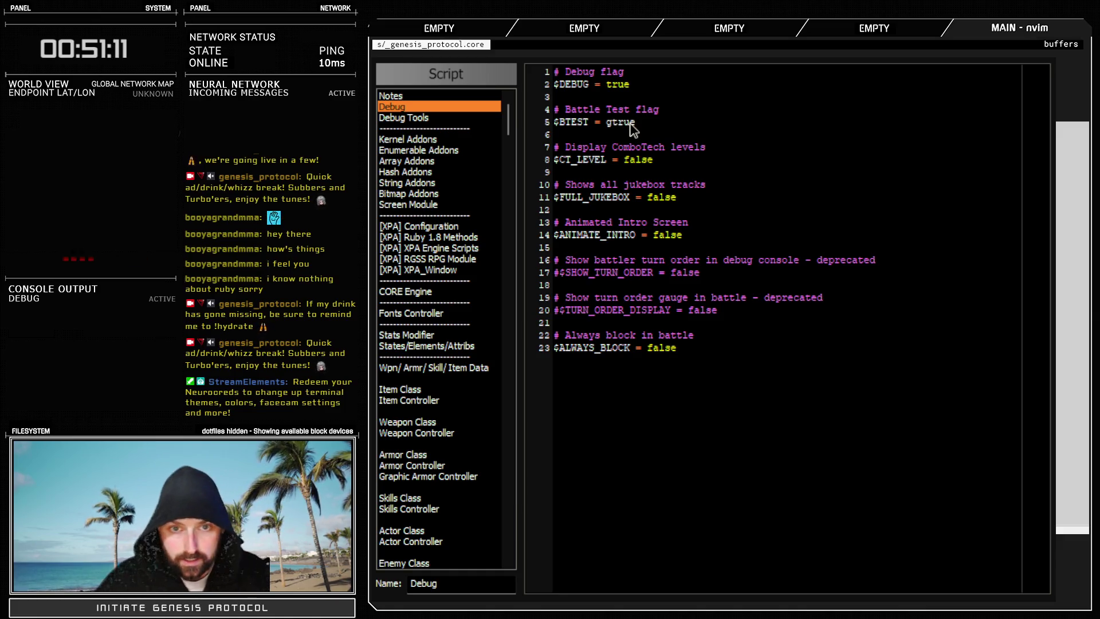
pyautogui.press('BackSpace')
pyautogui.press('BackSpace')
pyautogui.write('true')
pyautogui.click(807, 599)
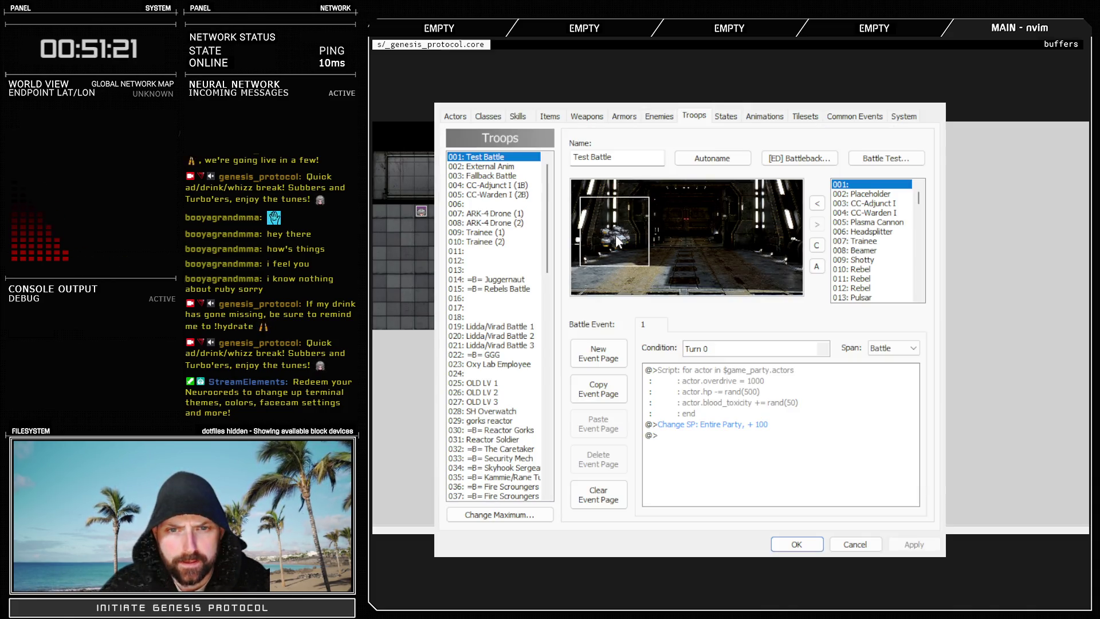
# Replace the Test Battle troop's enemy with 014: Bloodvector, place it left, and apply
pyautogui.click(816, 245)
pyautogui.scroll(-2, 887, 252)
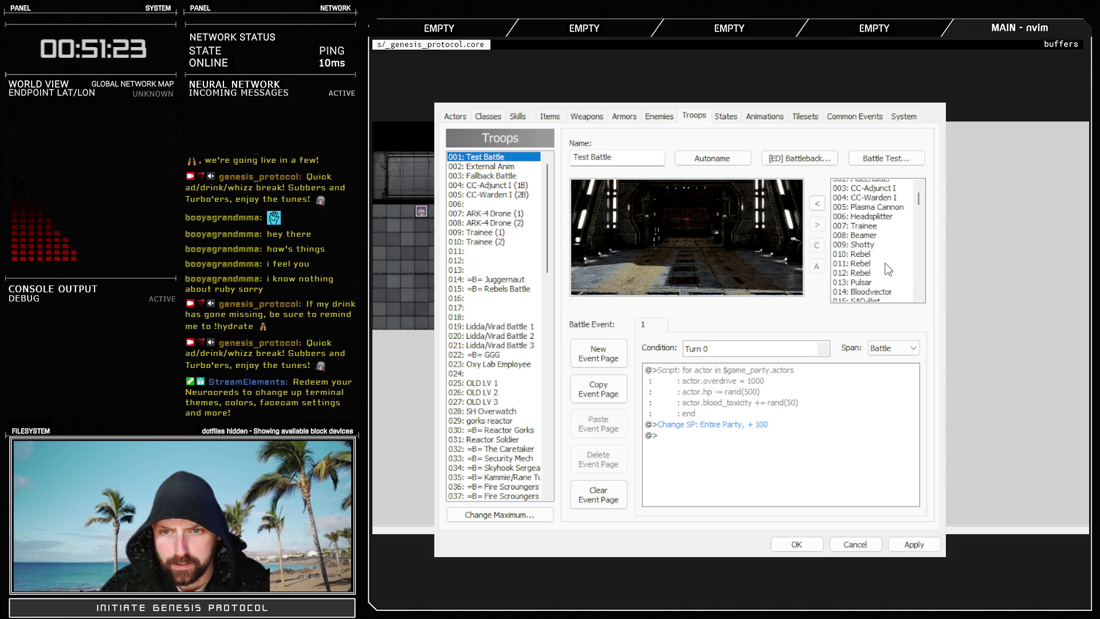
pyautogui.click(882, 250)
pyautogui.click(817, 203)
pyautogui.moveTo(687, 252); pyautogui.dragTo(633, 247)
pyautogui.click(913, 544)
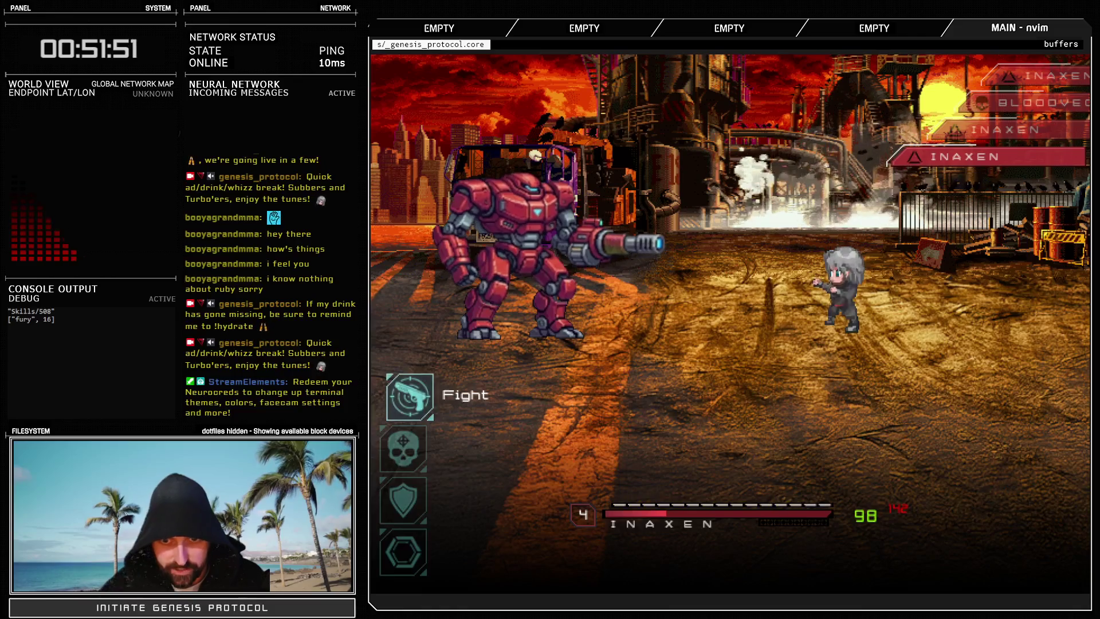
# Attack Bloodvector for one round, then end the test battle and switch to nvim
pyautogui.press('Return')
pyautogui.press('Return')
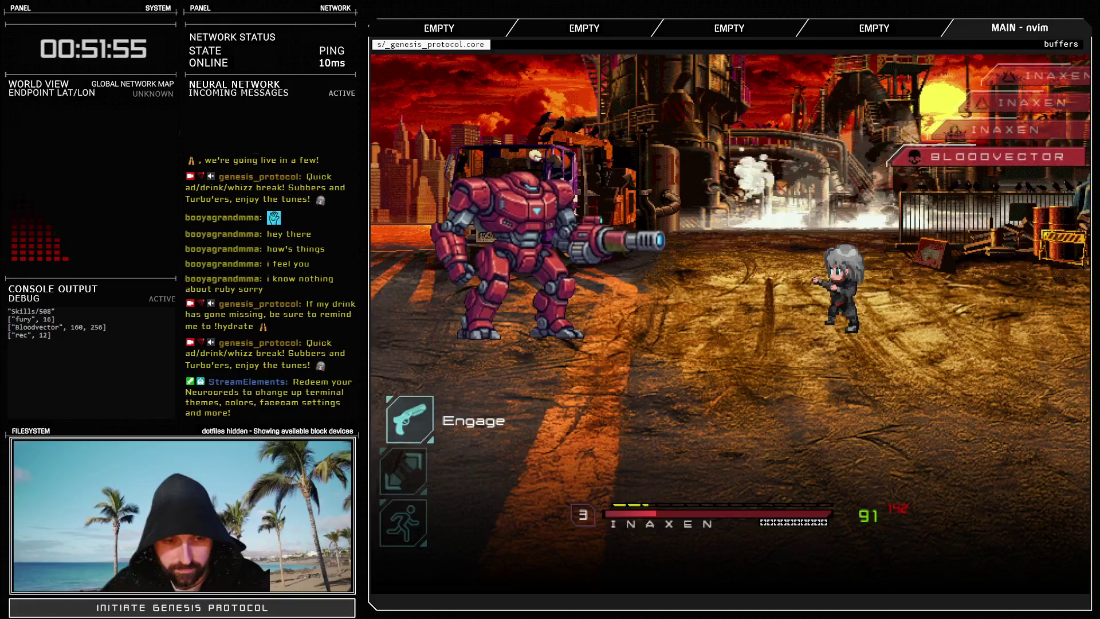
pyautogui.press('Return')
pyautogui.press('Return')
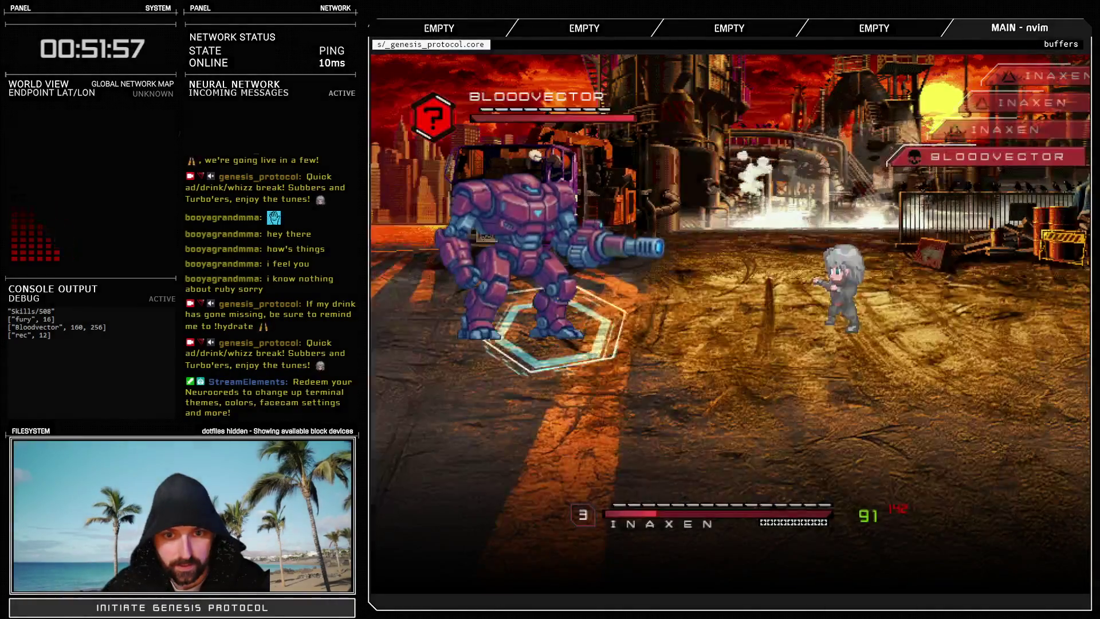
pyautogui.press('Return')
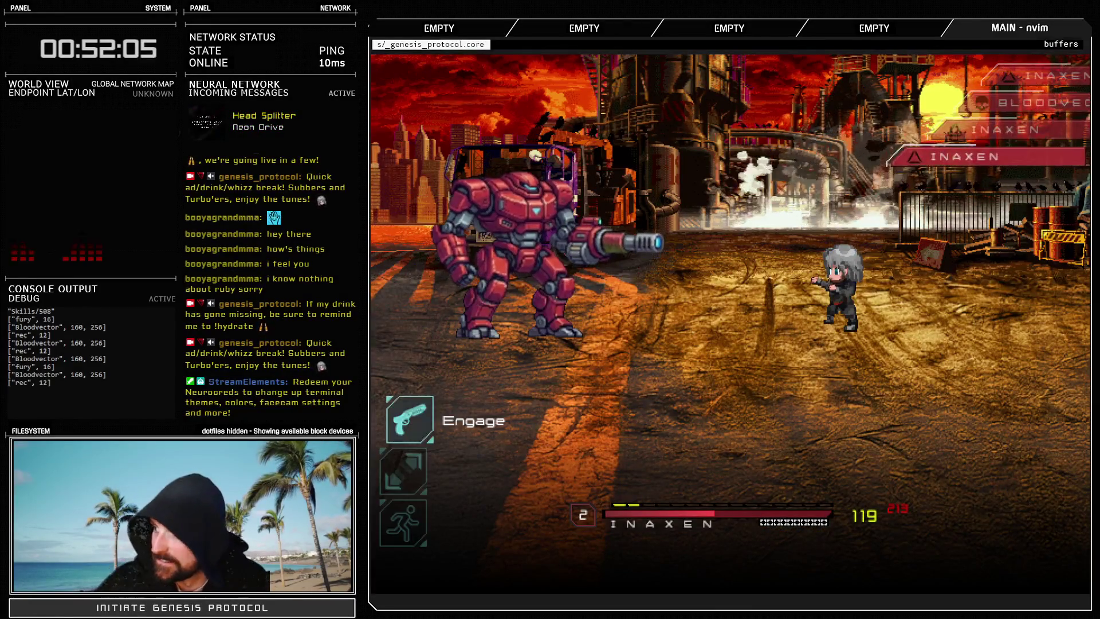
pyautogui.press('Down')
pyautogui.press('Down')
pyautogui.press('Return')
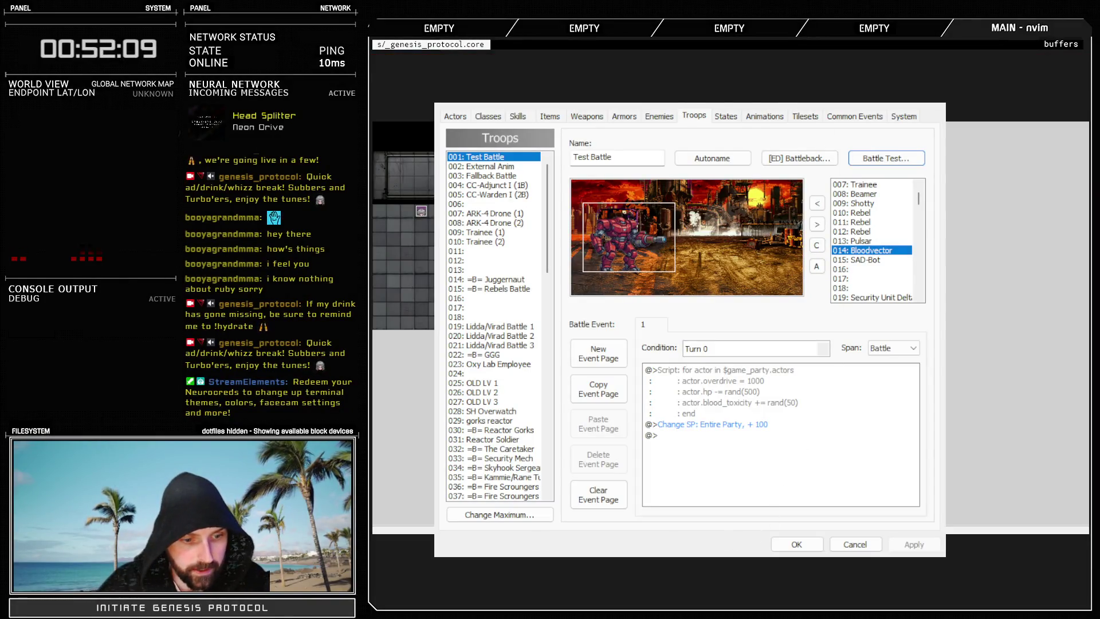
pyautogui.hotkey('alt', 'Tab')
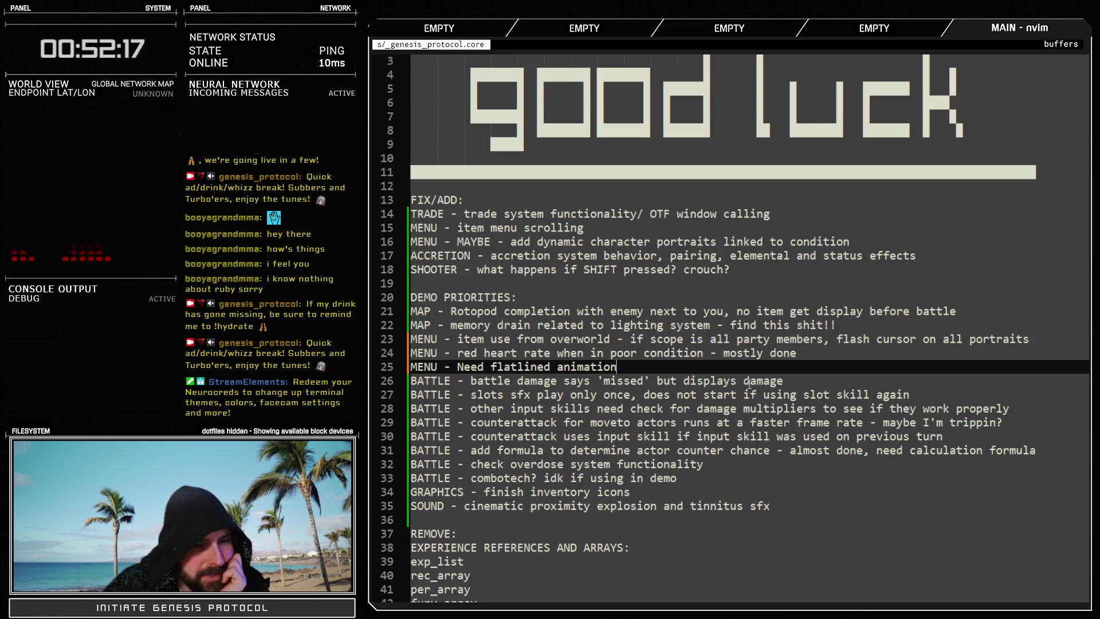
# Review to-do lines 27–31 on slots sfx, damage multiplier, counterattacks and counter chance
pyautogui.moveTo(511, 390); pyautogui.dragTo(949, 398)
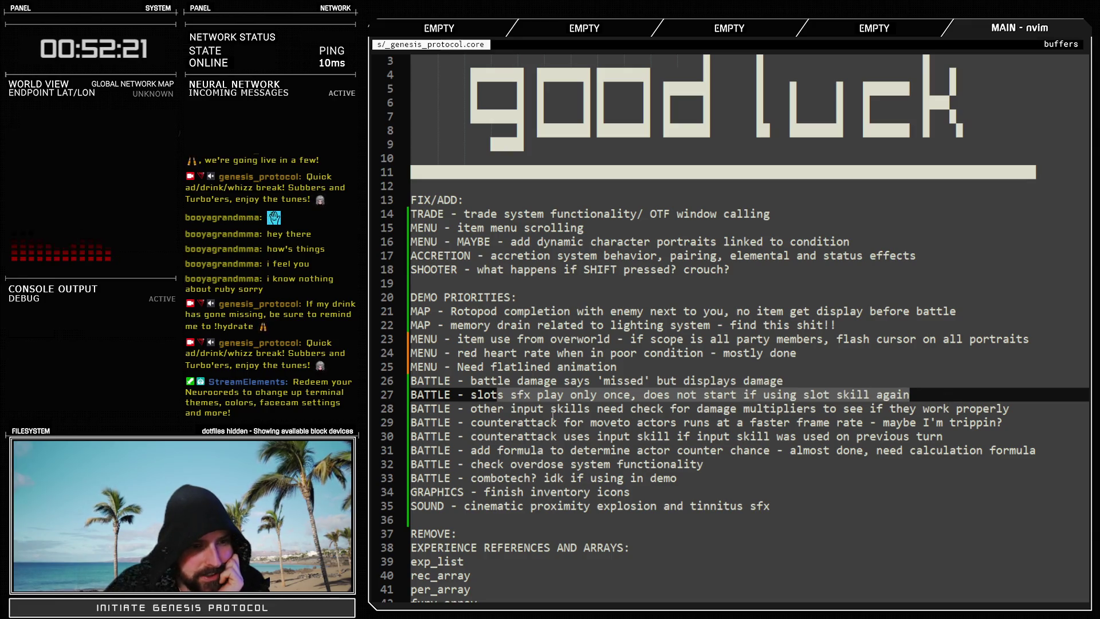
pyautogui.moveTo(491, 411)
pyautogui.mouseDown()
pyautogui.moveTo(536, 424)
pyautogui.moveTo(739, 424)
pyautogui.moveTo(840, 408)
pyautogui.moveTo(1035, 400)
pyautogui.moveTo(1036, 409)
pyautogui.mouseUp()
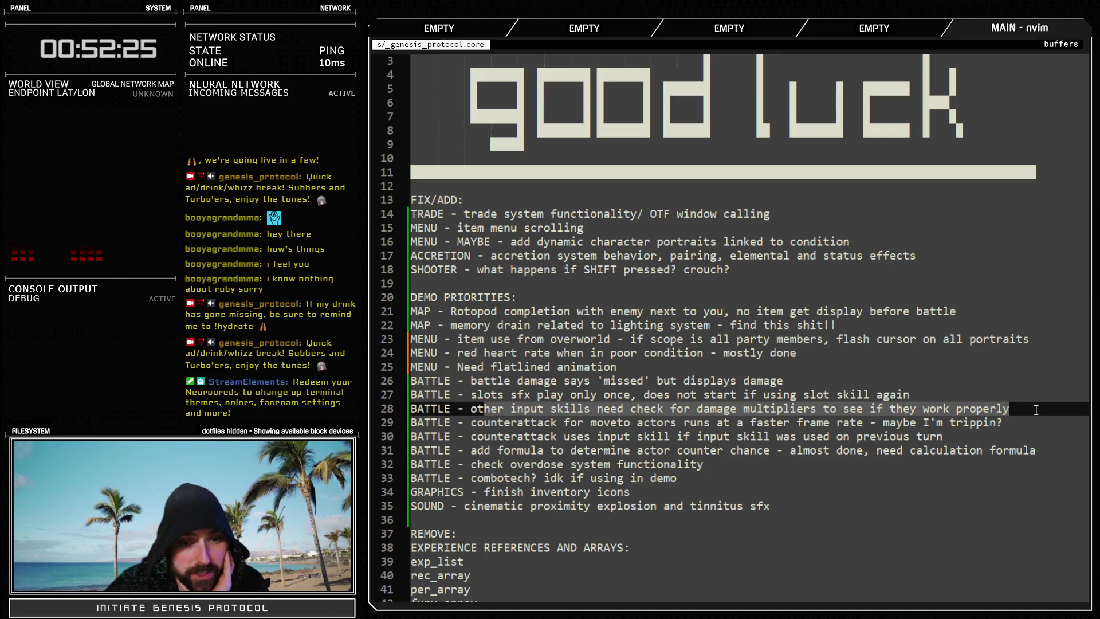
pyautogui.moveTo(498, 422); pyautogui.dragTo(1014, 418)
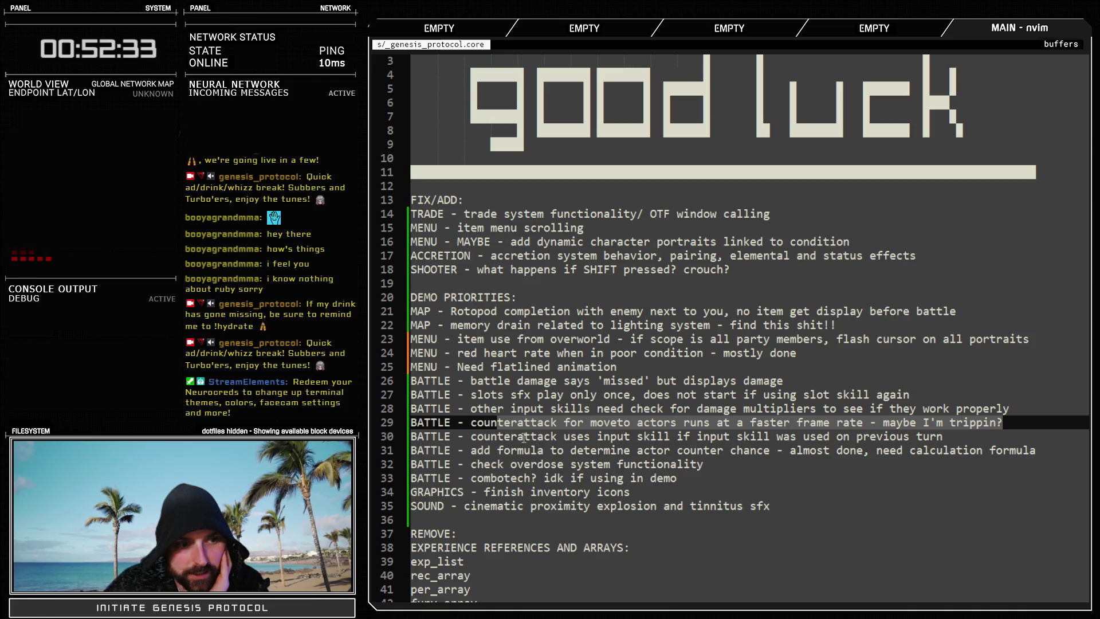
pyautogui.moveTo(523, 439); pyautogui.dragTo(960, 438)
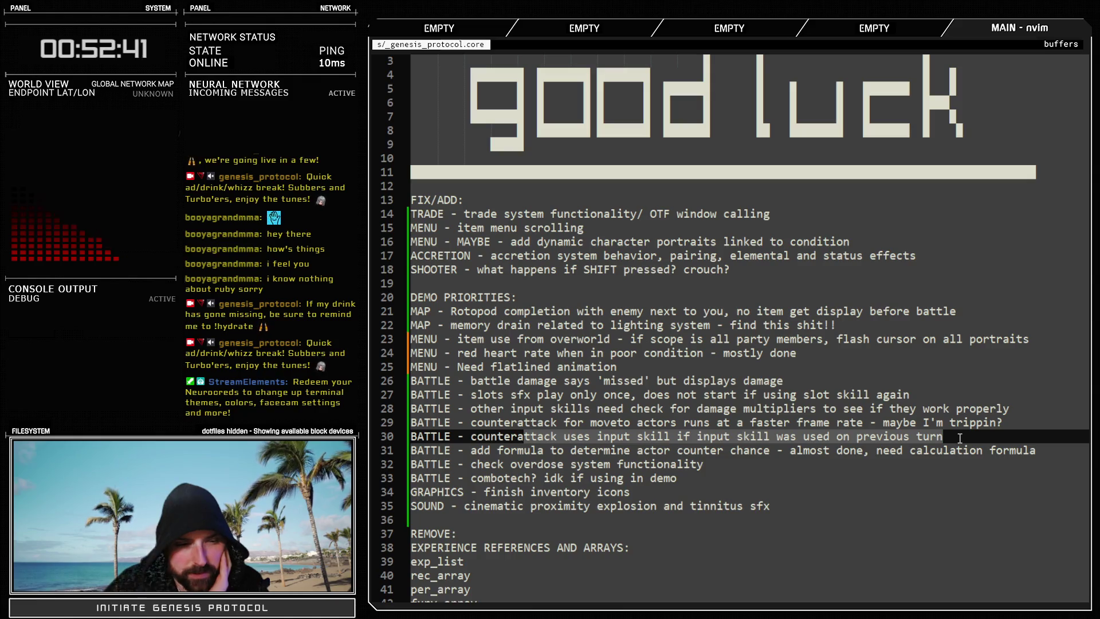
pyautogui.moveTo(1037, 449)
pyautogui.mouseDown()
pyautogui.moveTo(678, 449)
pyautogui.moveTo(731, 449)
pyautogui.moveTo(710, 464)
pyautogui.moveTo(473, 465)
pyautogui.mouseUp()
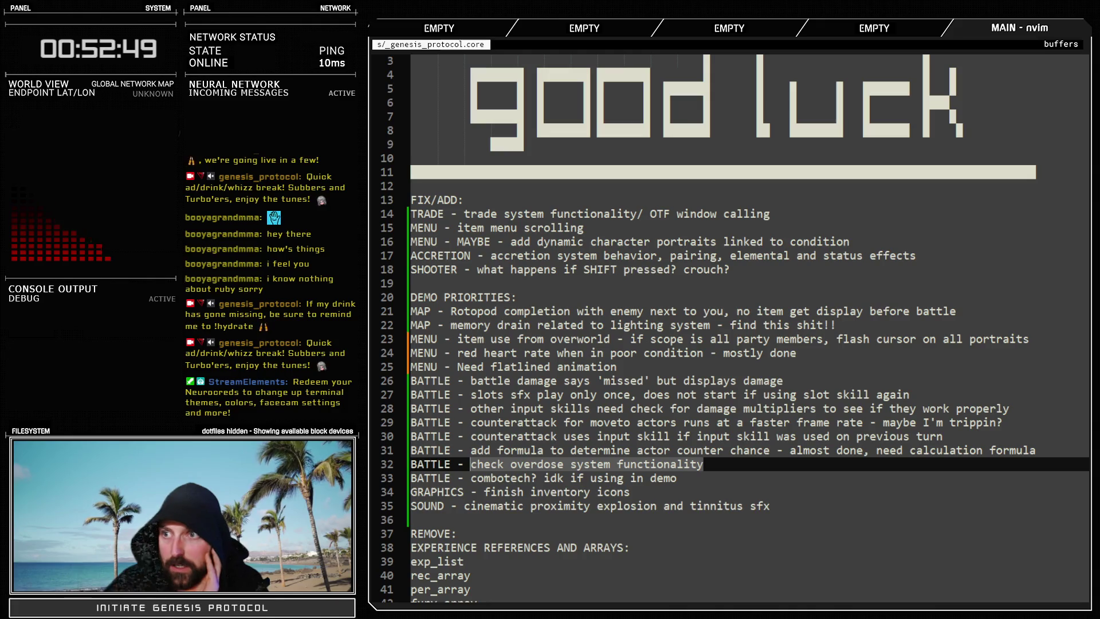
pyautogui.hotkey('alt', 'Tab')
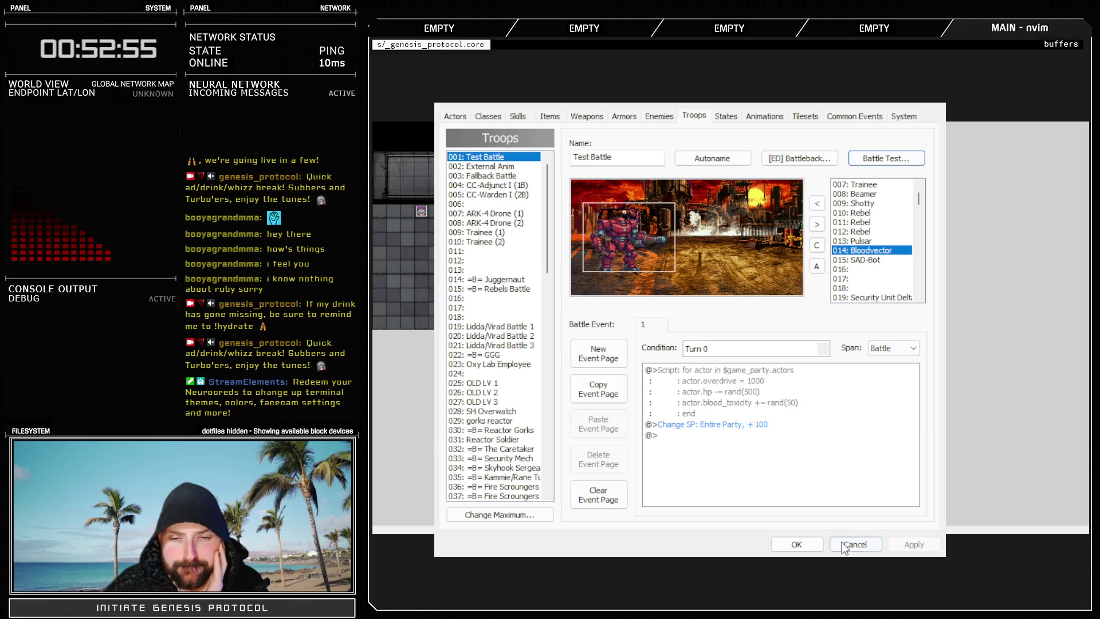
# Close the Database, then set the 0-Tablet item's Scope to The User and confirm
pyautogui.click(811, 550)
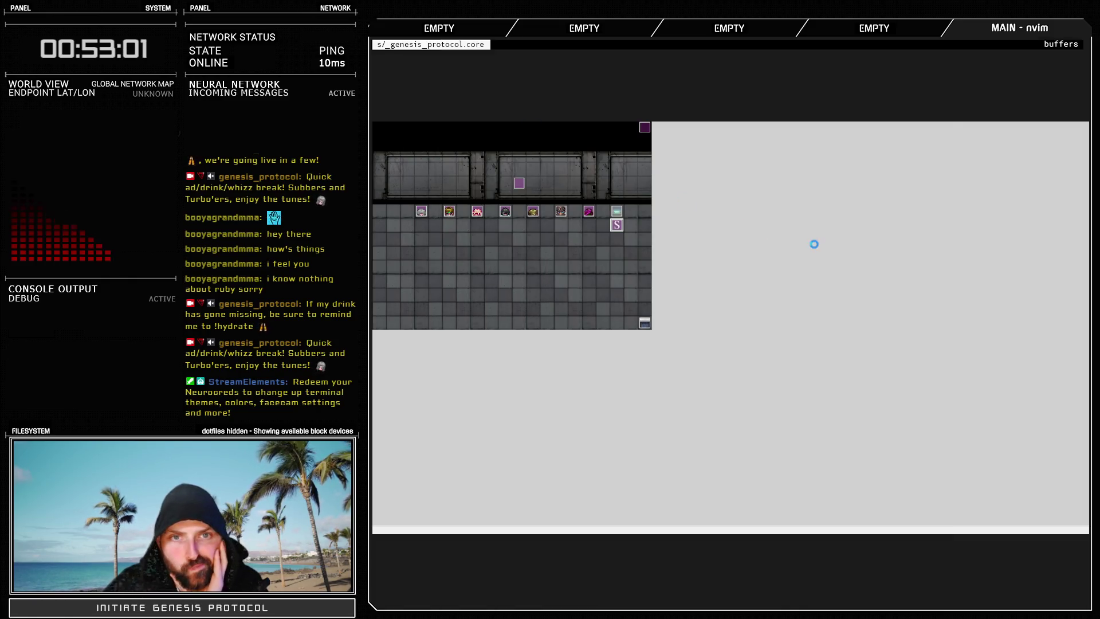
pyautogui.press('F9')
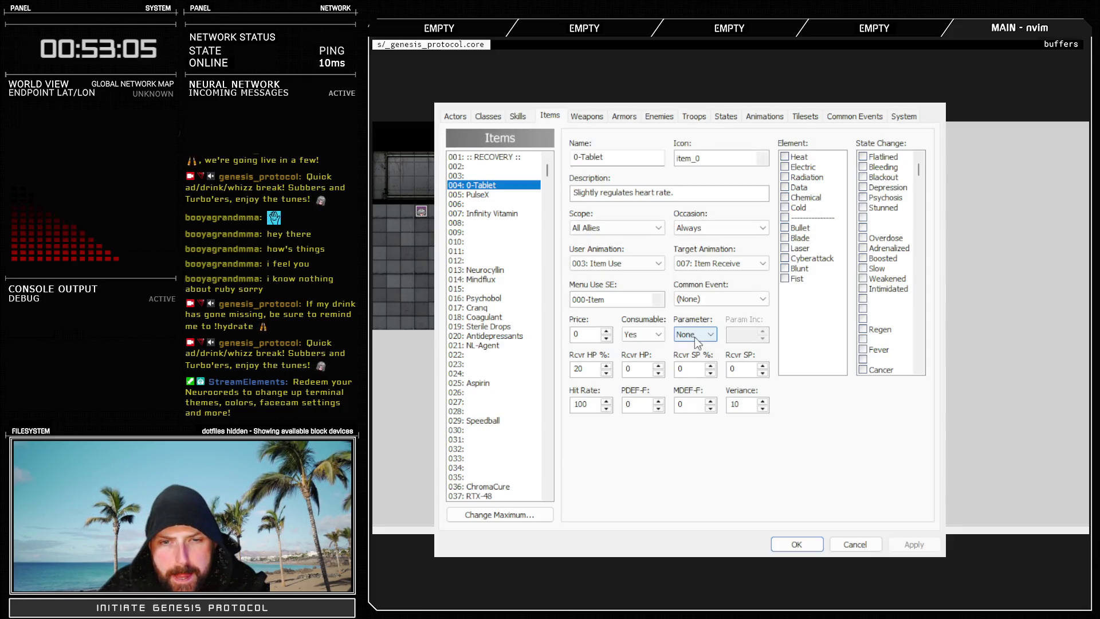
pyautogui.click(597, 228)
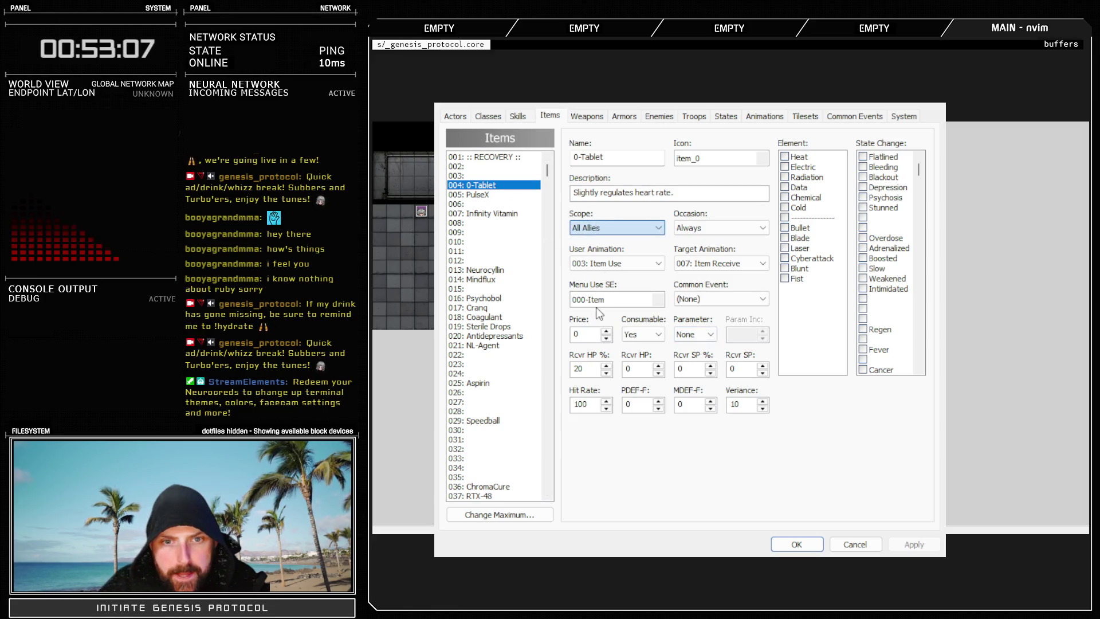
pyautogui.press('Down')
pyautogui.press('Down')
pyautogui.press('Down')
pyautogui.click(809, 544)
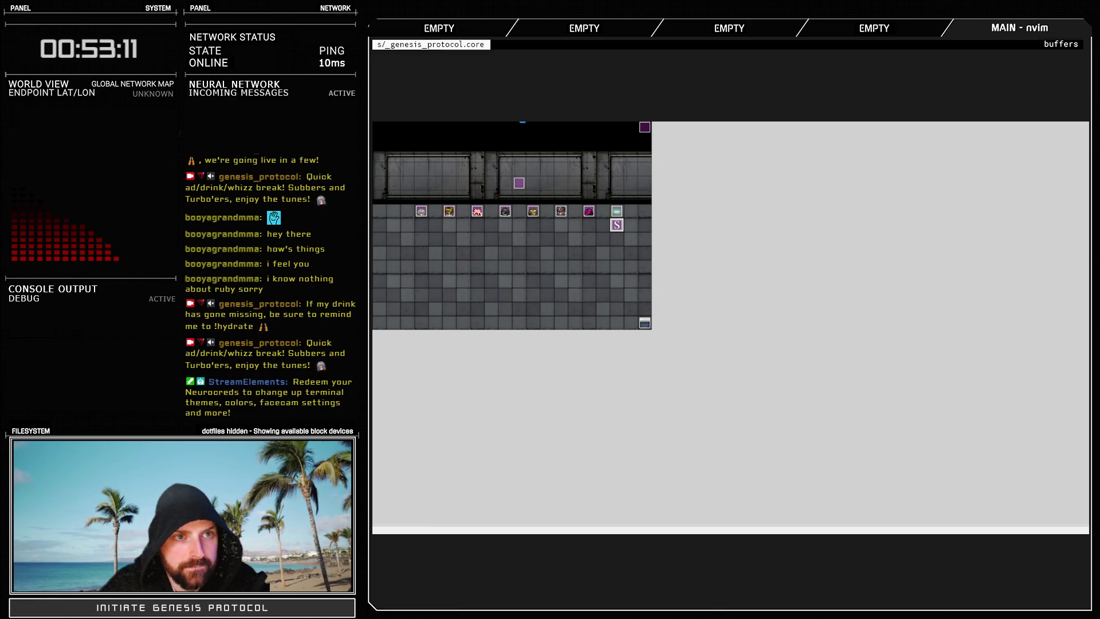
pyautogui.press('F11')
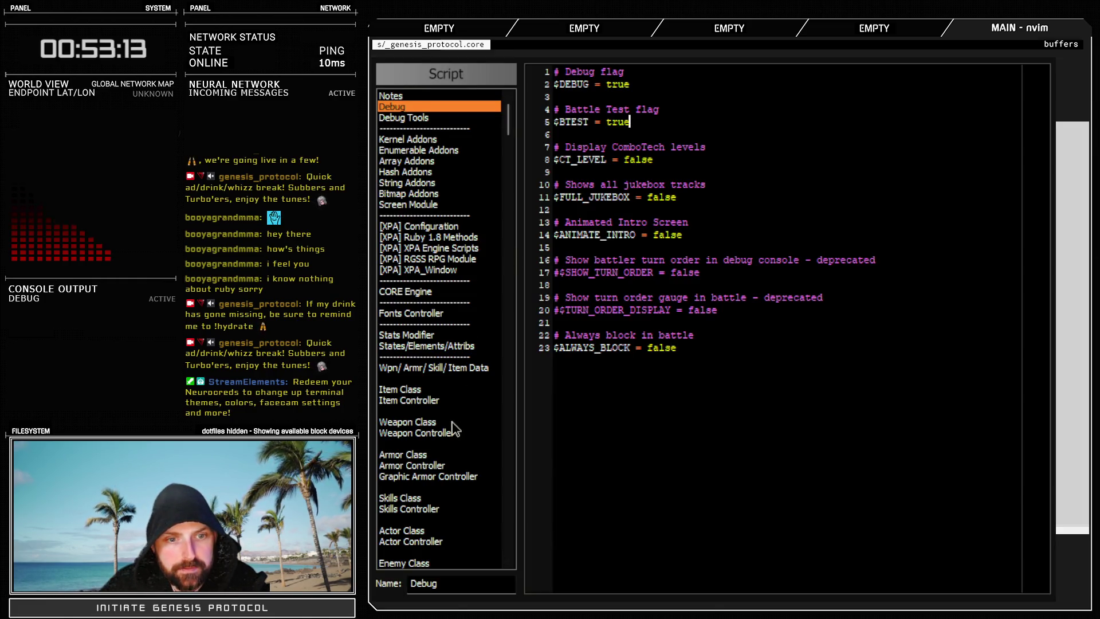
# Change the 0-Tablet toxicity in Item Controller from 10 to 100 and close the editor
pyautogui.scroll(-3, 423, 458)
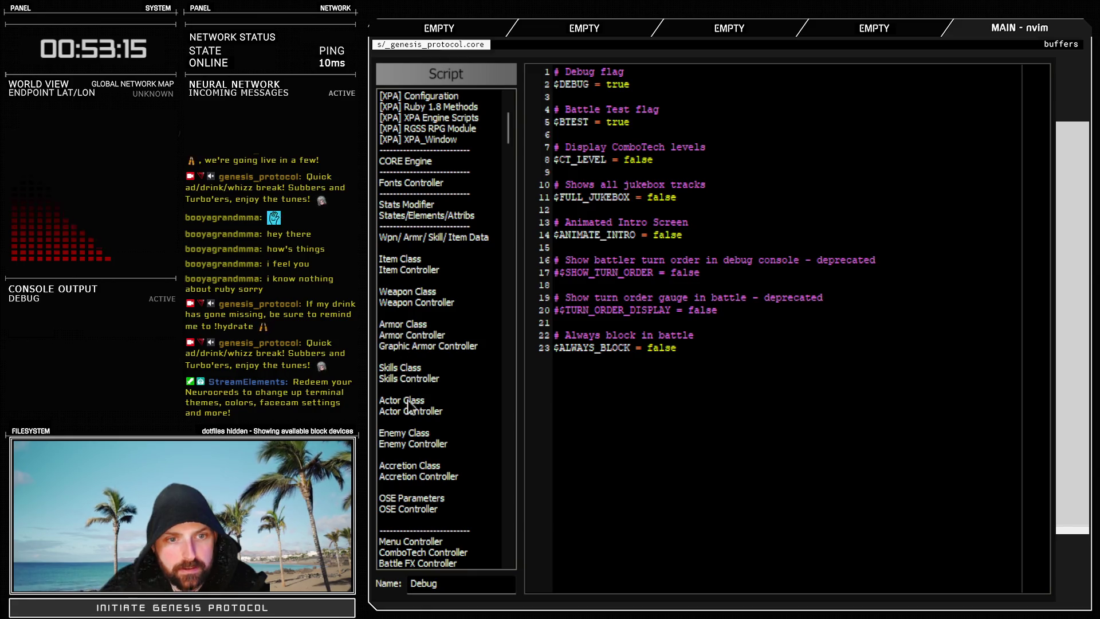
pyautogui.click(409, 270)
pyautogui.scroll(-12, 659, 423)
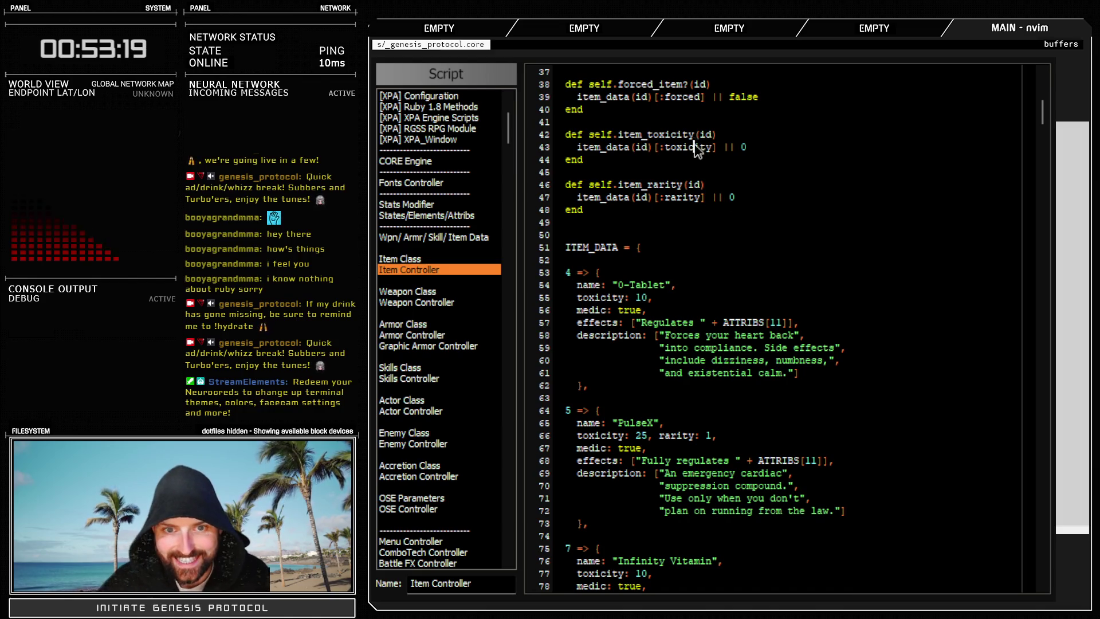
pyautogui.click(646, 297)
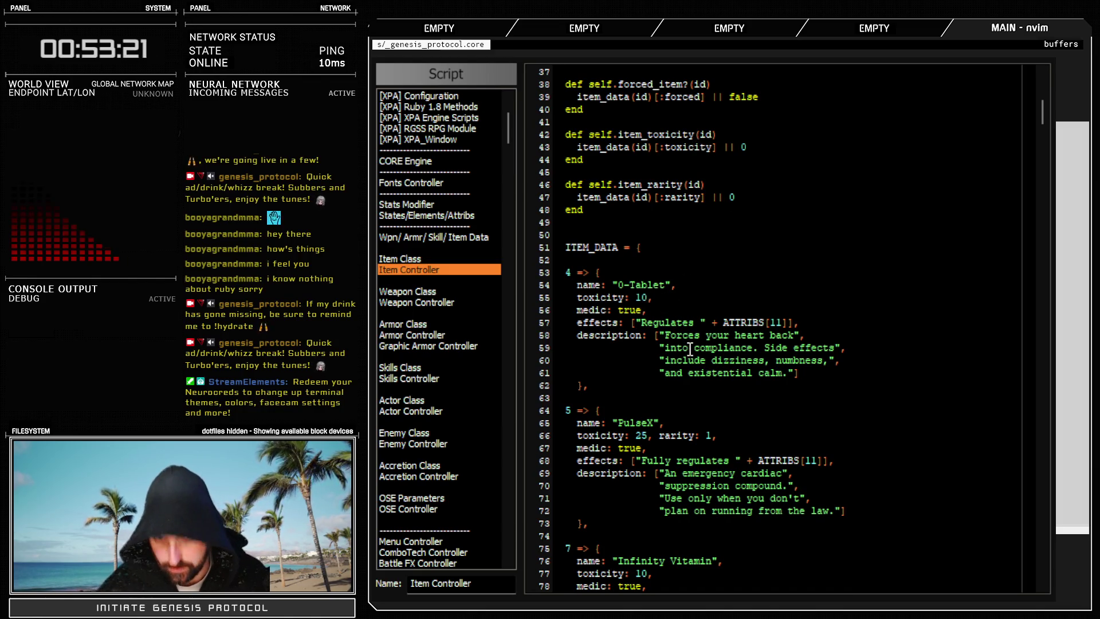
pyautogui.write('0')
pyautogui.press('Escape')
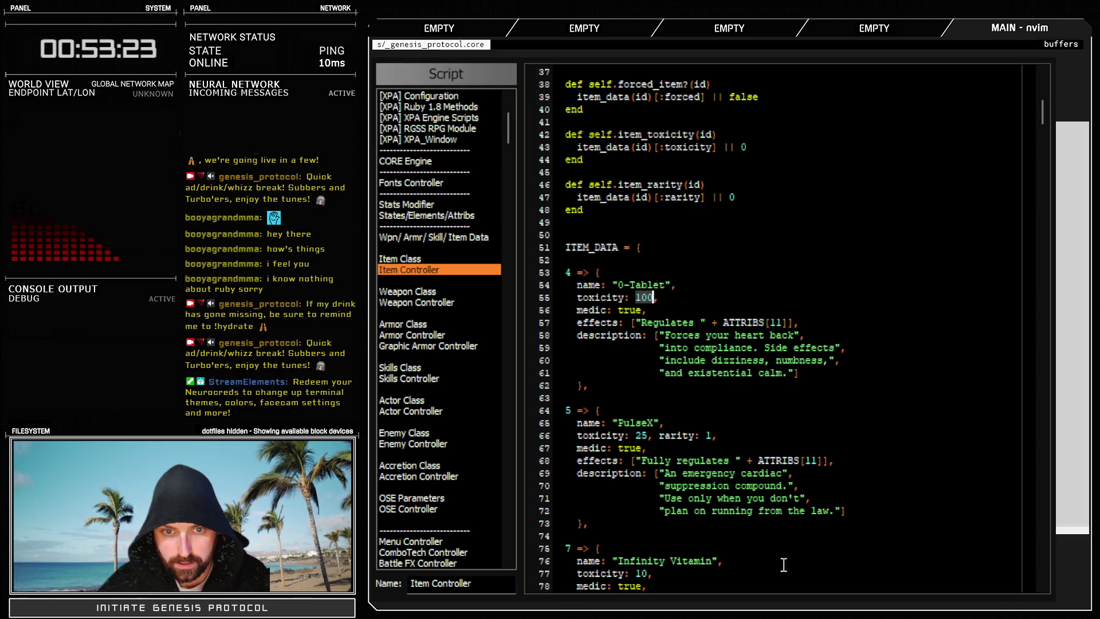
pyautogui.press('F12')
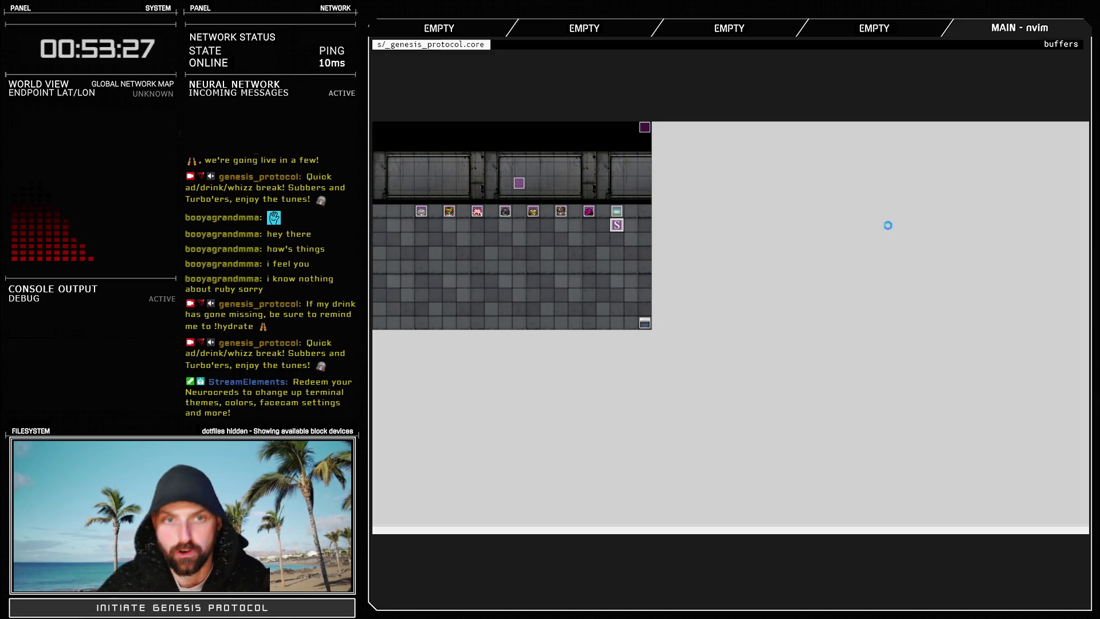
pyautogui.press('F9')
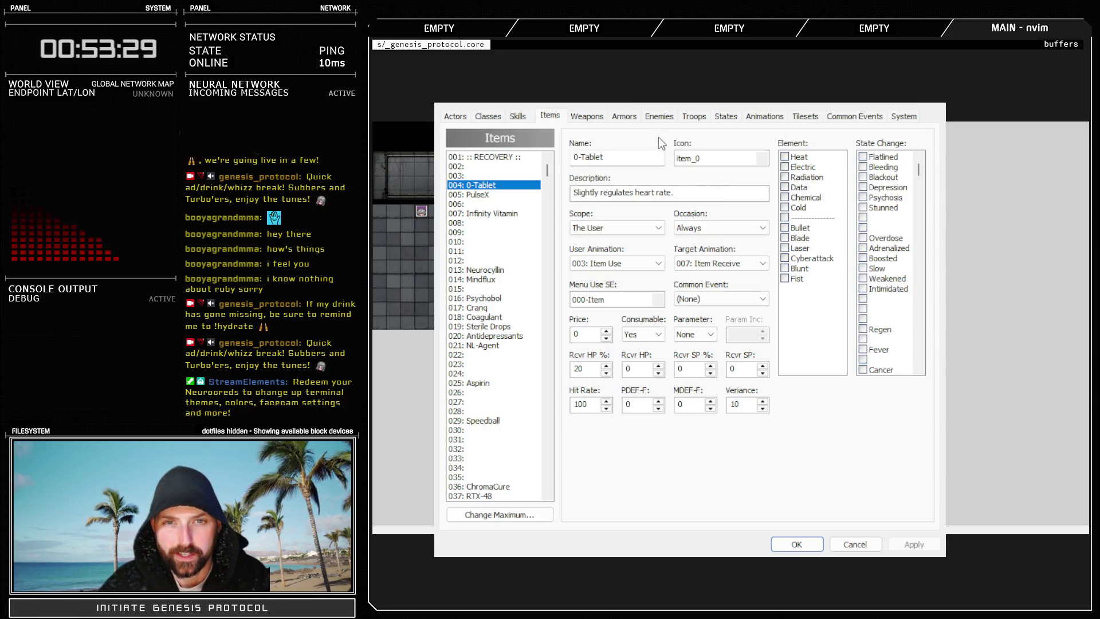
# Start a Bloodvector battle test from the Troops page and use the 0-Tablet item
pyautogui.click(692, 117)
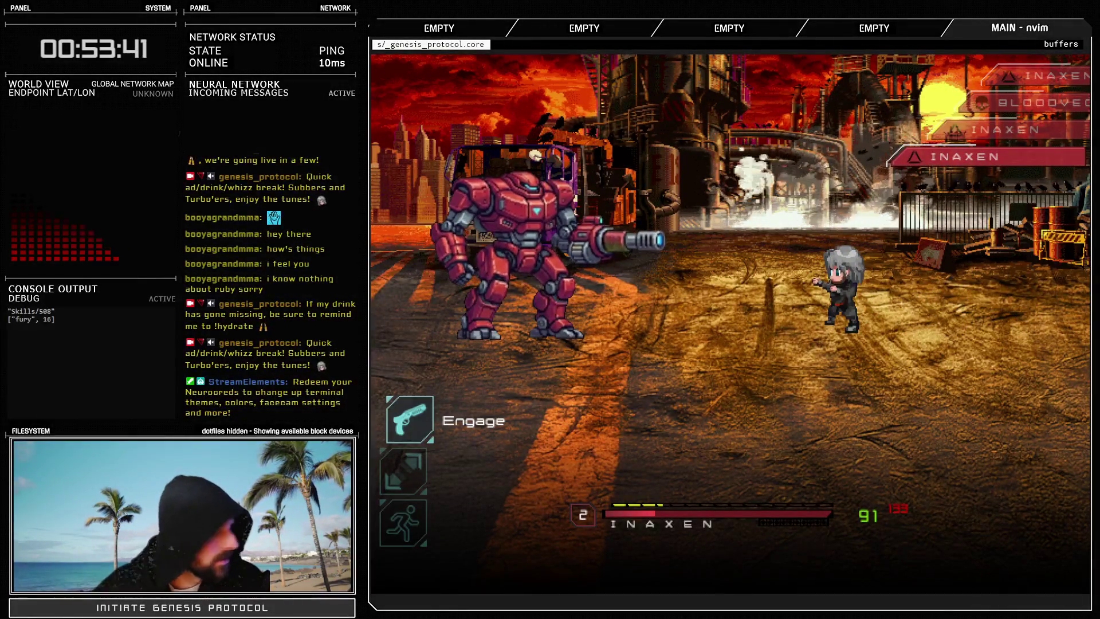
pyautogui.press('Return')
pyautogui.press('Up')
pyautogui.press('Return')
pyautogui.press('Return')
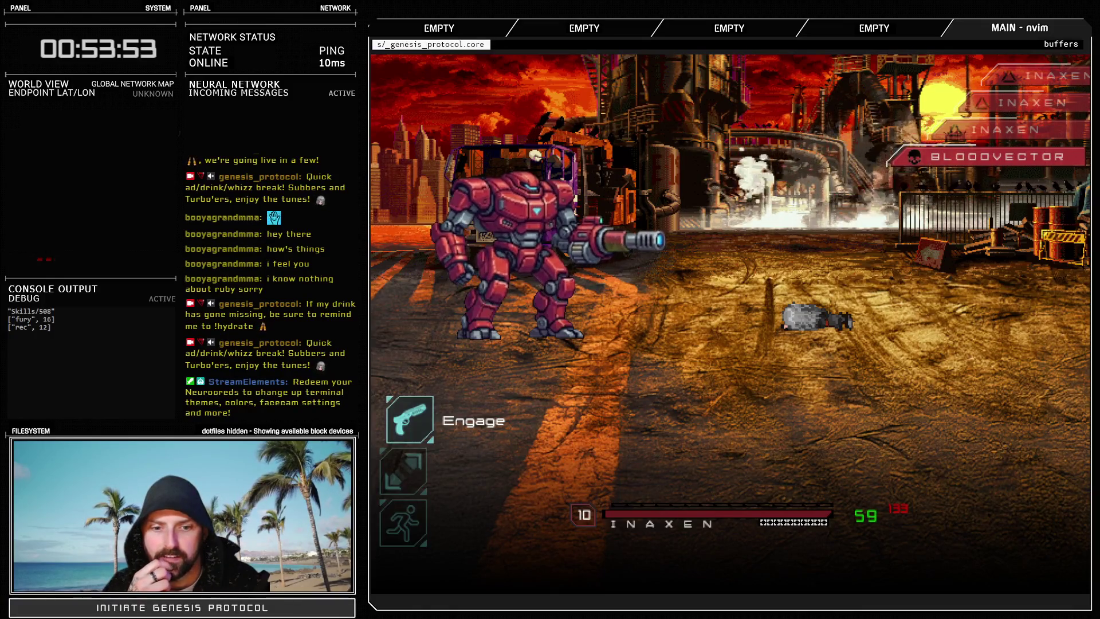
# Keep engaging until Inaxen is defeated, then exit from the Game Over screen
pyautogui.press('Down')
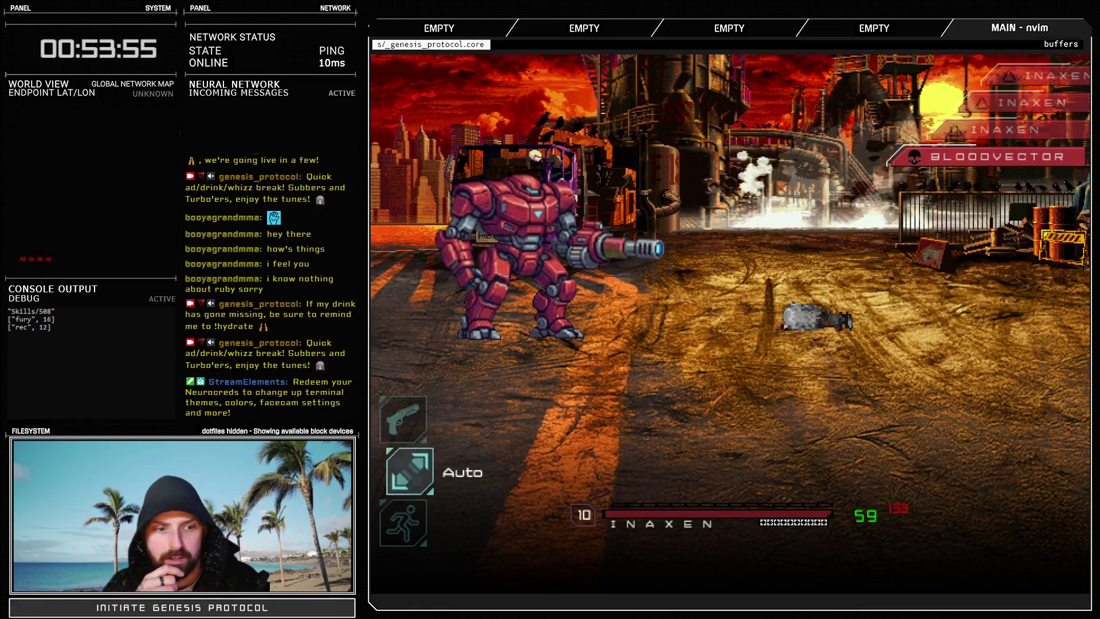
pyautogui.press('Up')
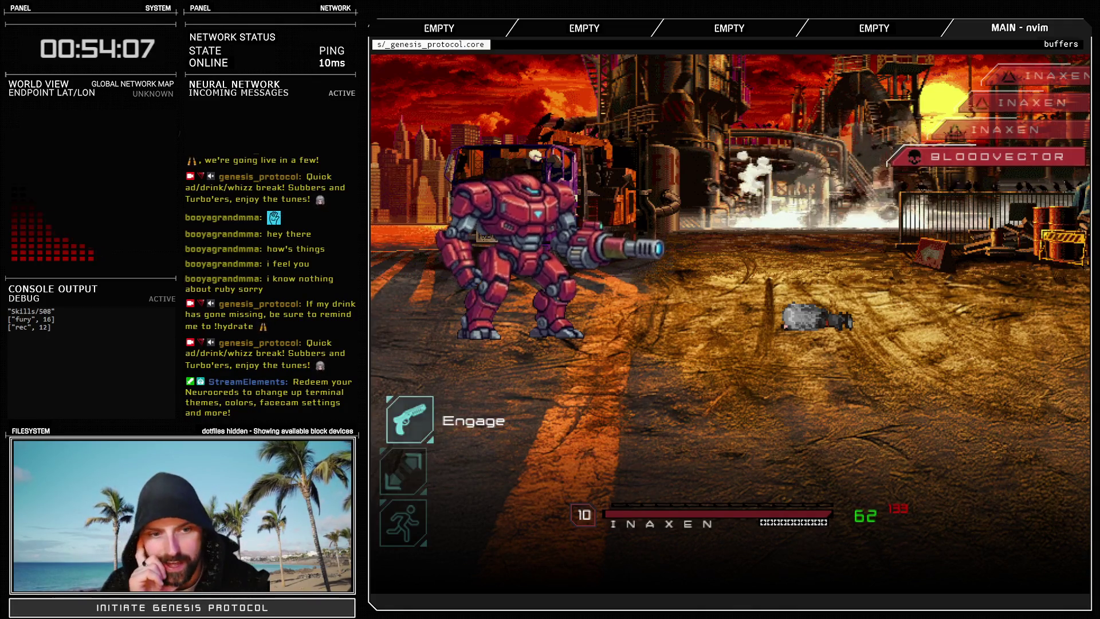
pyautogui.press('Return')
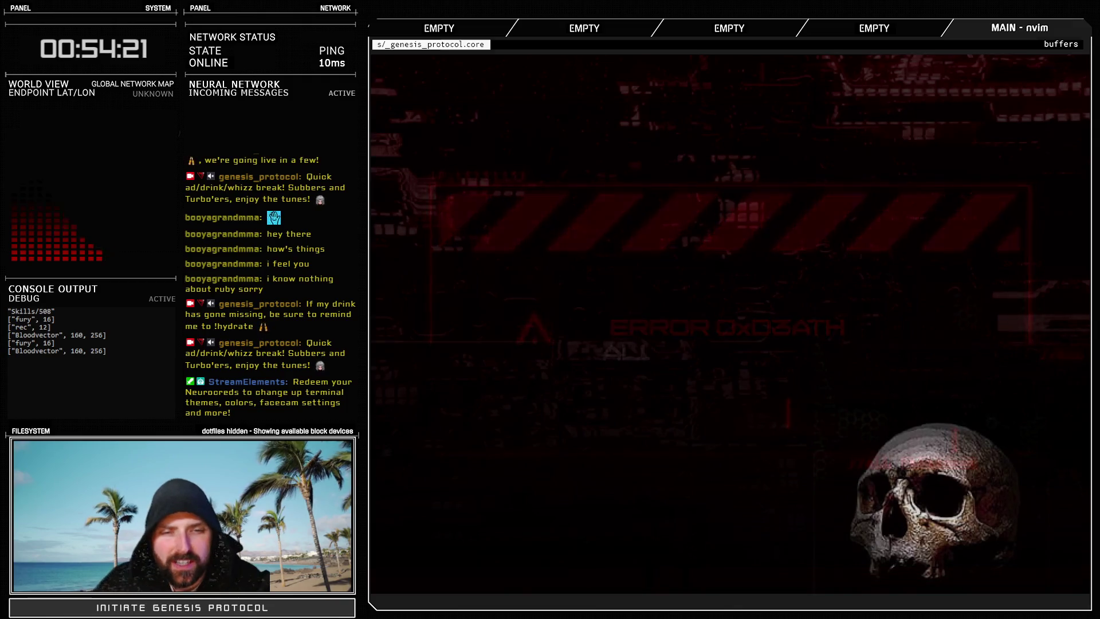
pyautogui.press('Up')
pyautogui.press('Return')
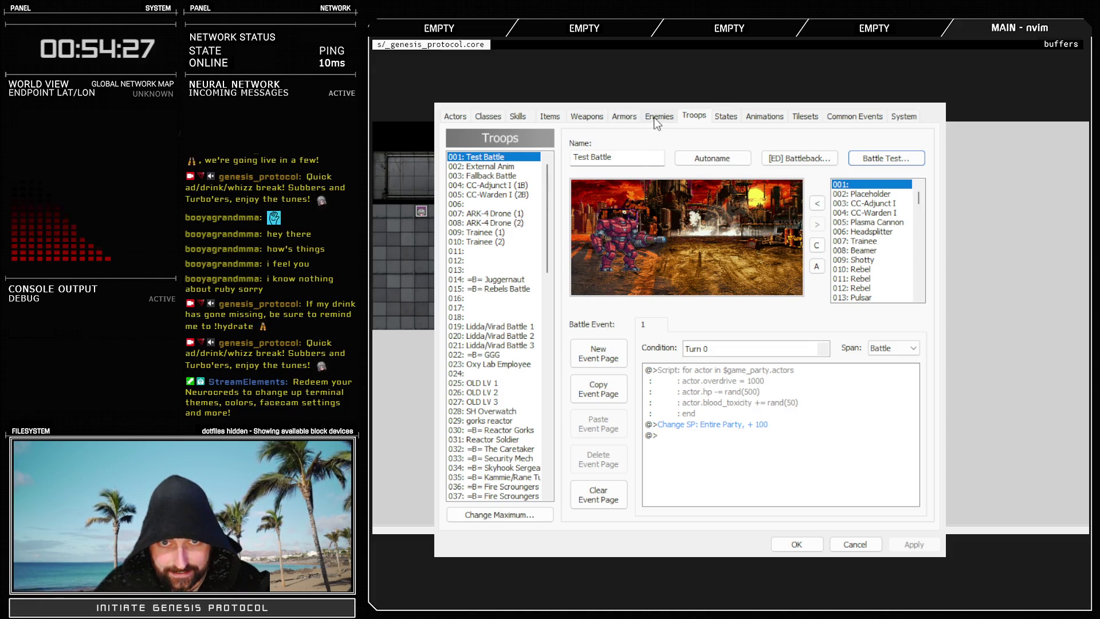
# Lower skill 508 F U's Power from 100 to 10, then return to the Troops page
pyautogui.click(518, 115)
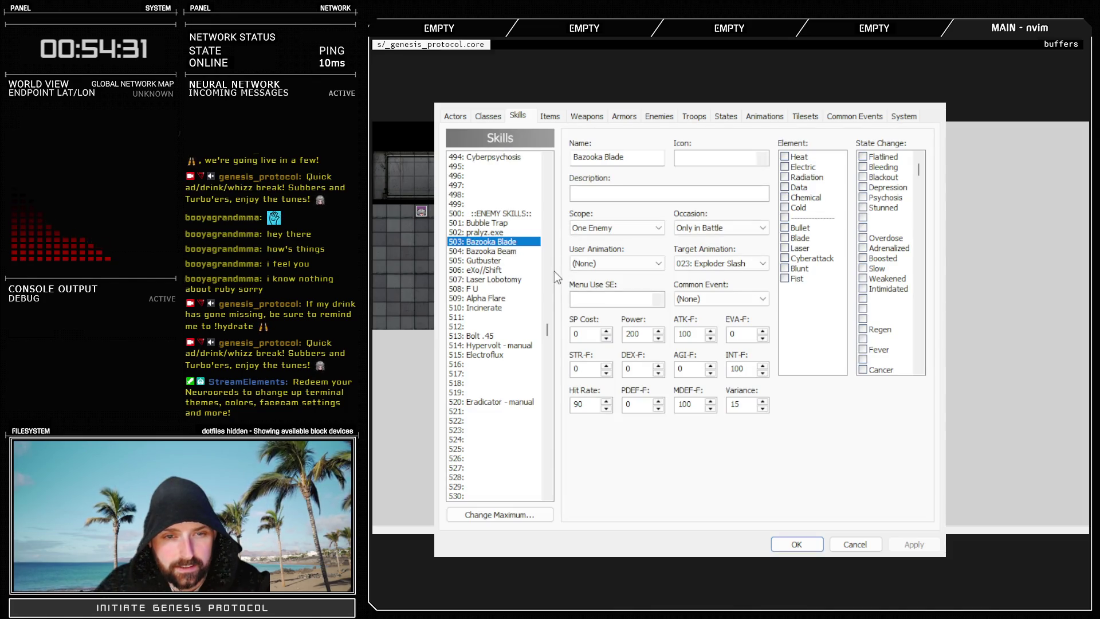
pyautogui.click(481, 289)
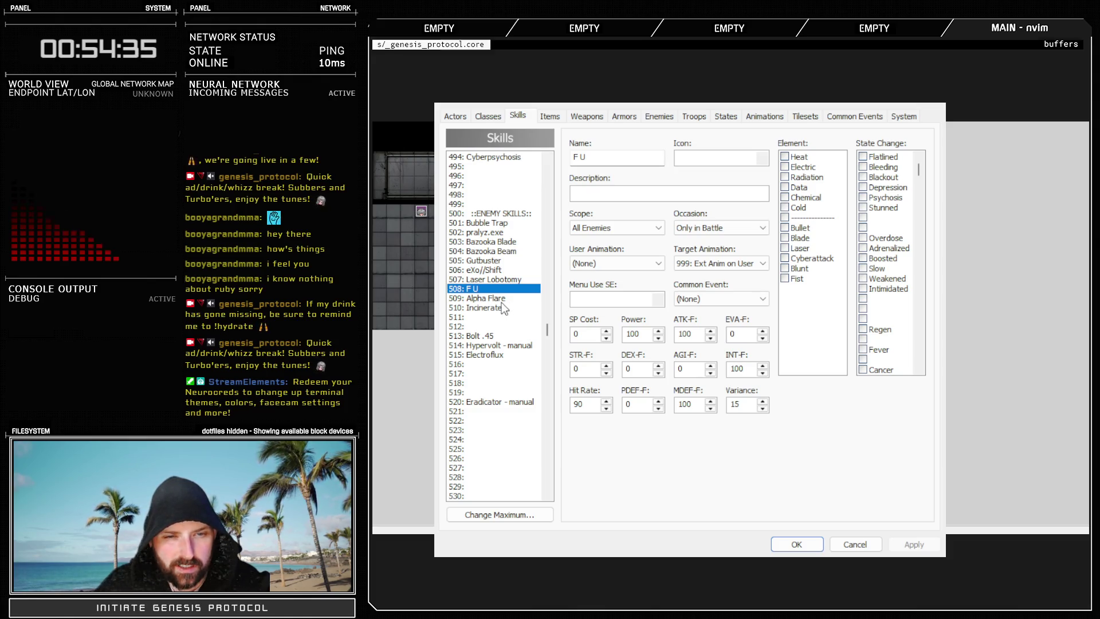
pyautogui.click(500, 299)
pyautogui.click(493, 291)
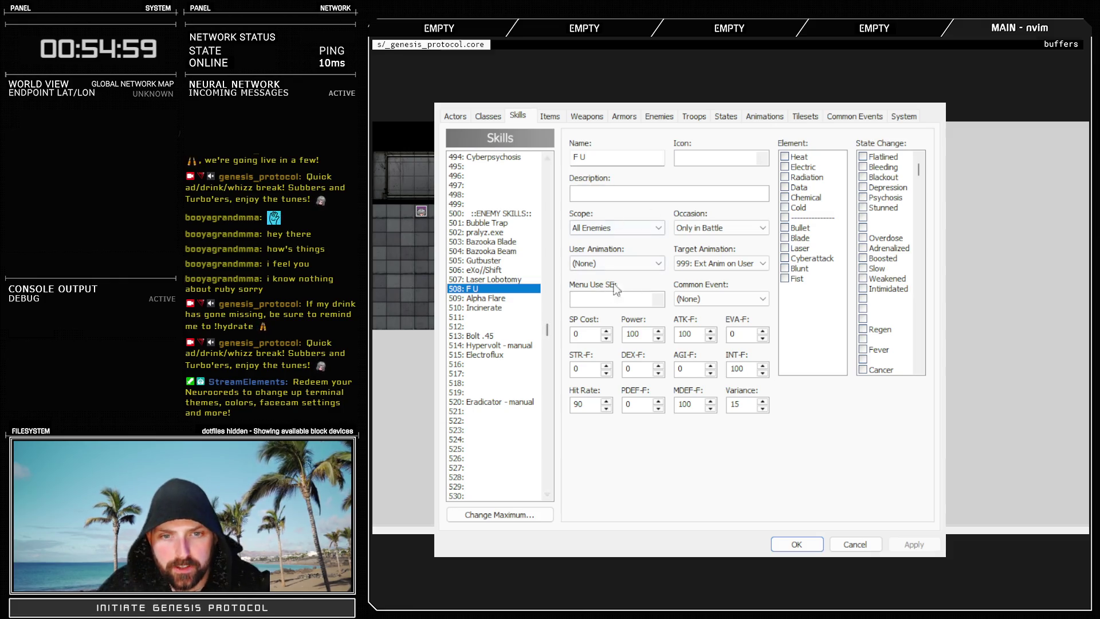
pyautogui.write('10')
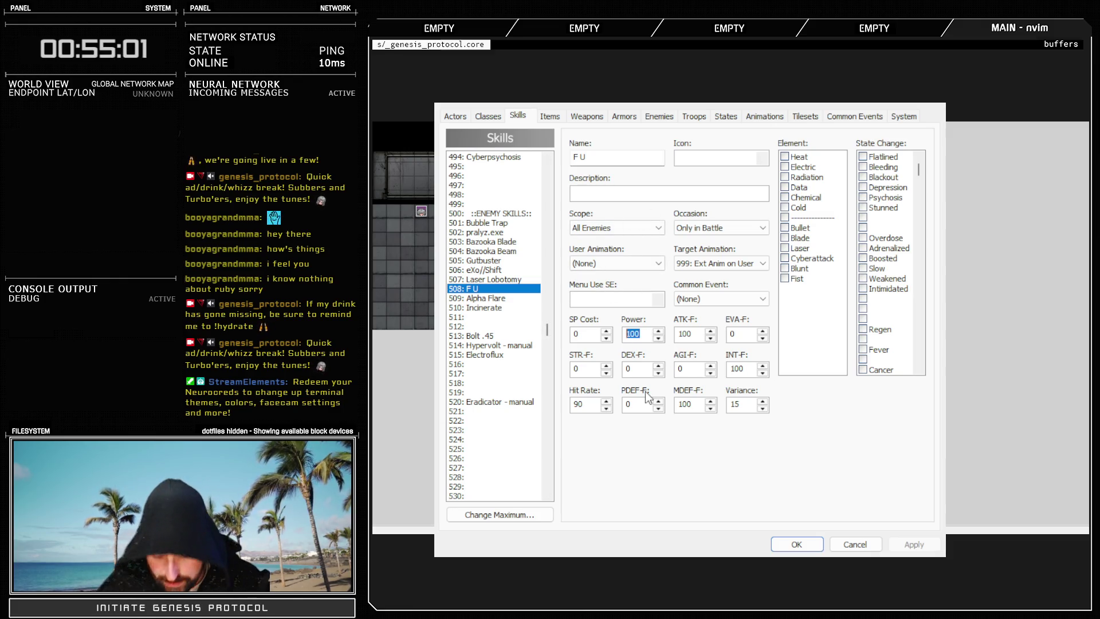
pyautogui.click(694, 116)
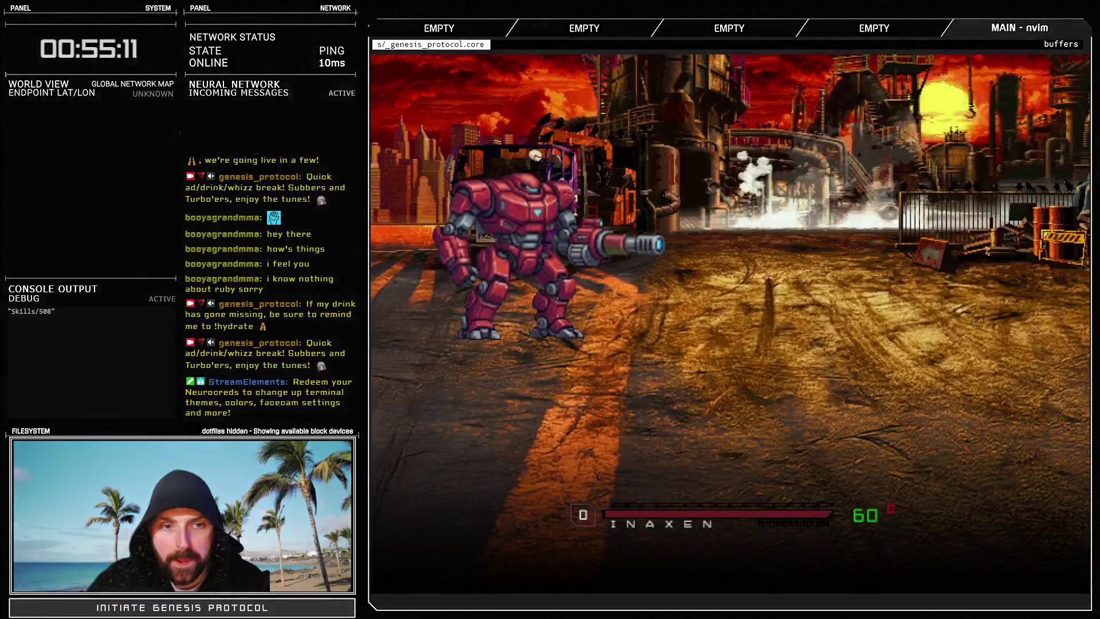
# Browse the battle commands and item list, then set the character to Auto for the turn
pyautogui.press('Down')
pyautogui.press('Down')
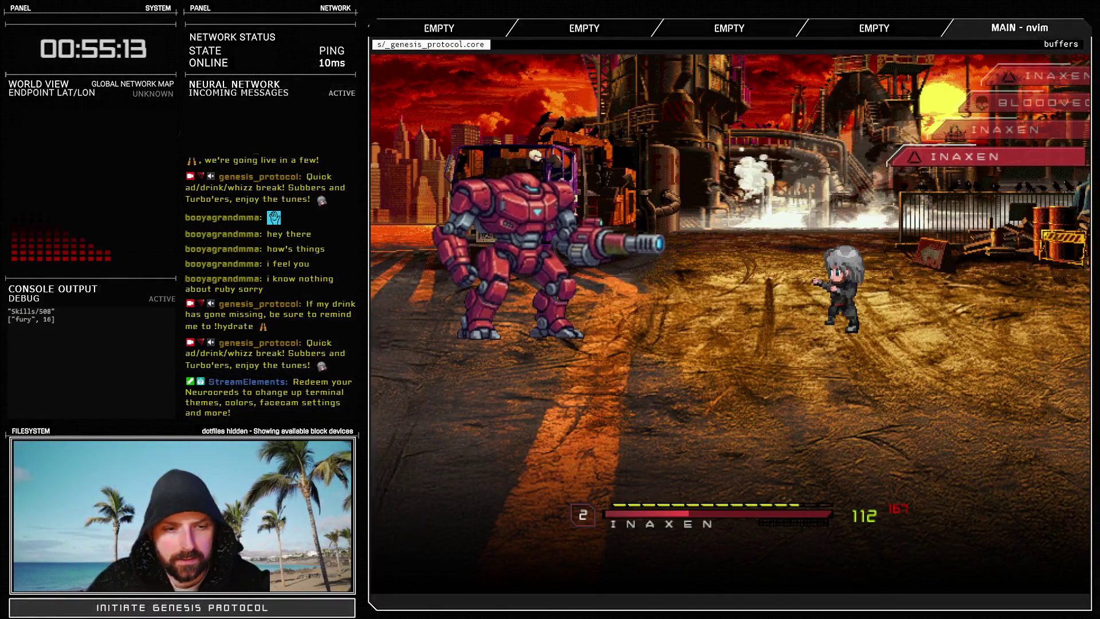
pyautogui.press('Return')
pyautogui.press('Return')
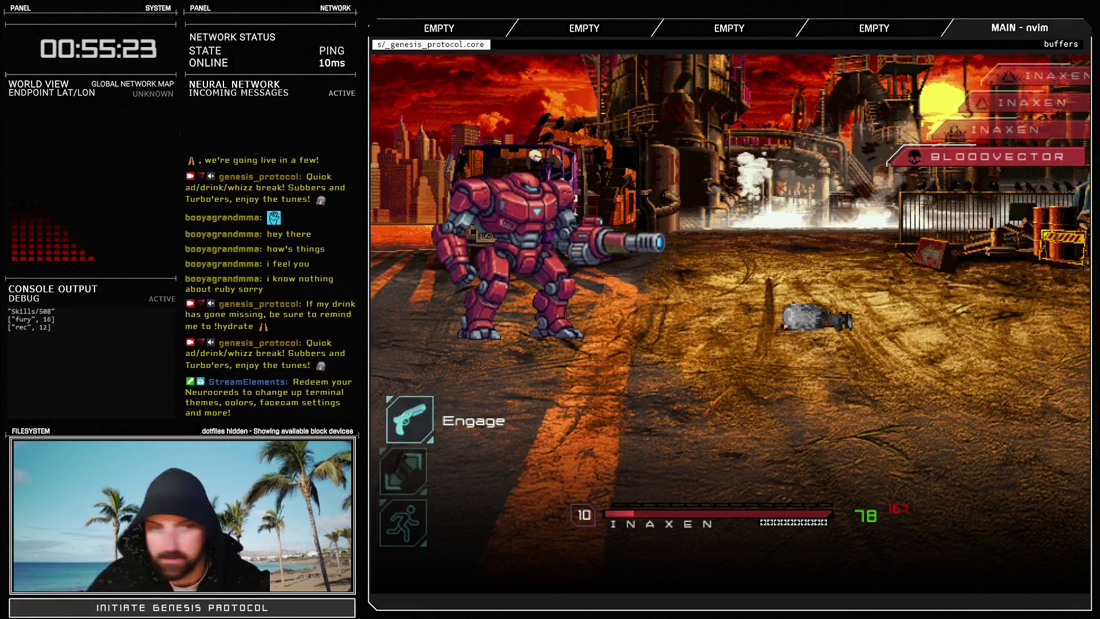
pyautogui.press('Down')
pyautogui.press('Return')
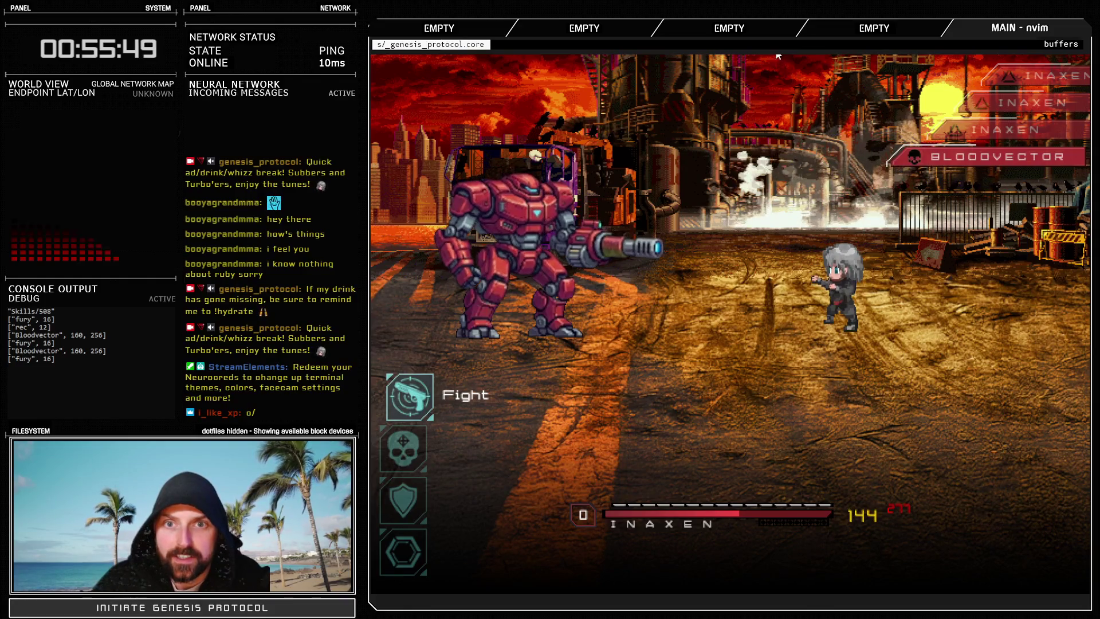
# Compare the Fight and Skill commands, then close the battle test with Alt+F4
pyautogui.press('Down')
pyautogui.press('Up')
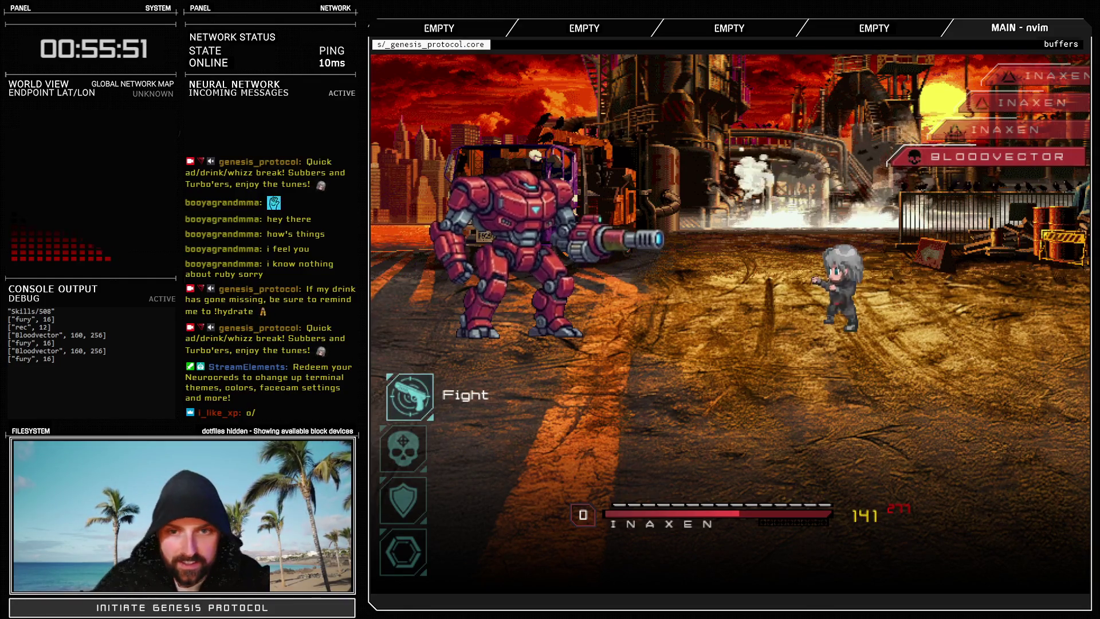
pyautogui.press('Down')
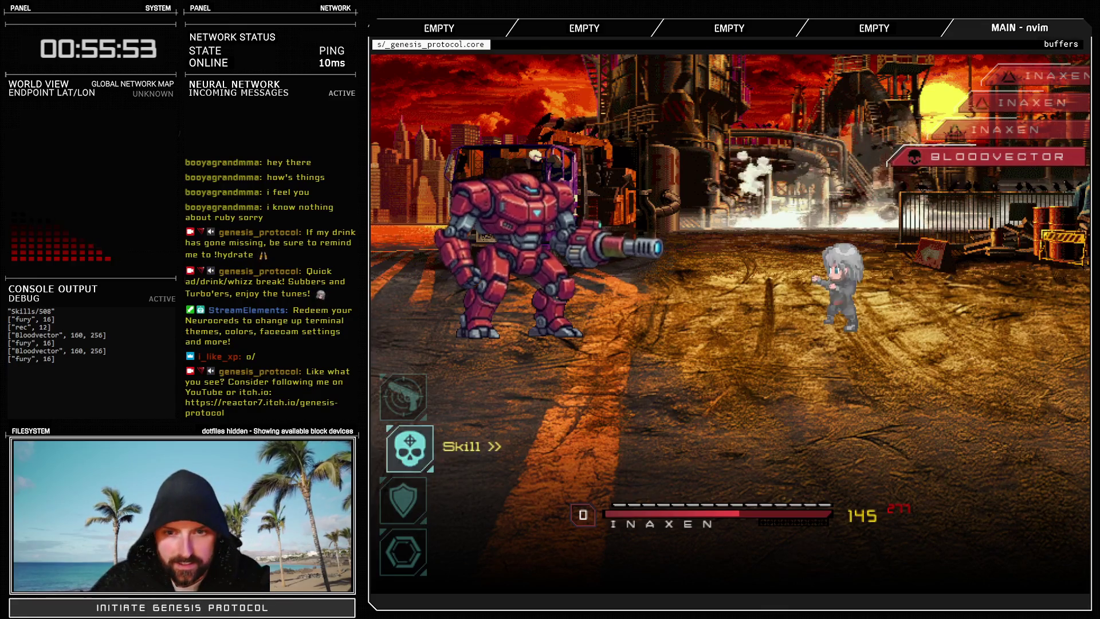
pyautogui.press('Up')
pyautogui.press('Down')
pyautogui.press('Up')
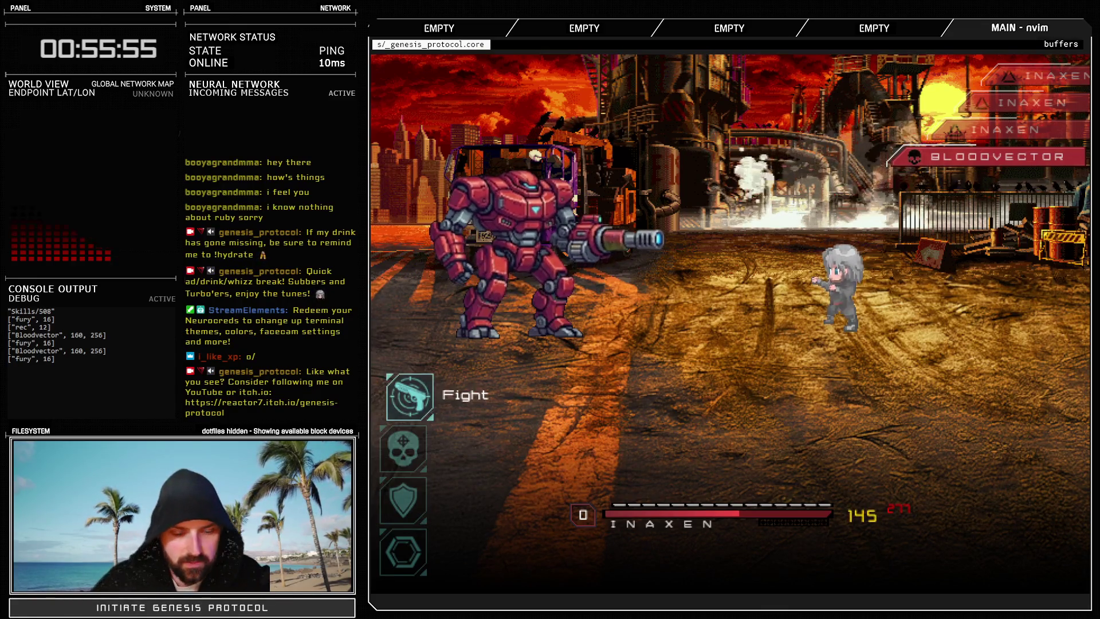
pyautogui.hotkey('alt', 'F4')
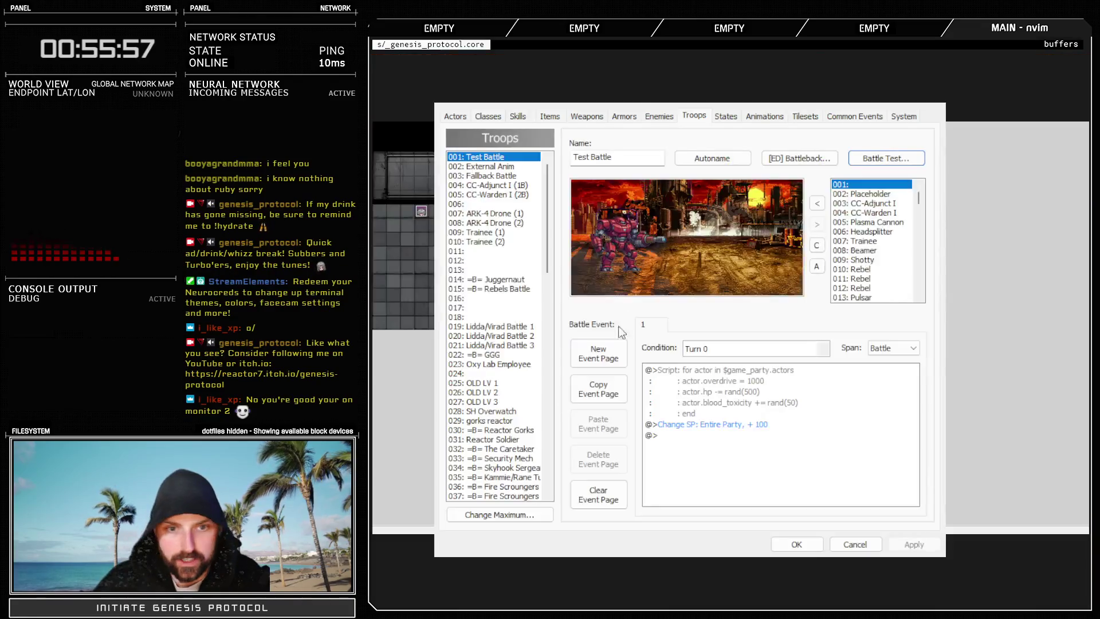
# Review Neovim's to-do note 'check overdose system functionality', then switch back to RPG Maker
pyautogui.hotkey('alt', 'Tab')
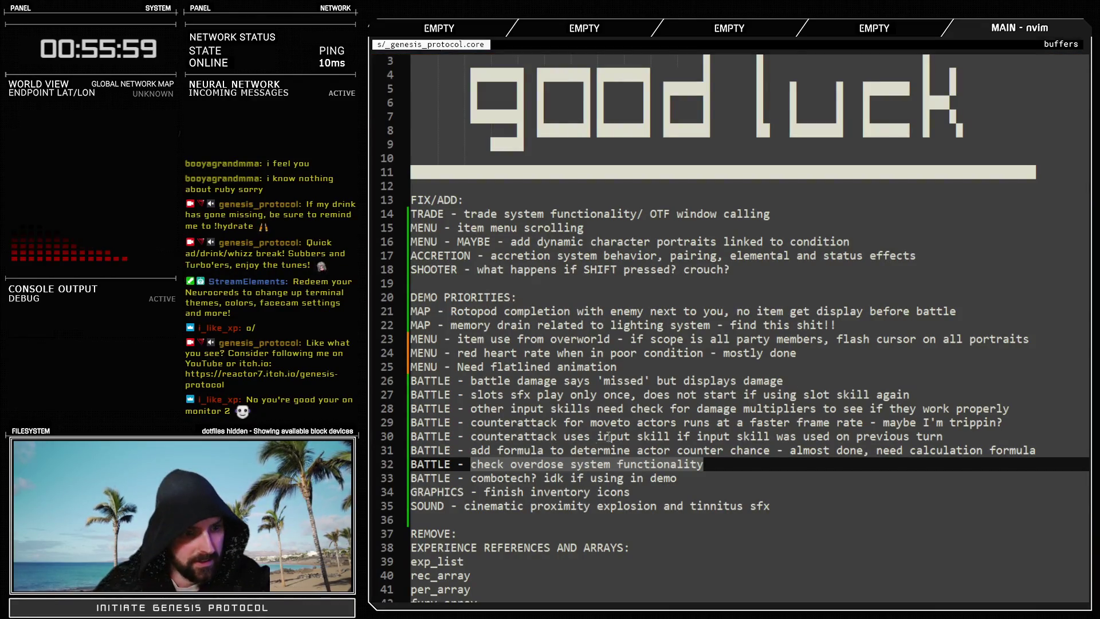
pyautogui.click(512, 468)
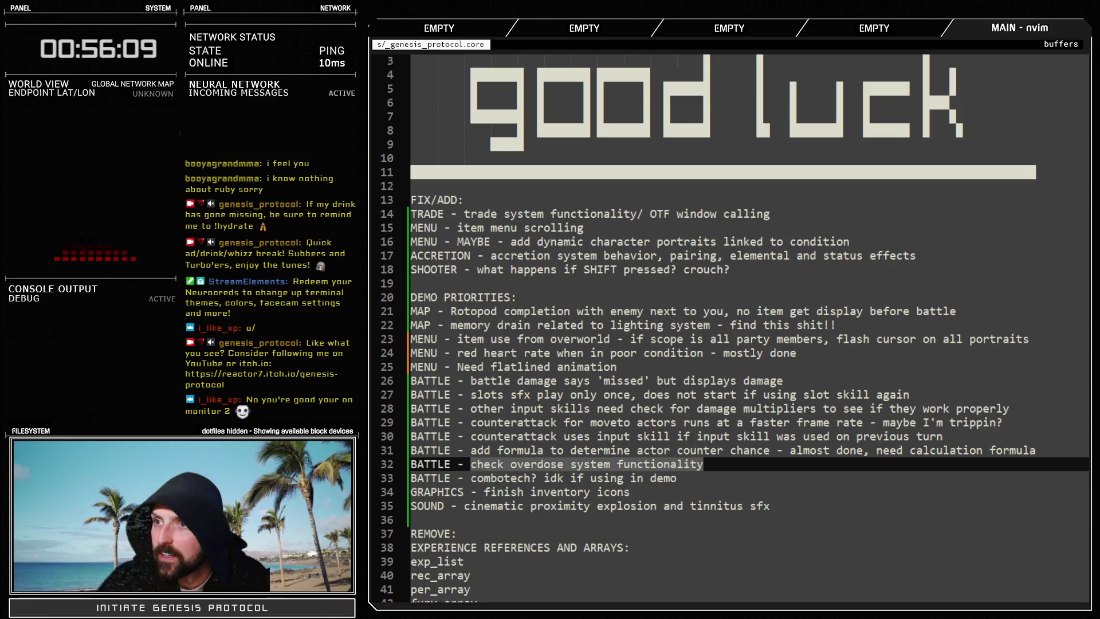
pyautogui.hotkey('alt', 'Tab')
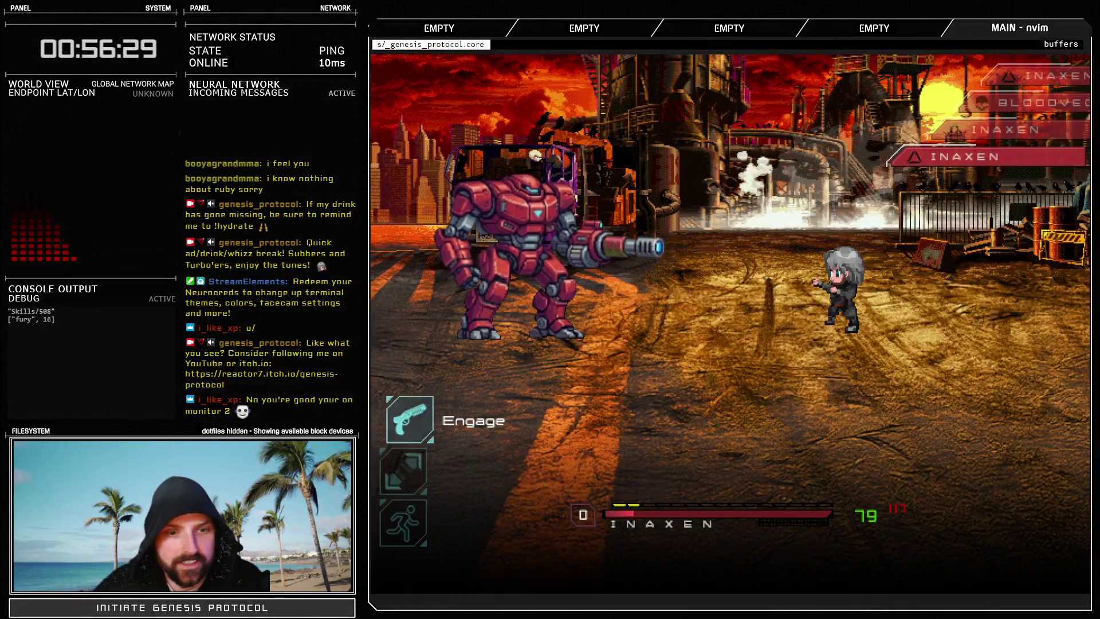
# Use a D-Tablet on the character, then close the battle test
pyautogui.press('Return')
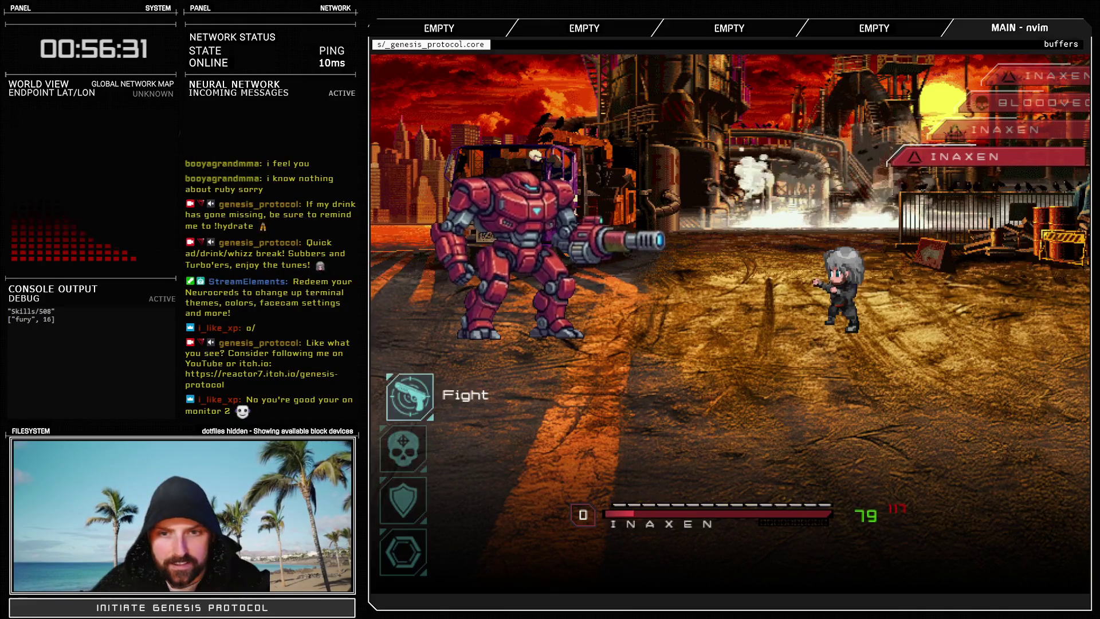
pyautogui.press('Down')
pyautogui.press('Down')
pyautogui.press('Down')
pyautogui.press('Return')
pyautogui.press('Return')
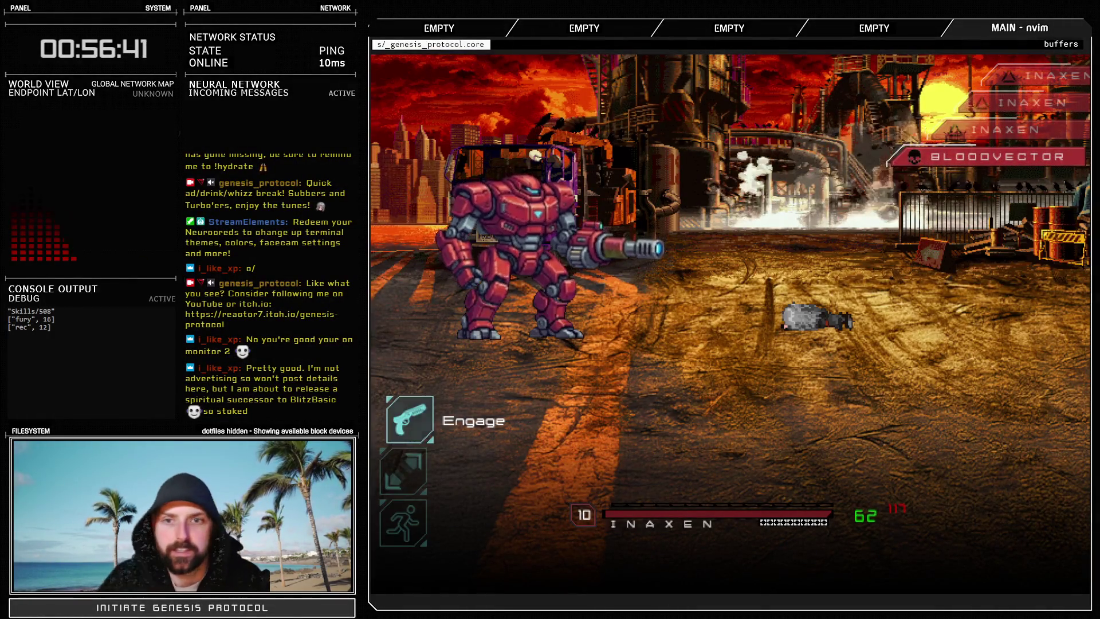
pyautogui.hotkey('alt', 'F4')
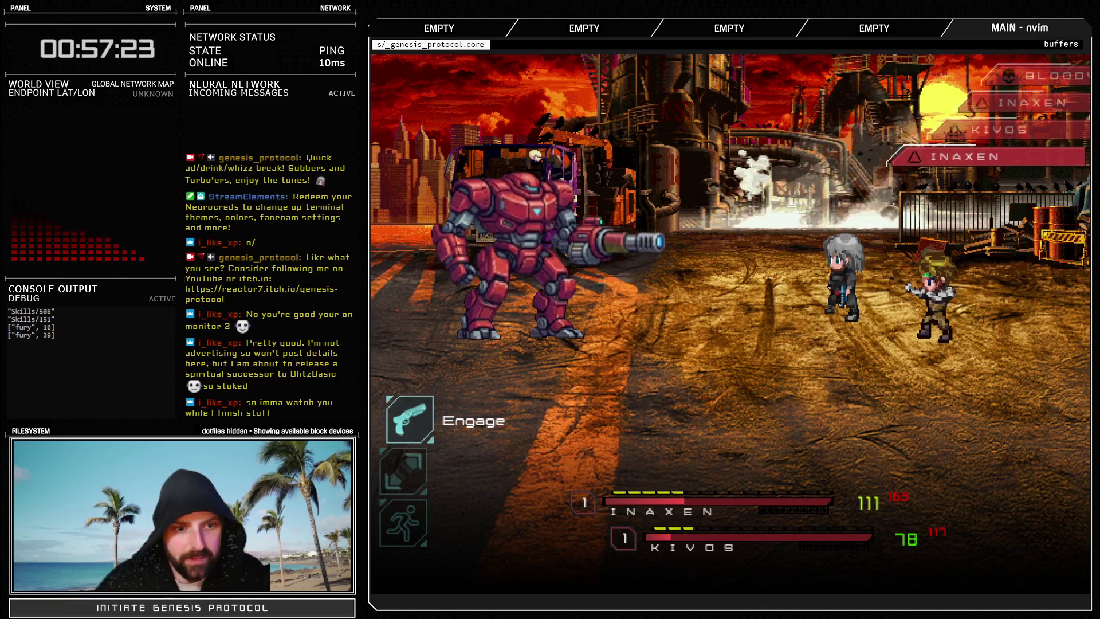
# In the new two-member battle test, use the heart-rate D-Tablet on Inaxen
pyautogui.press('Down')
pyautogui.press('Up')
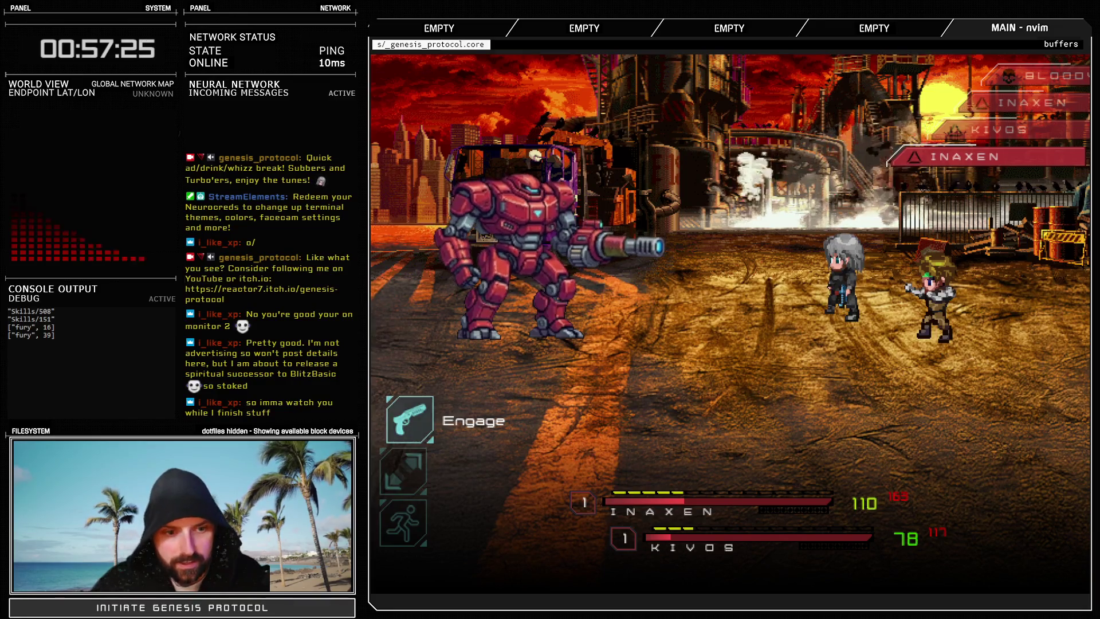
pyautogui.press('Return')
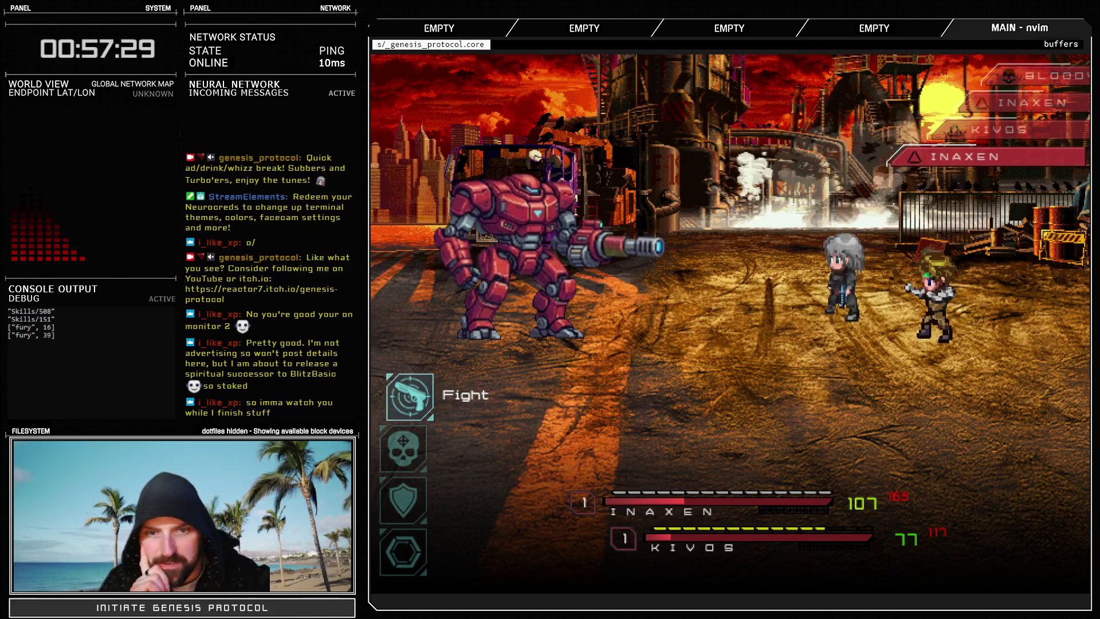
pyautogui.press('Down')
pyautogui.press('Down')
pyautogui.press('Down')
pyautogui.press('Up')
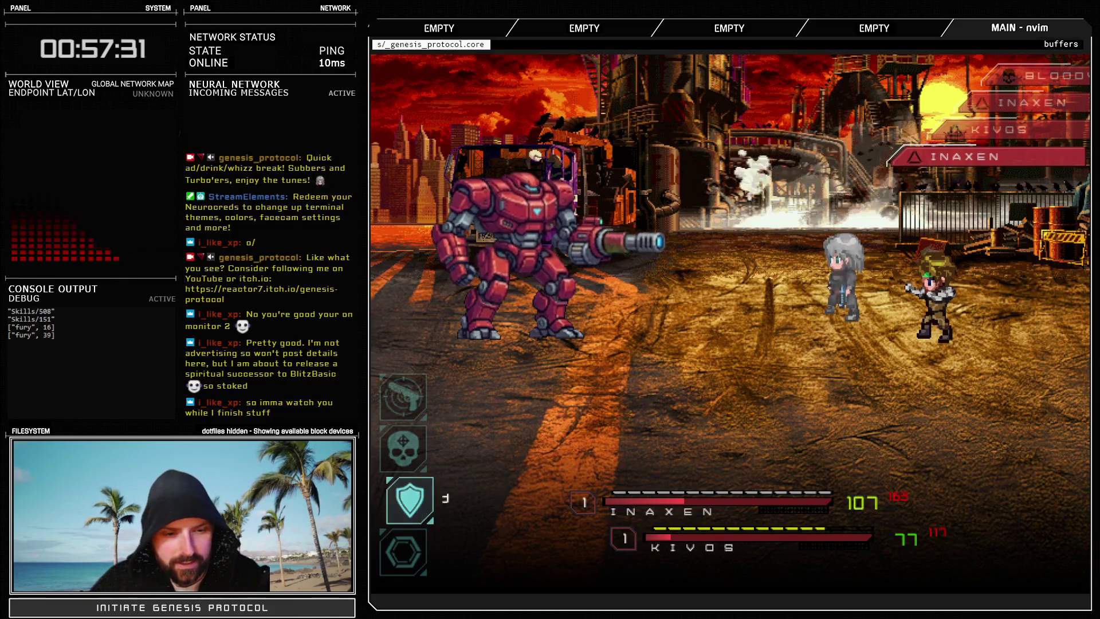
pyautogui.press('Down')
pyautogui.press('Return')
pyautogui.press('Return')
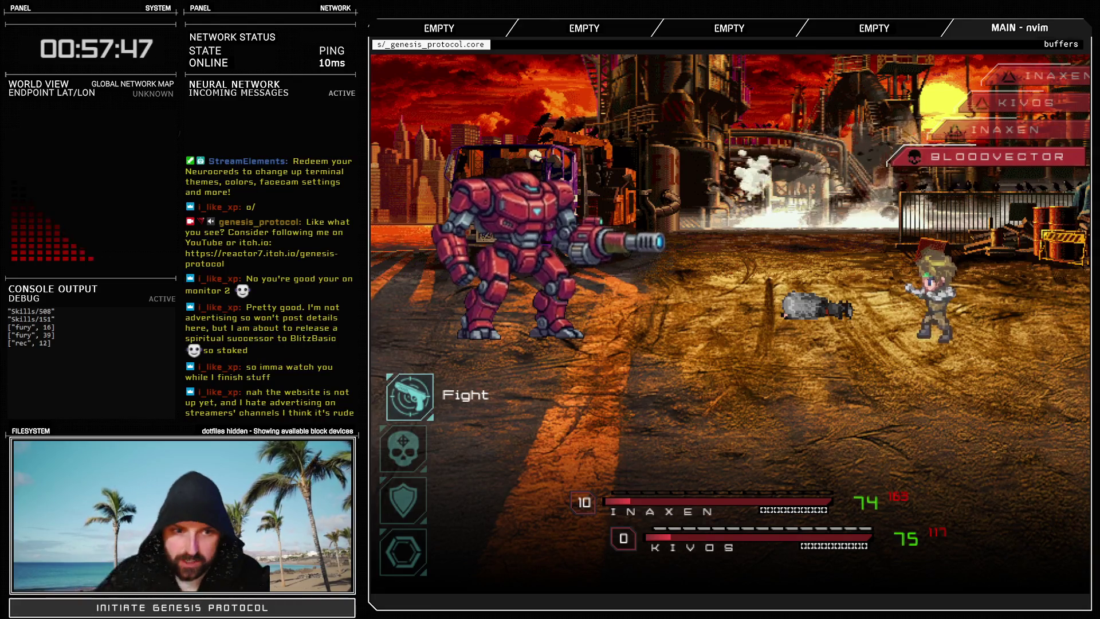
# Attack Bloodvector with Raging Fist from Inaxen and Kivos, and confirm Inaxen's Engage
pyautogui.press('Down')
pyautogui.press('Up')
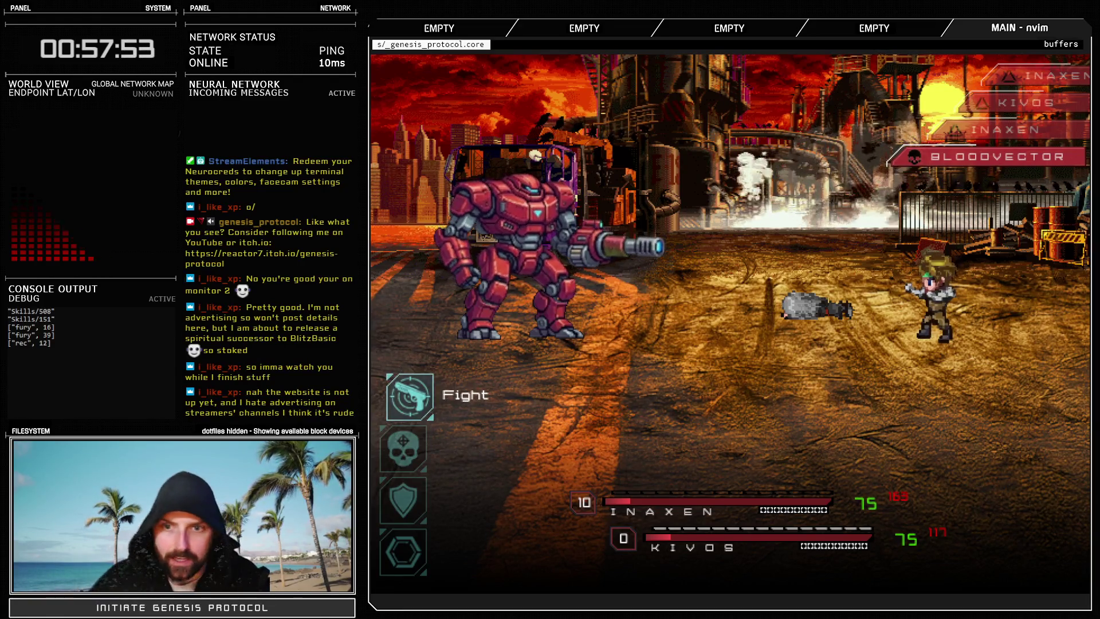
pyautogui.press('Down')
pyautogui.press('Down')
pyautogui.press('Up')
pyautogui.press('Up')
pyautogui.press('Down')
pyautogui.press('Down')
pyautogui.press('Up')
pyautogui.press('Up')
pyautogui.press('Return')
pyautogui.press('Return')
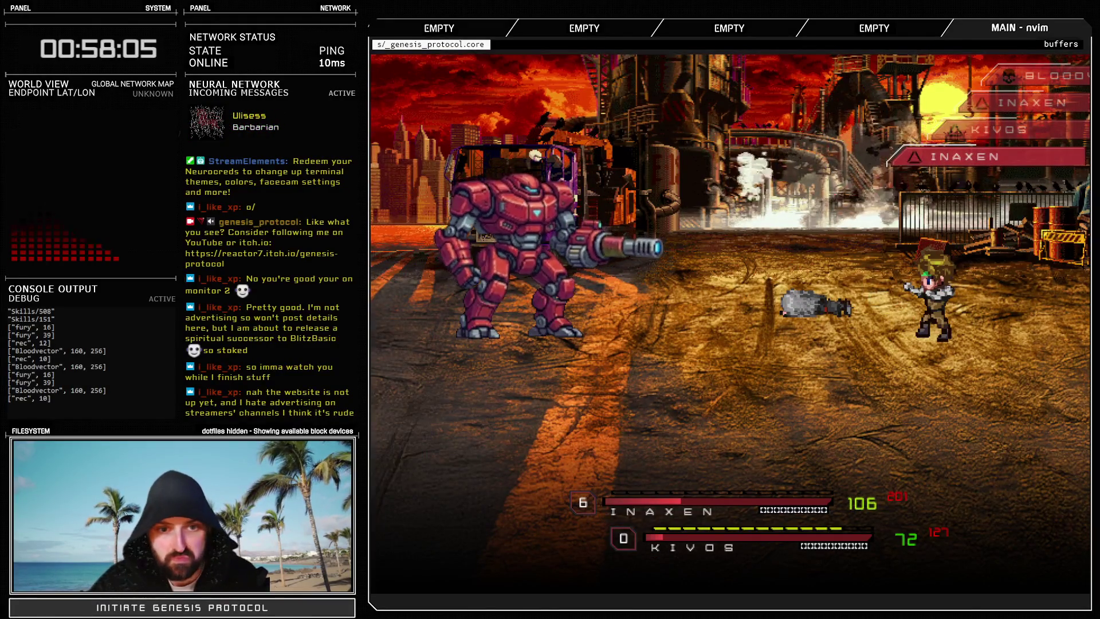
pyautogui.press('Return')
pyautogui.press('Return')
pyautogui.press('Return')
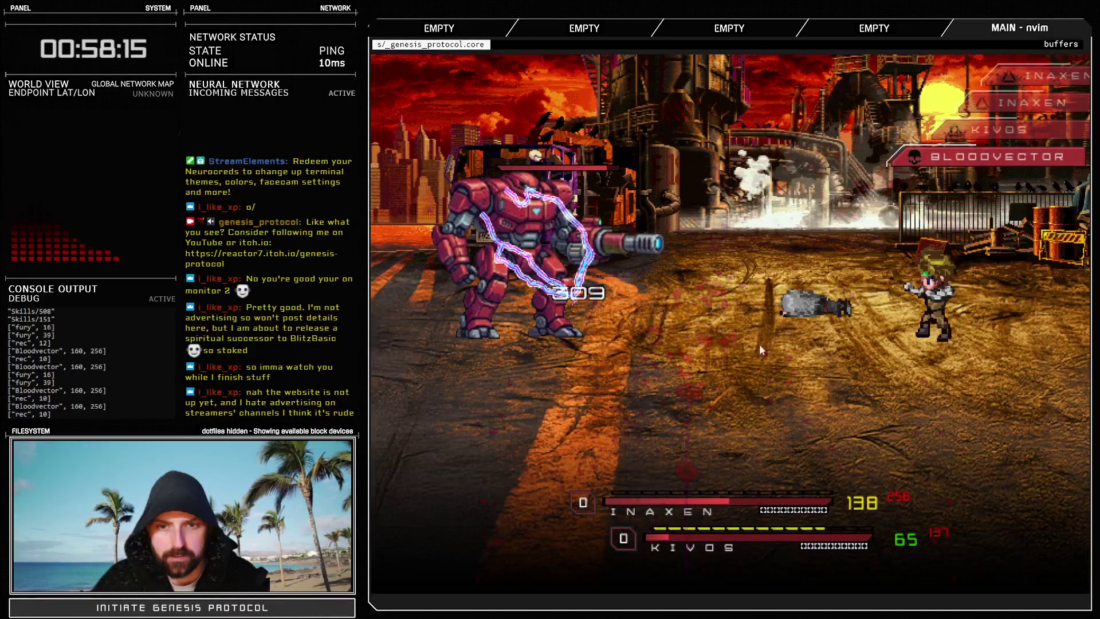
pyautogui.press('Return')
pyautogui.press('Return')
pyautogui.press('Return')
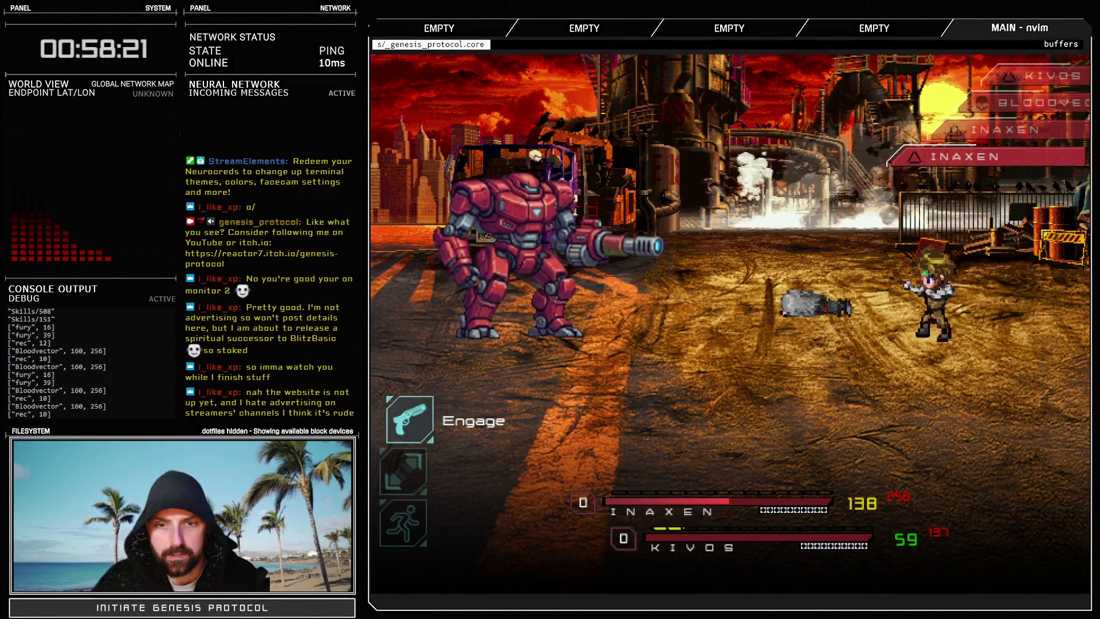
pyautogui.press('Return')
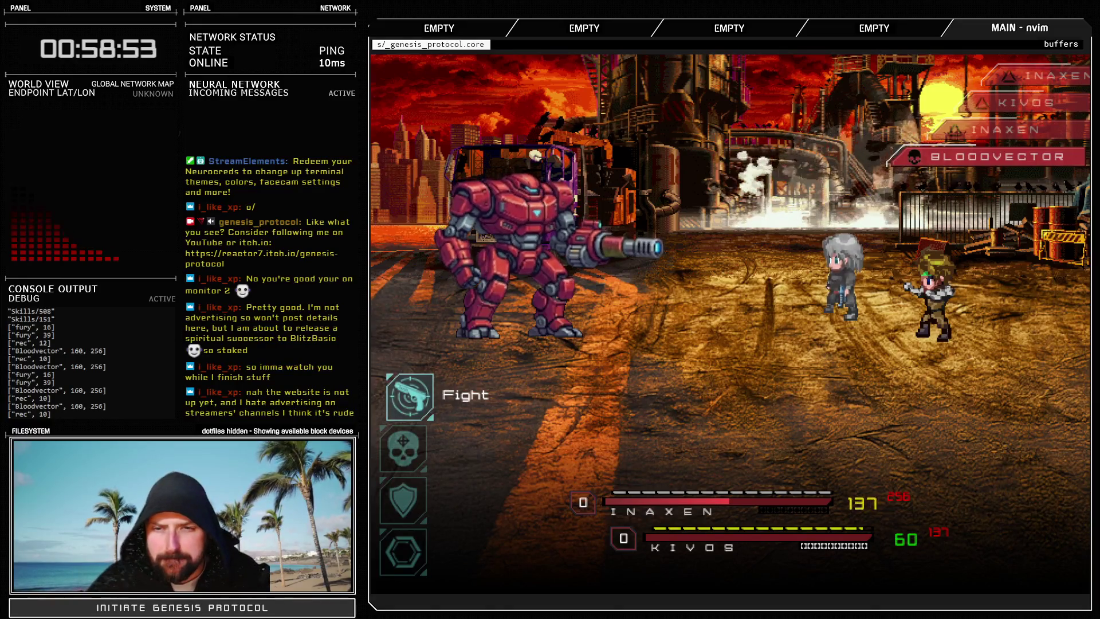
# Trigger the Rage skill and open the battle item list
pyautogui.press('Down')
pyautogui.press('Down')
pyautogui.press('Up')
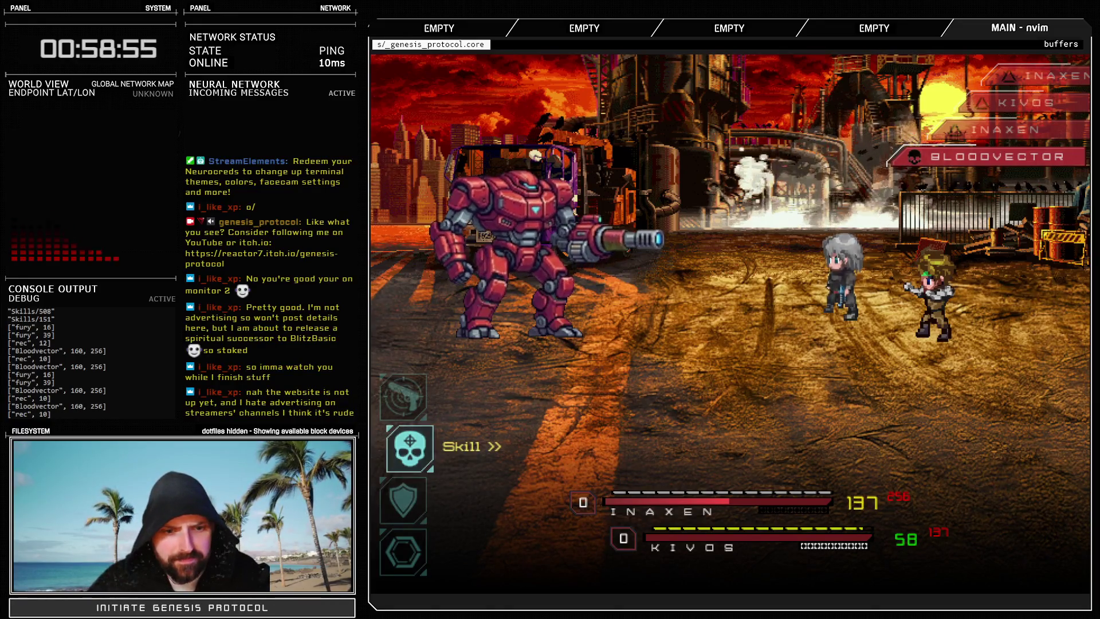
pyautogui.press('Return')
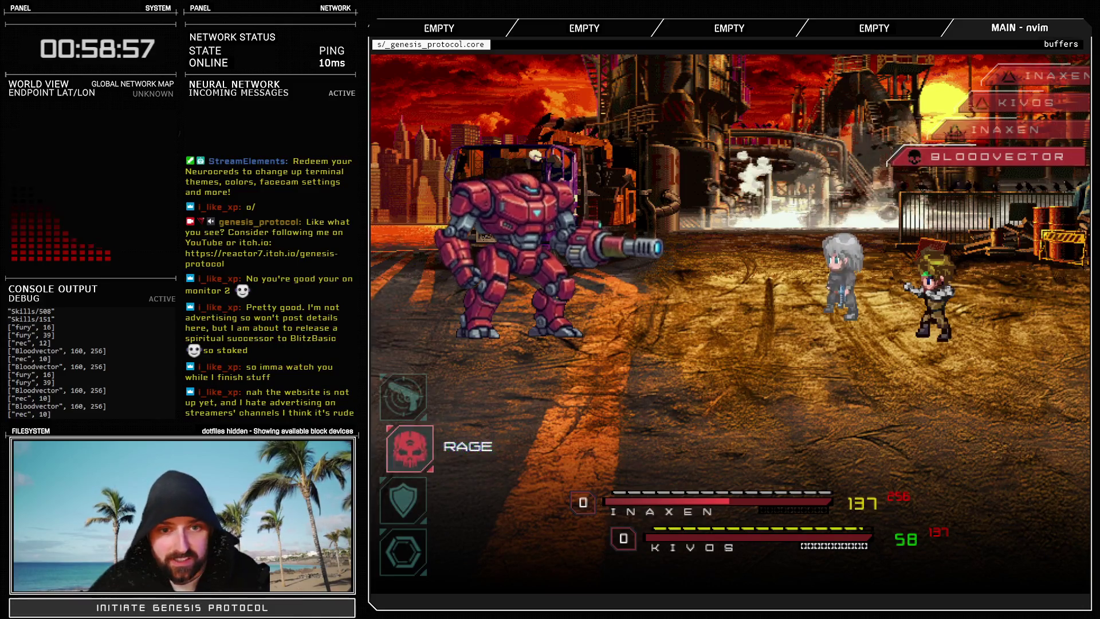
pyautogui.press('Down')
pyautogui.press('Down')
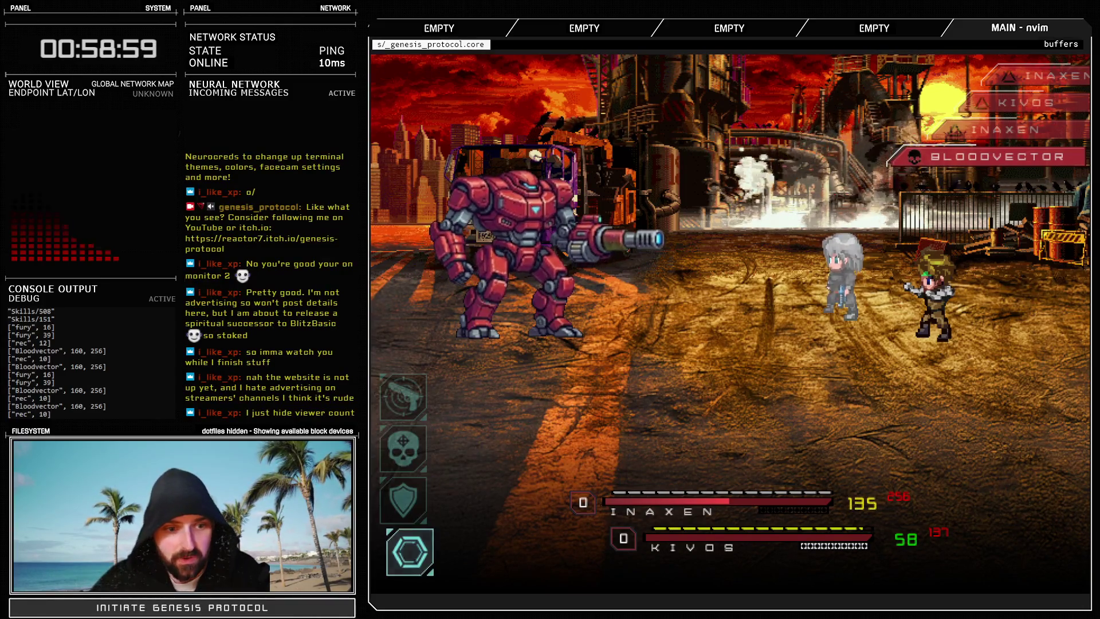
pyautogui.press('Return')
pyautogui.press('Return')
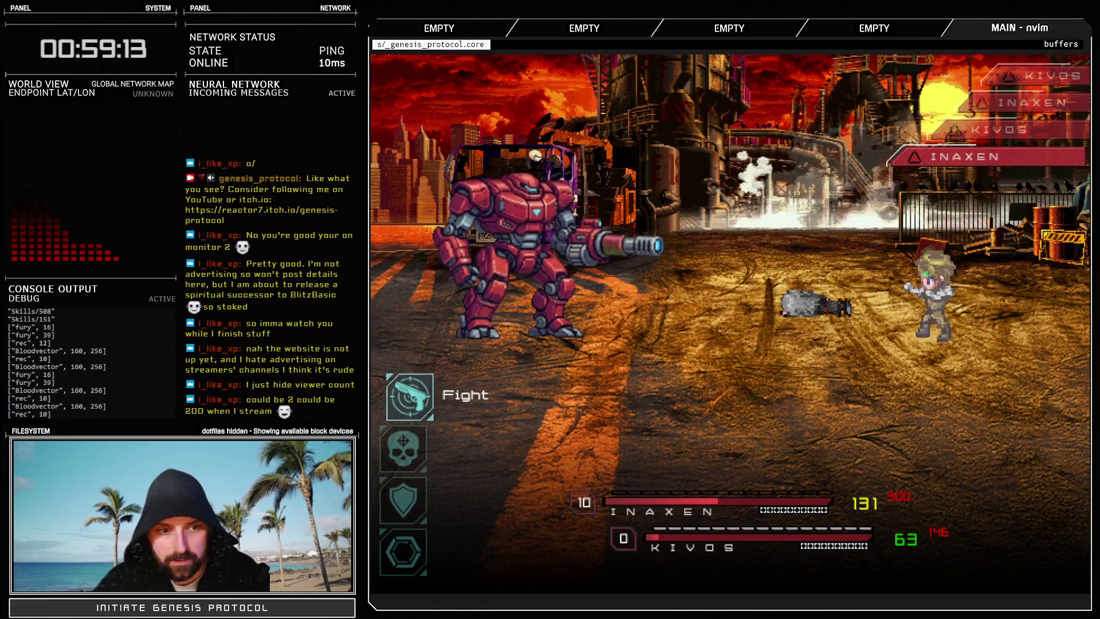
# Play several turns: Inaxen defends twice, one Auto turn, an attack on the soldier, then Defend
pyautogui.press('Down')
pyautogui.press('Down')
pyautogui.press('Return')
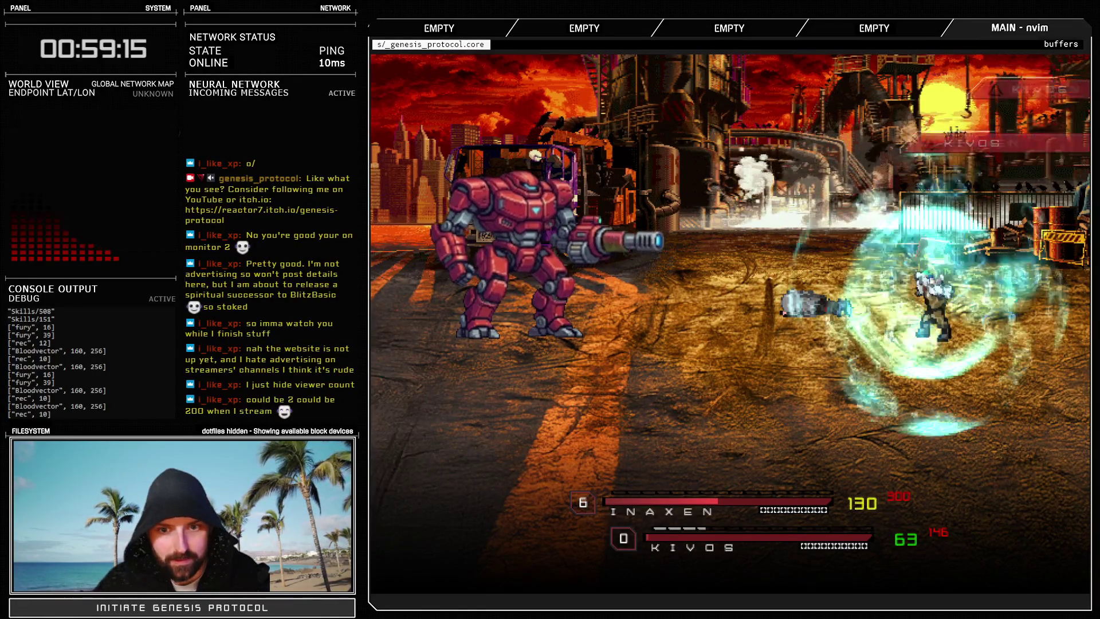
pyautogui.press('Down')
pyautogui.press('Down')
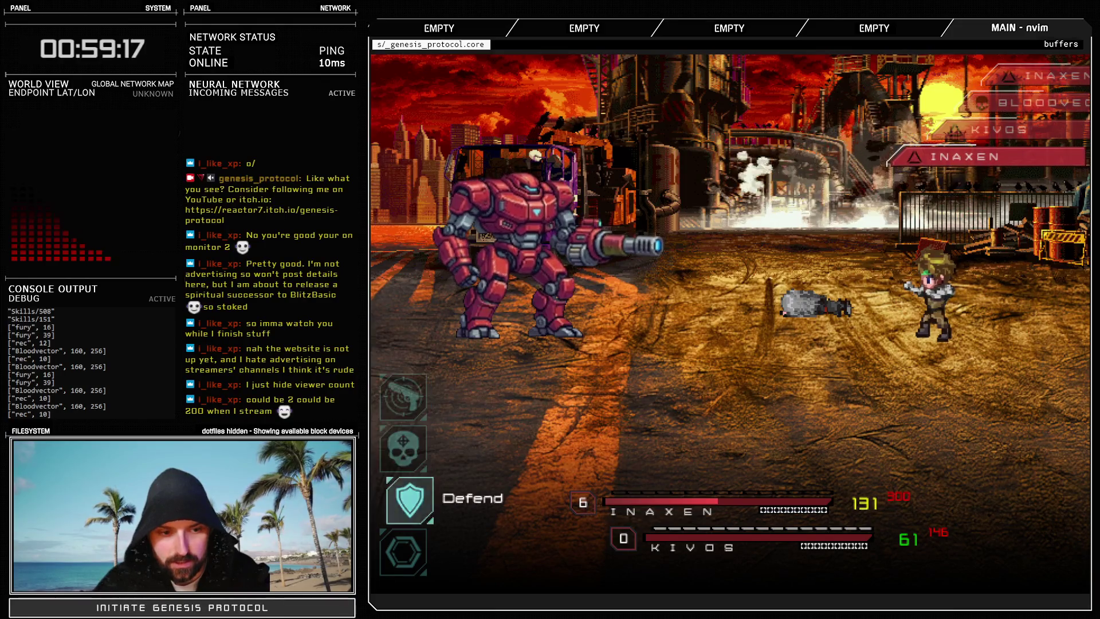
pyautogui.press('Return')
pyautogui.press('Down')
pyautogui.press('Return')
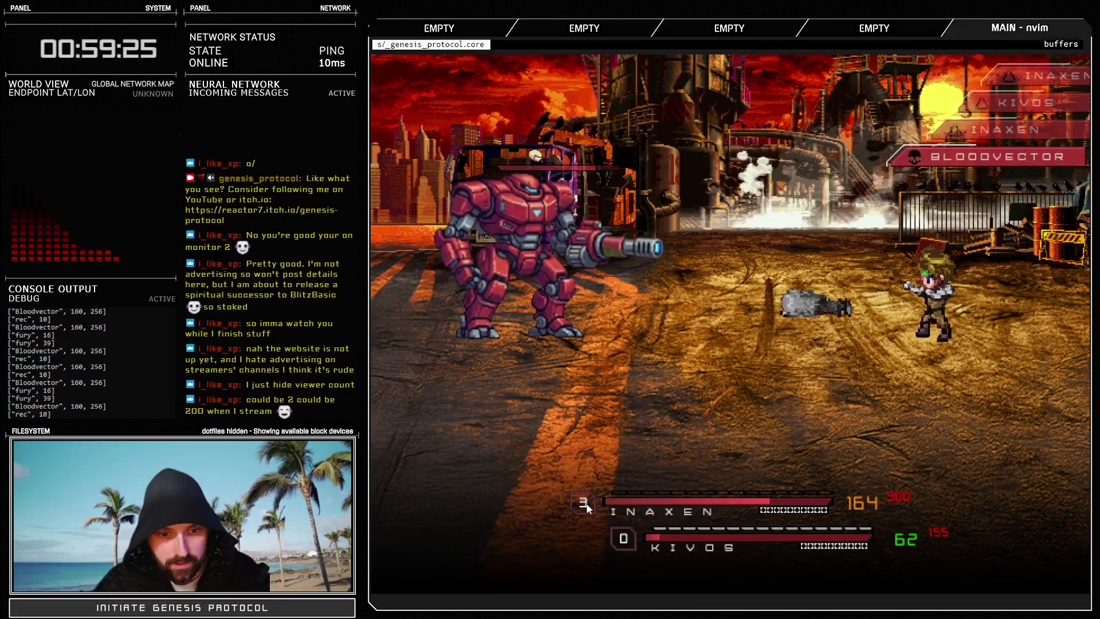
pyautogui.press('Return')
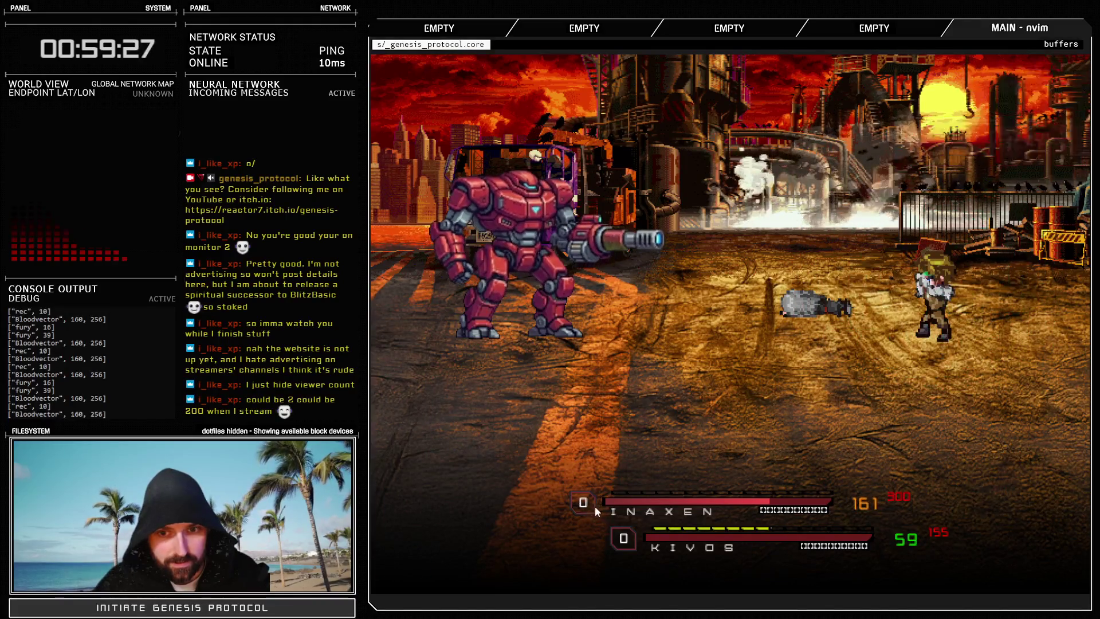
pyautogui.press('Down')
pyautogui.press('Return')
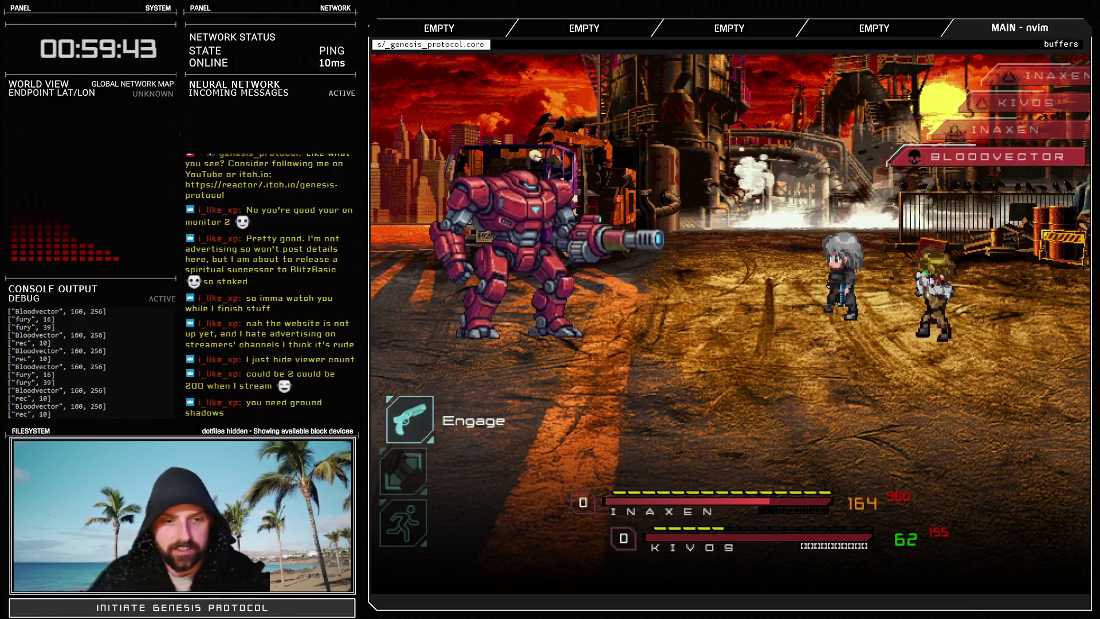
# Browse the battle commands, confirm Engage and look over Fight, Defend and Item before closing the test
pyautogui.press('Down')
pyautogui.press('Down')
pyautogui.press('Up')
pyautogui.press('Up')
pyautogui.press('Down')
pyautogui.press('Up')
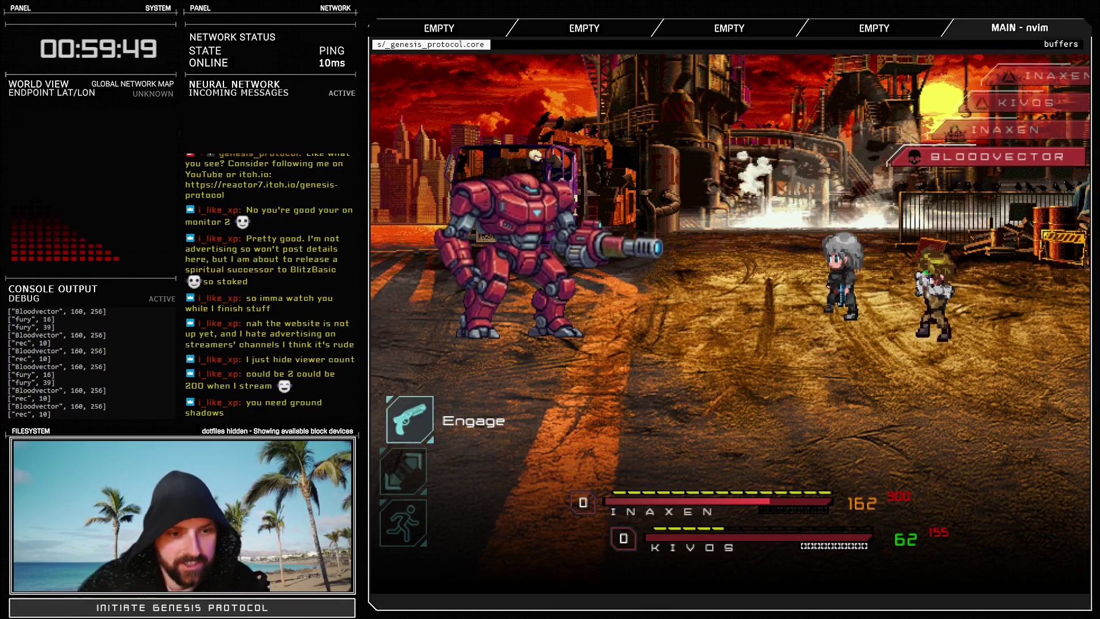
pyautogui.press('Down')
pyautogui.press('Up')
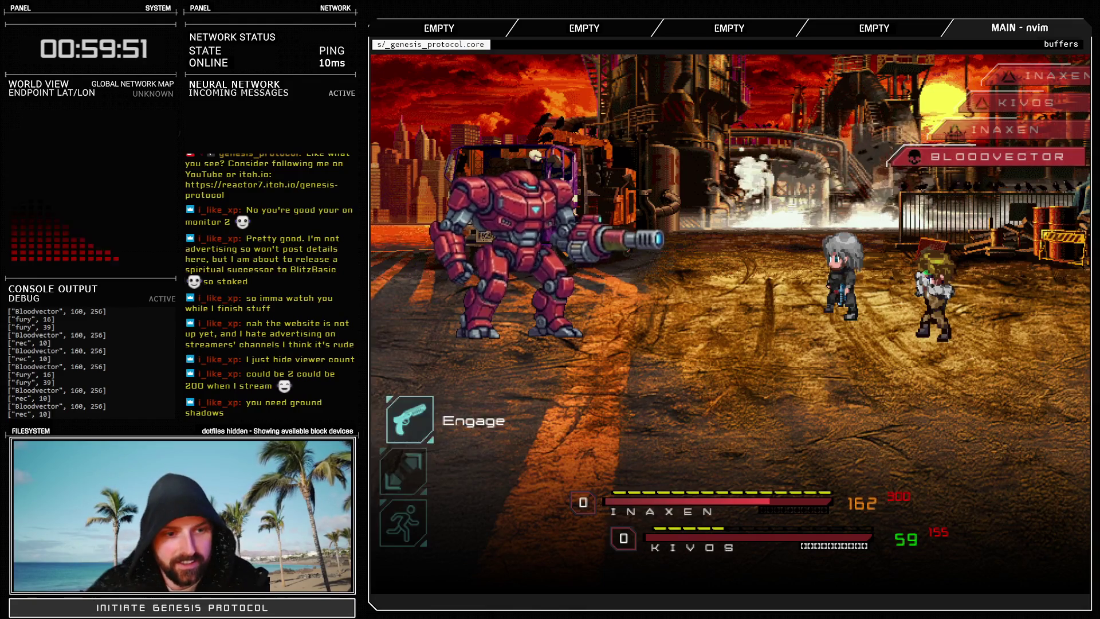
pyautogui.press('Down')
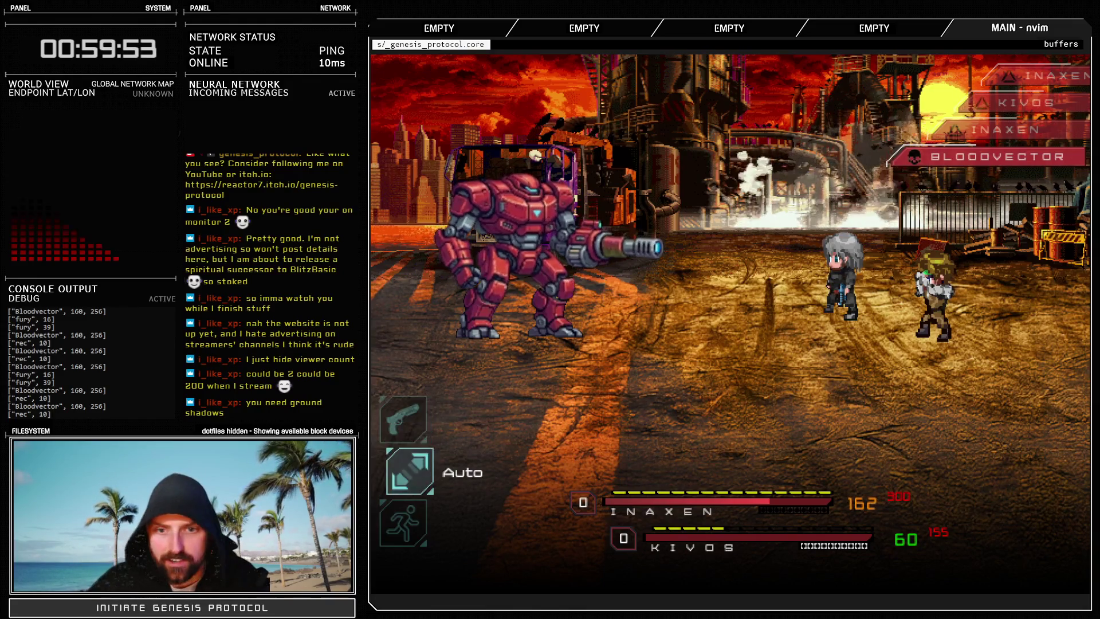
pyautogui.press('Up')
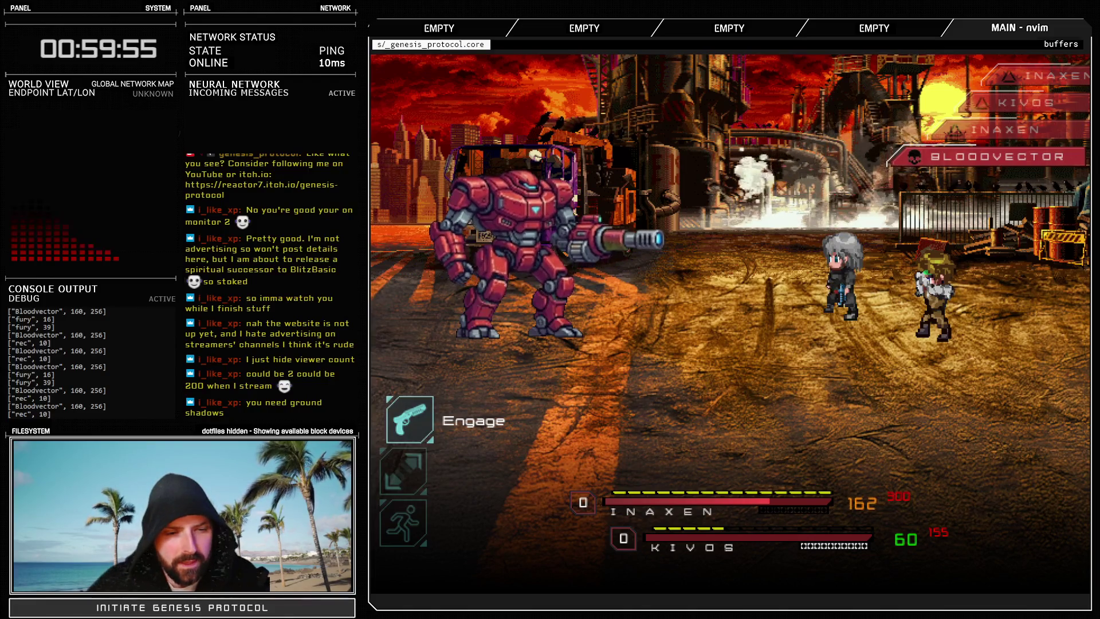
pyautogui.press('Return')
pyautogui.press('Down')
pyautogui.press('Down')
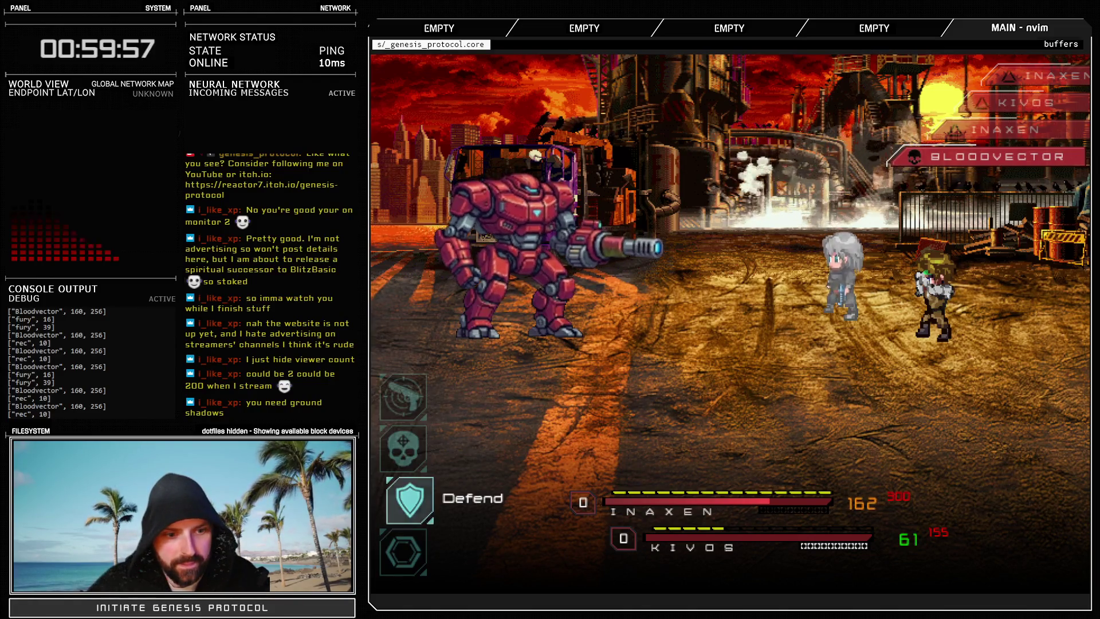
pyautogui.press('Up')
pyautogui.press('Up')
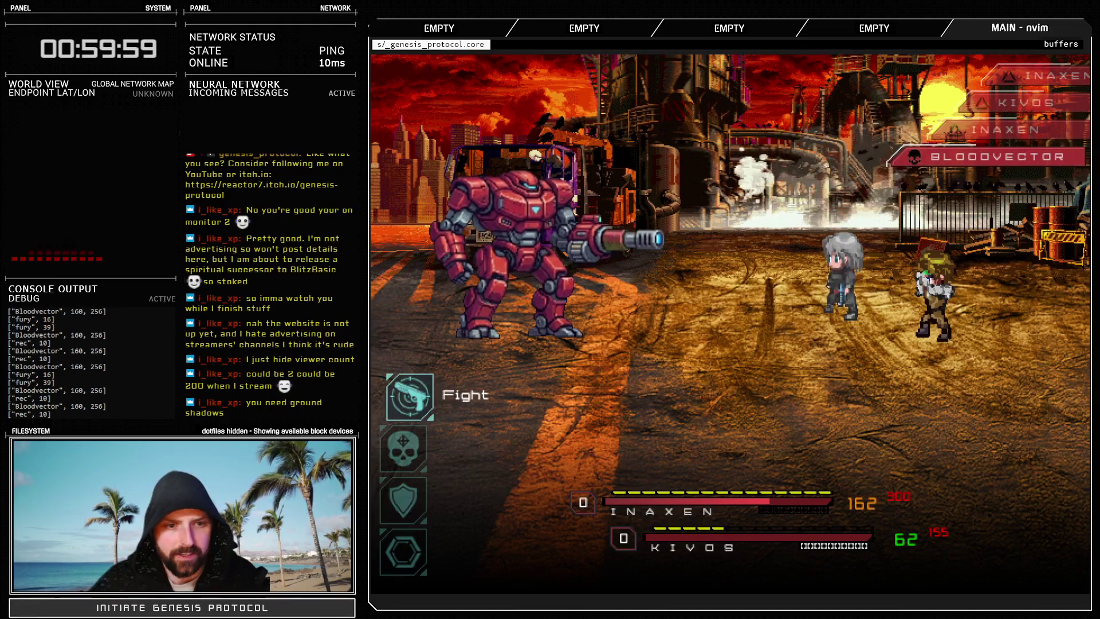
pyautogui.press('Up')
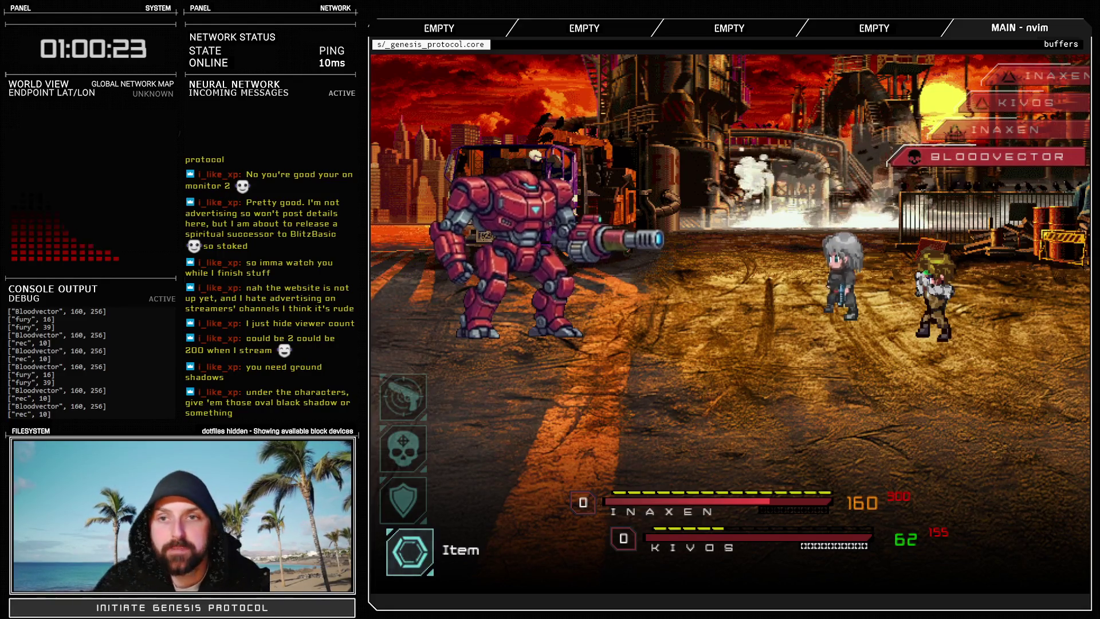
pyautogui.hotkey('alt', 'F4')
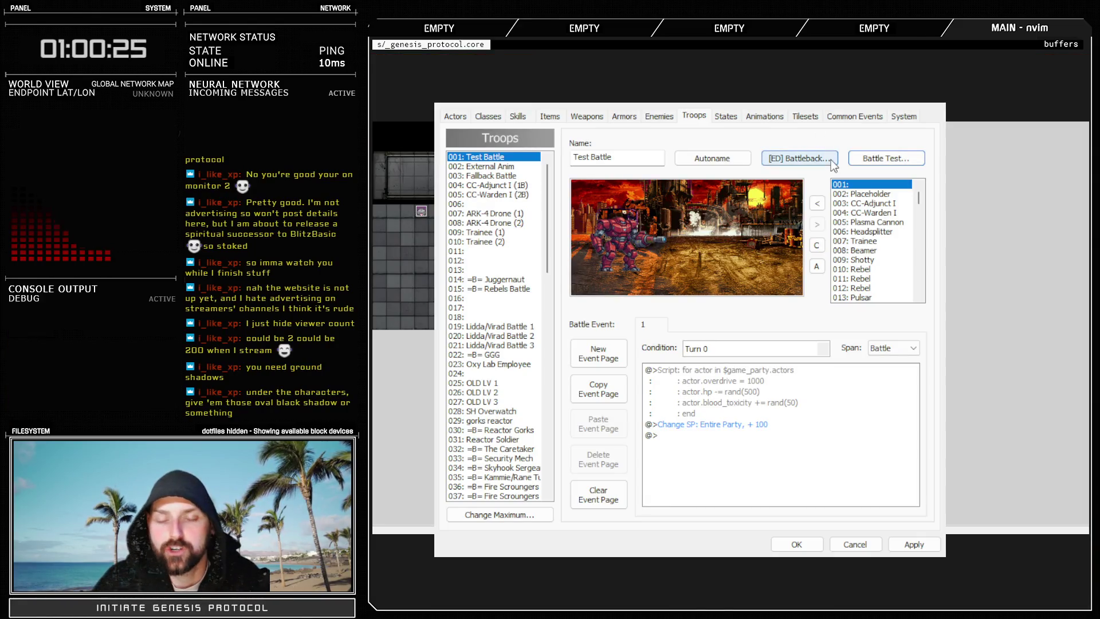
# Close the Database and set $BTEST = false in the Debug script
pyautogui.click(796, 545)
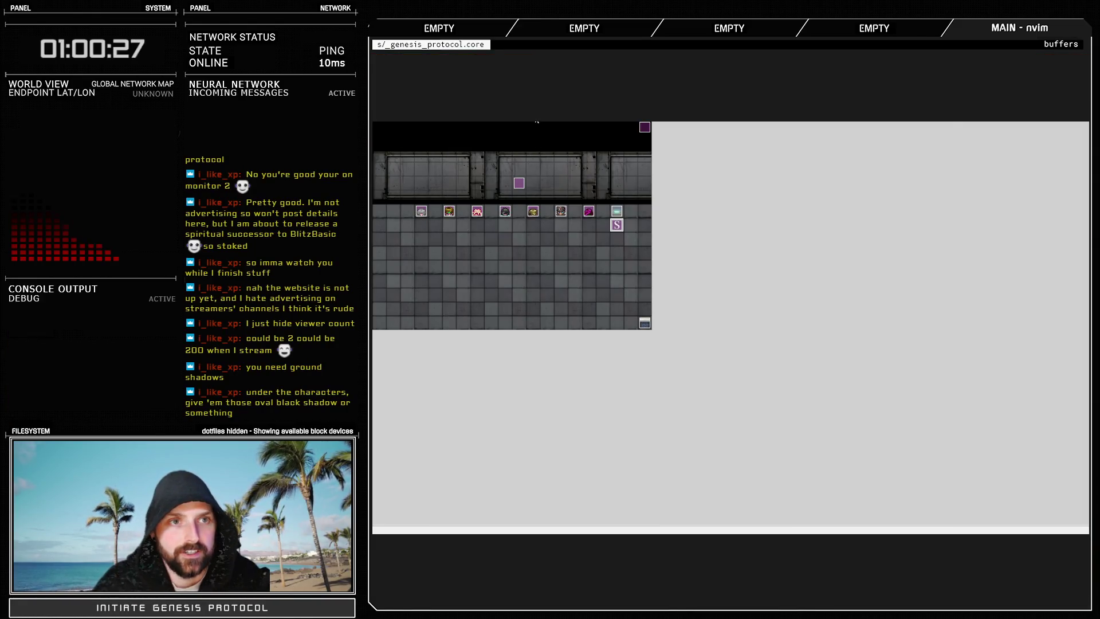
pyautogui.press('F11')
pyautogui.click(392, 107)
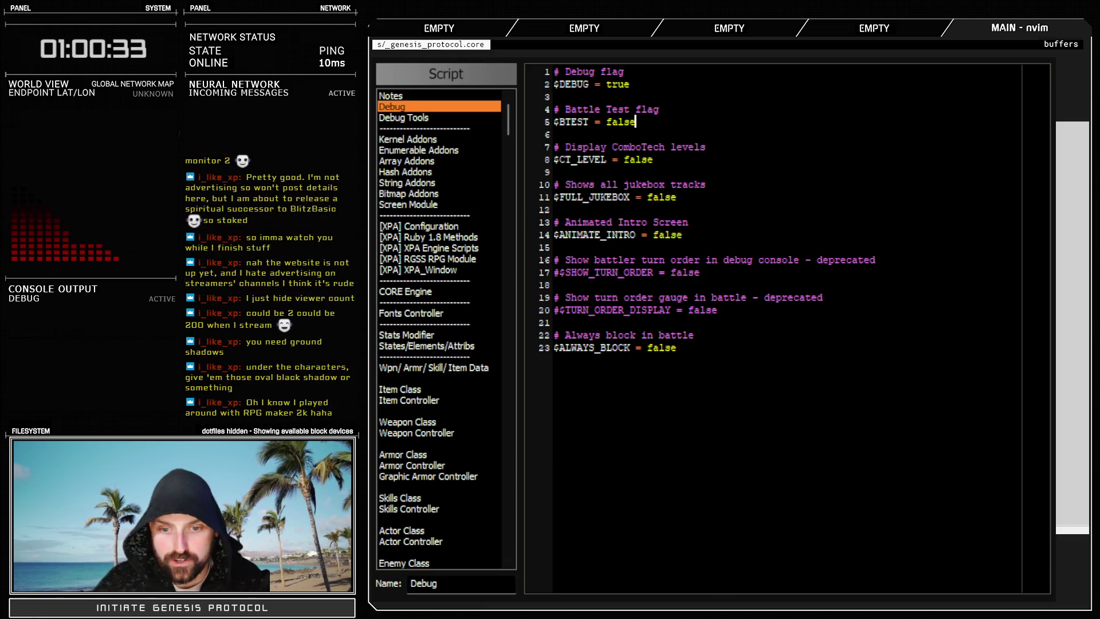
pyautogui.press('Escape')
# Save the project and launch a test play, moving the title menu to Settings
pyautogui.hotkey('alt', 'F4')
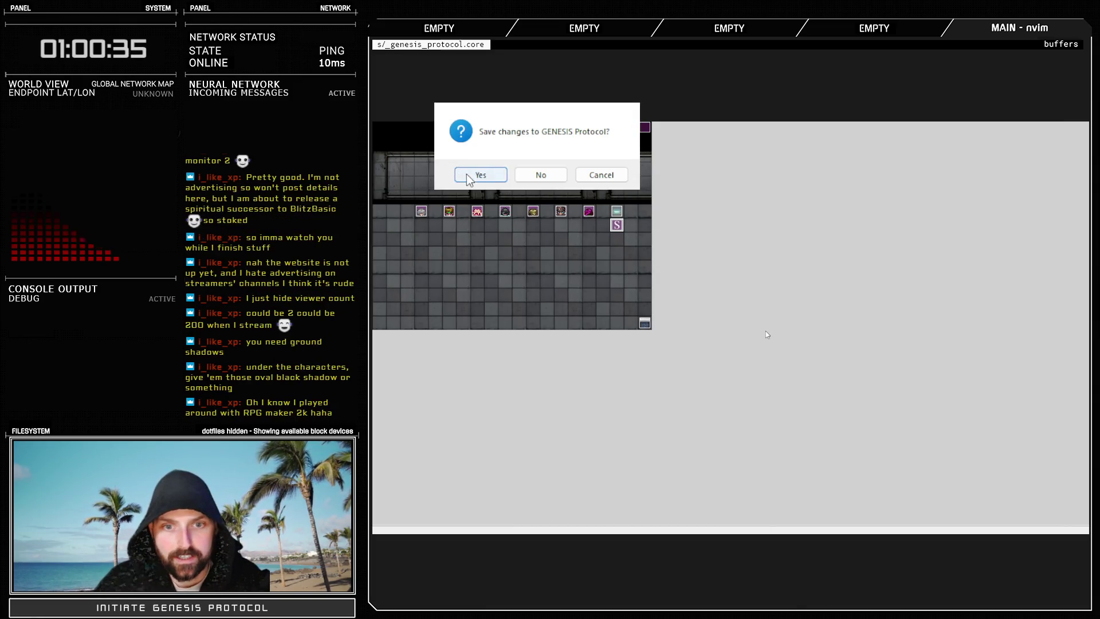
pyautogui.press('Return')
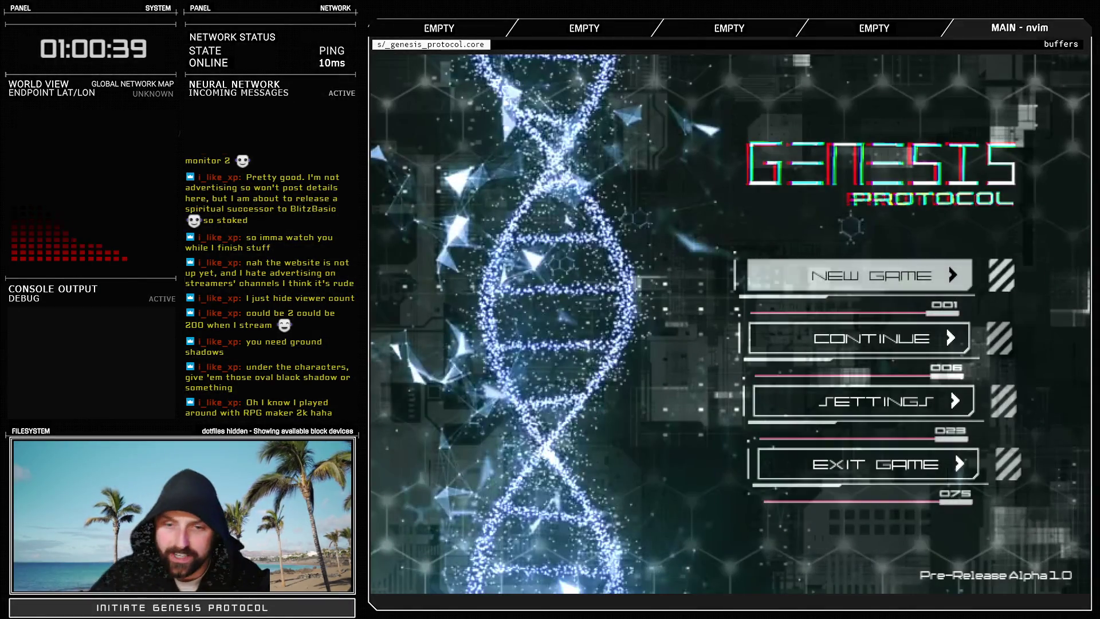
pyautogui.press('Down')
# Open Settings > Controls and review the Move Up and Move Down key bindings
pyautogui.press('Return')
pyautogui.press('Down')
pyautogui.press('Down')
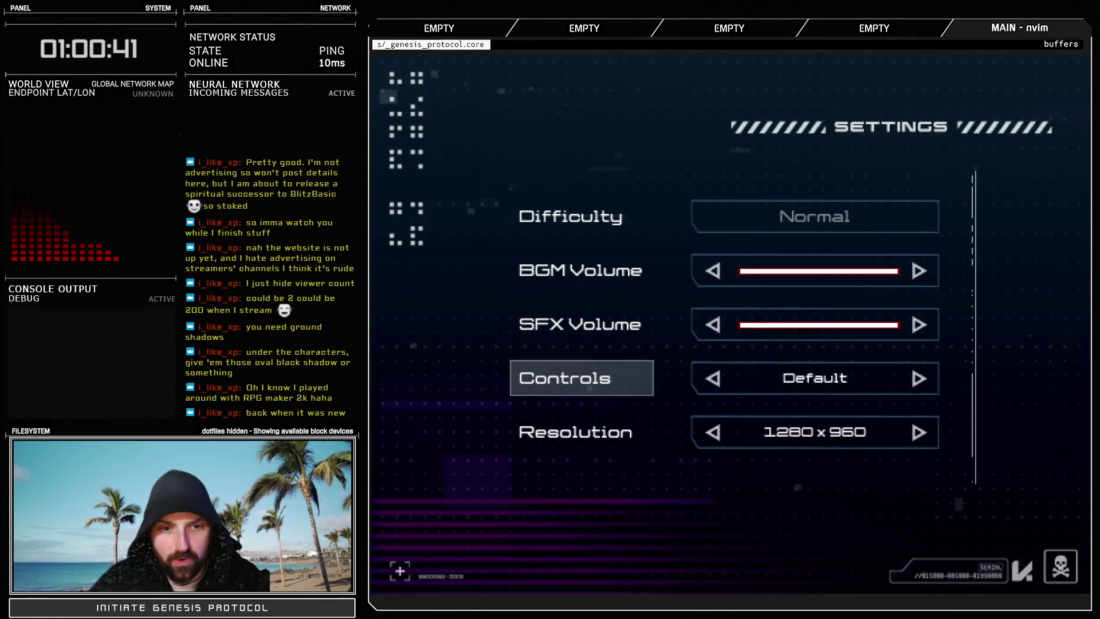
pyautogui.press('Return')
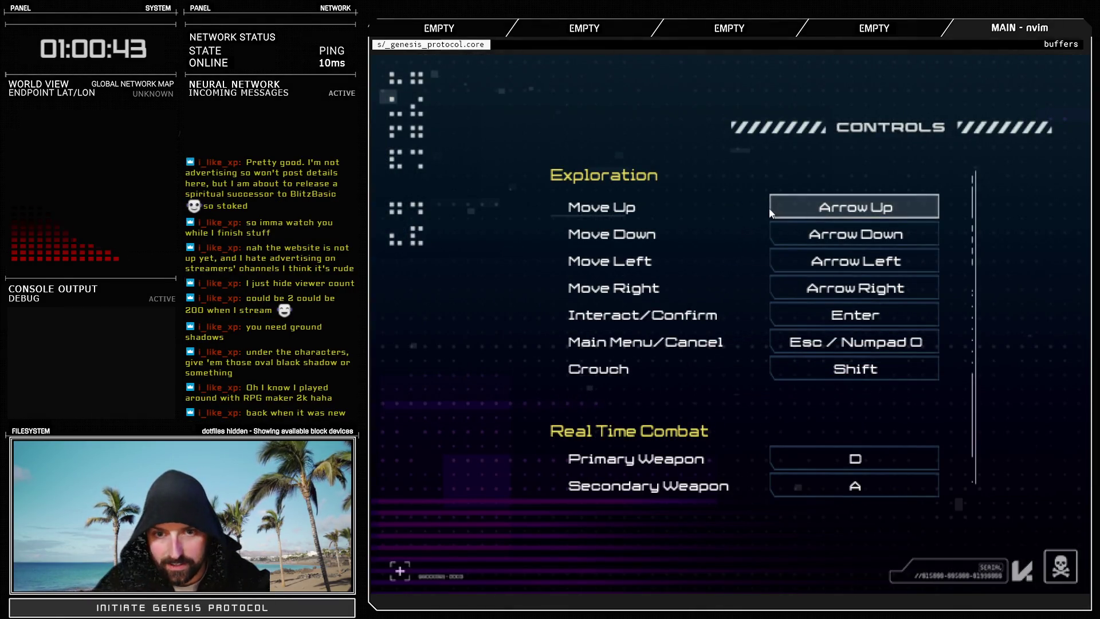
pyautogui.press('Down')
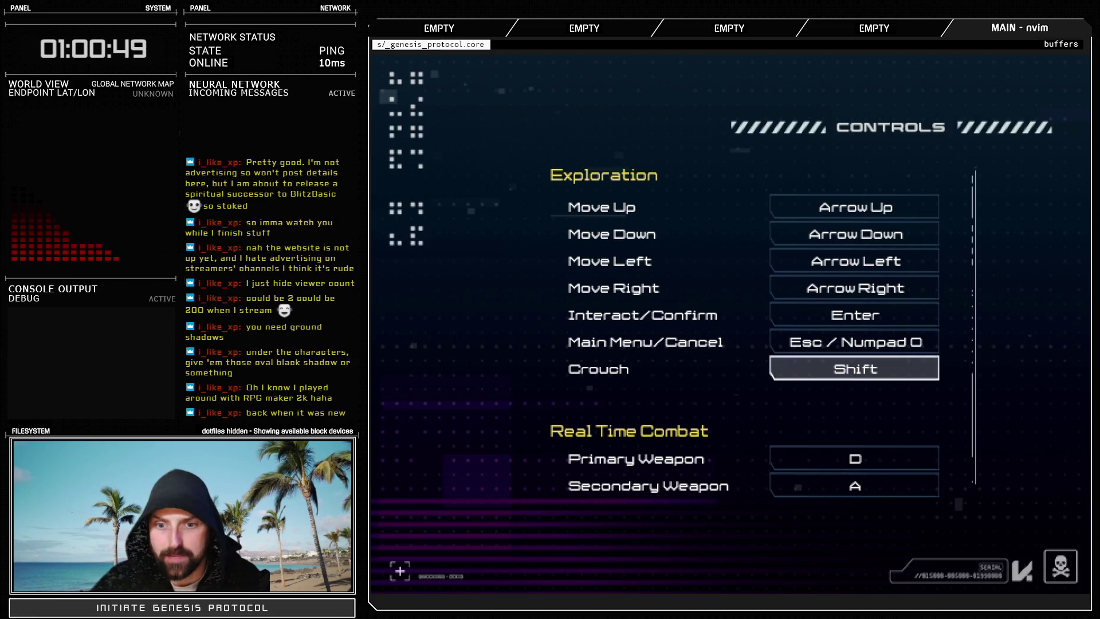
pyautogui.press('Up')
pyautogui.press('Up')
pyautogui.press('Up')
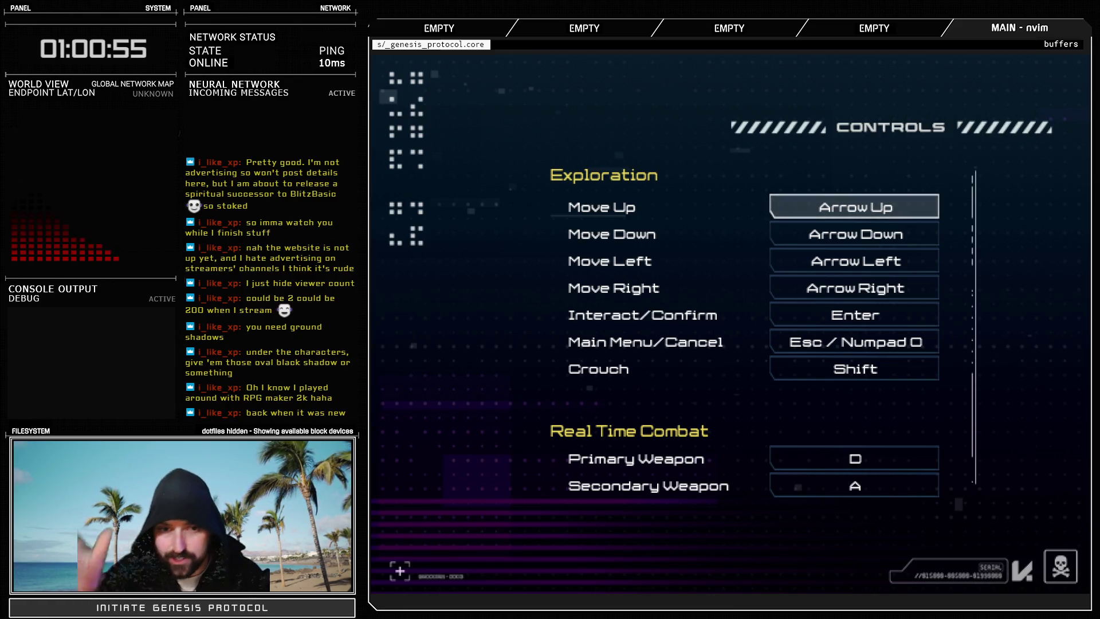
pyautogui.press('Escape')
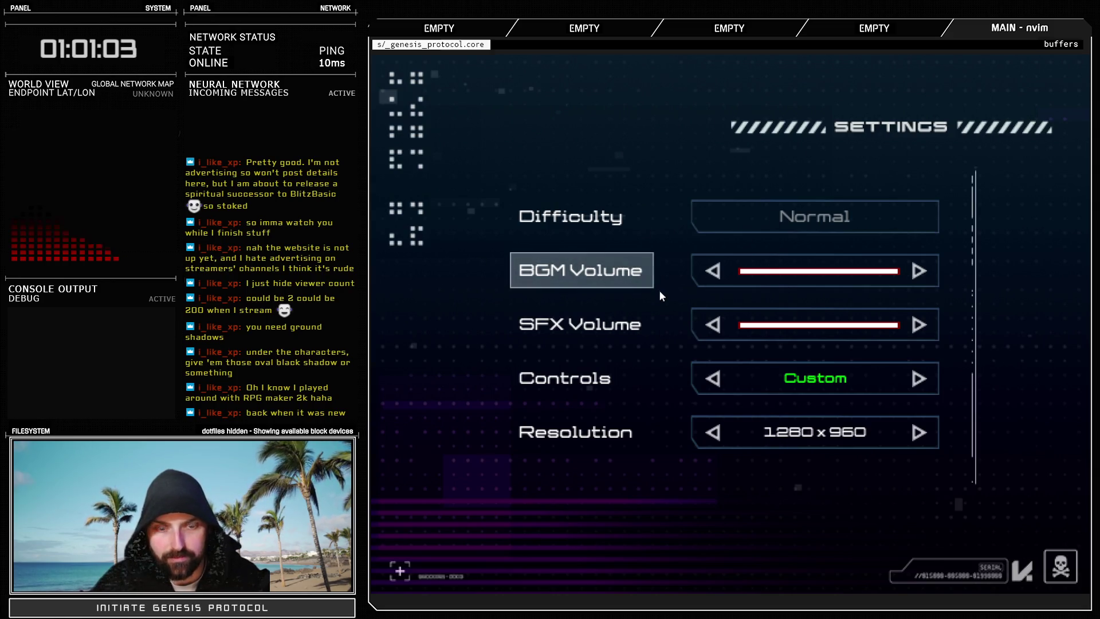
# Revisit the combat key bindings, then back out to the title menu and choose Exit Game
pyautogui.press('Down')
pyautogui.press('Down')
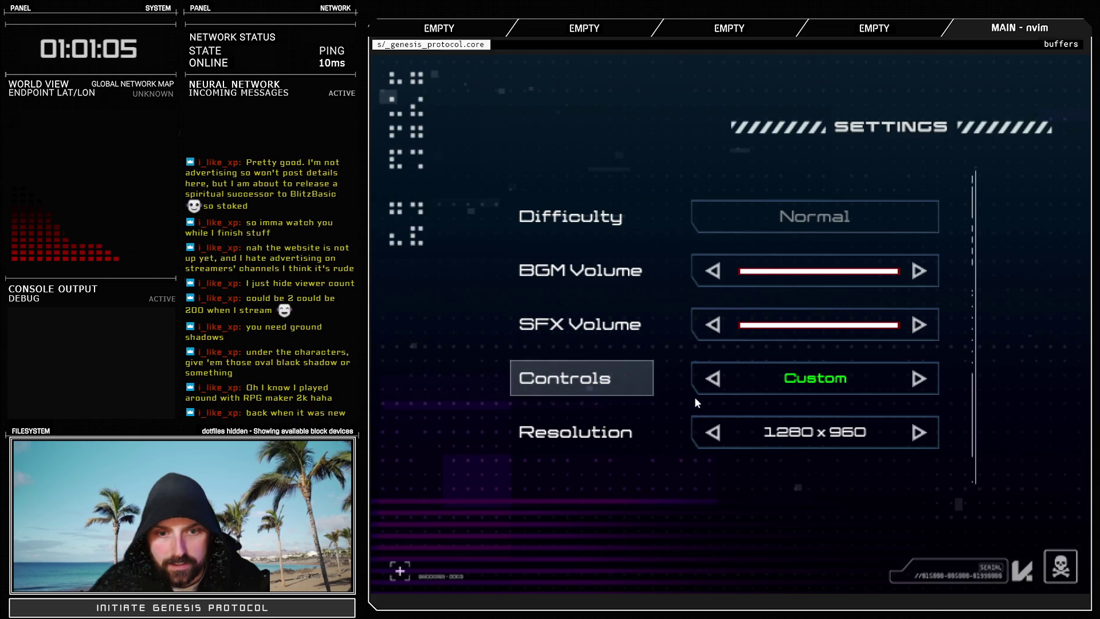
pyautogui.press('Left')
pyautogui.press('Return')
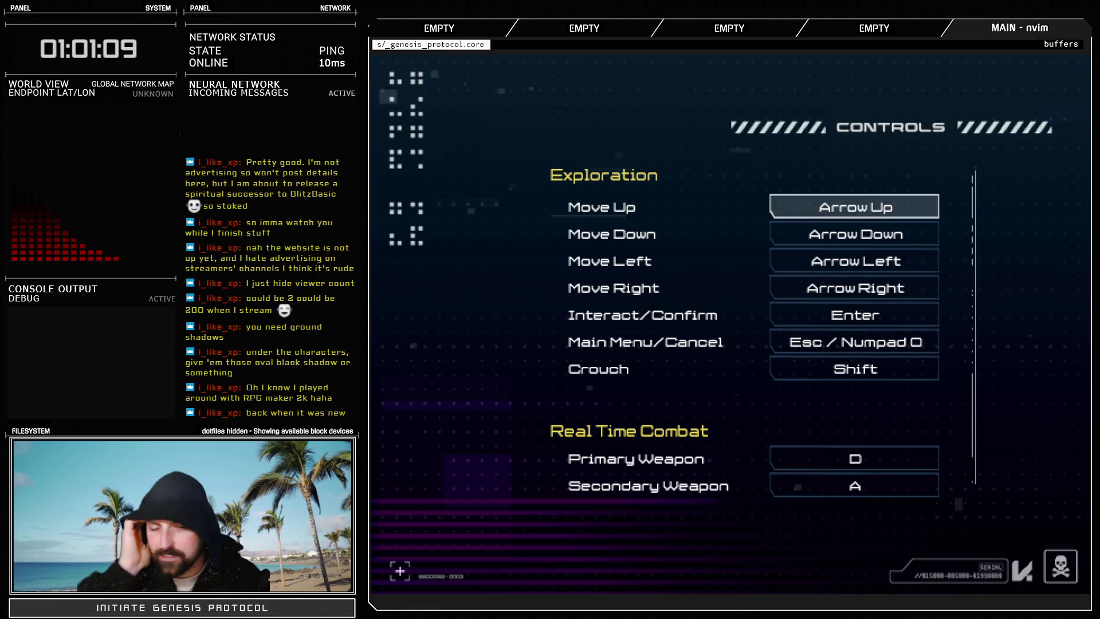
pyautogui.press('Up')
pyautogui.press('Up')
pyautogui.press('Up')
pyautogui.press('Escape')
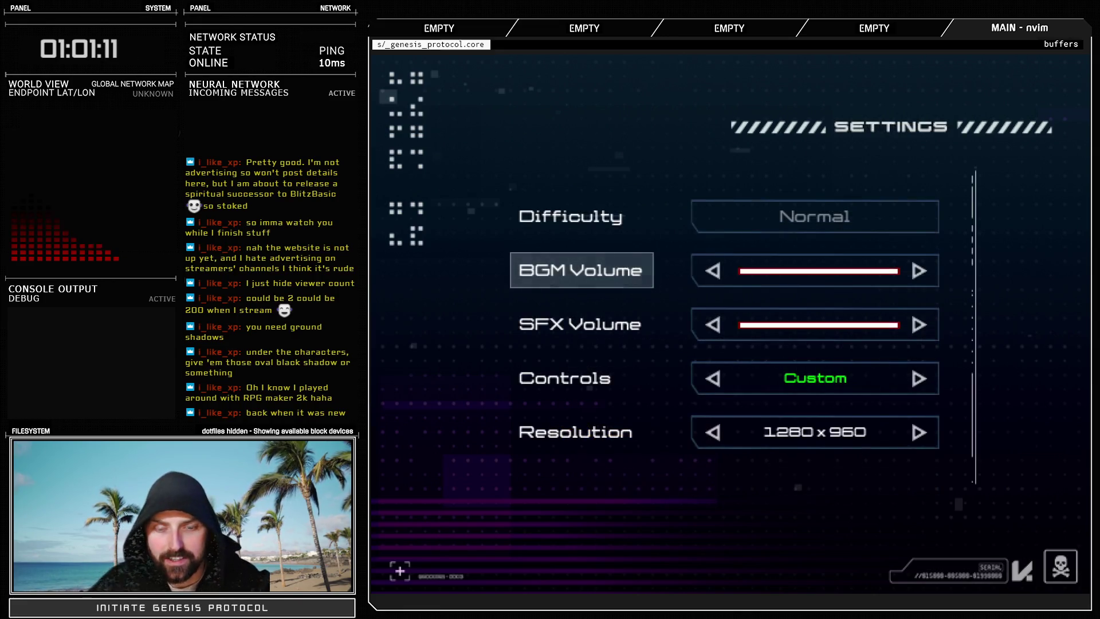
pyautogui.press('Escape')
pyautogui.press('Down')
pyautogui.press('Down')
pyautogui.press('Down')
pyautogui.press('Return')
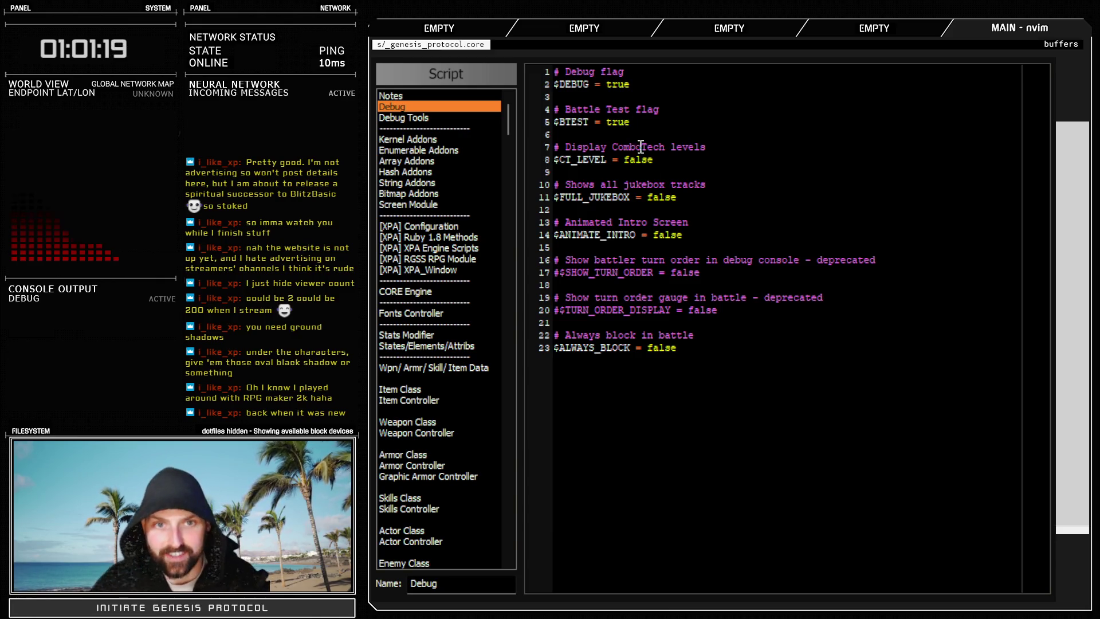
# With $BTEST back to true, launch a Bloodvector battle test featuring Inaxen and Kivos
pyautogui.press('F12')
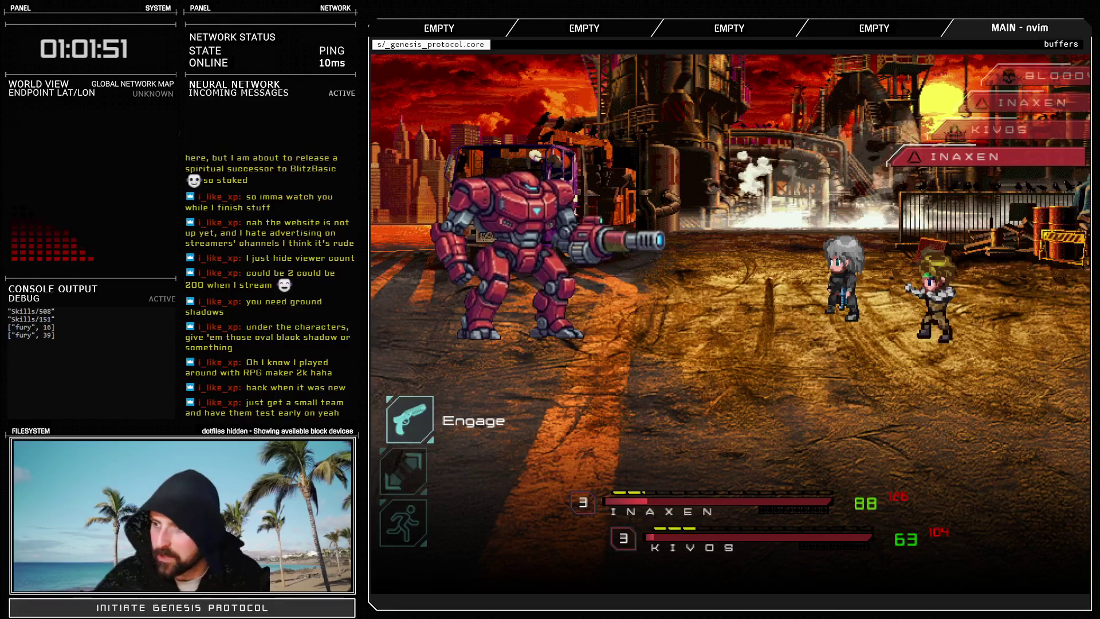
pyautogui.press('Down')
# Engage and open Fight to preview the Crackshot and Fast Blast skills, then cancel targeting
pyautogui.press('Up')
pyautogui.press('Return')
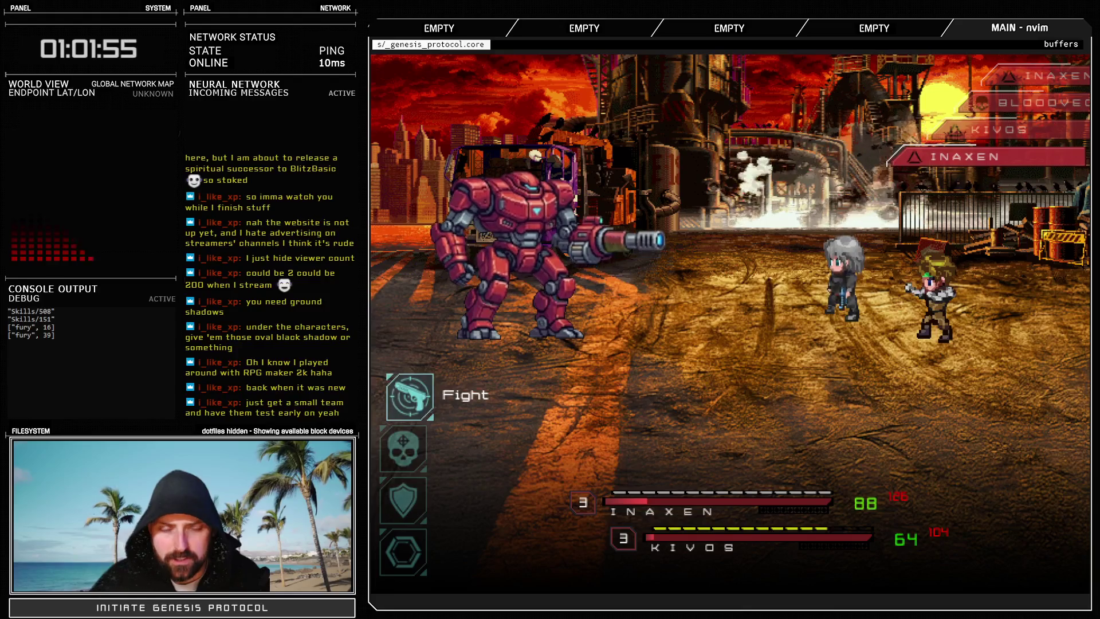
pyautogui.press('Down')
pyautogui.press('Up')
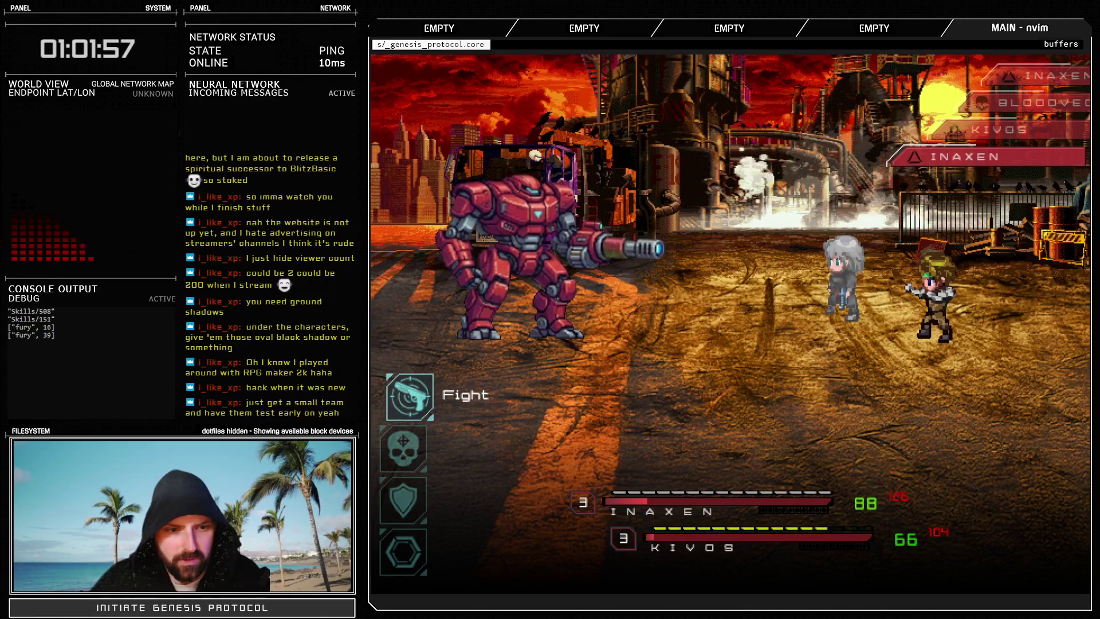
pyautogui.press('Return')
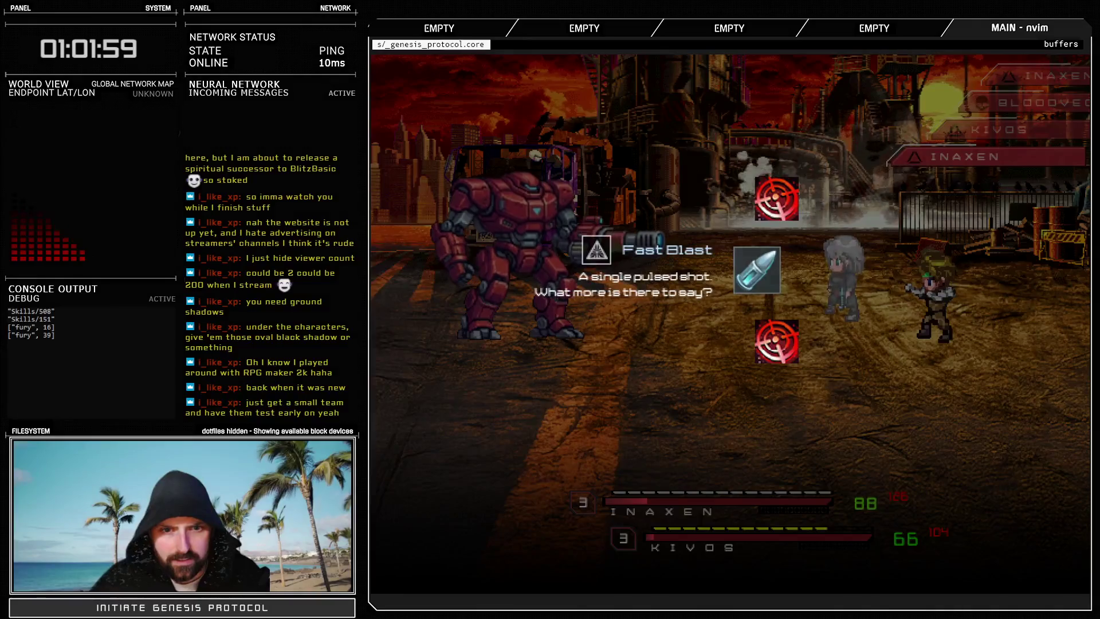
pyautogui.press('Down')
pyautogui.press('Up')
pyautogui.press('Escape')
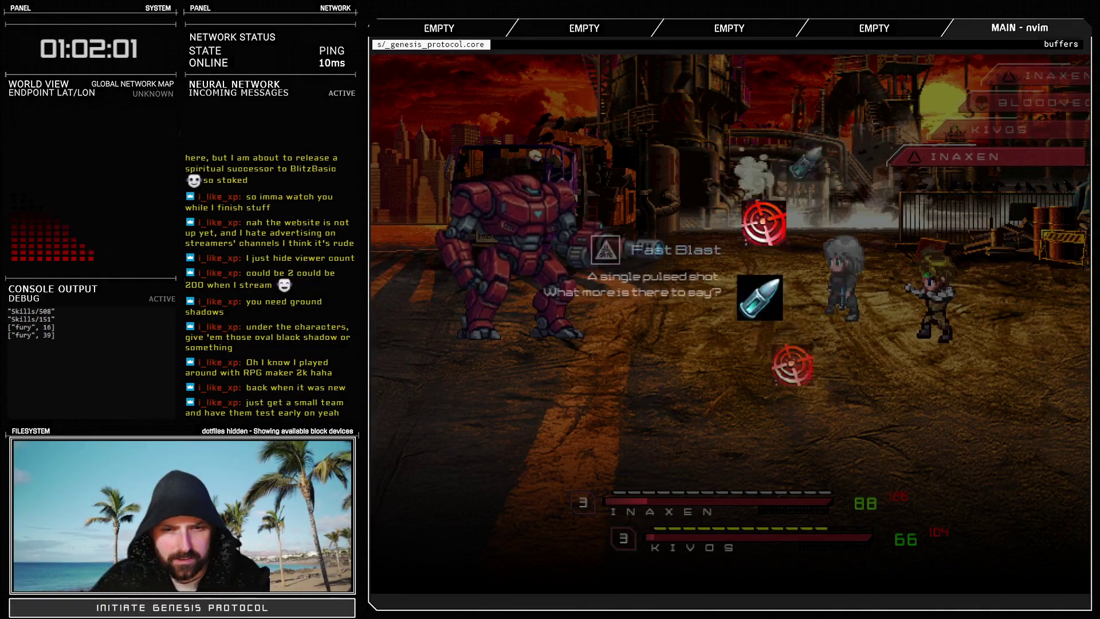
pyautogui.press('Down')
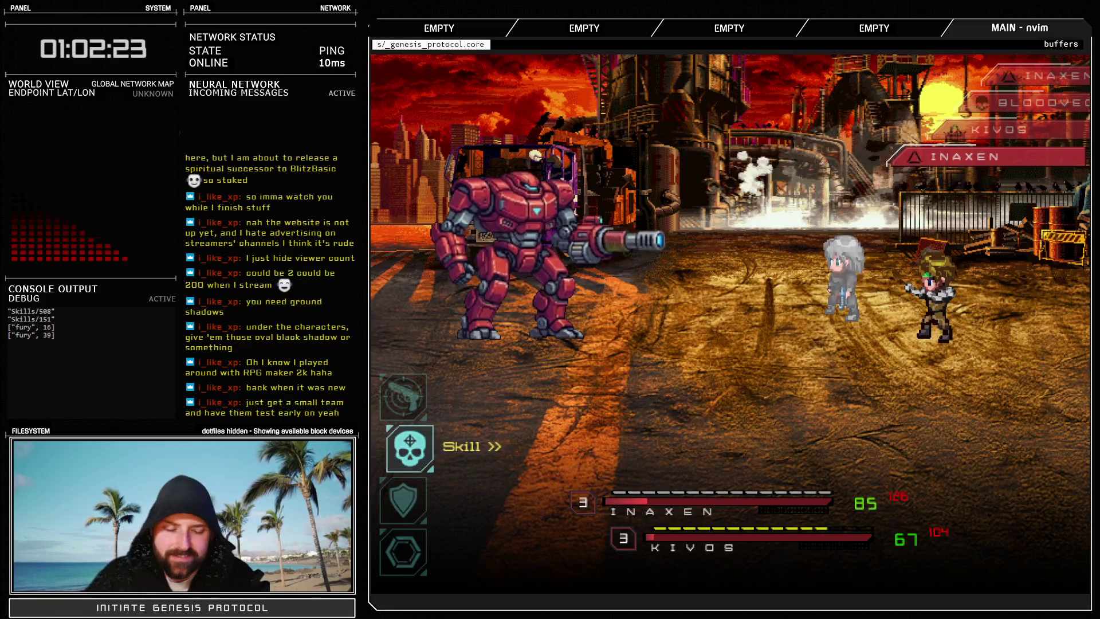
# Choose Defend for the party this turn, then close the battle test
pyautogui.press('Down')
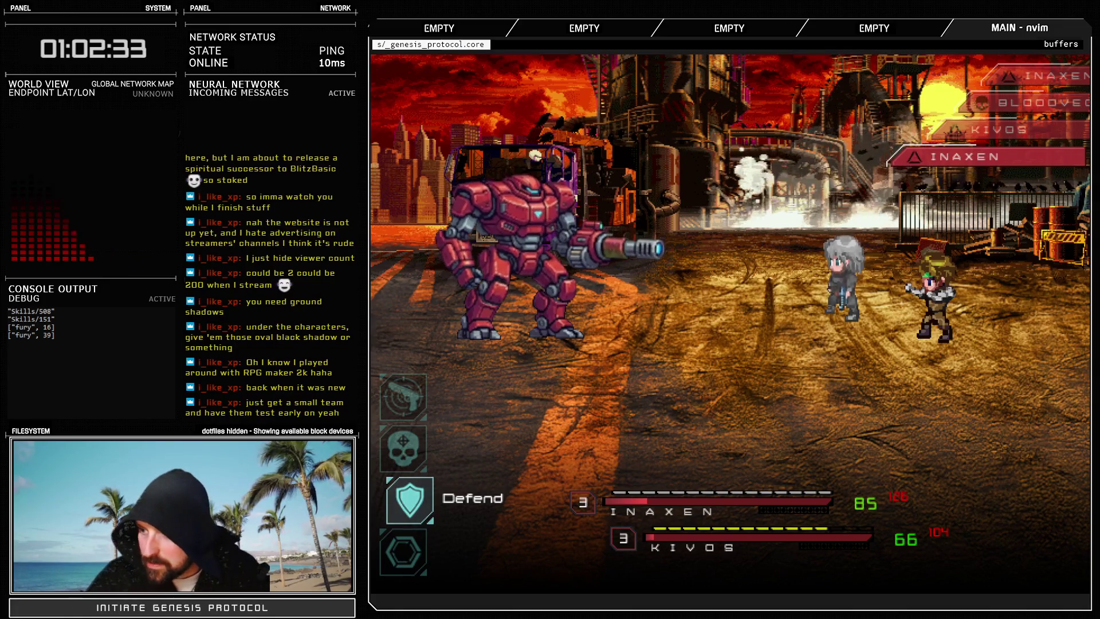
pyautogui.press('Up')
pyautogui.press('Up')
pyautogui.press('Down')
pyautogui.press('Down')
pyautogui.press('Up')
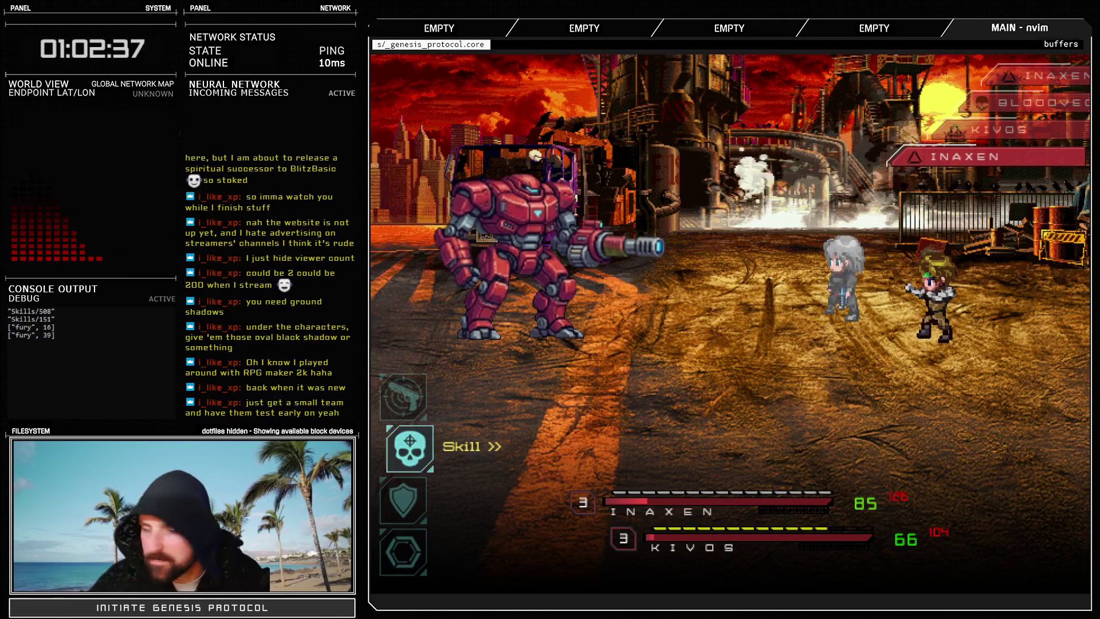
pyautogui.press('Down')
pyautogui.press('Up')
pyautogui.press('Down')
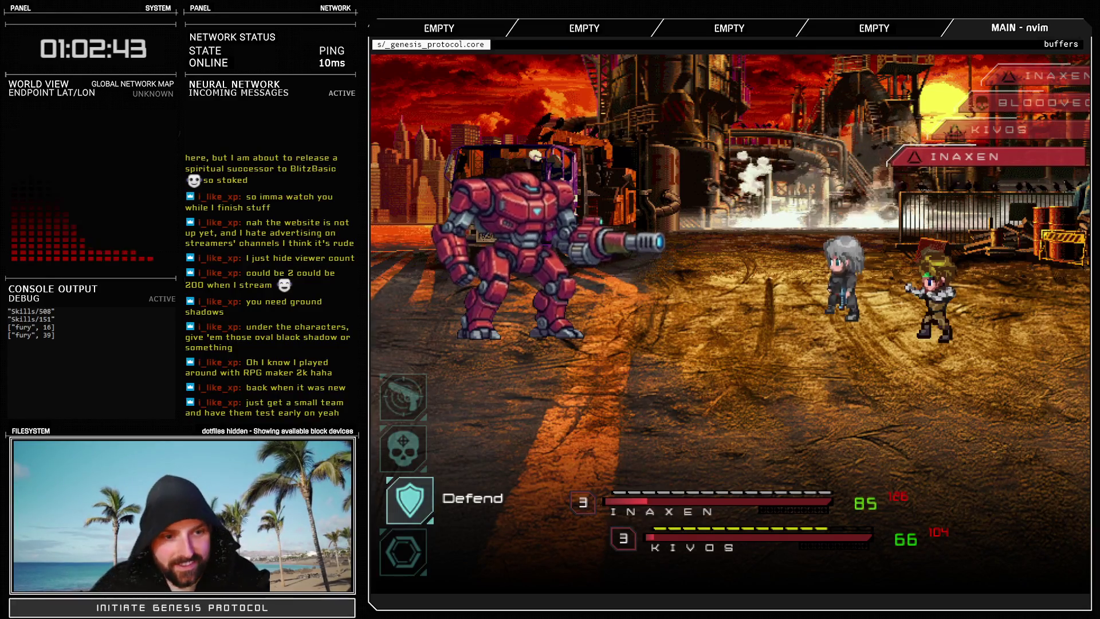
pyautogui.press('Up')
pyautogui.press('Down')
pyautogui.press('Return')
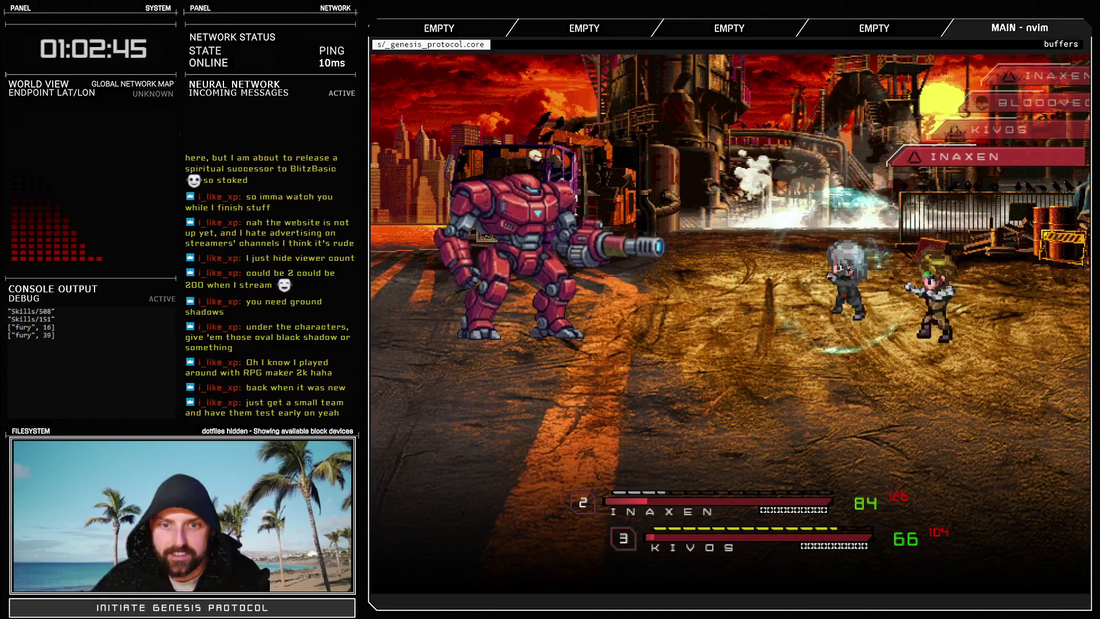
pyautogui.press('Down')
pyautogui.press('Down')
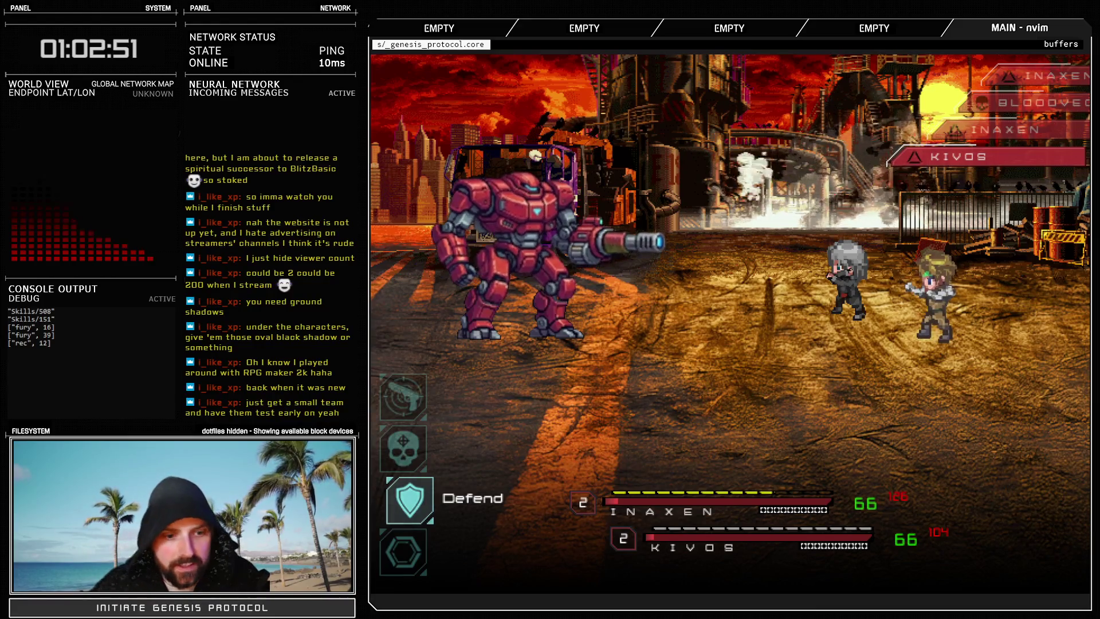
pyautogui.press('Up')
pyautogui.press('Up')
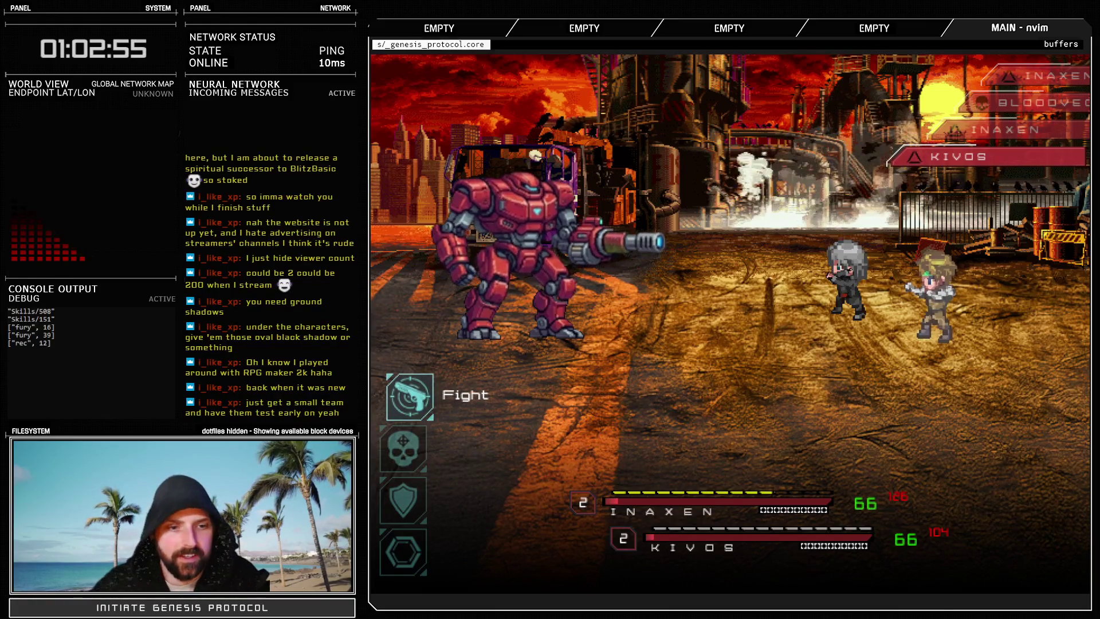
pyautogui.hotkey('alt', 'F4')
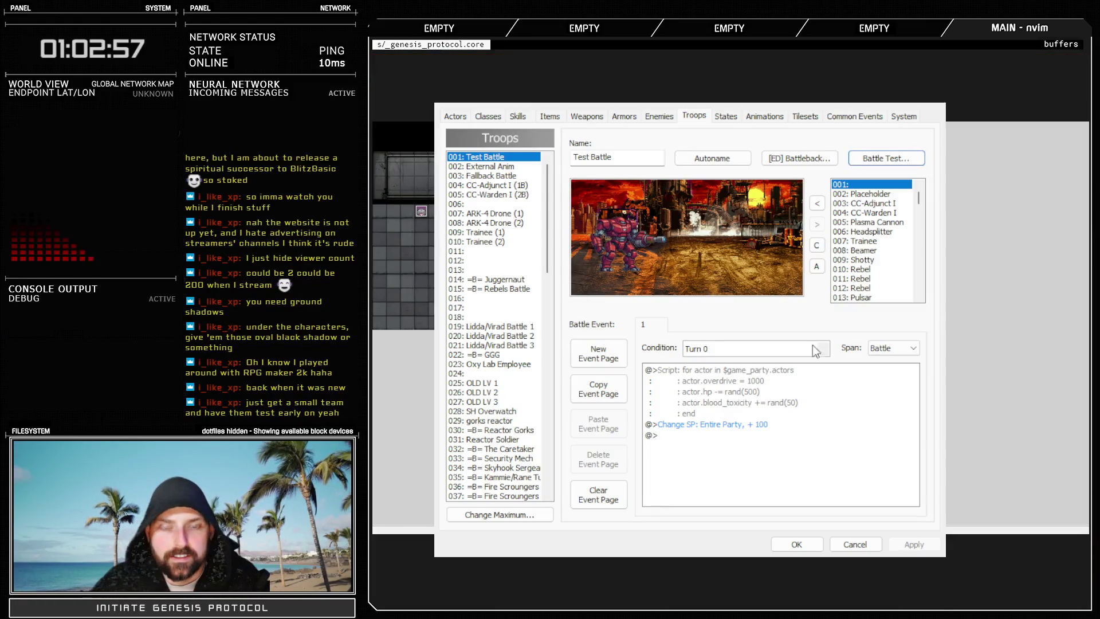
# Close the database, keeping changes, and bring up the nvim to-do list
pyautogui.click(797, 544)
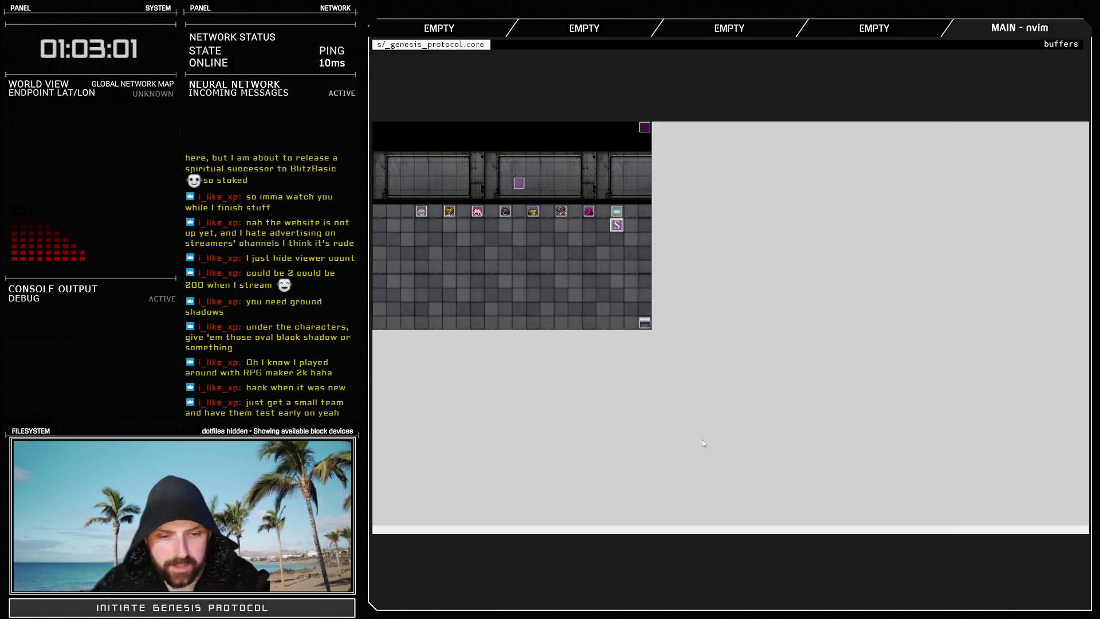
pyautogui.hotkey('alt', 'Tab')
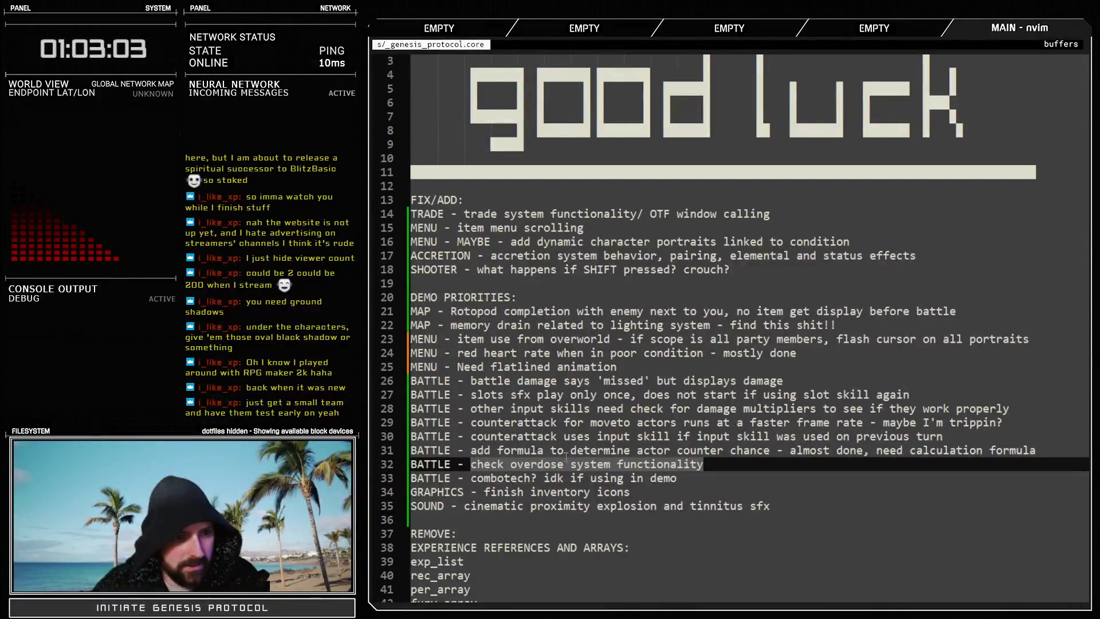
pyautogui.click(704, 464)
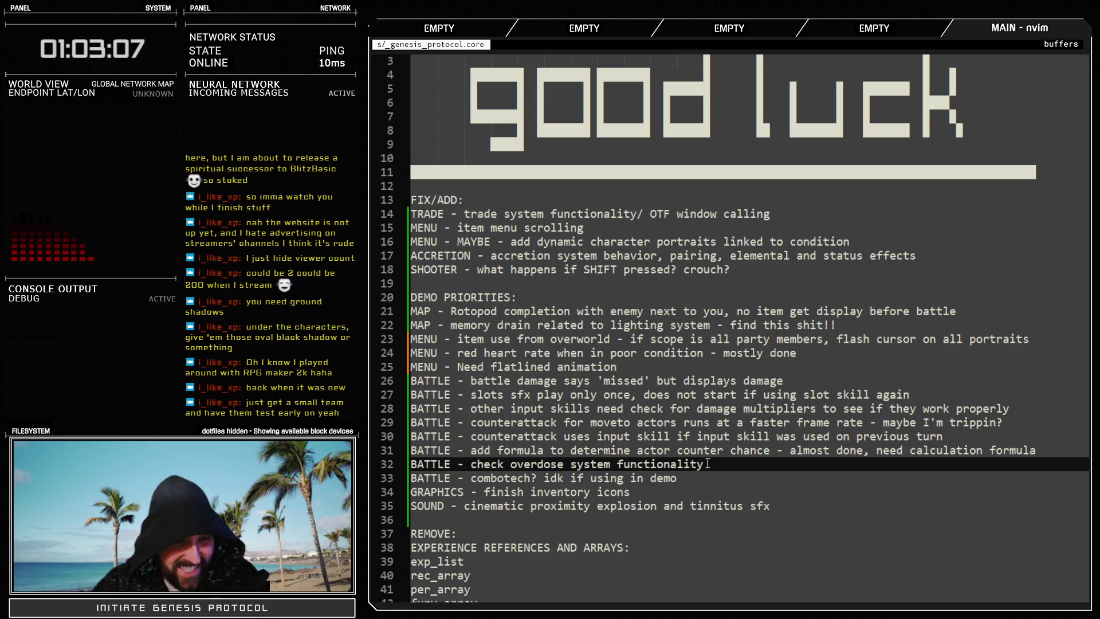
# Delete the 'check overdose system functionality' item, leaving the combotech entry on line 32
pyautogui.moveTo(708, 464); pyautogui.dragTo(402, 465)
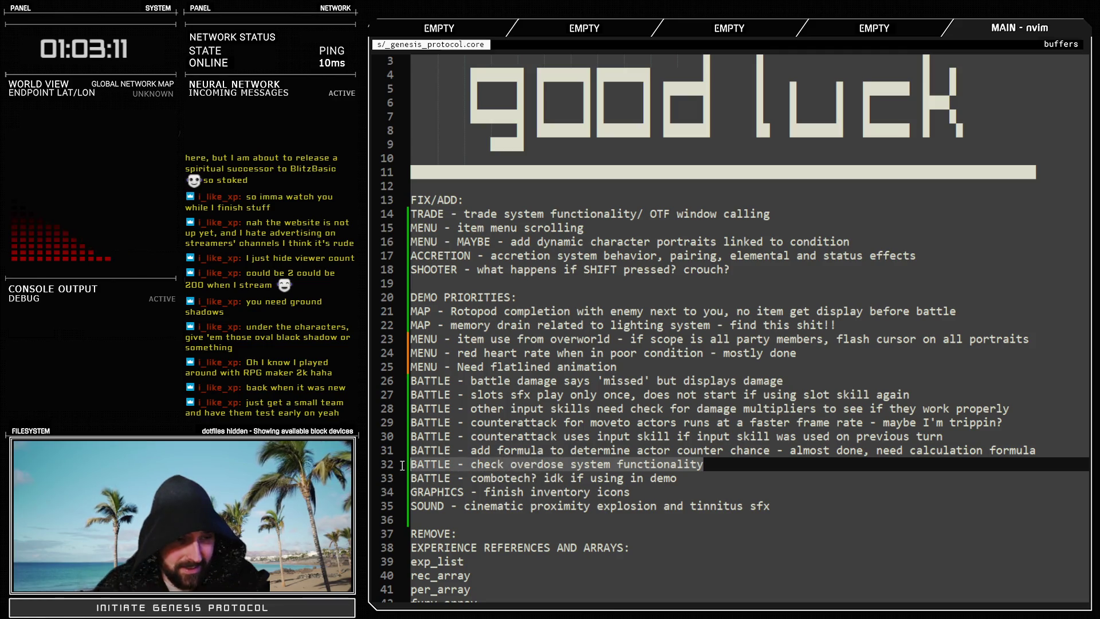
pyautogui.press('BackSpace')
pyautogui.press('BackSpace')
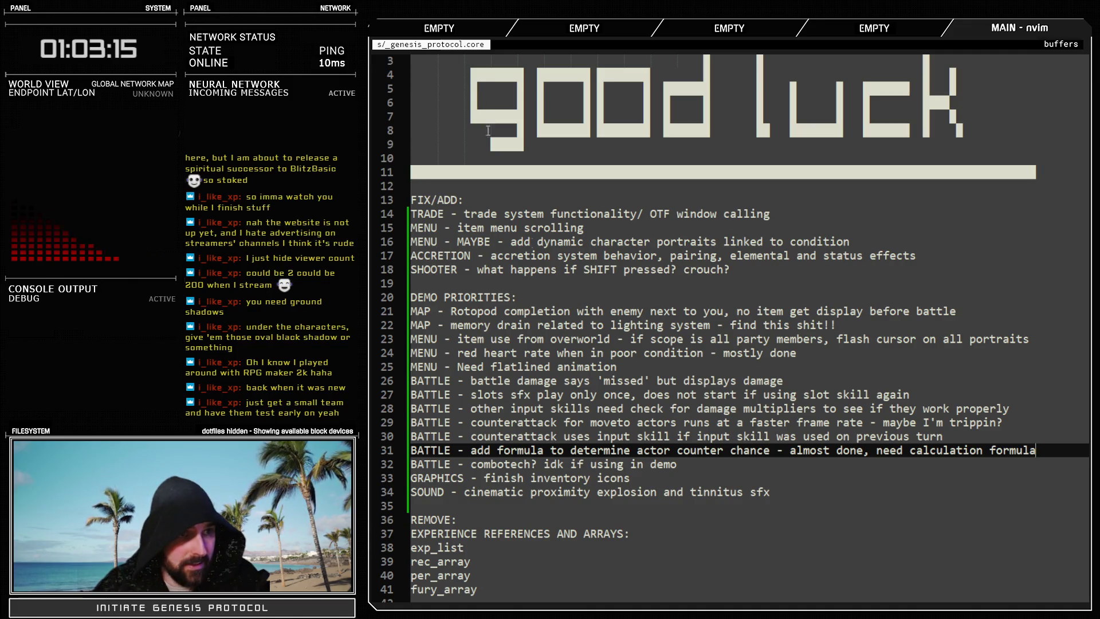
pyautogui.moveTo(471, 465); pyautogui.dragTo(677, 465)
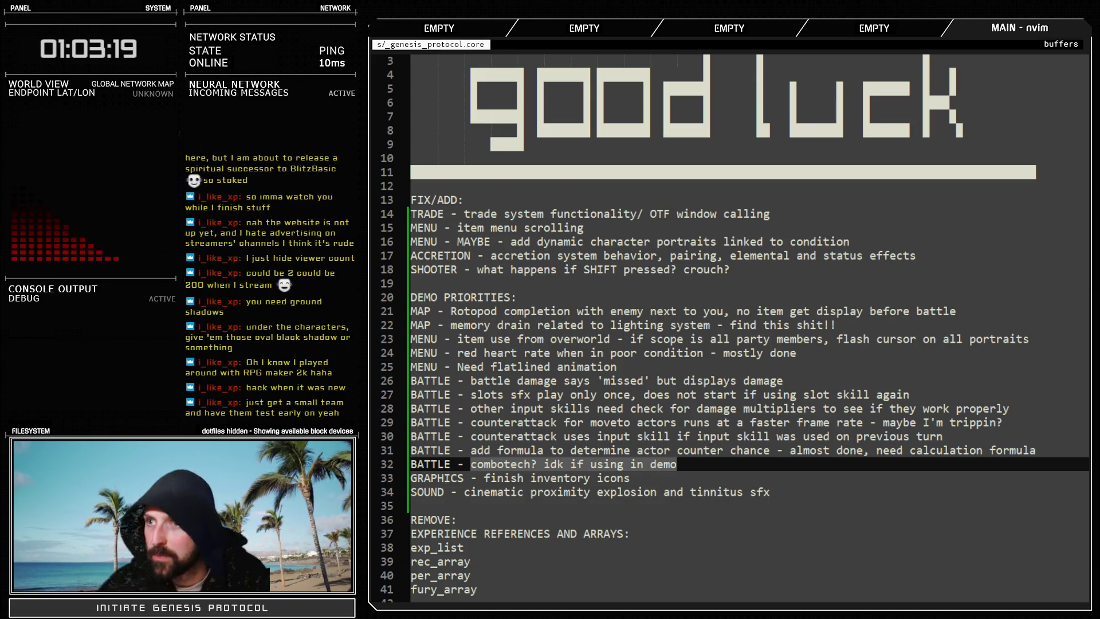
pyautogui.press('F5')
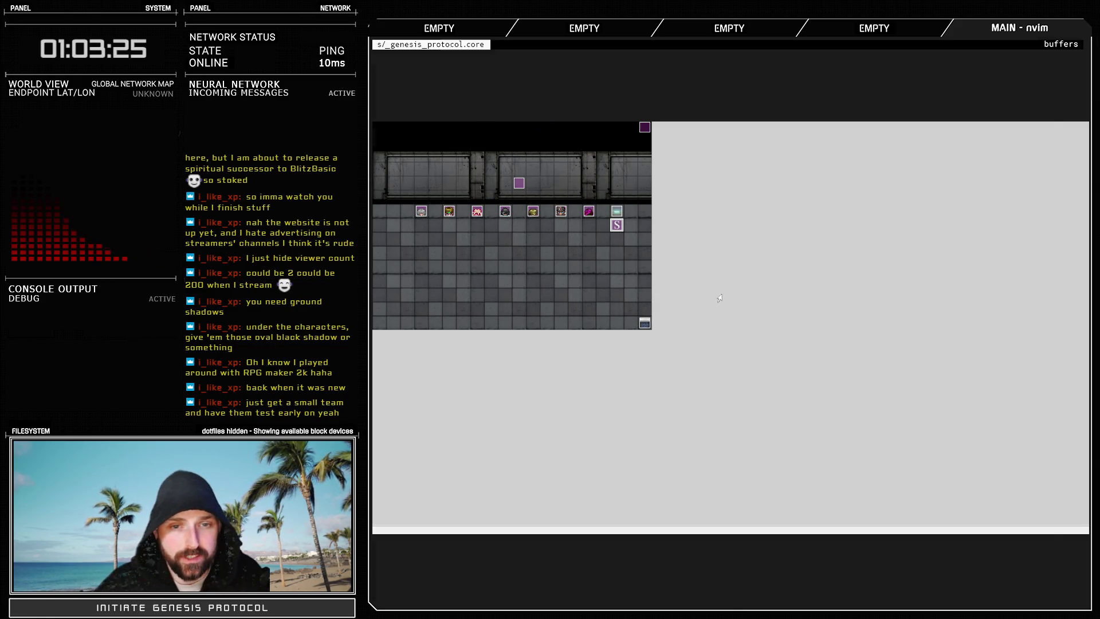
# Read the ComboTech Controller's COMBOTECH hash, including the Combustion and Solidification element pairs
pyautogui.press('F11')
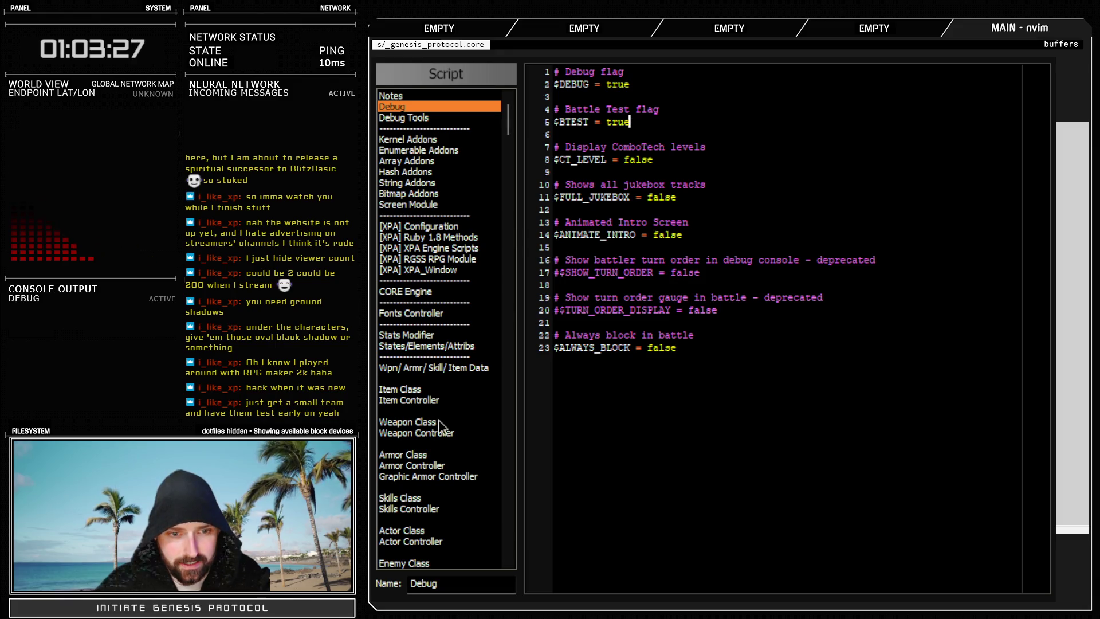
pyautogui.scroll(-4, 444, 424)
pyautogui.scroll(-2, 471, 408)
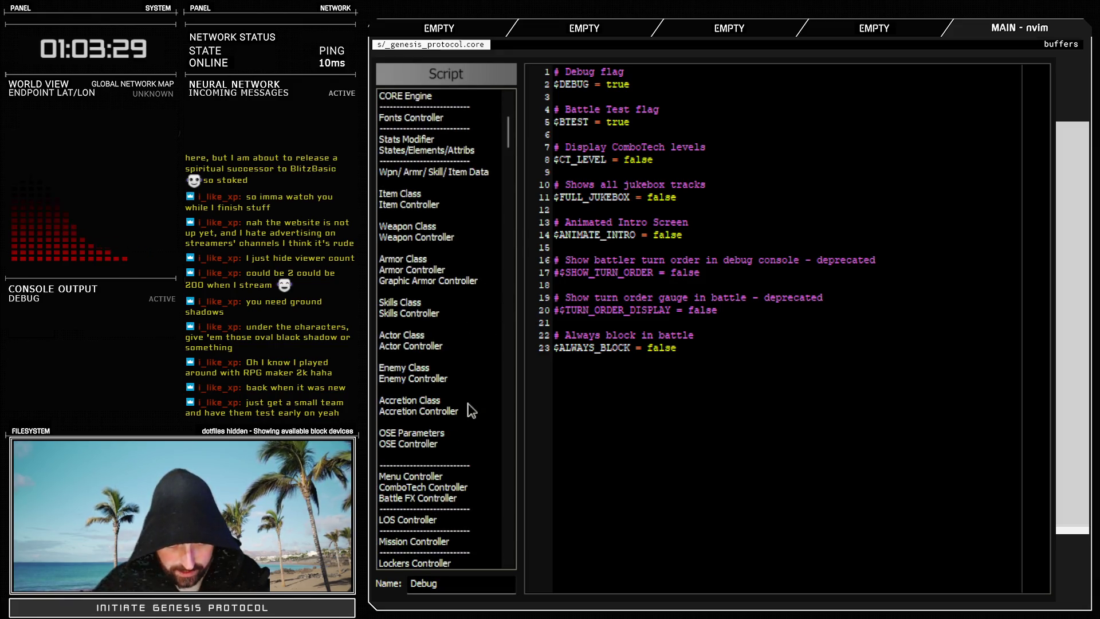
pyautogui.scroll(-4, 470, 408)
pyautogui.click(460, 359)
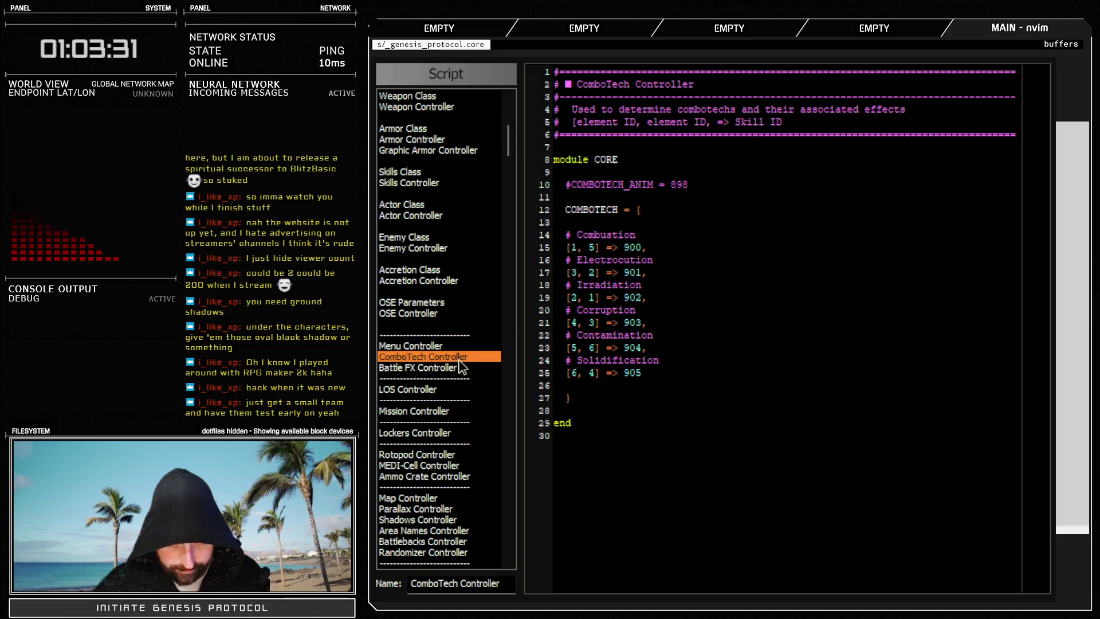
pyautogui.click(682, 370)
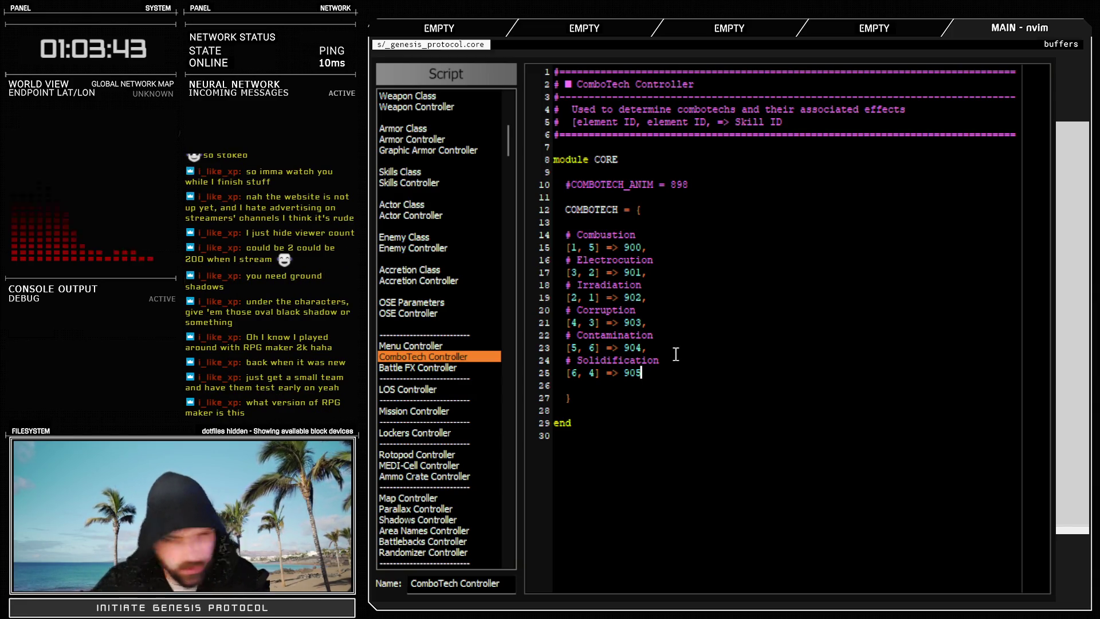
pyautogui.click(667, 246)
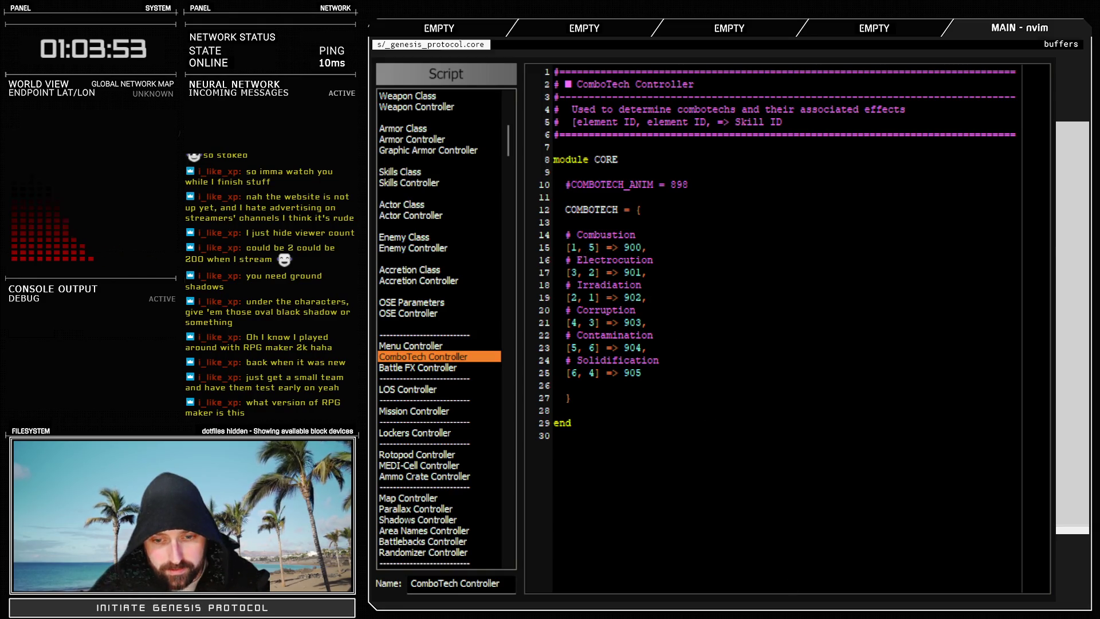
pyautogui.press('F12')
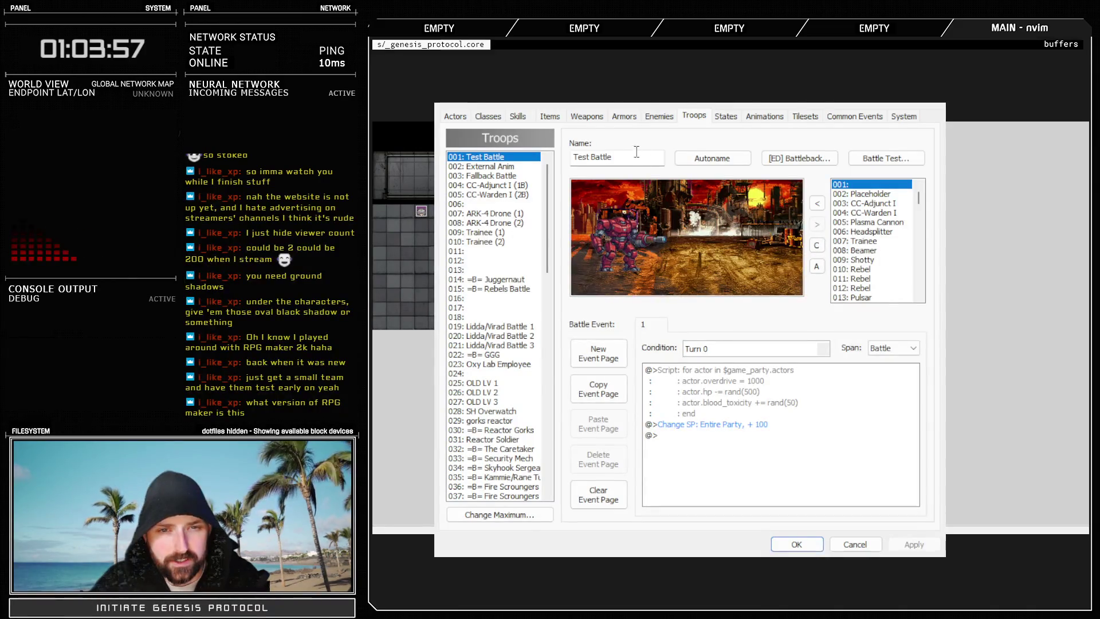
# Check skill 071: Fast Blast's fields and its Laser element, then close the database
pyautogui.click(517, 116)
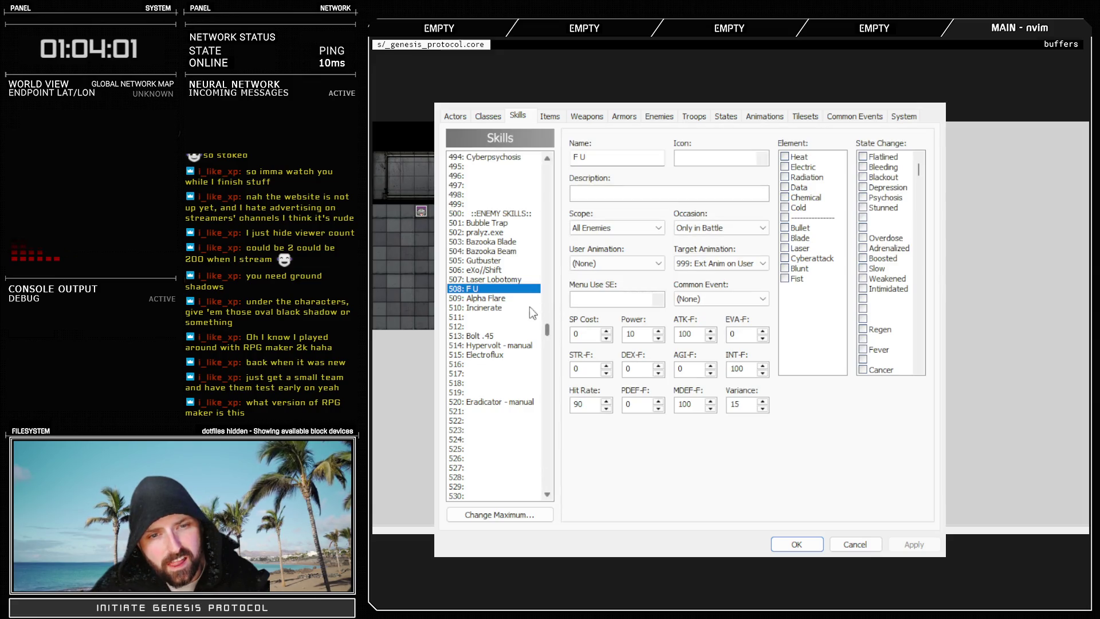
pyautogui.moveTo(547, 331); pyautogui.dragTo(551, 198)
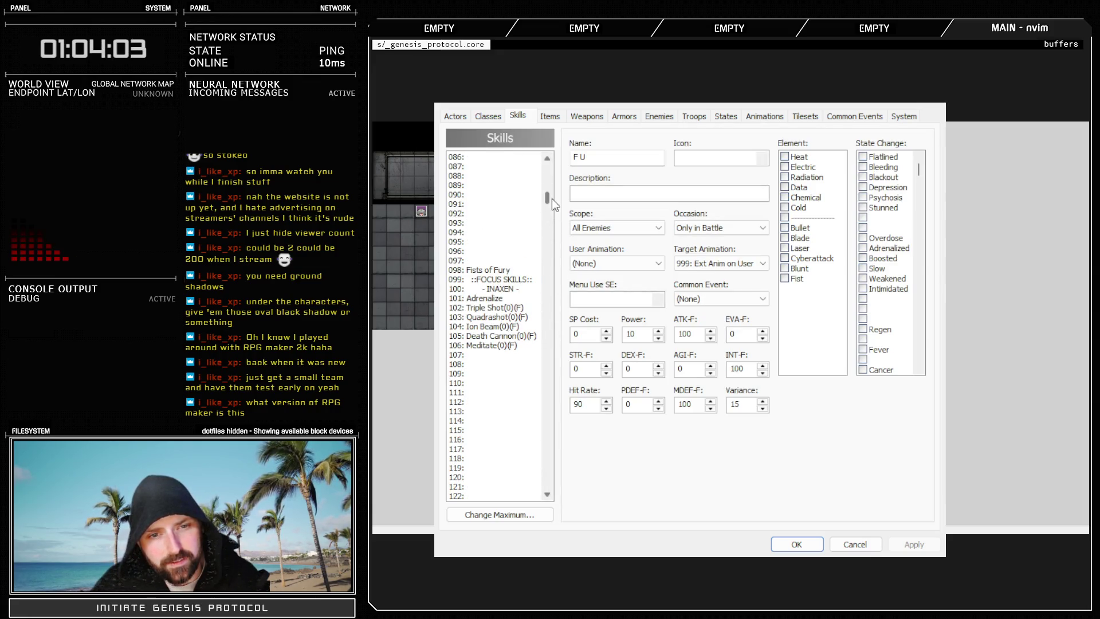
pyautogui.scroll(14, 521, 312)
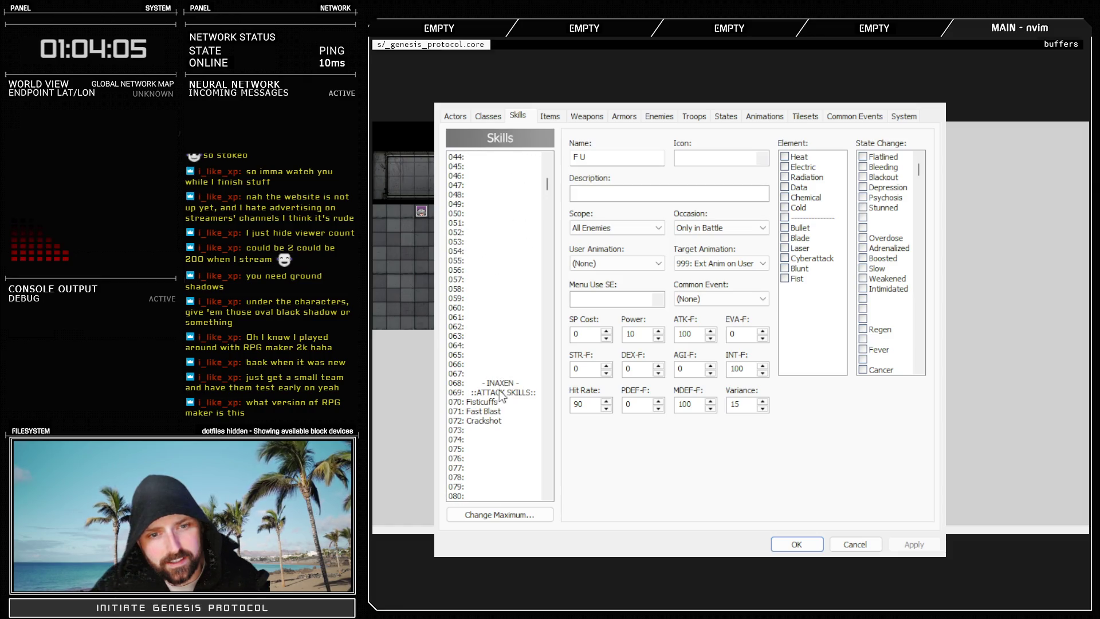
pyautogui.click(493, 403)
pyautogui.click(494, 410)
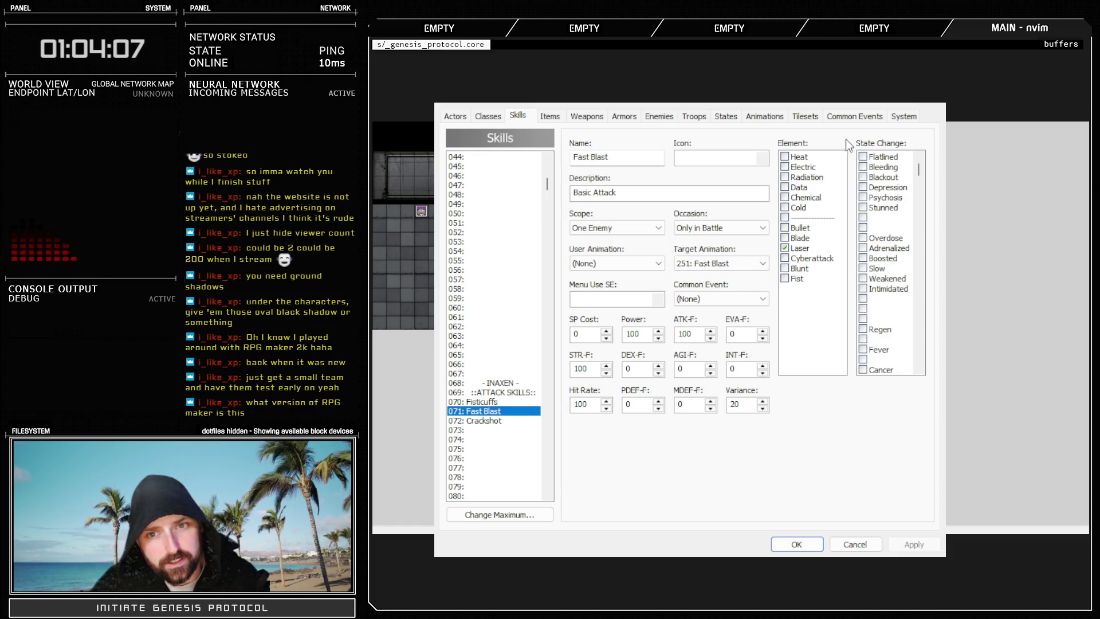
pyautogui.click(795, 248)
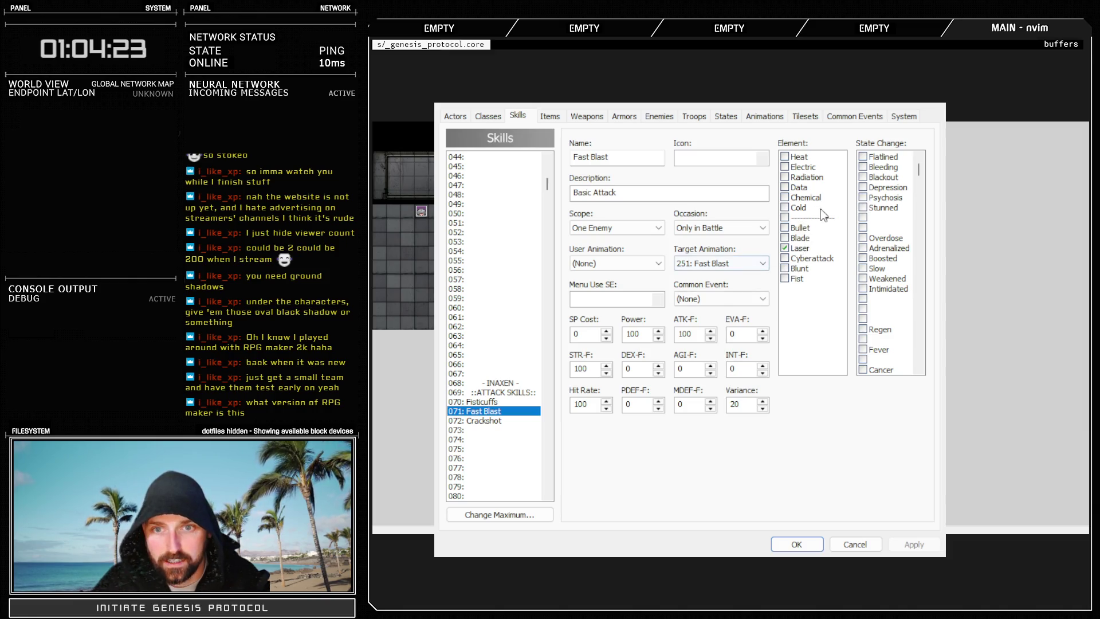
pyautogui.click(798, 544)
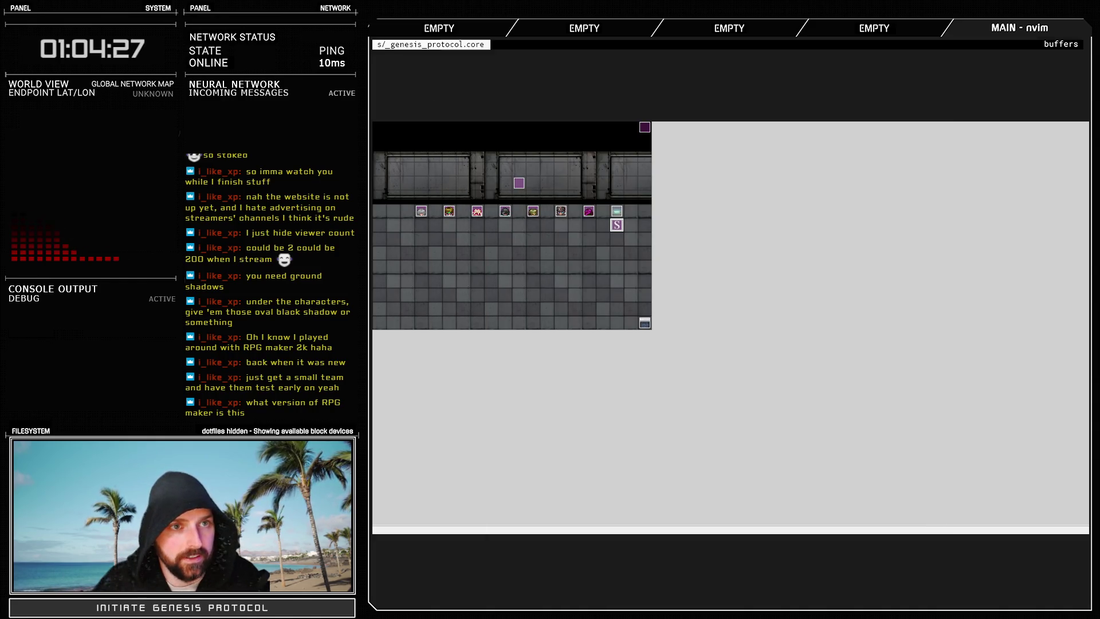
# Briefly reopen and close the script editor, then show Help > About with RPGXP 1.05a
pyautogui.press('F11')
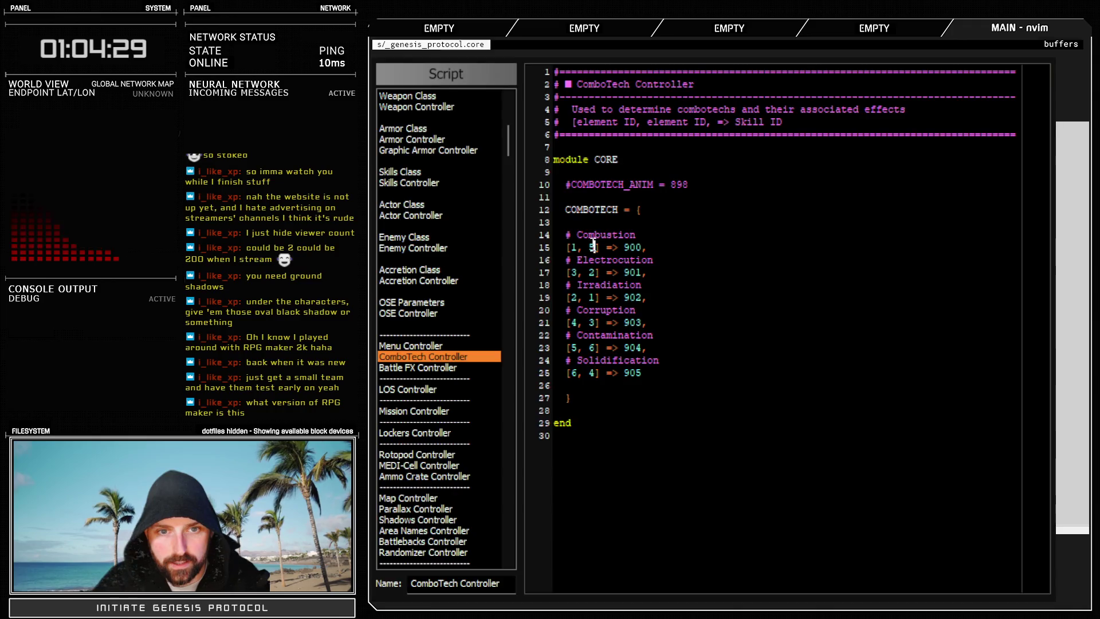
pyautogui.write('1')
pyautogui.press('Escape')
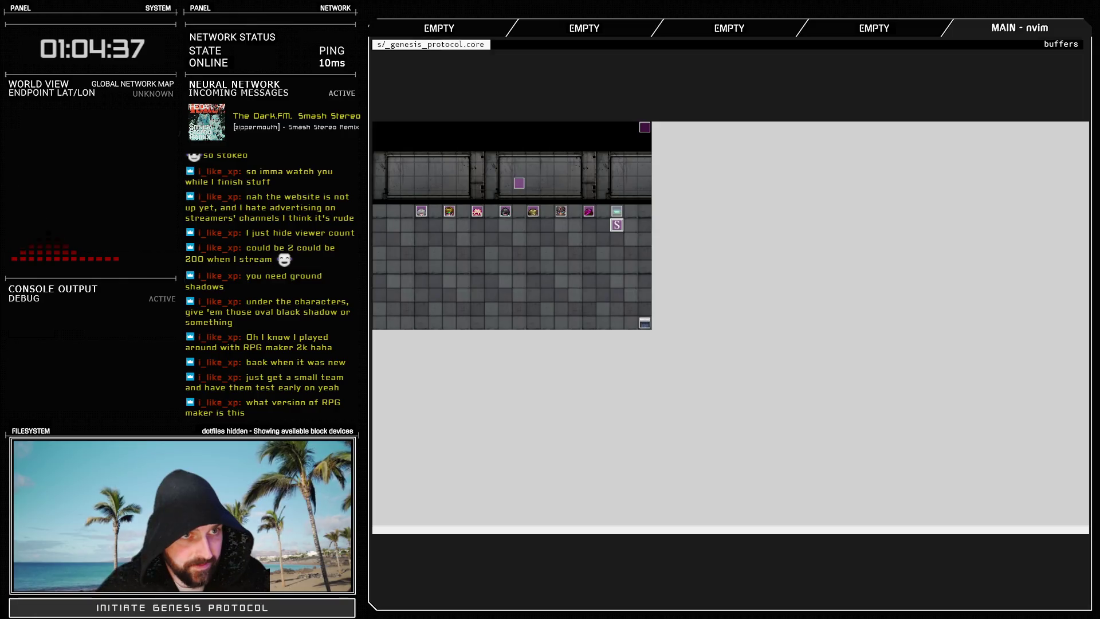
pyautogui.hotkey('alt', 'h')
pyautogui.press('a')
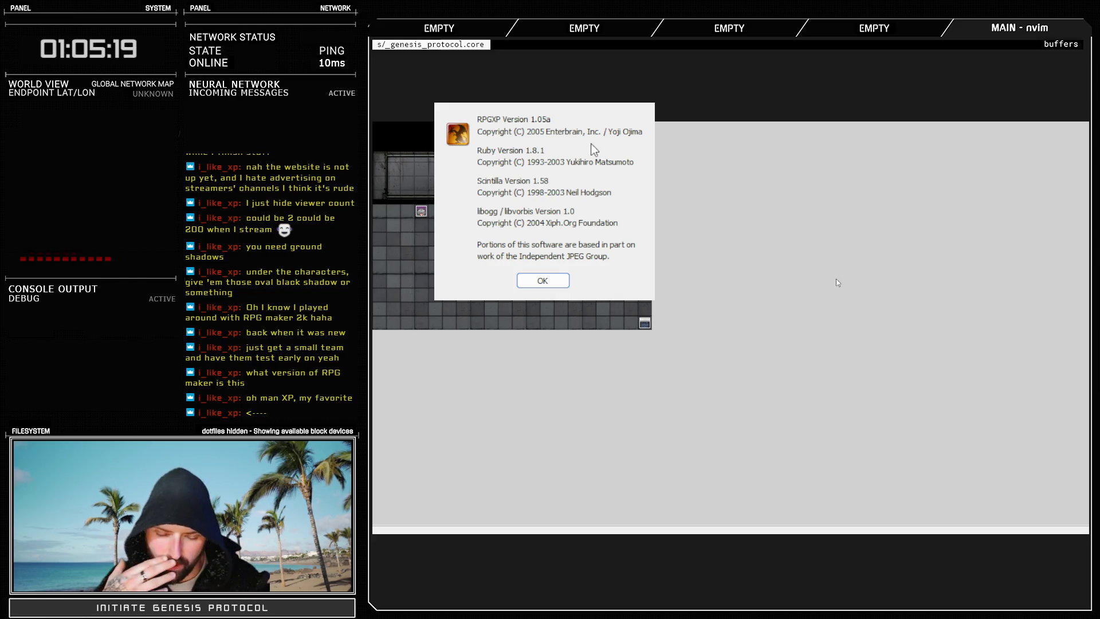
# Dismiss the About box and open the [XPA] Configuration script
pyautogui.click(538, 280)
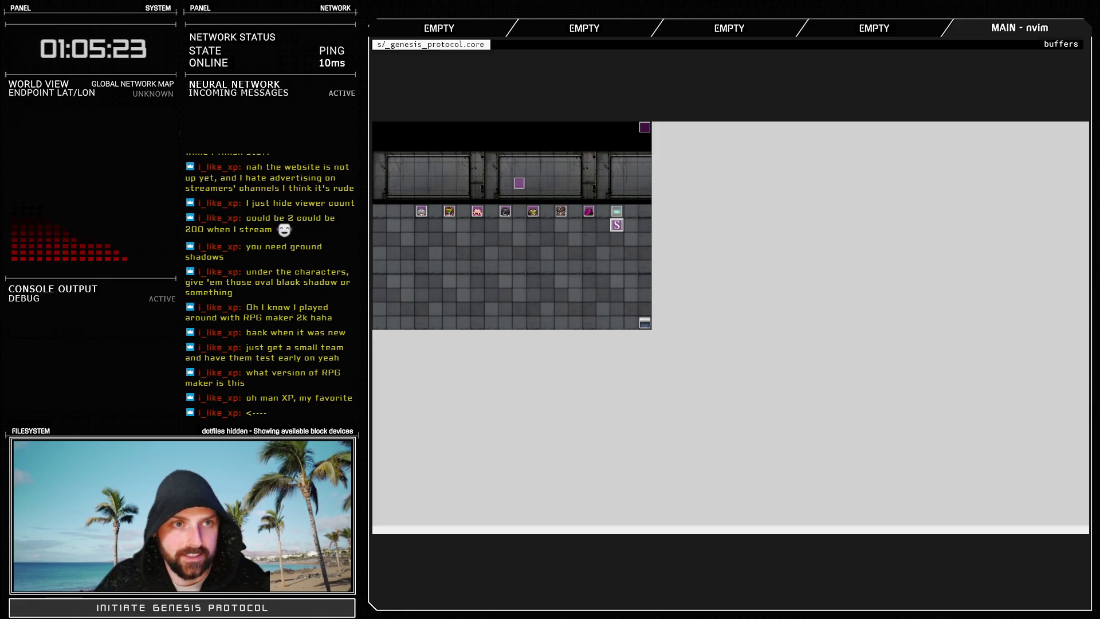
pyautogui.press('F11')
pyautogui.scroll(10, 508, 143)
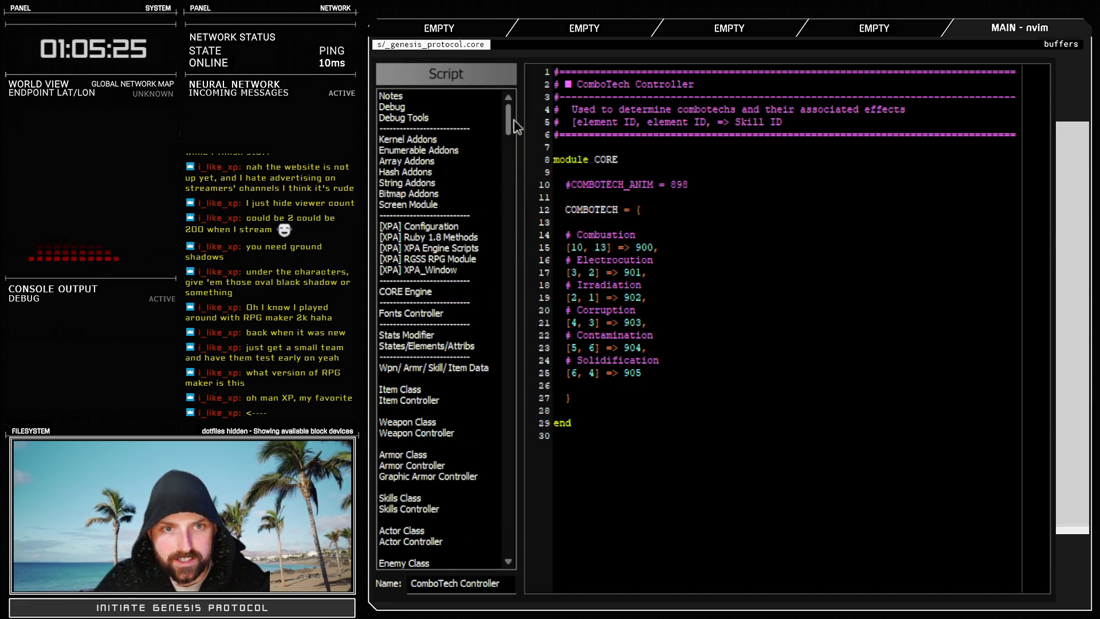
pyautogui.click(438, 226)
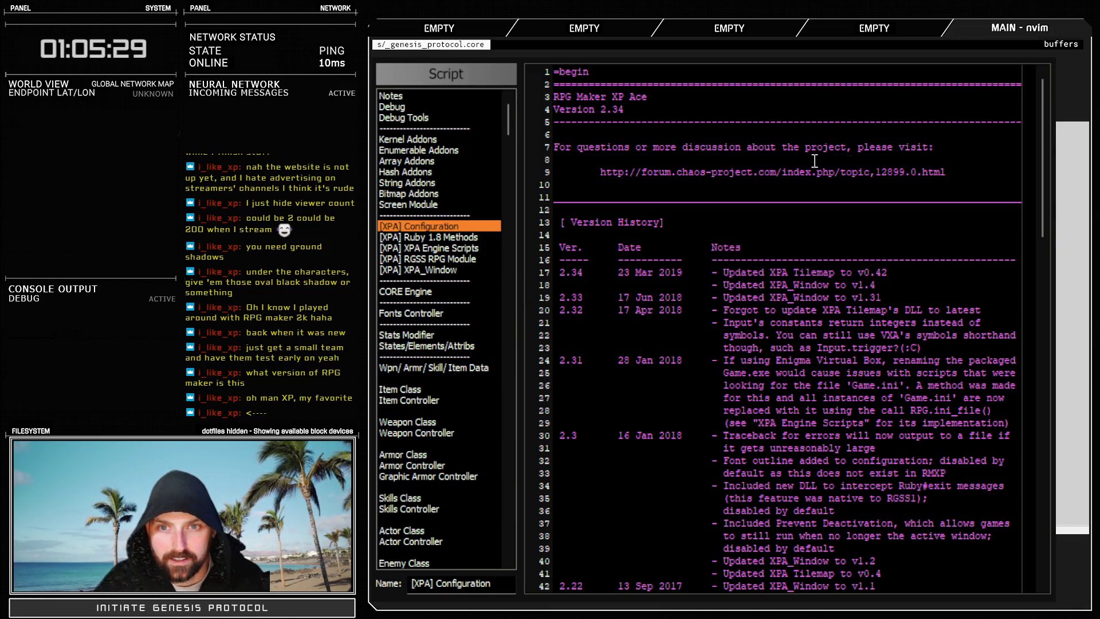
# Read the forum link, credits list and TOGGLE_DEBUG setting, close the editor, and recheck About
pyautogui.moveTo(614, 172); pyautogui.dragTo(859, 171)
pyautogui.scroll(-8, 784, 351)
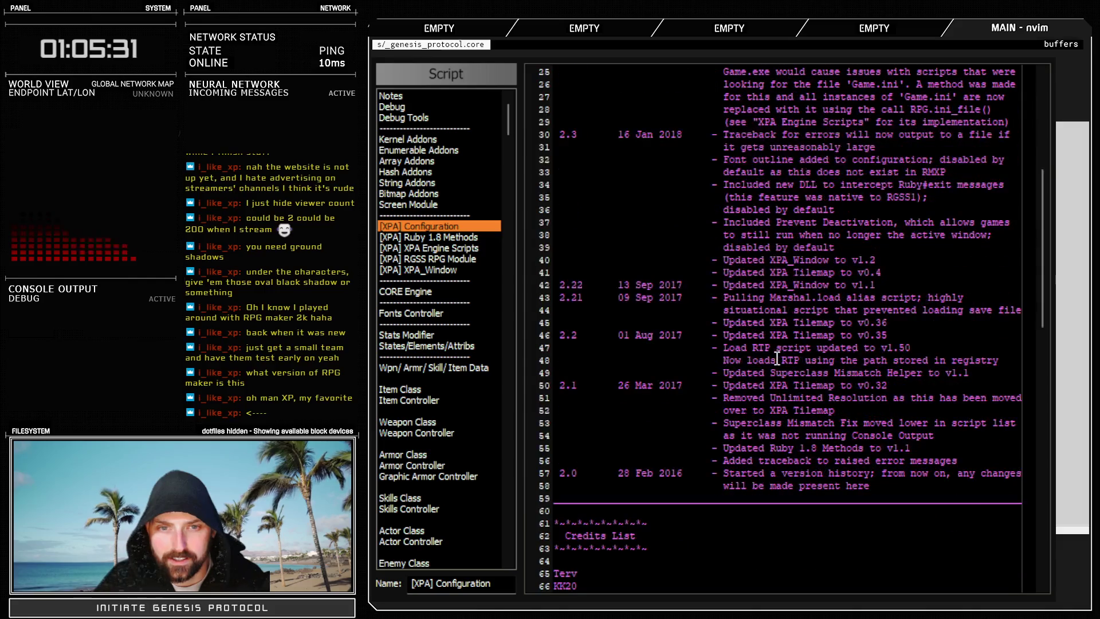
pyautogui.scroll(-8, 766, 407)
pyautogui.moveTo(567, 273)
pyautogui.mouseDown()
pyautogui.moveTo(592, 372)
pyautogui.moveTo(605, 382)
pyautogui.moveTo(538, 266)
pyautogui.moveTo(549, 274)
pyautogui.mouseUp()
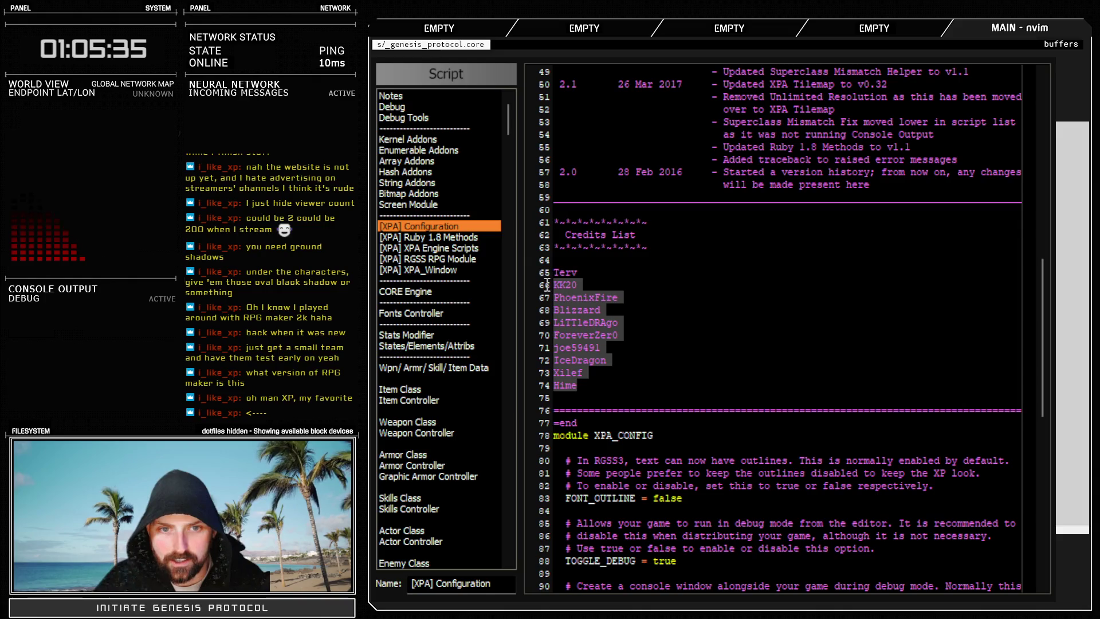
pyautogui.click(656, 339)
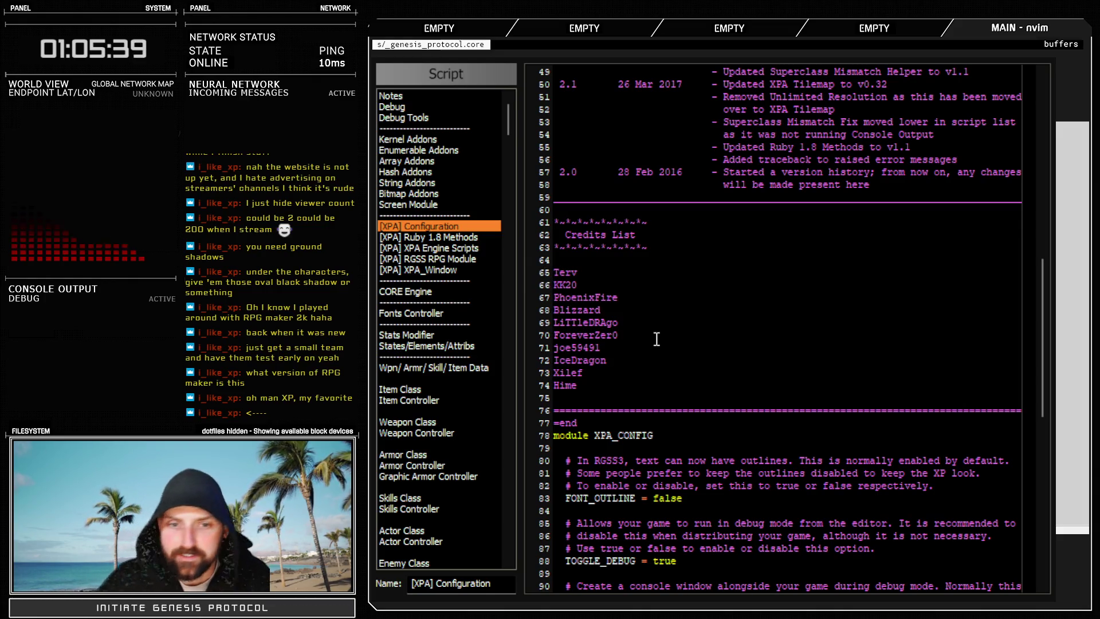
pyautogui.press('Down')
pyautogui.press('Down')
pyautogui.press('Down')
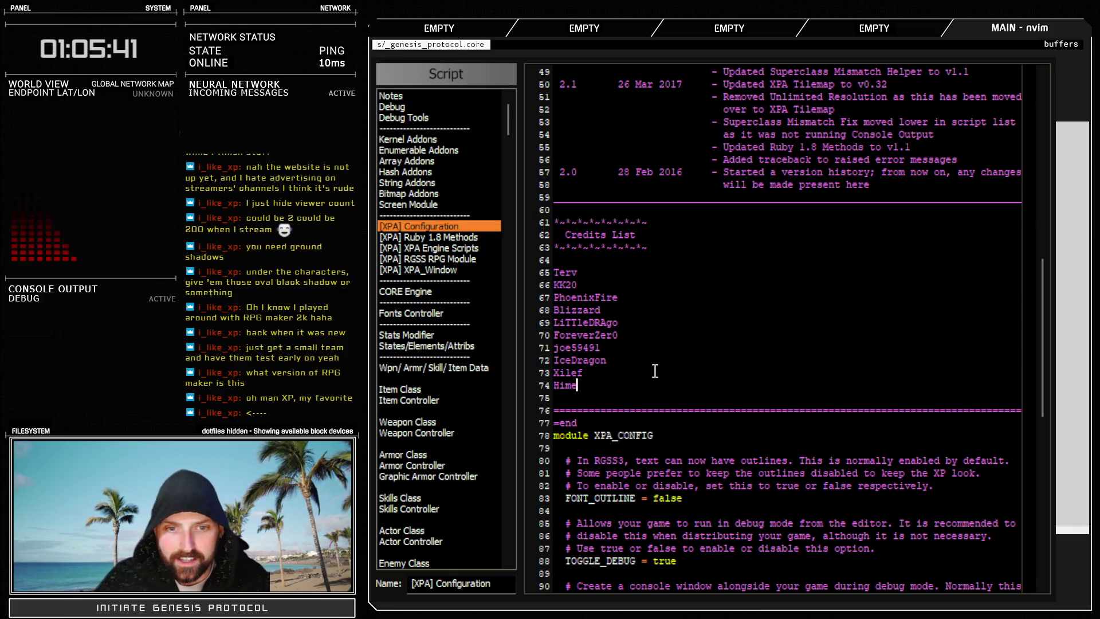
pyautogui.scroll(-4, 654, 371)
pyautogui.scroll(4, 699, 317)
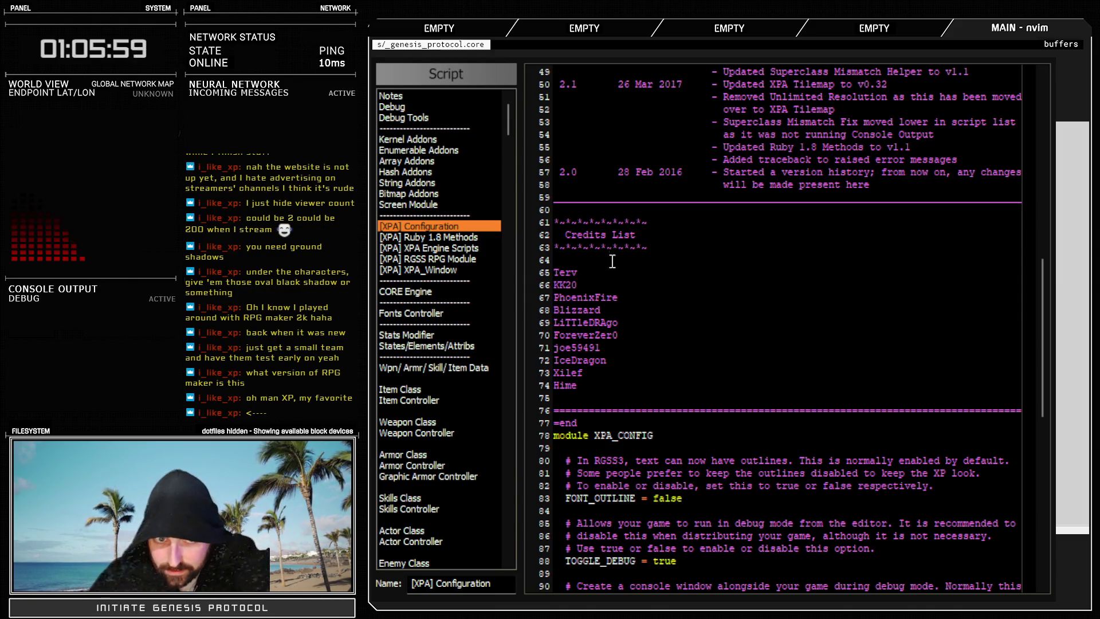
pyautogui.press('F12')
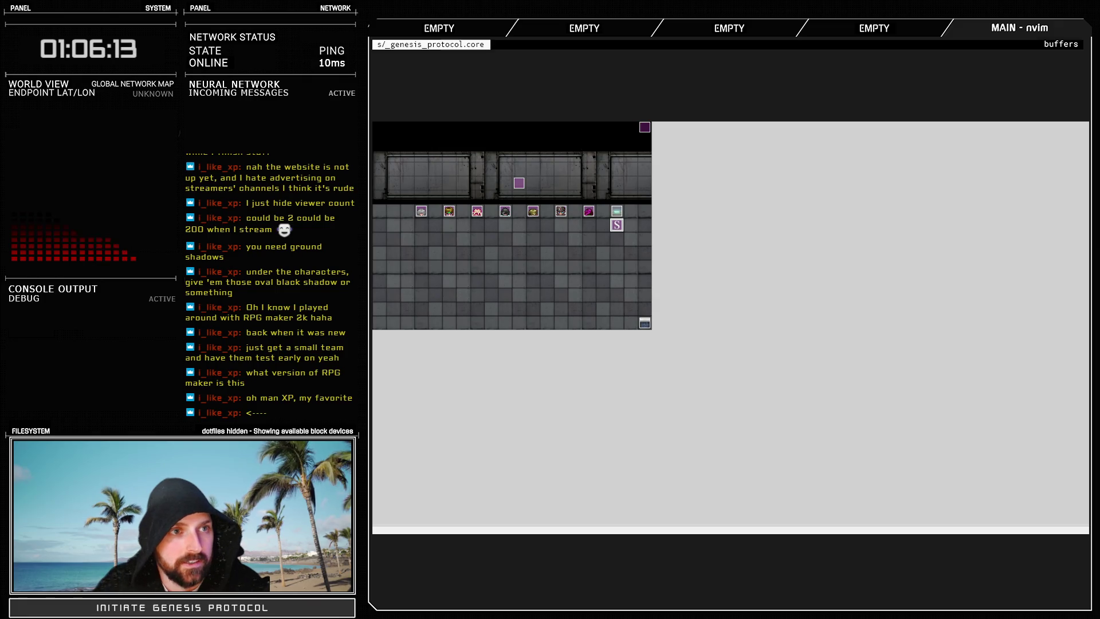
pyautogui.click(422, 123)
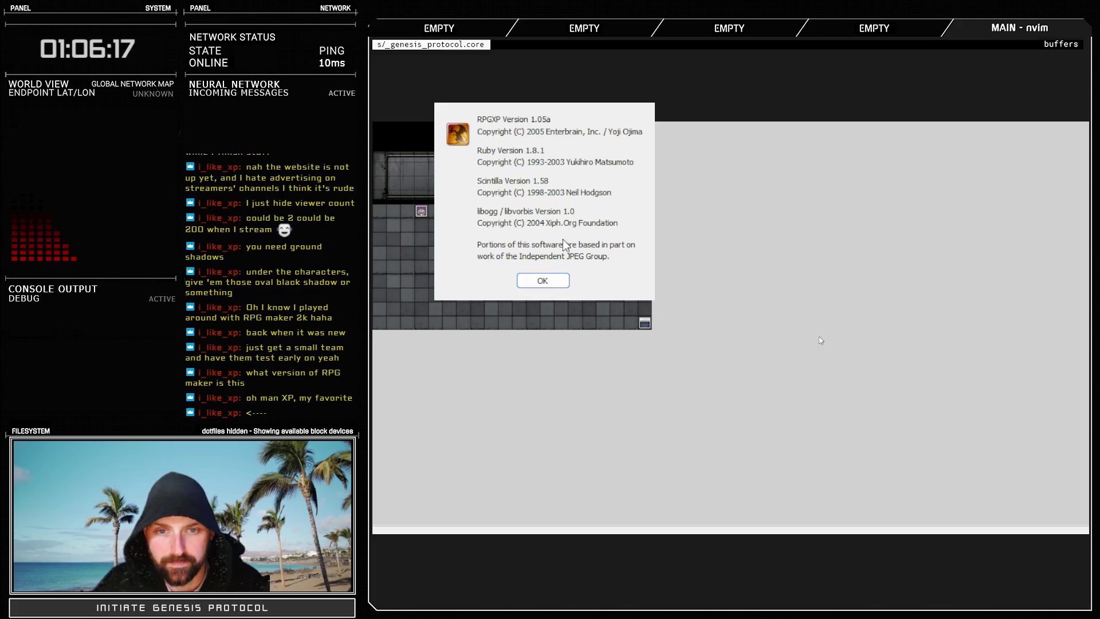
pyautogui.click(559, 280)
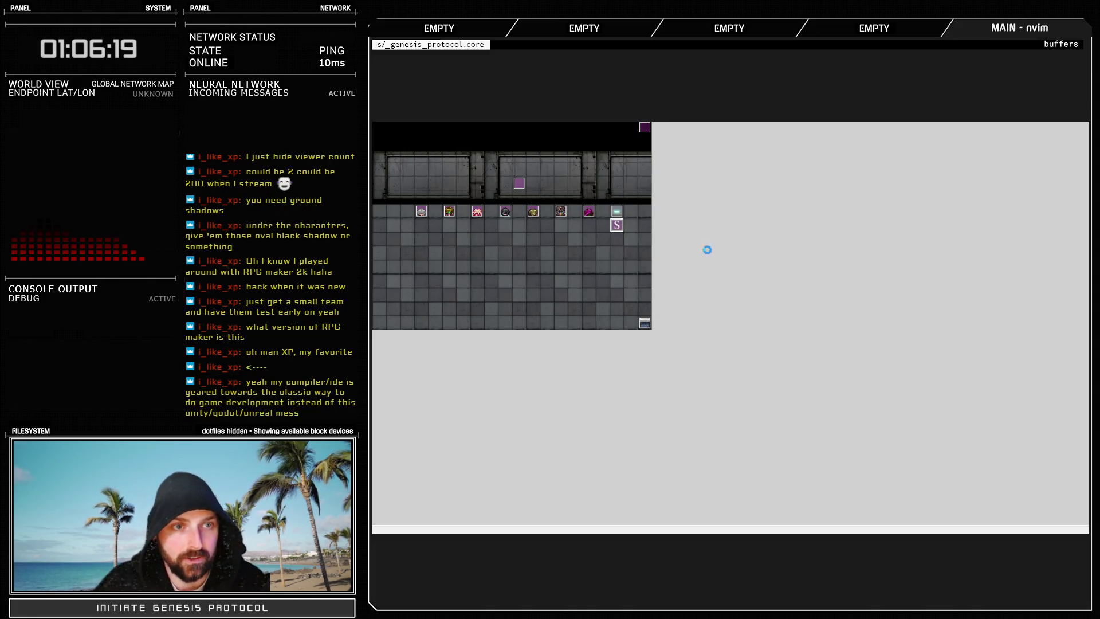
# Open the Kernel Addons script and inspect its redefined rand method
pyautogui.press('F11')
pyautogui.click(435, 139)
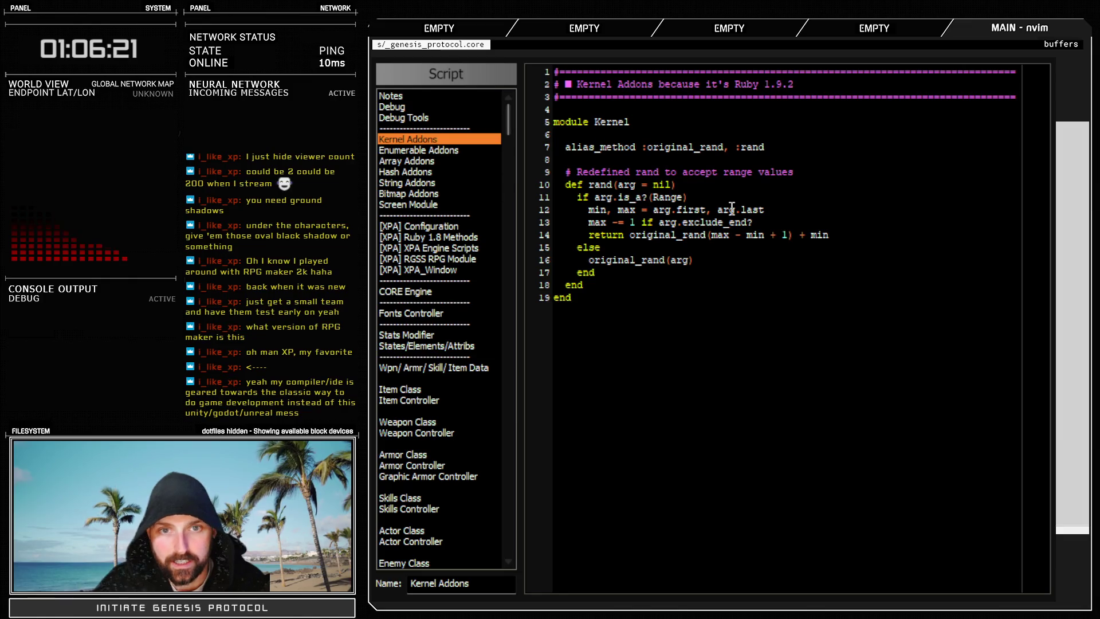
pyautogui.moveTo(589, 185)
pyautogui.mouseDown()
pyautogui.moveTo(690, 199)
pyautogui.moveTo(725, 271)
pyautogui.mouseUp()
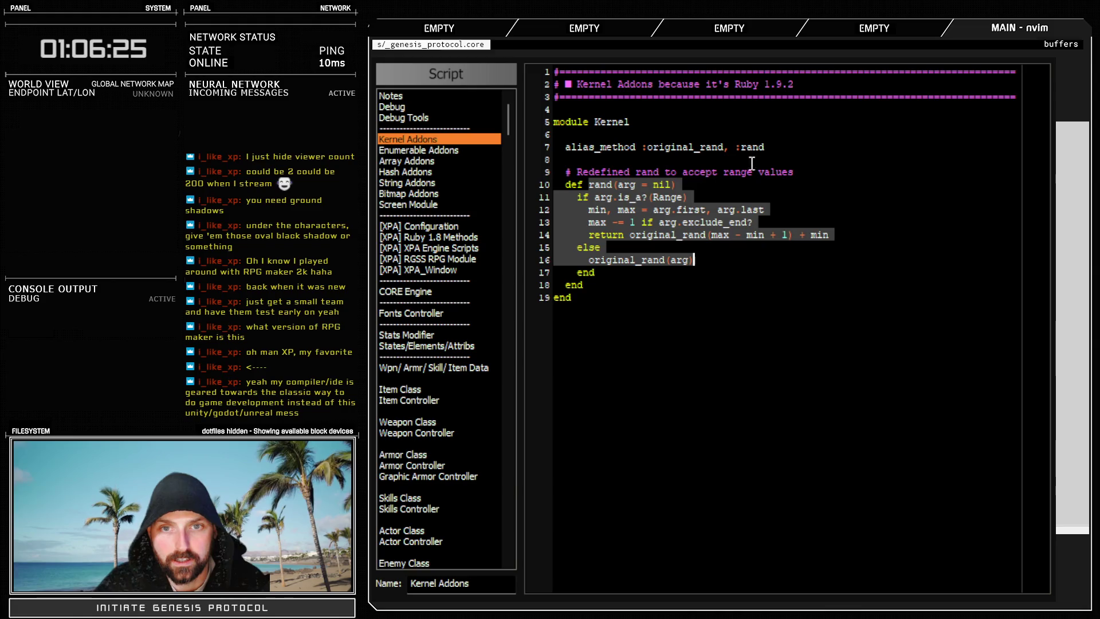
pyautogui.click(788, 148)
# Add a trial rand(2..5) line under the rand alias, then delete it to restore the code
pyautogui.press('Return')
pyautogui.press('Return')
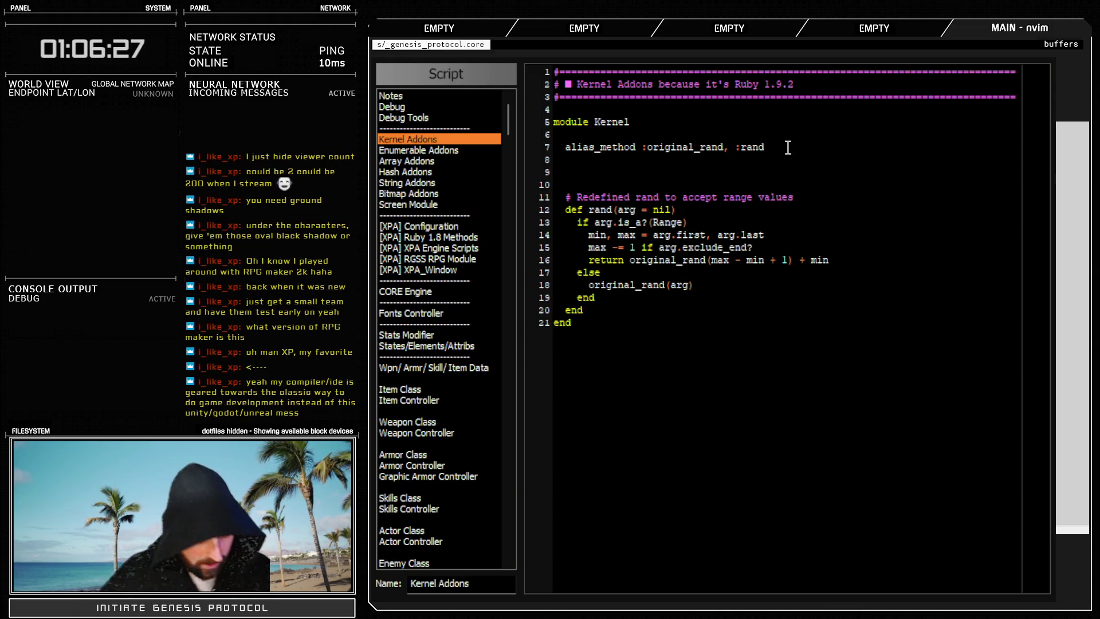
pyautogui.write('rand(')
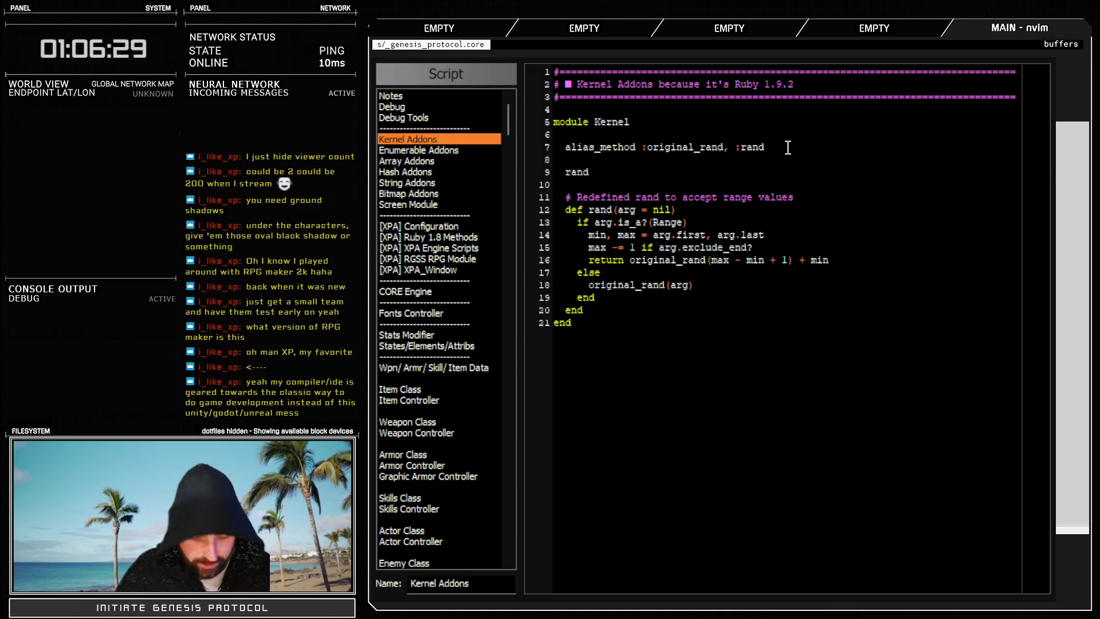
pyautogui.write('2..5')
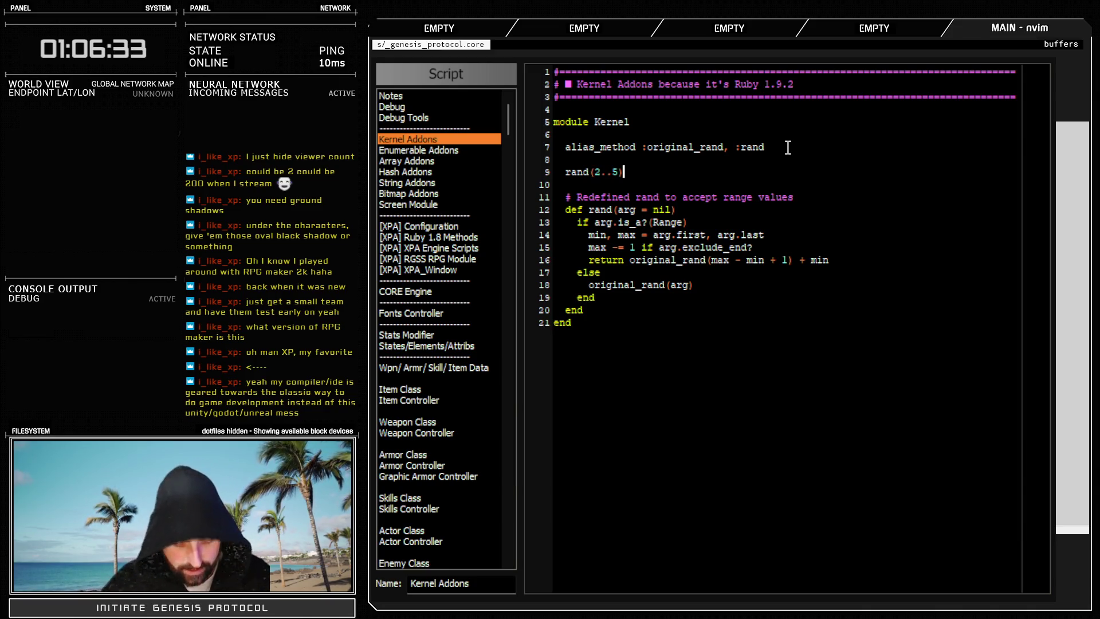
pyautogui.write(')')
pyautogui.press('Escape')
pyautogui.press('V')
pyautogui.press('d')
pyautogui.press('k')
pyautogui.press('J')
pyautogui.moveTo(611, 204); pyautogui.dragTo(790, 257)
pyautogui.click(720, 260)
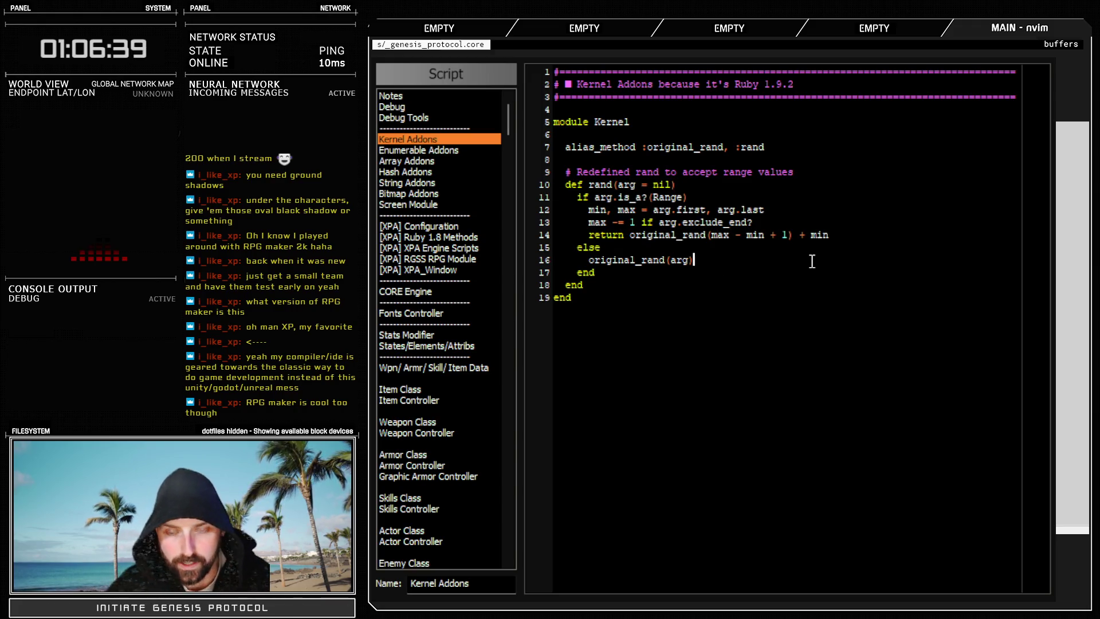
pyautogui.click(440, 150)
# Browse the Enumerable, Array, Hash, String, Bitmap and Screen Module scripts, ending back on Kernel Addons
pyautogui.press('Down')
pyautogui.press('Down')
pyautogui.press('Down')
pyautogui.hotkey('shift', 'Down')
pyautogui.hotkey('shift', 'Down')
pyautogui.hotkey('shift', 'Down')
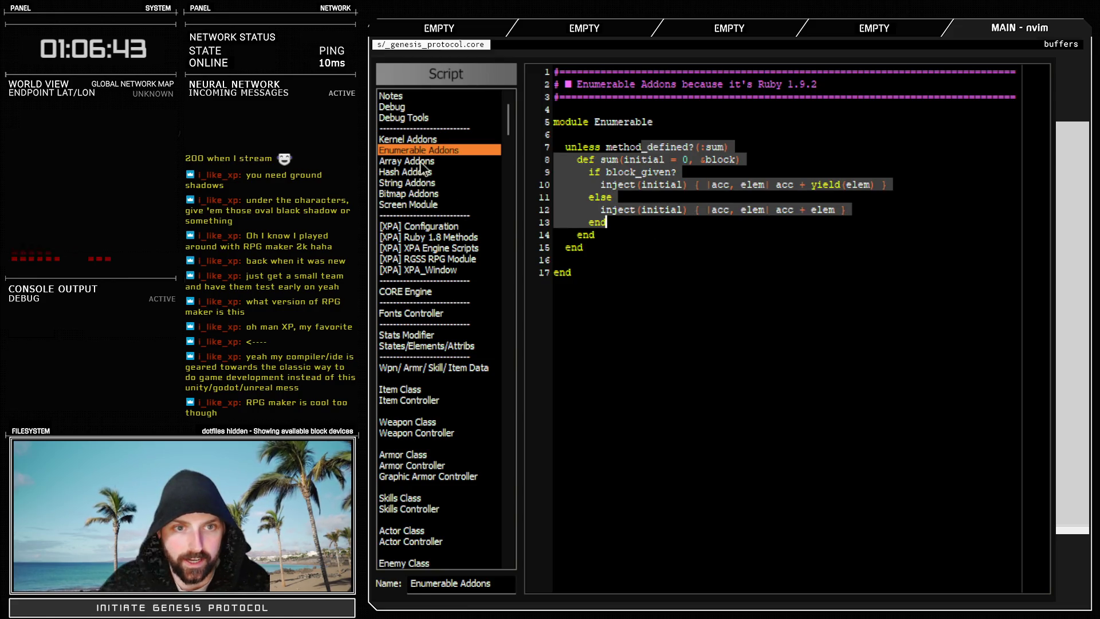
pyautogui.click(418, 162)
pyautogui.press('Down')
pyautogui.press('Down')
pyautogui.press('Down')
pyautogui.hotkey('shift', 'Down')
pyautogui.hotkey('shift', 'Down')
pyautogui.hotkey('shift', 'Down')
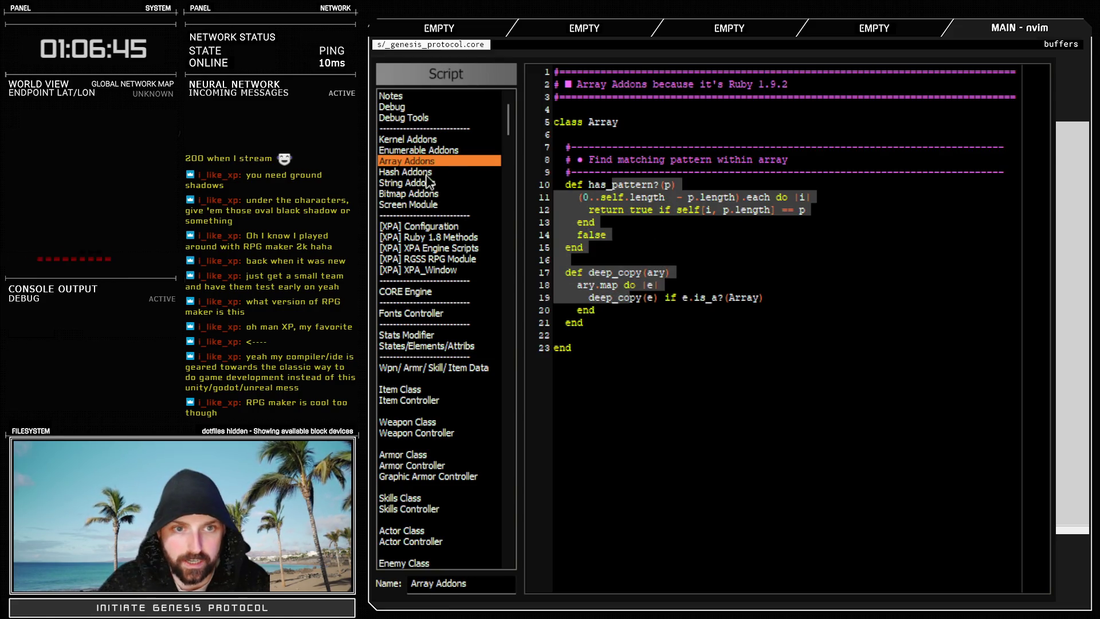
pyautogui.click(412, 171)
pyautogui.click(420, 183)
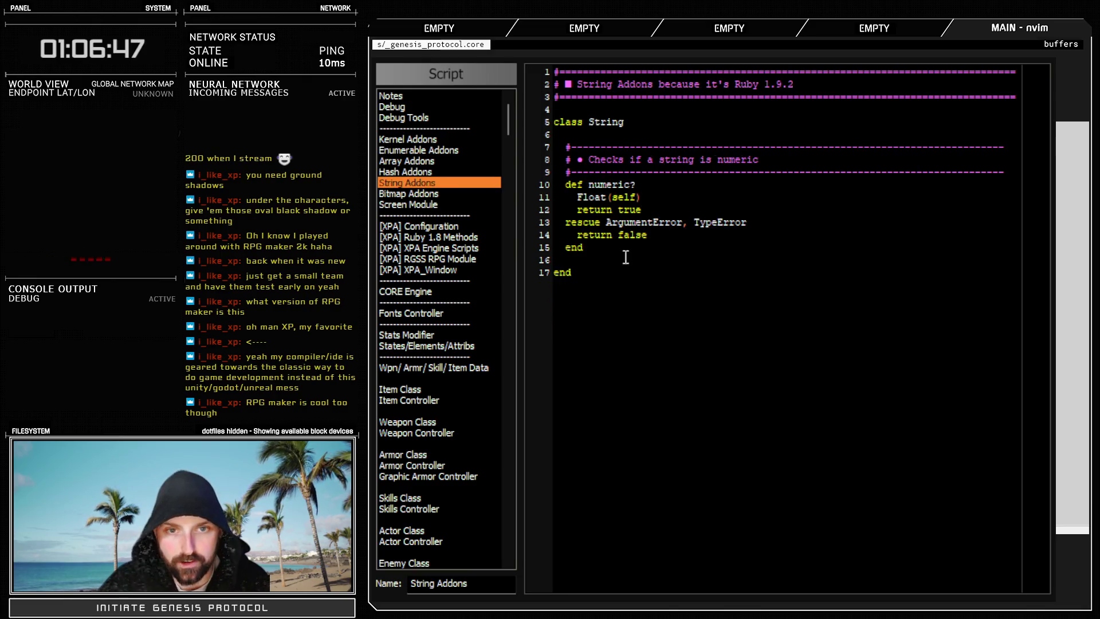
pyautogui.click(422, 195)
pyautogui.scroll(-10, 575, 190)
pyautogui.press('Down')
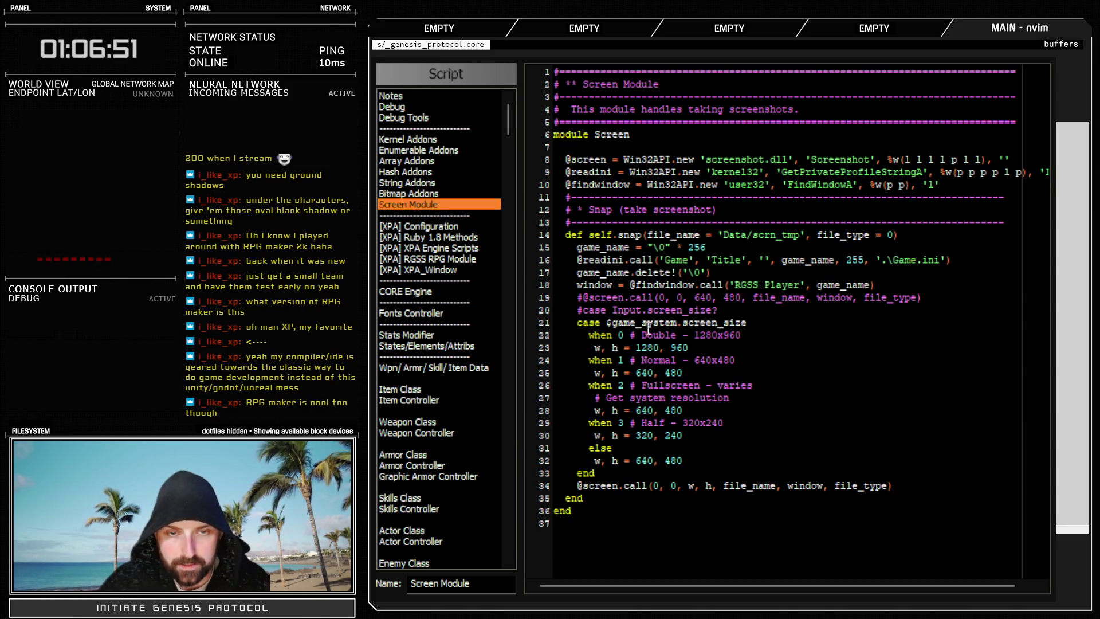
pyautogui.click(431, 142)
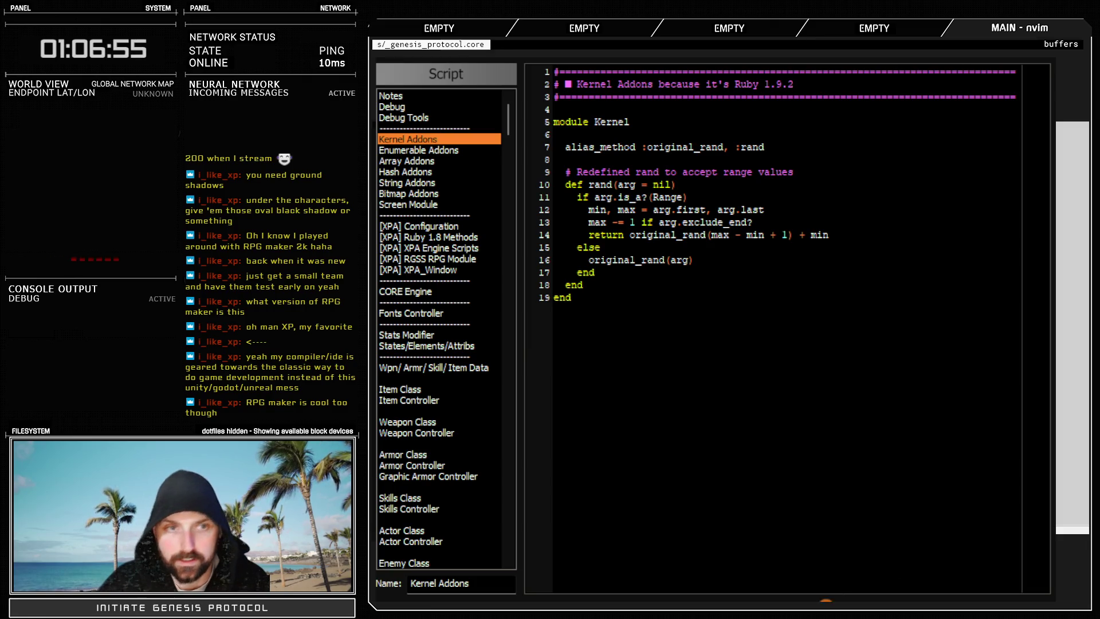
pyautogui.press('Escape')
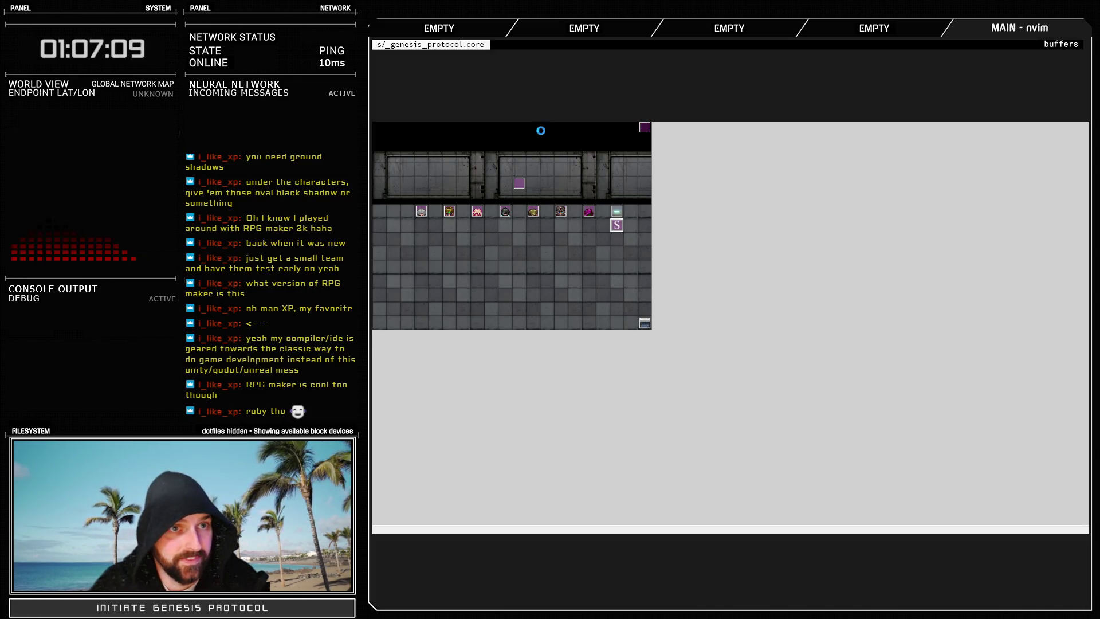
# Check nvim line 32's 'BATTLE - combotech? idk if using in demo' note, then start a playtest
pyautogui.press('F11')
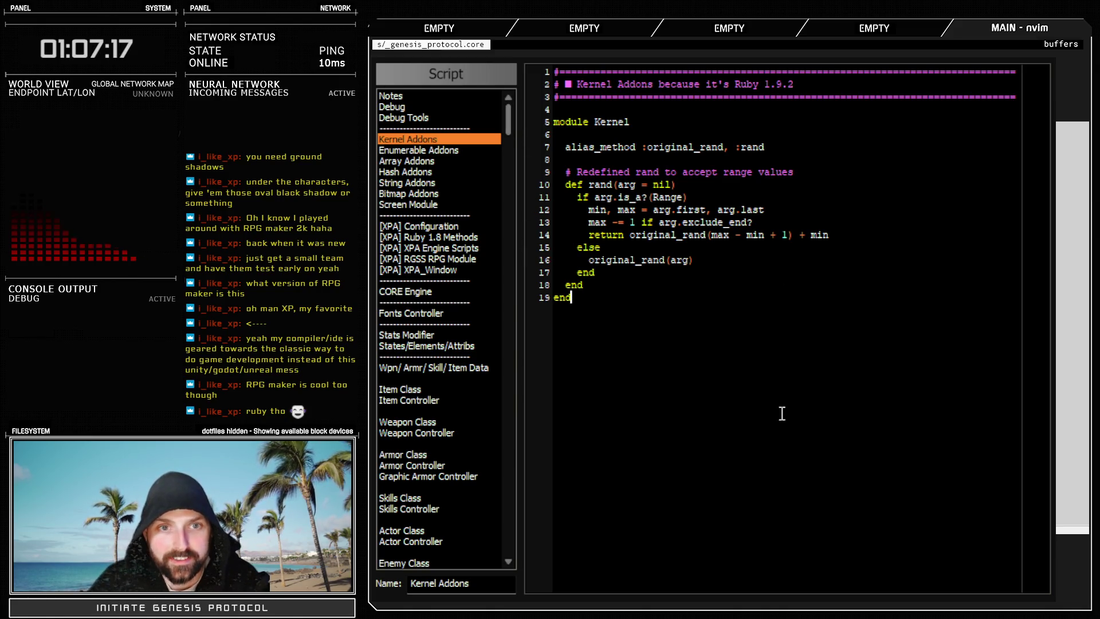
pyautogui.press('Escape')
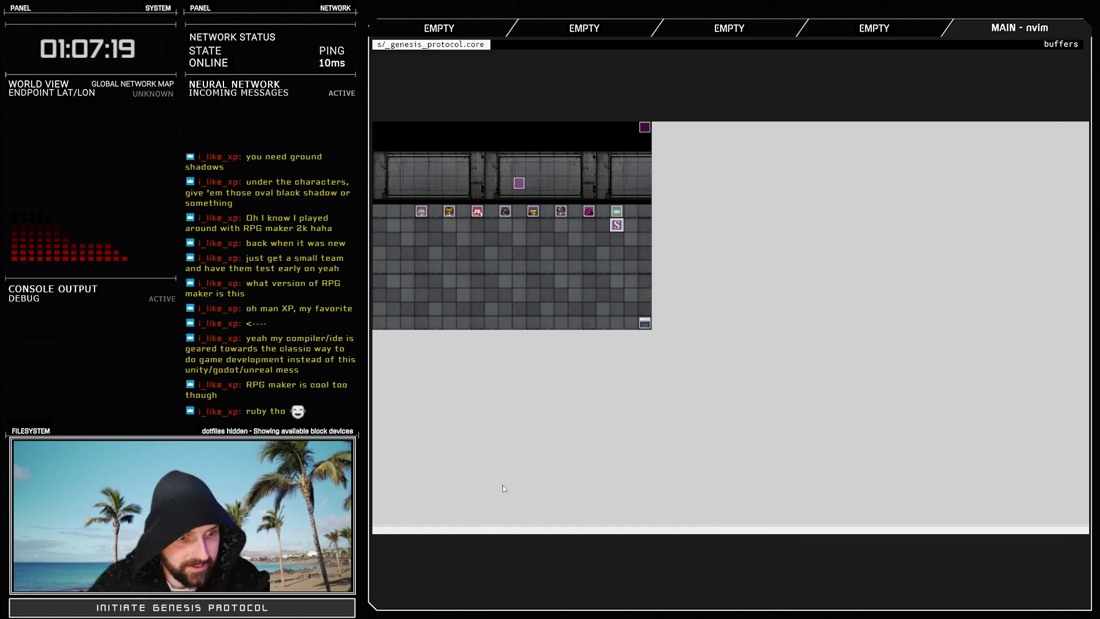
pyautogui.hotkey('alt', 'Tab')
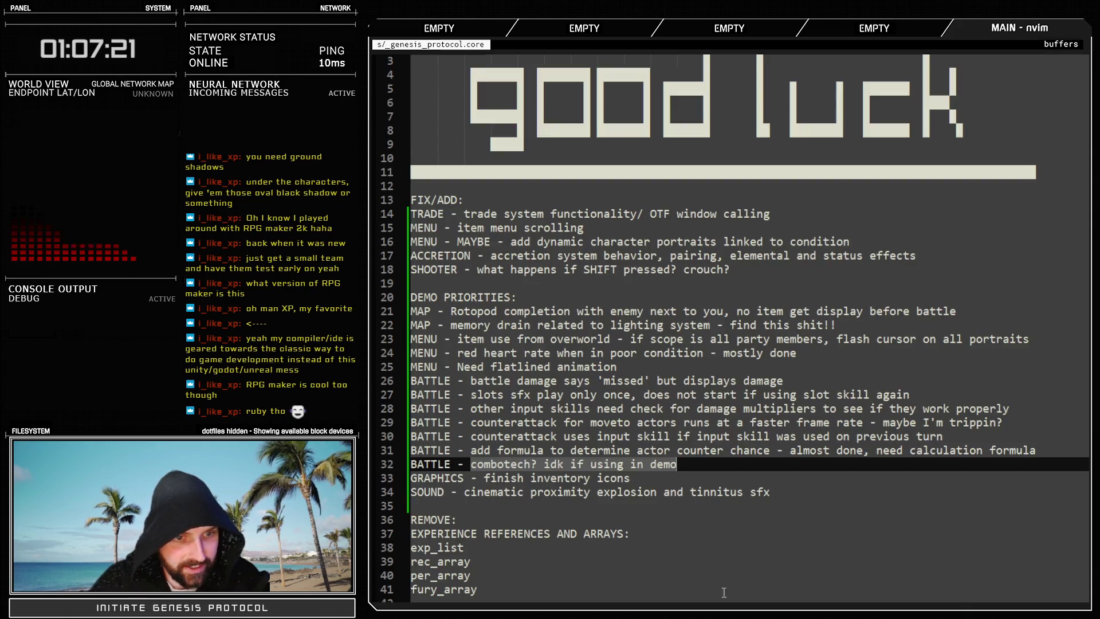
pyautogui.click(704, 465)
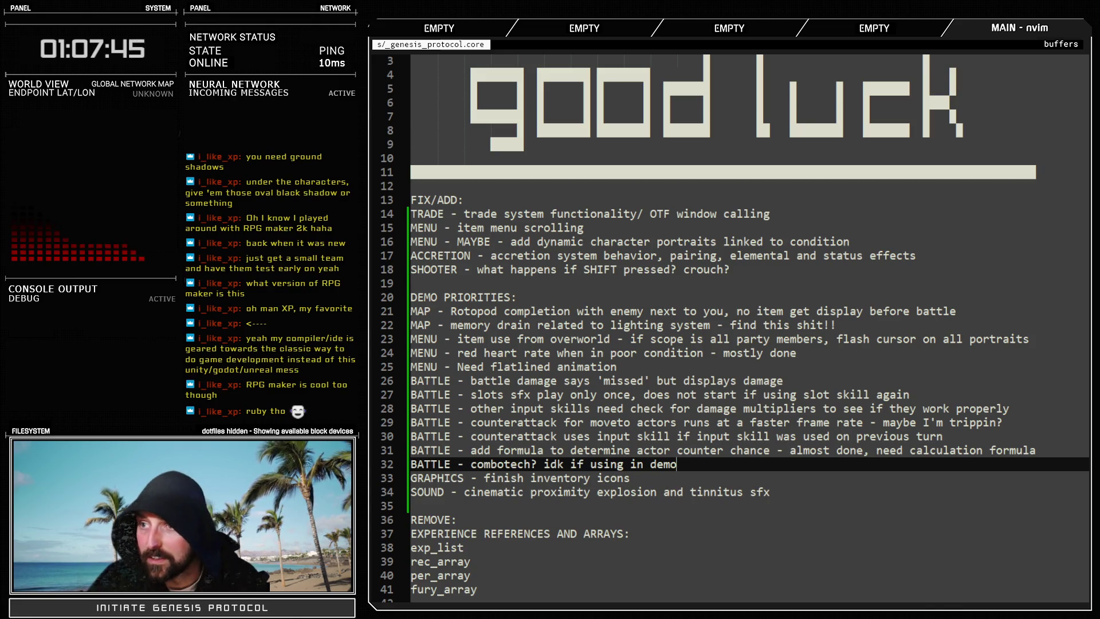
pyautogui.press('F5')
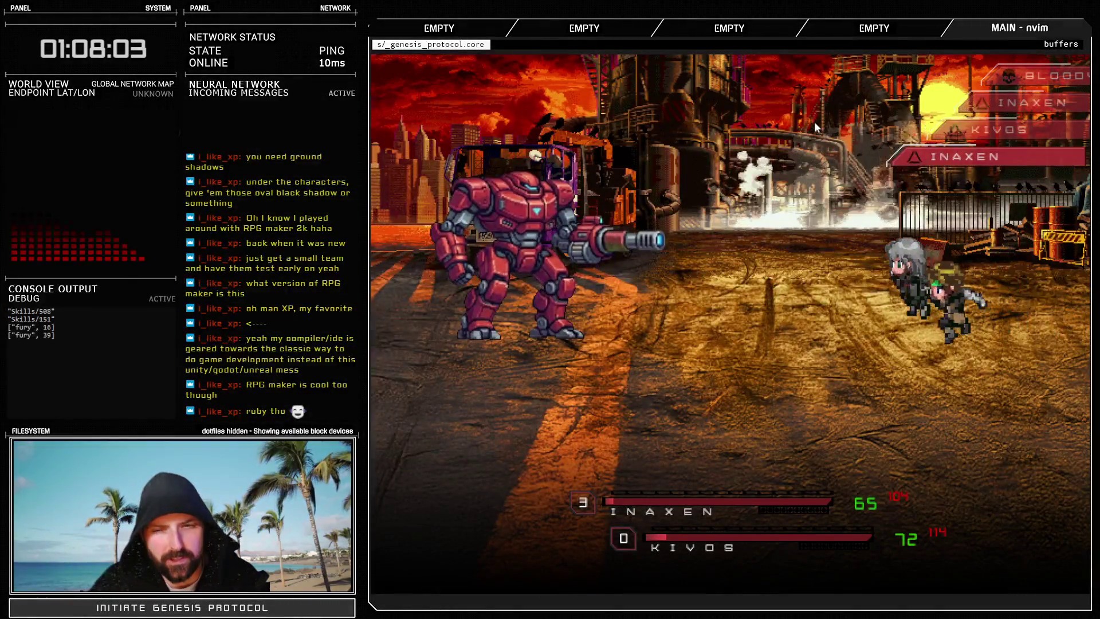
# Play the first turn: Engage, Fast Blast on the enemy, then Raging Fist
pyautogui.press('Down')
pyautogui.press('Up')
pyautogui.press('Return')
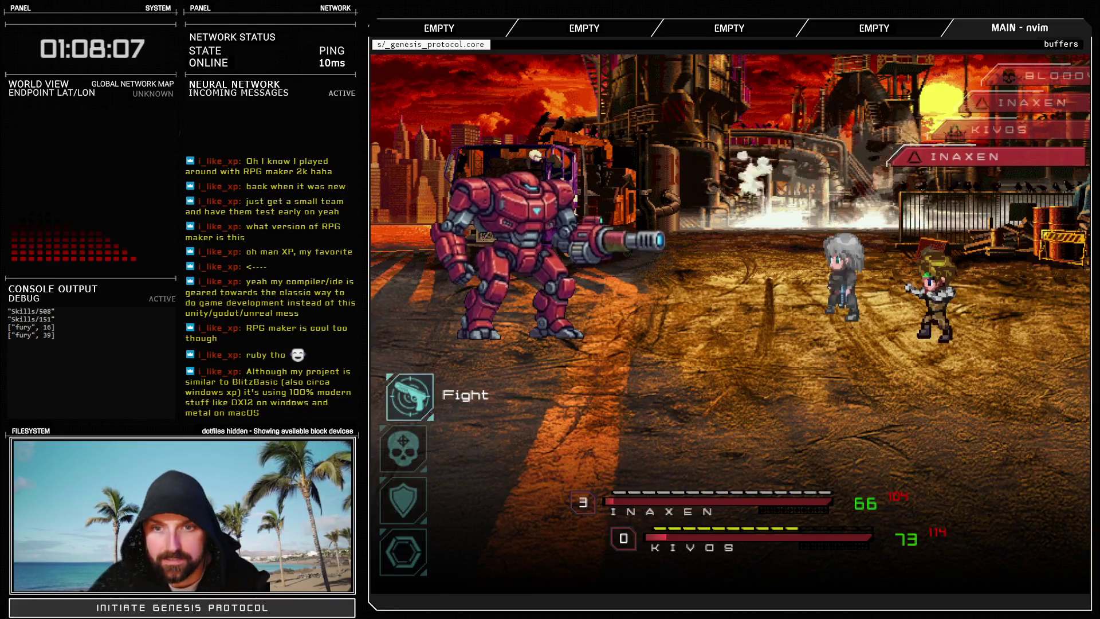
pyautogui.press('Return')
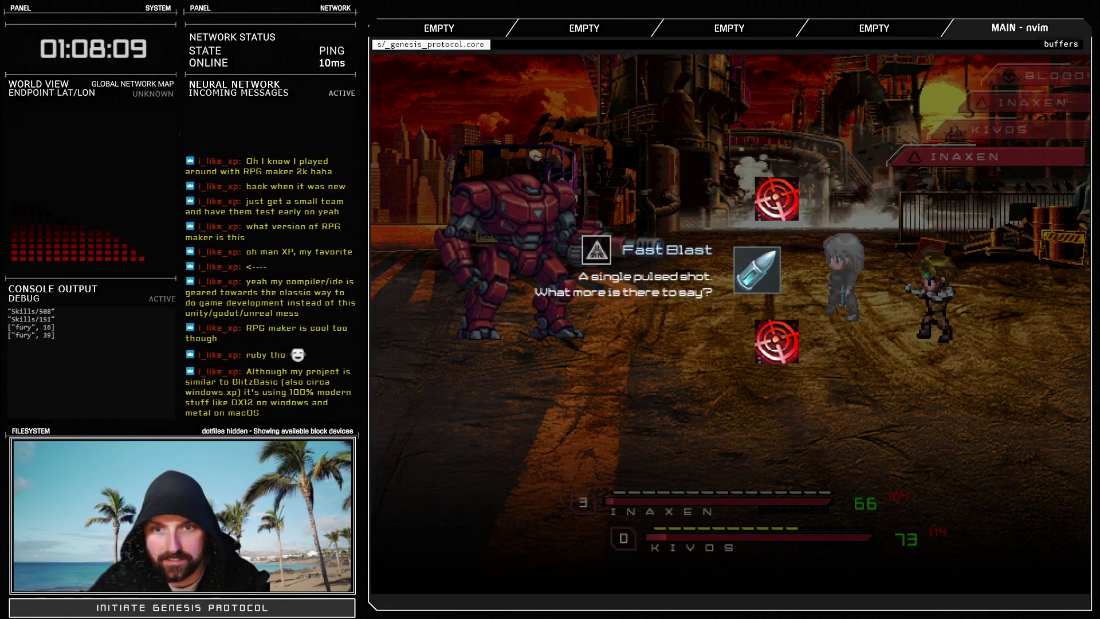
pyautogui.press('Return')
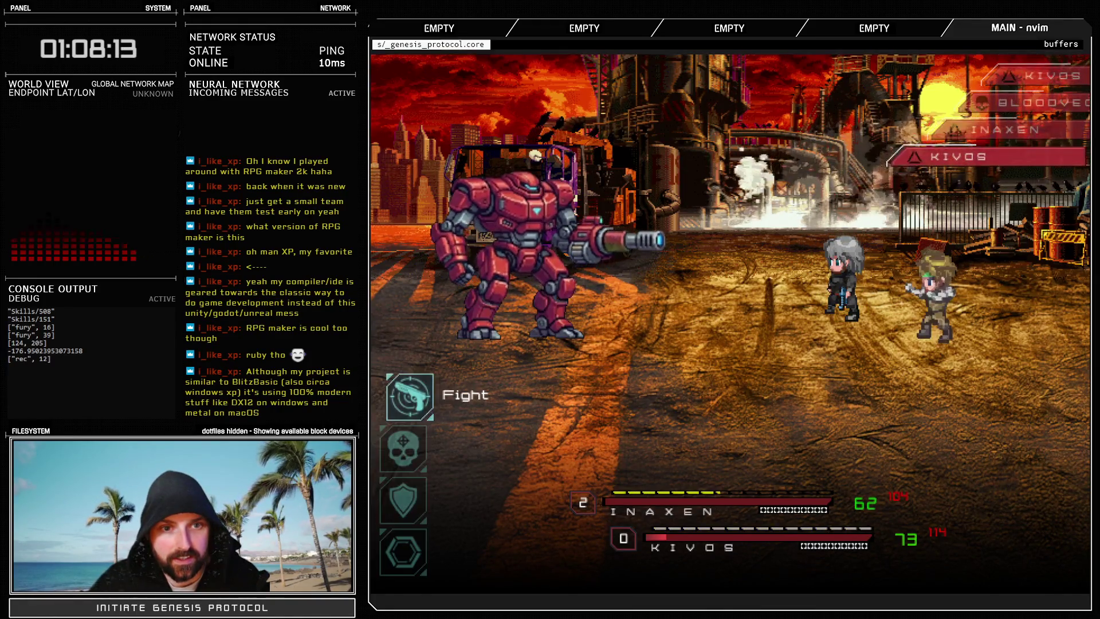
pyautogui.press('Return')
pyautogui.press('Return')
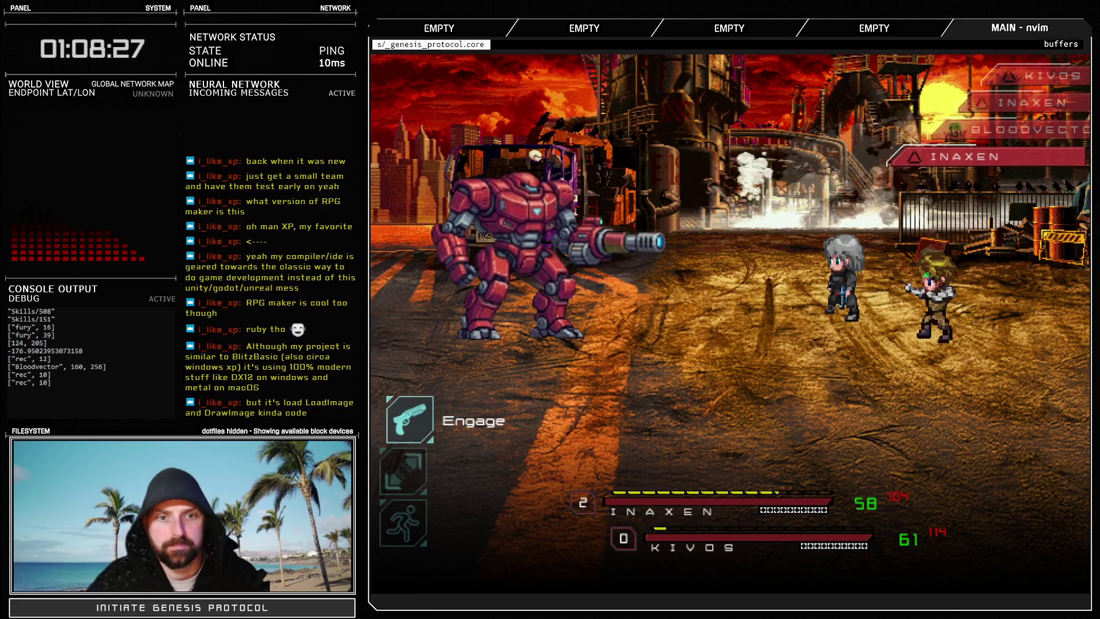
# Use auto battle, aim Fast Blast at Bloodvector, advance another turn, then quit the battle test
pyautogui.press('Down')
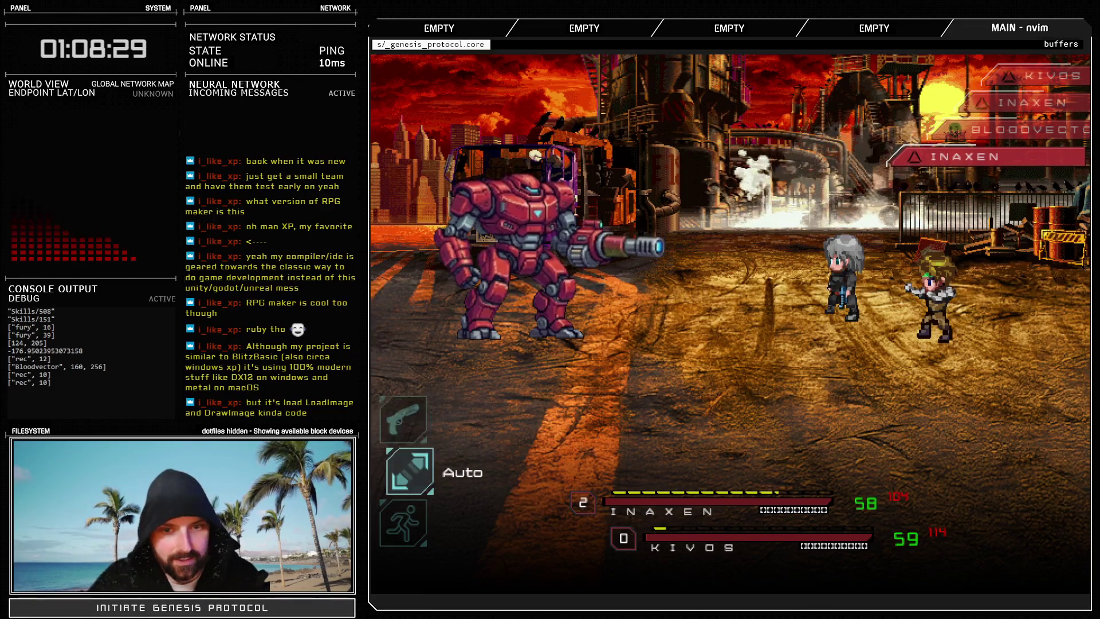
pyautogui.press('Return')
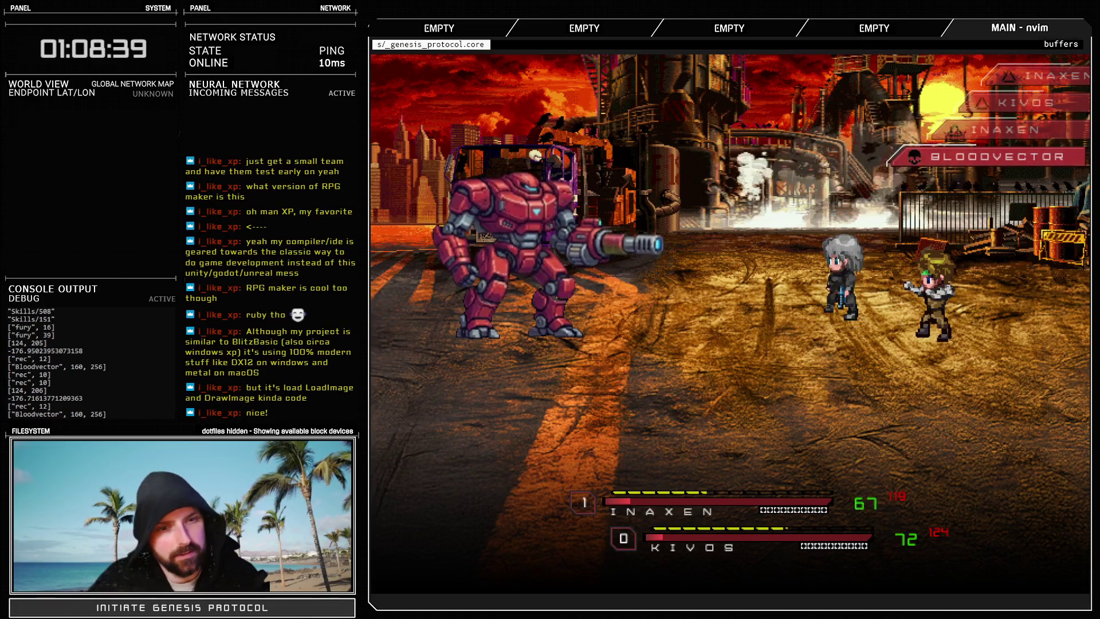
pyautogui.press('Return')
pyautogui.press('Return')
pyautogui.press('Return')
pyautogui.press('Return')
pyautogui.press('Return')
pyautogui.press('Return')
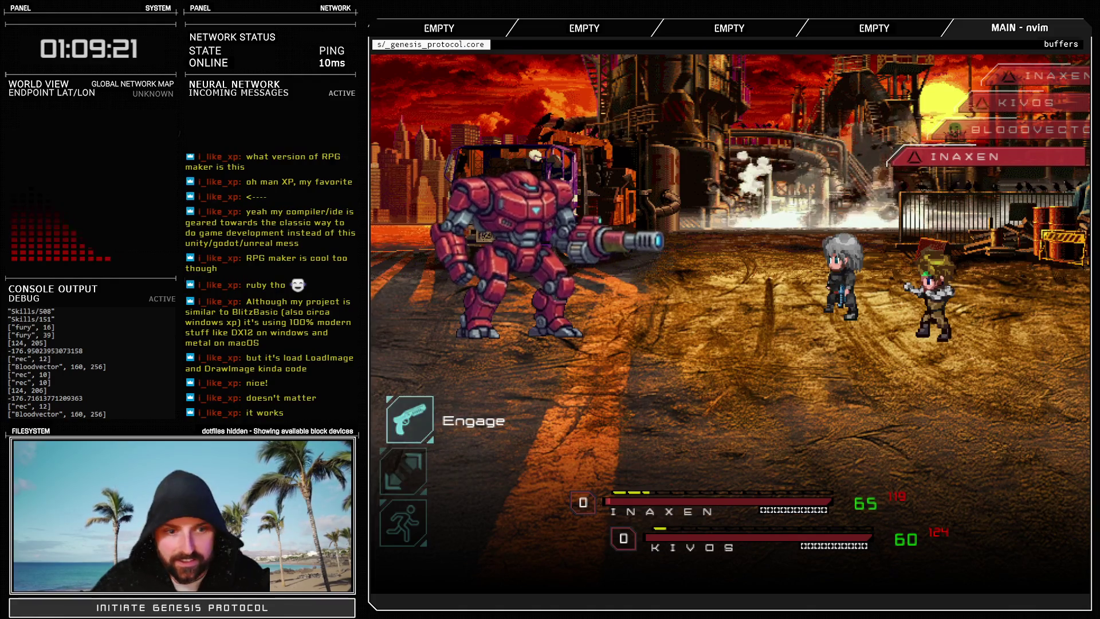
pyautogui.press('Up')
pyautogui.press('Return')
pyautogui.press('Down')
pyautogui.press('Down')
pyautogui.hotkey('alt', 'F4')
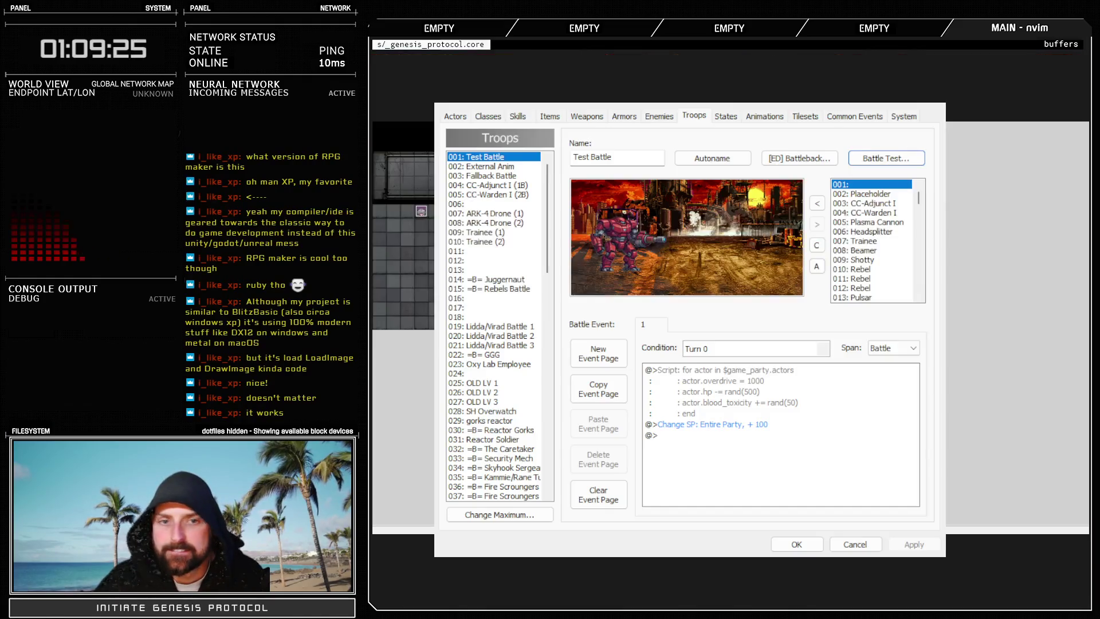
# Close the database and open the ComboTech Controller script in the script editor
pyautogui.click(796, 544)
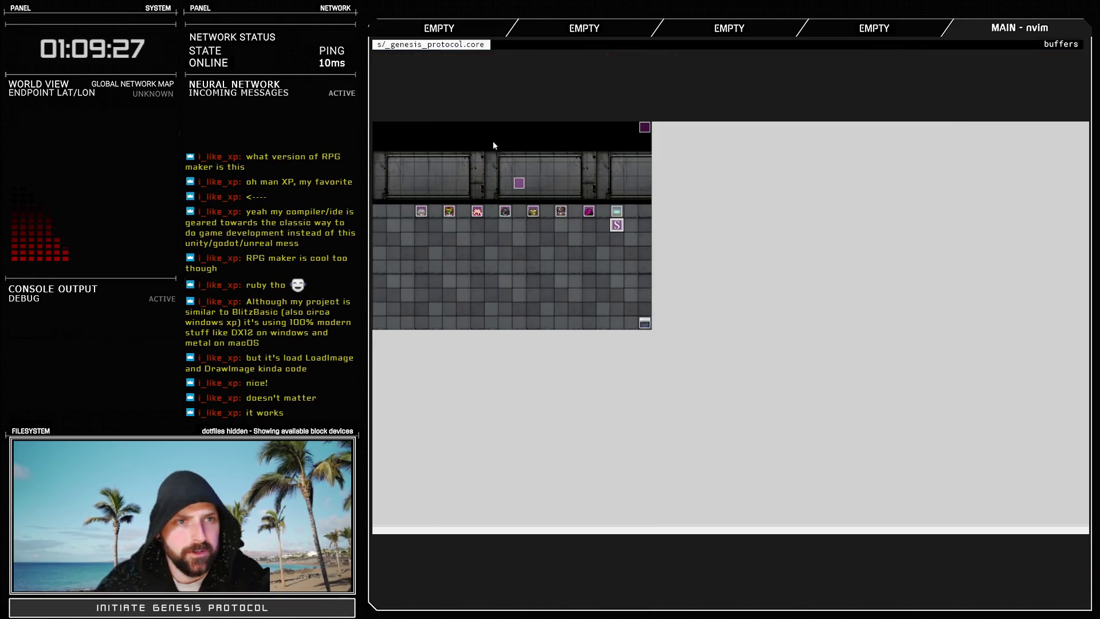
pyautogui.press('F11')
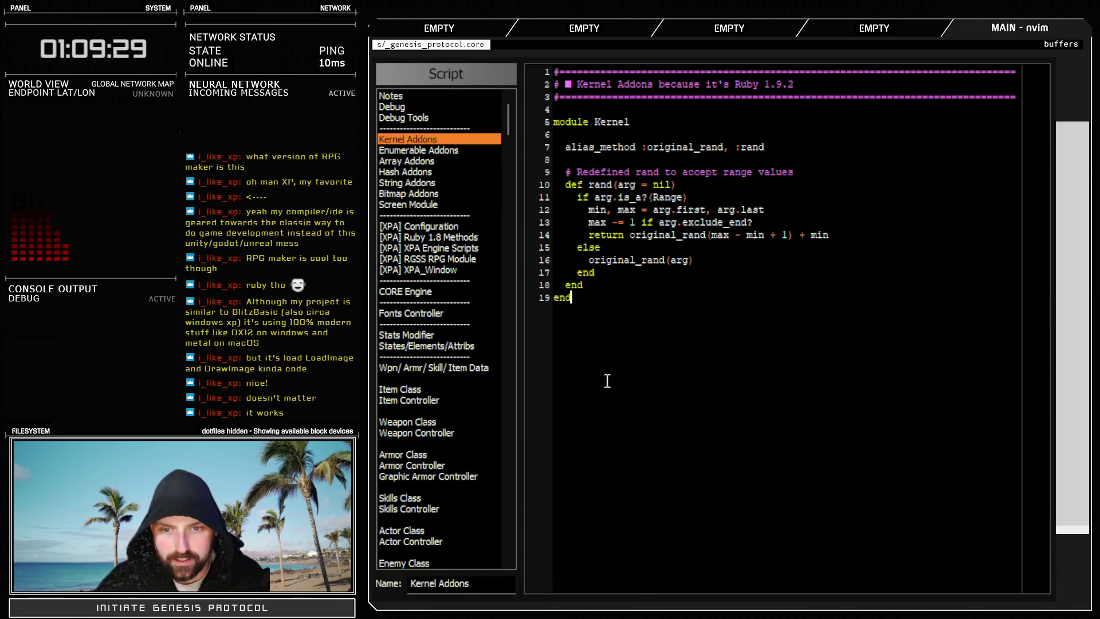
pyautogui.click(435, 291)
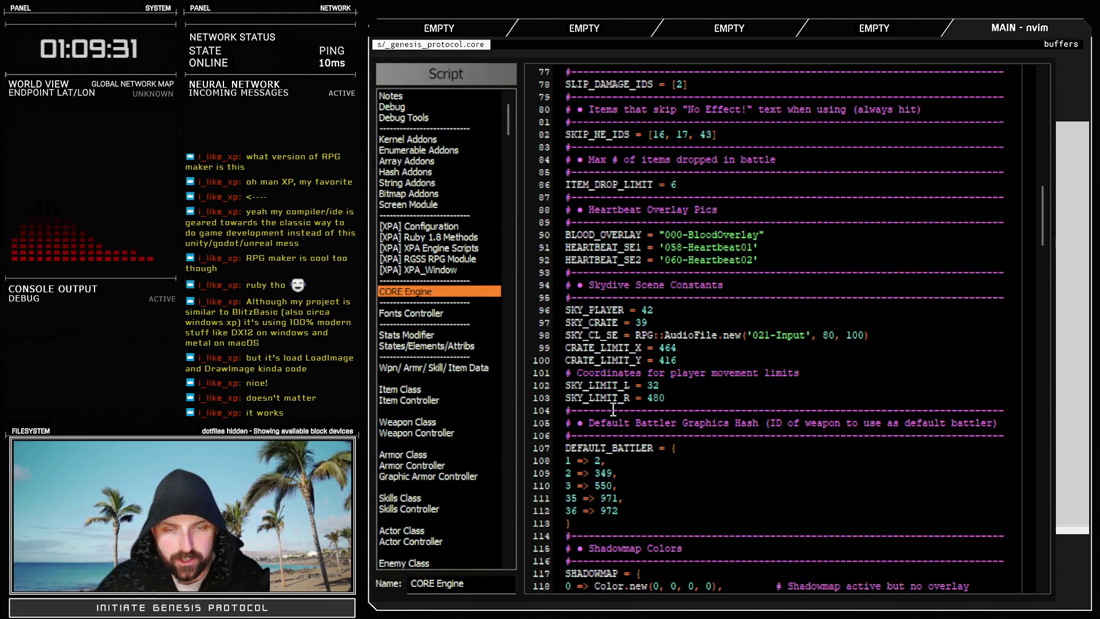
pyautogui.scroll(-6, 418, 458)
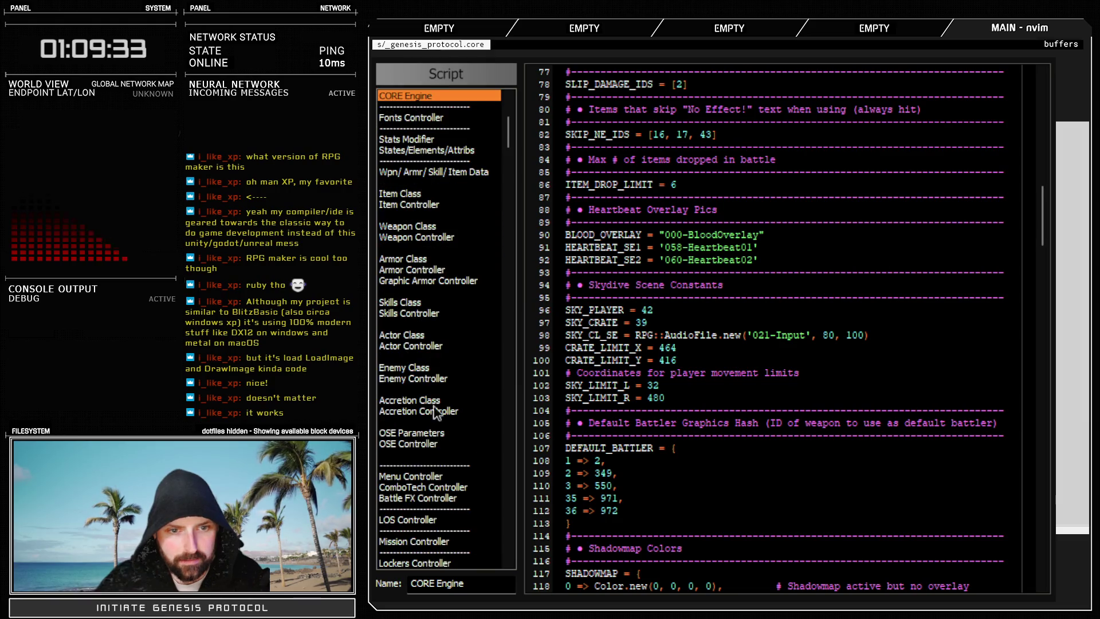
pyautogui.click(431, 488)
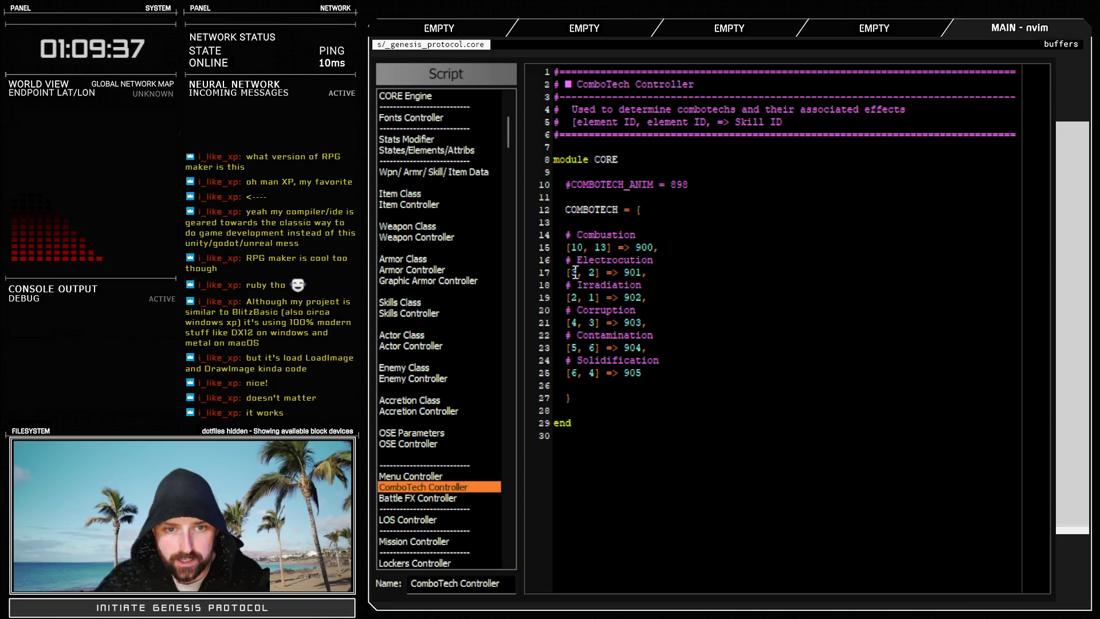
# Set Electrocution's elements to 10, 13 and Combustion's to 2, 1, then playtest
pyautogui.write('10, 13')
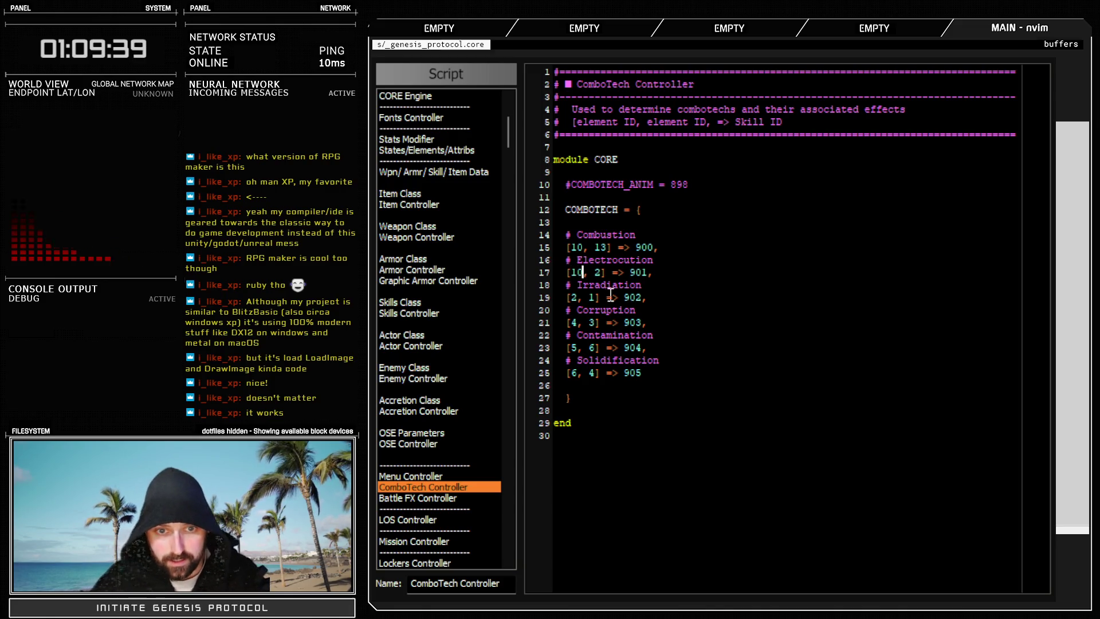
pyautogui.click(608, 250)
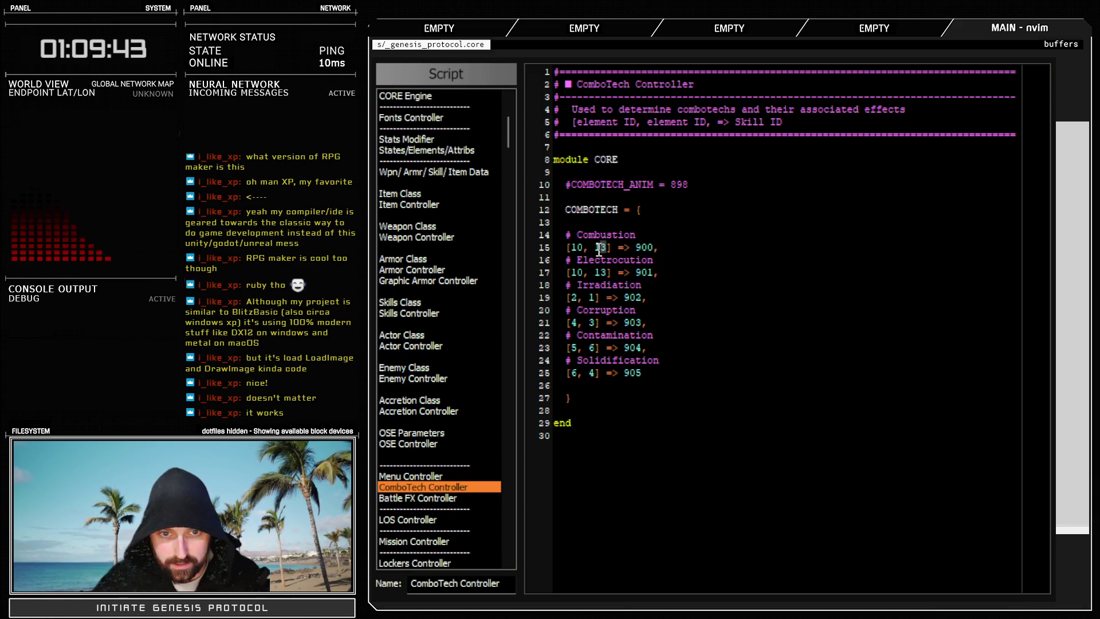
pyautogui.press('x')
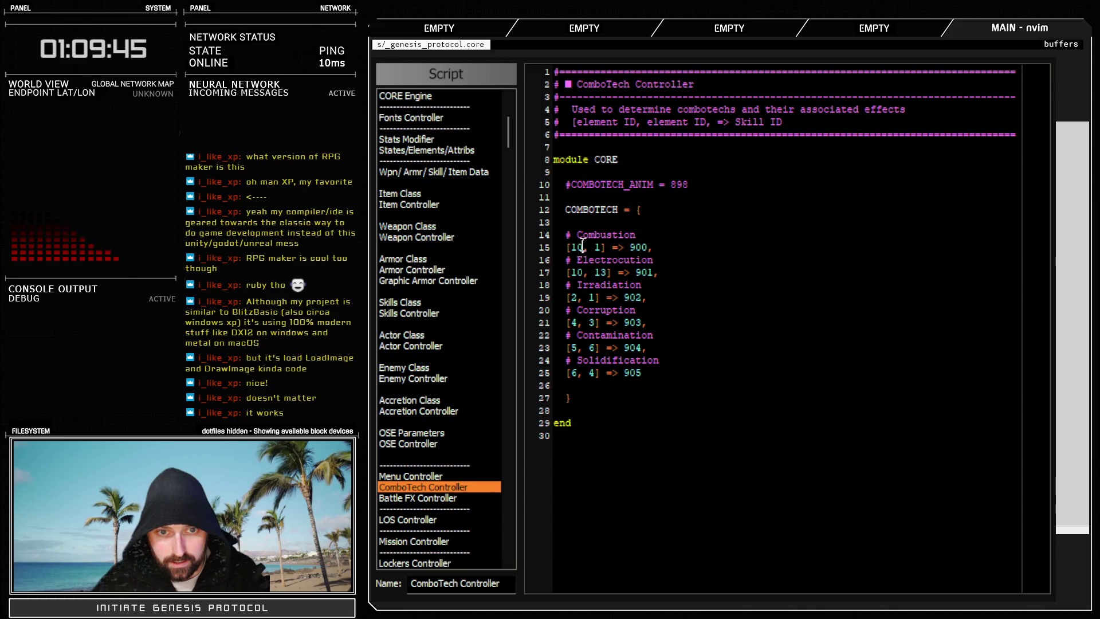
pyautogui.write('cw2')
pyautogui.press('F12')
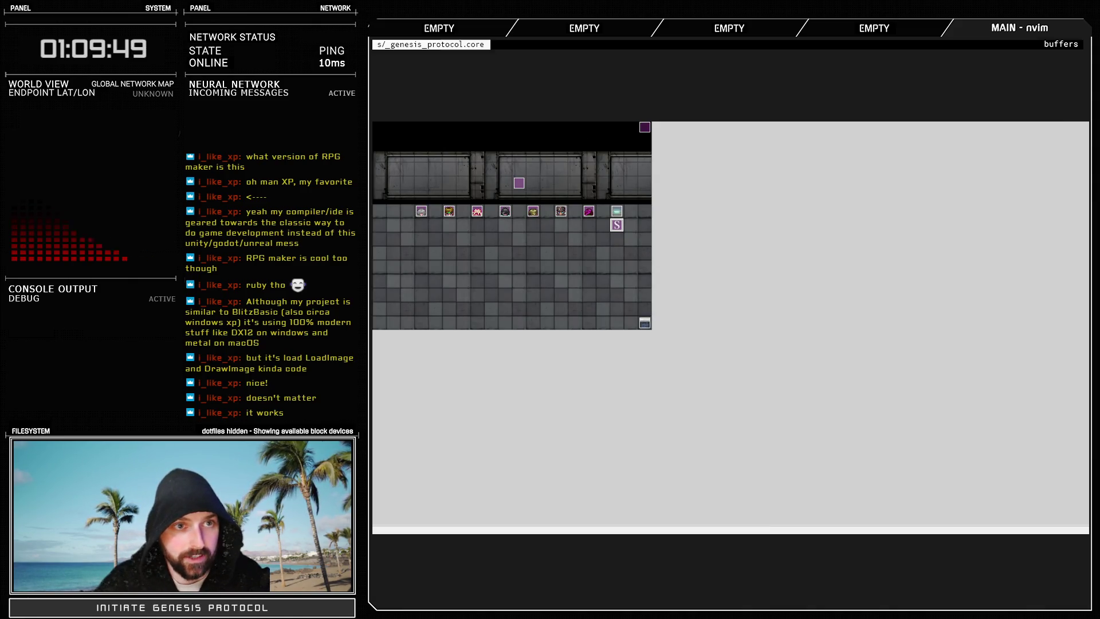
# Rerun the troop battle test, hit Bloodvector with Fast Blast for 352 damage, then end the test
pyautogui.press('F12')
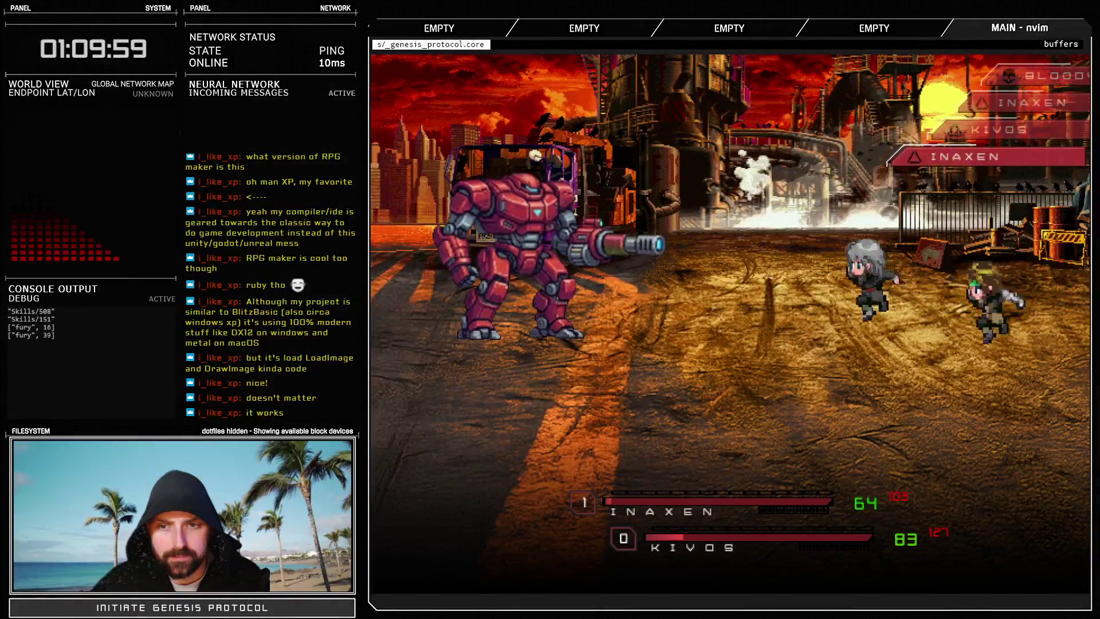
pyautogui.press('Return')
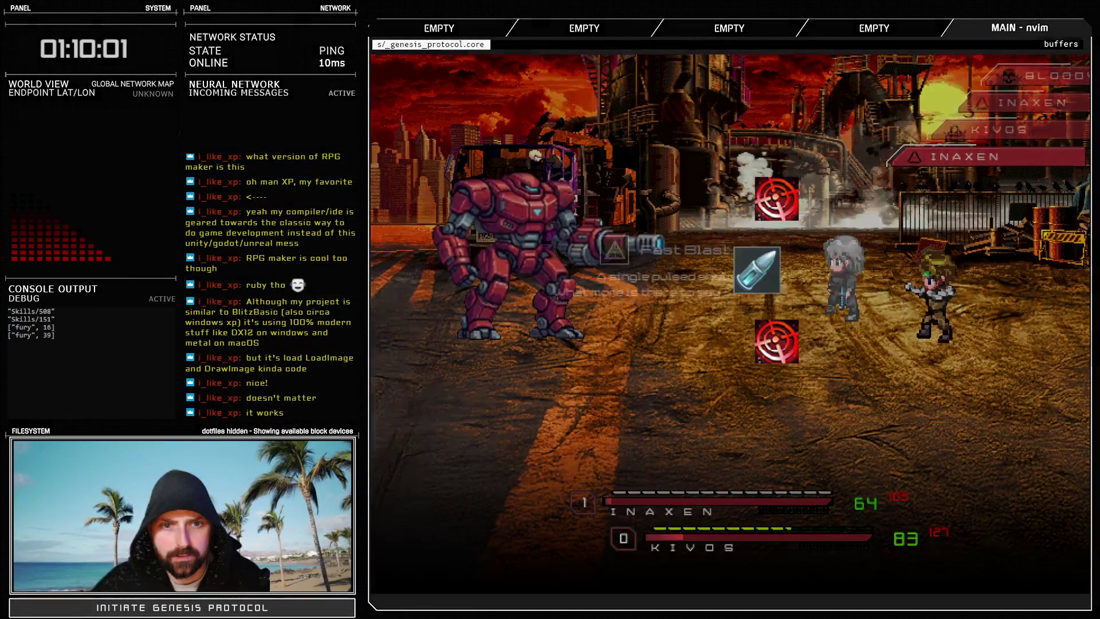
pyautogui.press('Return')
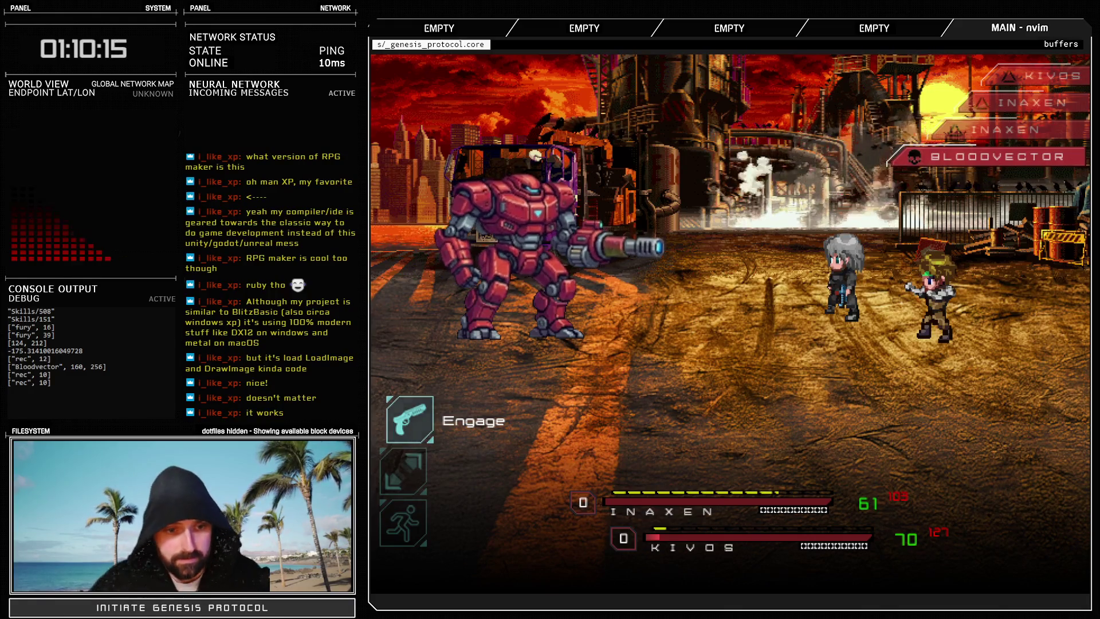
pyautogui.press('Up')
pyautogui.press('Return')
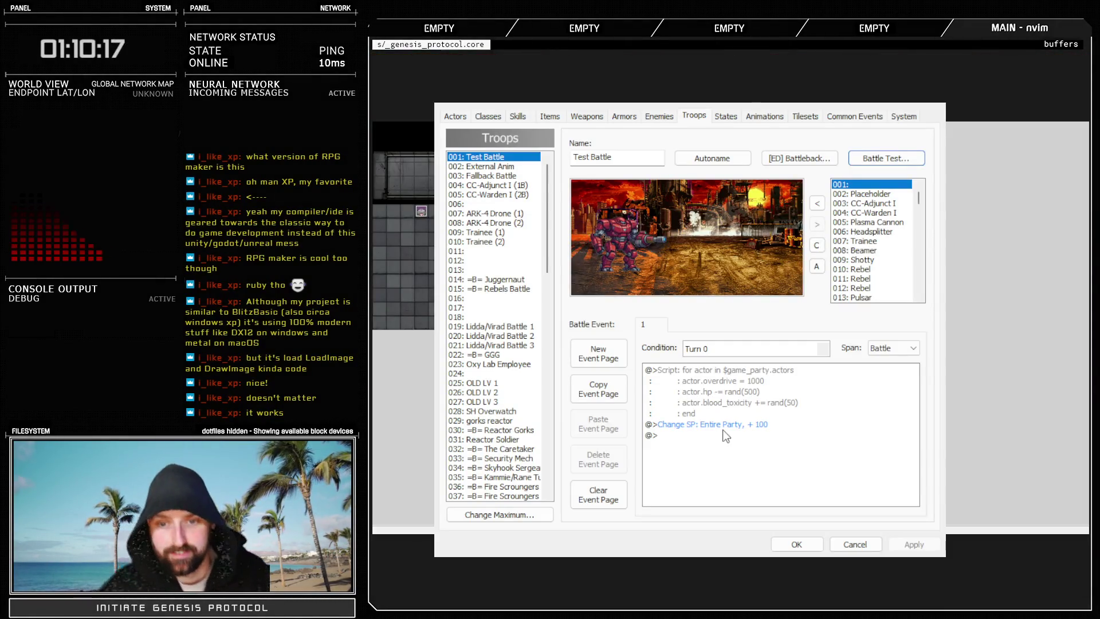
# Close the Database, reopen the Script Editor and scroll the script list down to Scene_Battle 4
pyautogui.click(811, 541)
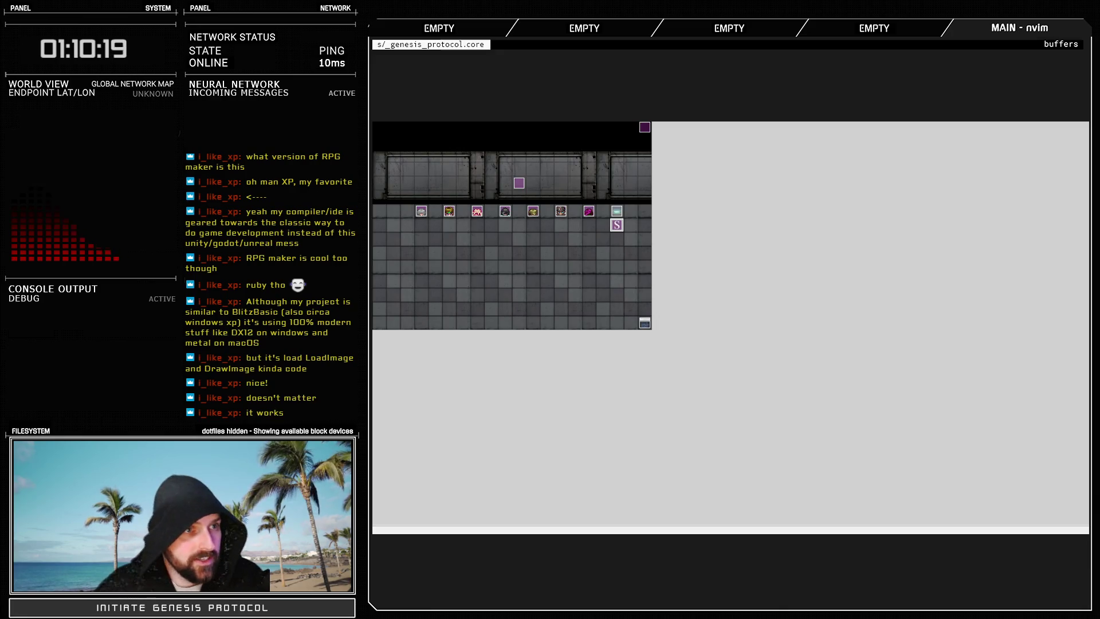
pyautogui.press('F11')
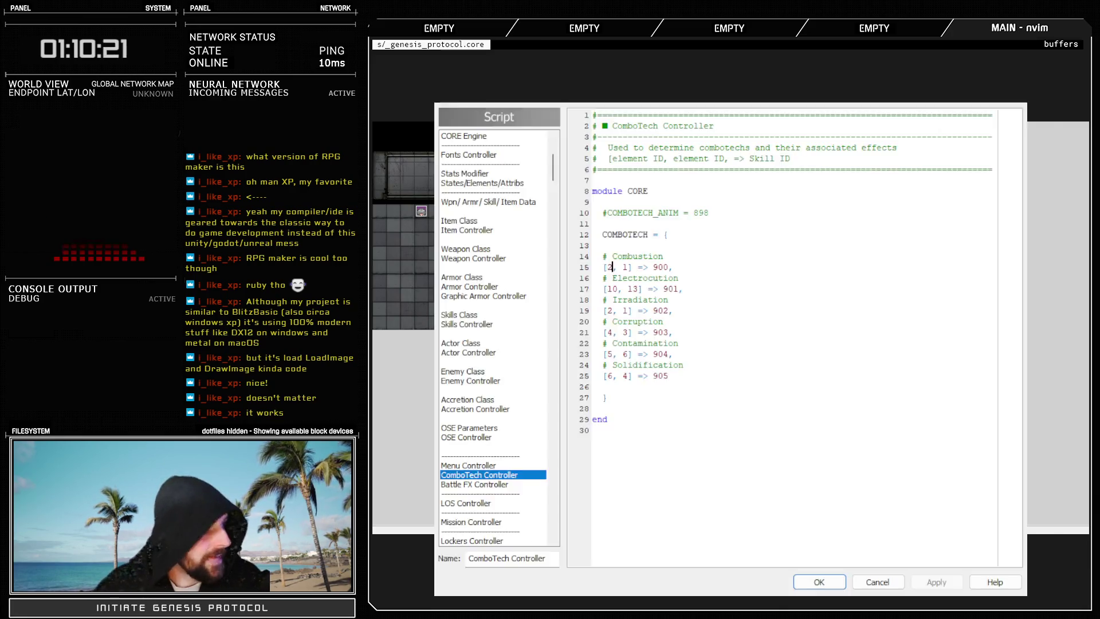
pyautogui.moveTo(518, 136); pyautogui.dragTo(514, 223)
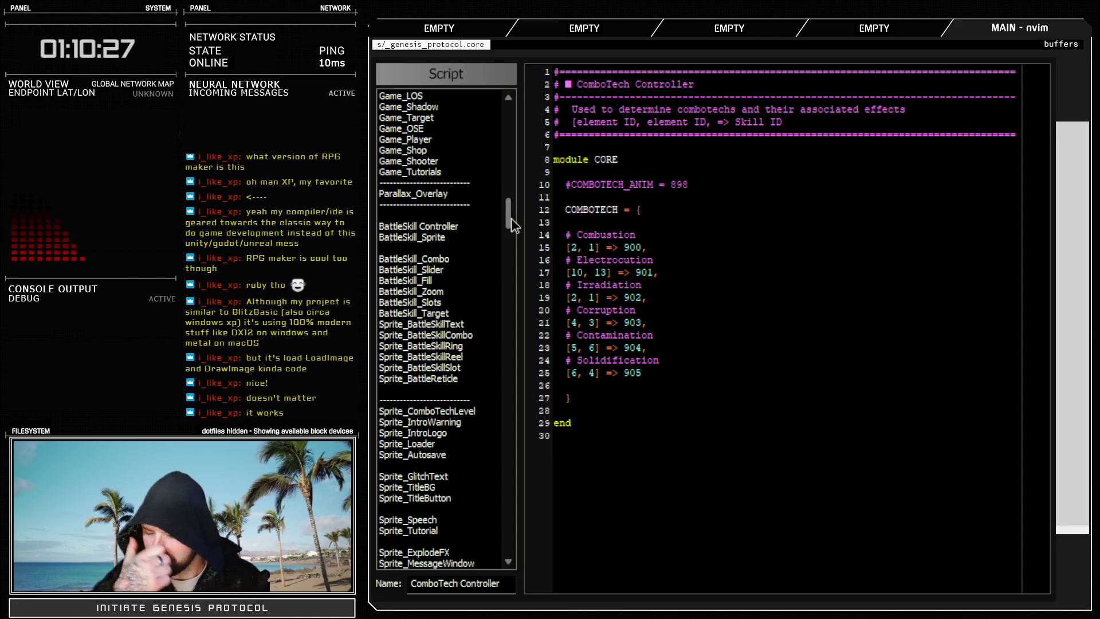
pyautogui.moveTo(513, 225)
pyautogui.mouseDown()
pyautogui.moveTo(500, 238)
pyautogui.moveTo(500, 289)
pyautogui.moveTo(538, 356)
pyautogui.mouseUp()
pyautogui.click(451, 434)
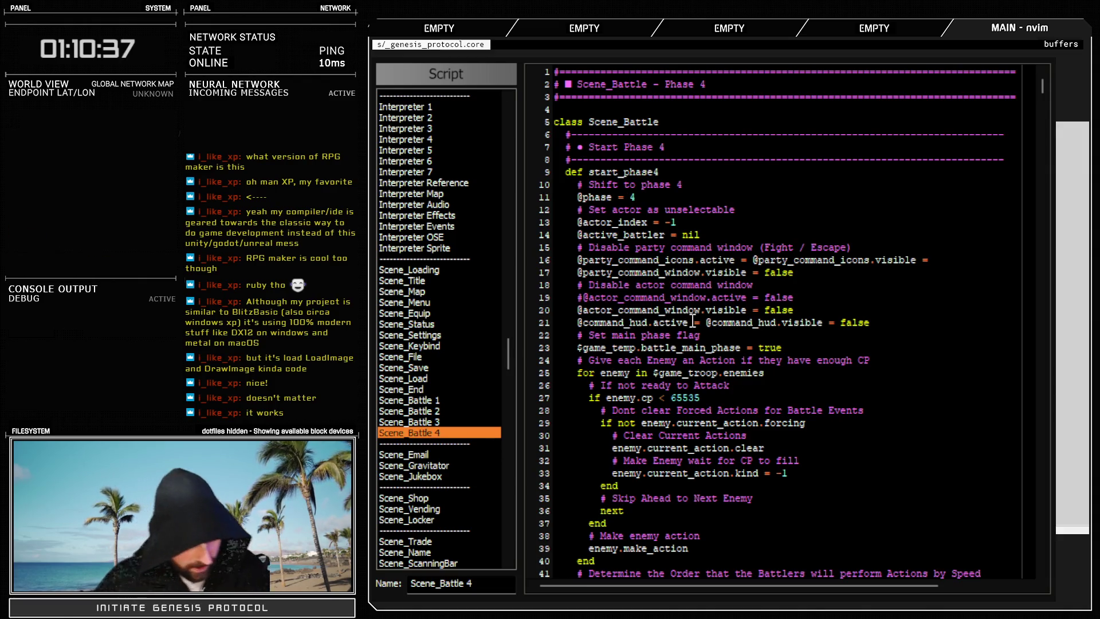
pyautogui.hotkey('ctrl', 'f')
pyautogui.write('combotech')
pyautogui.press('Return')
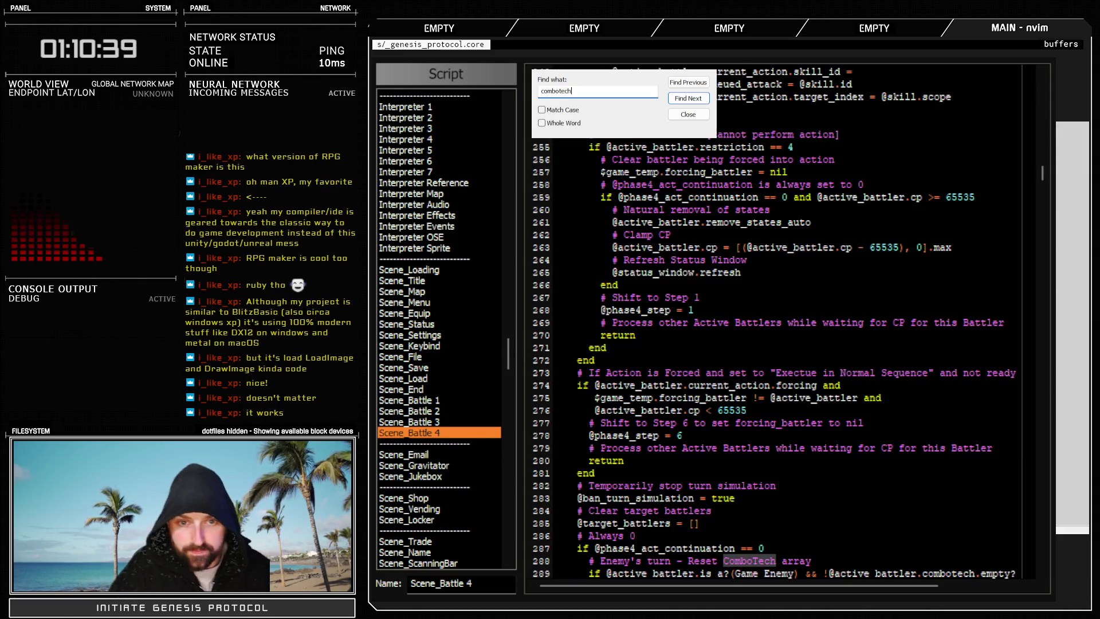
pyautogui.scroll(-4, 855, 392)
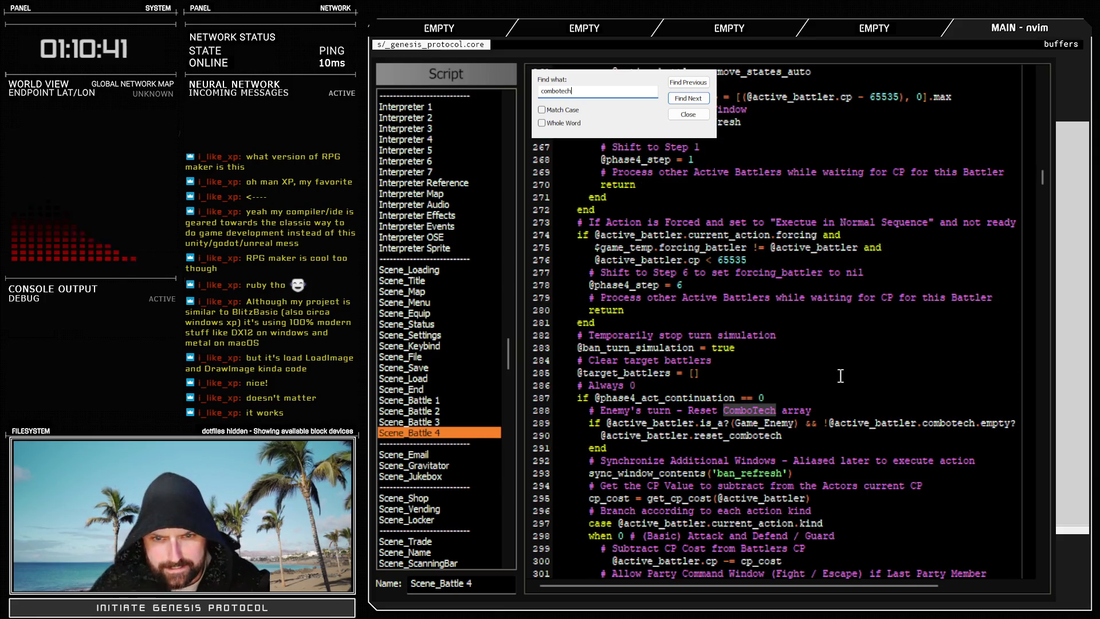
pyautogui.click(697, 100)
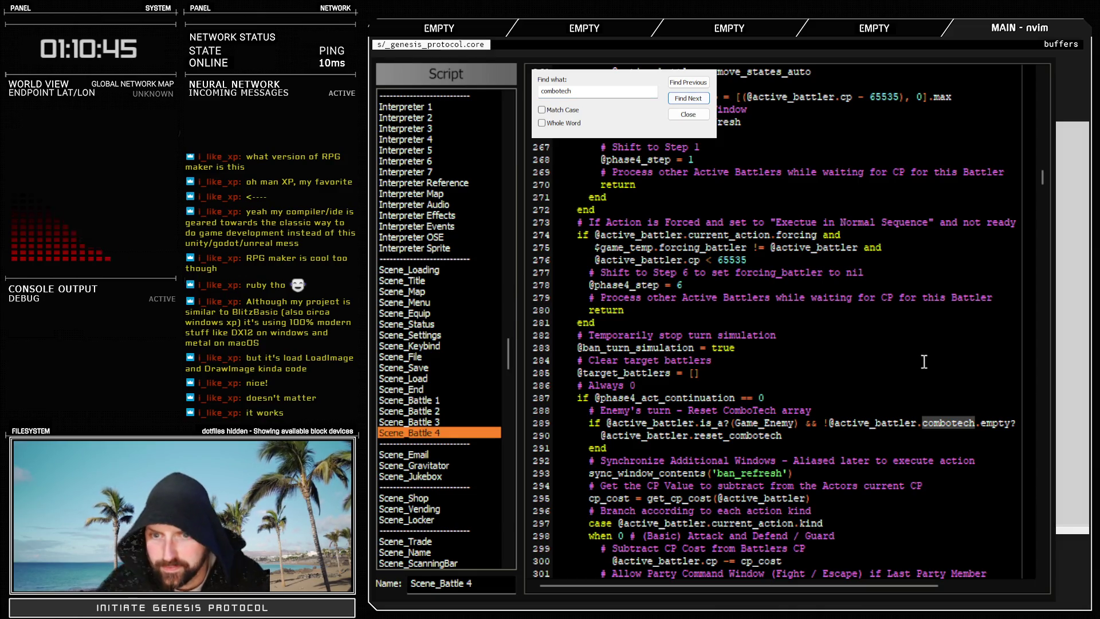
pyautogui.scroll(-4, 923, 362)
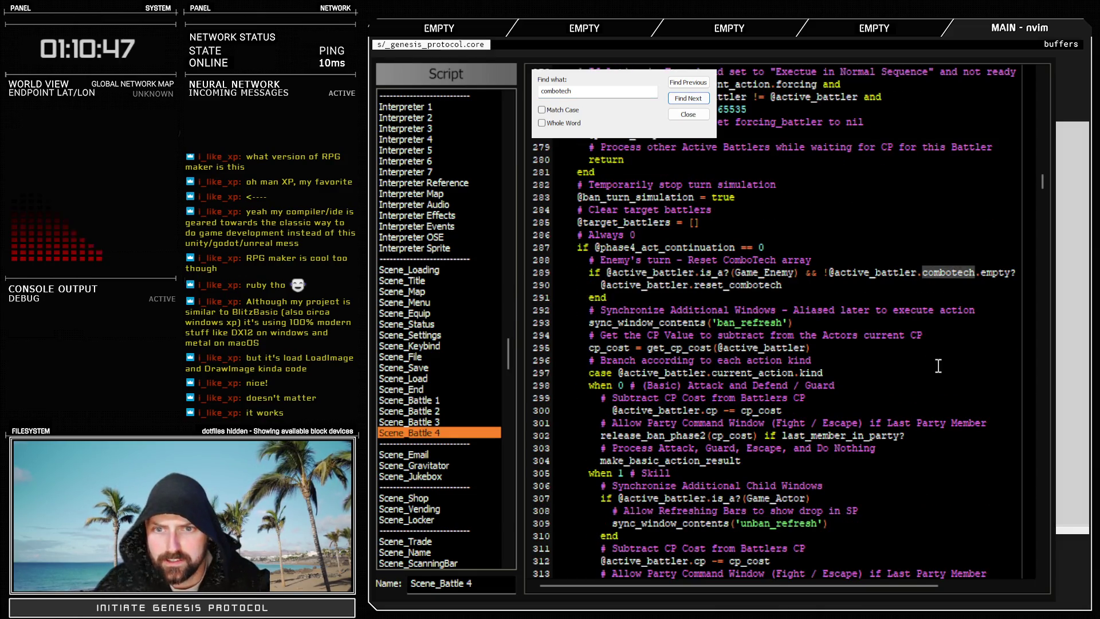
pyautogui.click(694, 100)
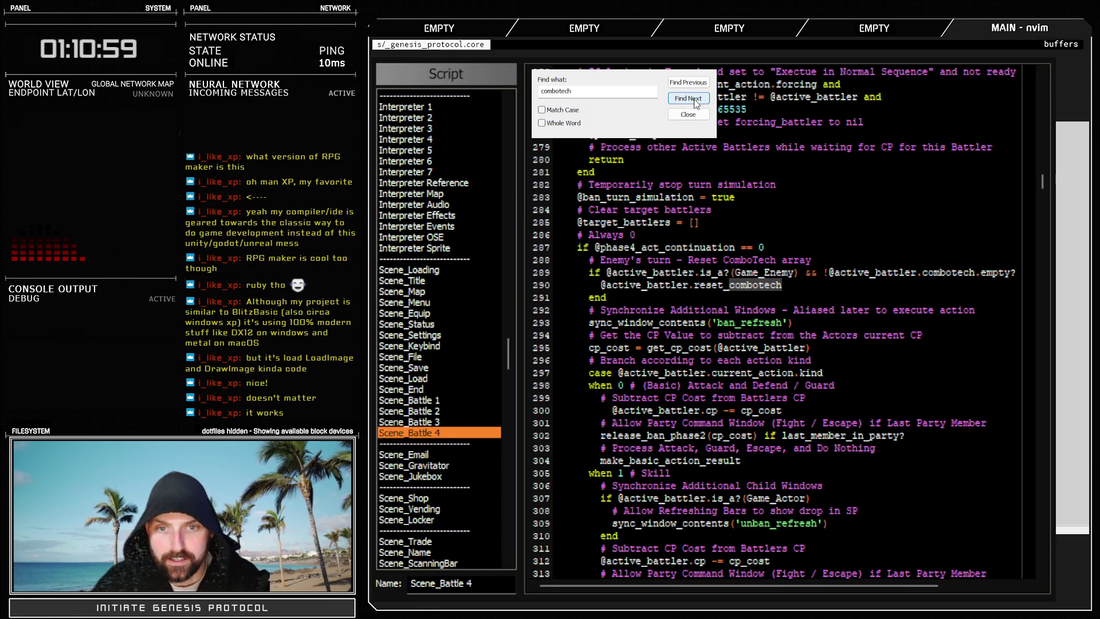
pyautogui.click(687, 99)
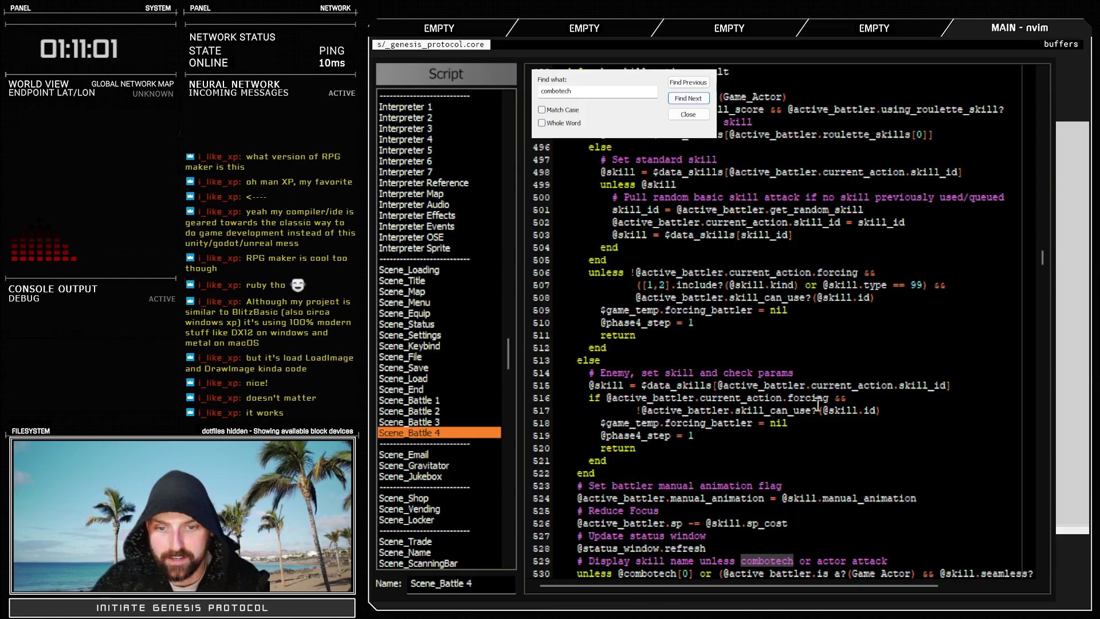
pyautogui.click(688, 99)
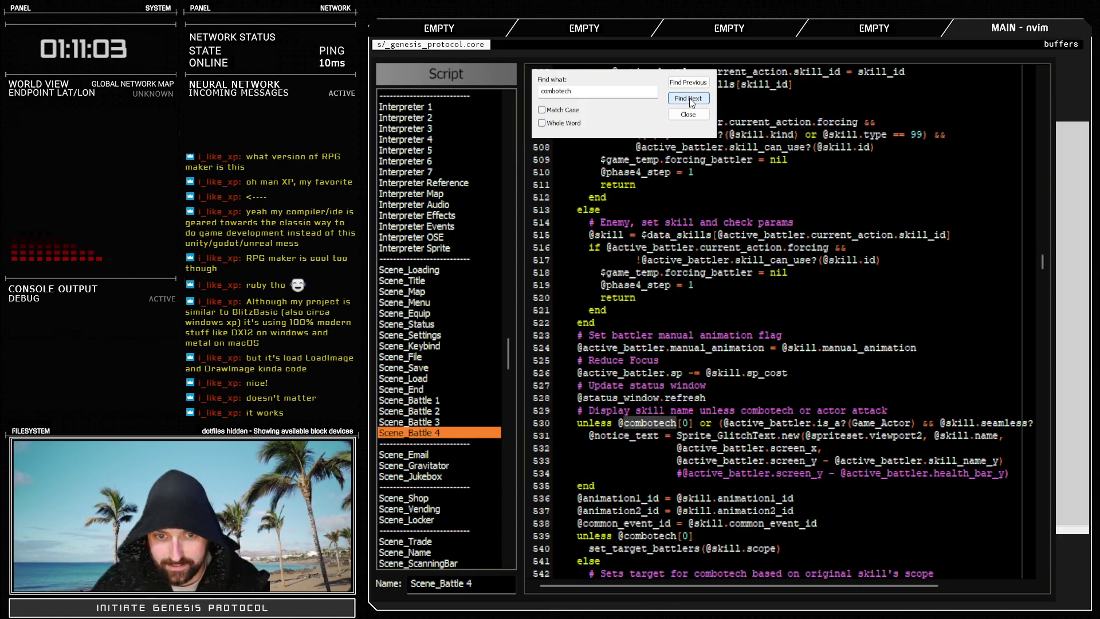
pyautogui.scroll(-2, 915, 399)
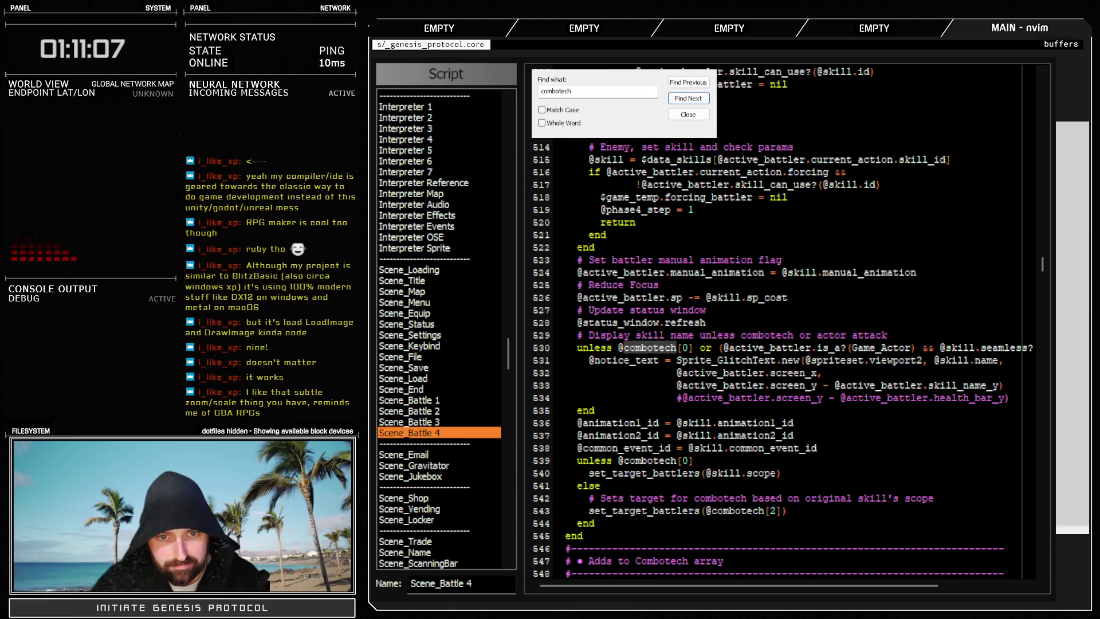
pyautogui.click(704, 102)
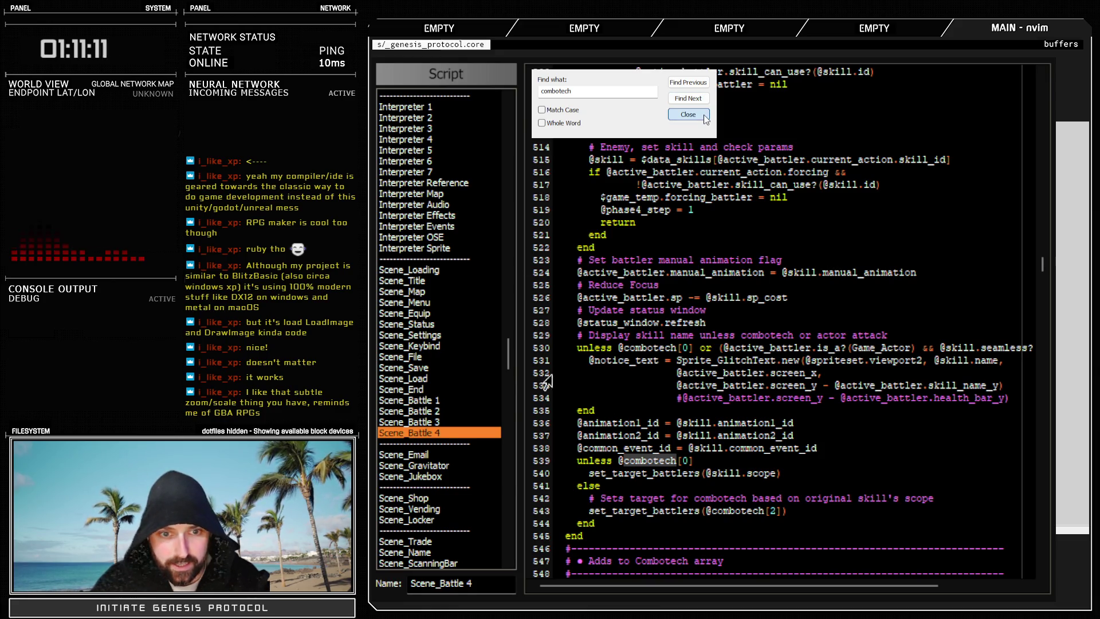
pyautogui.moveTo(515, 354); pyautogui.dragTo(507, 109)
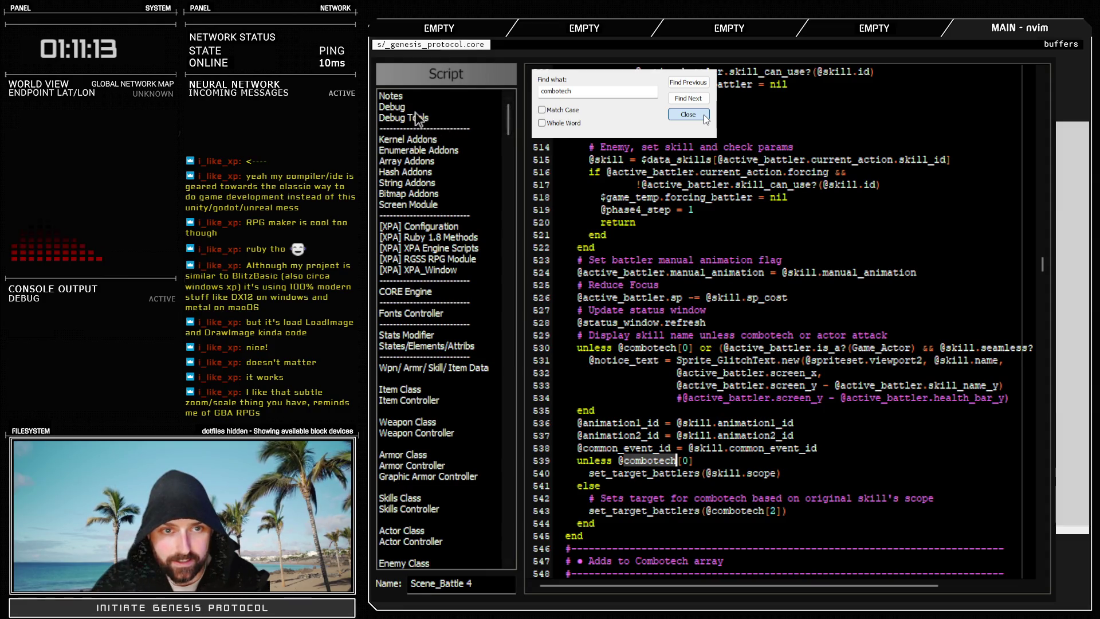
# In the Debug script, change the $CT_LEVEL flag value from false to true
pyautogui.click(401, 107)
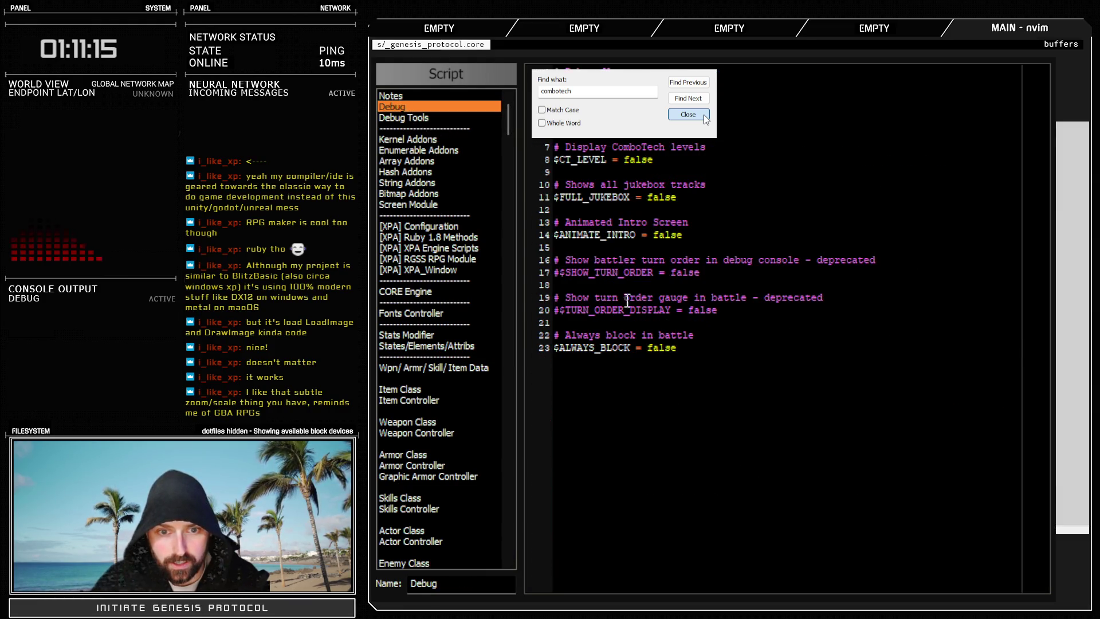
pyautogui.moveTo(625, 160); pyautogui.dragTo(656, 160)
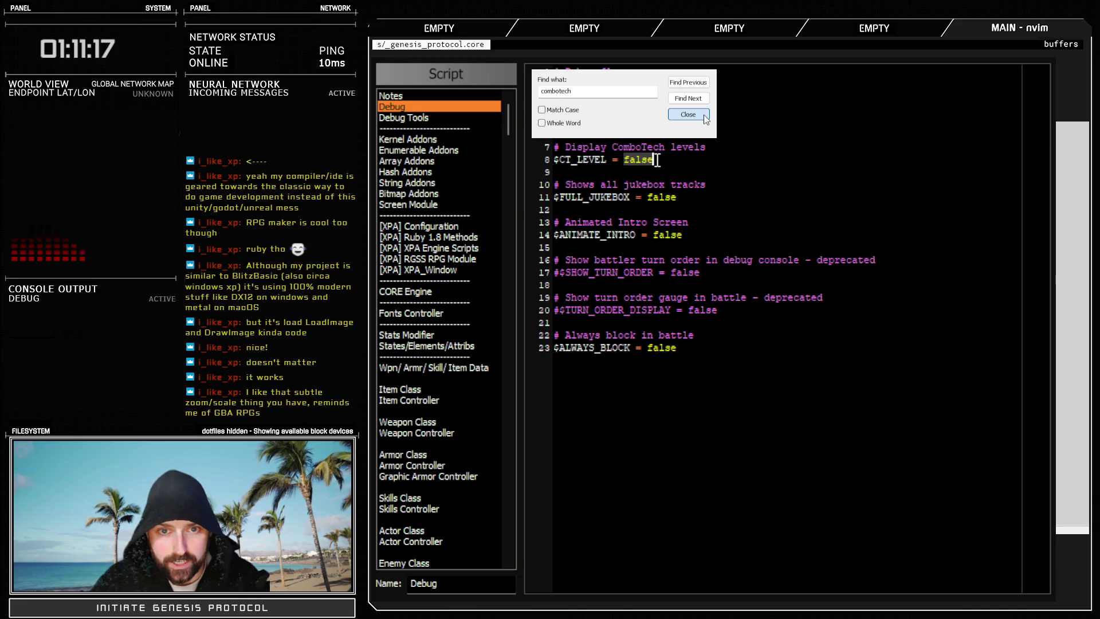
pyautogui.write('true')
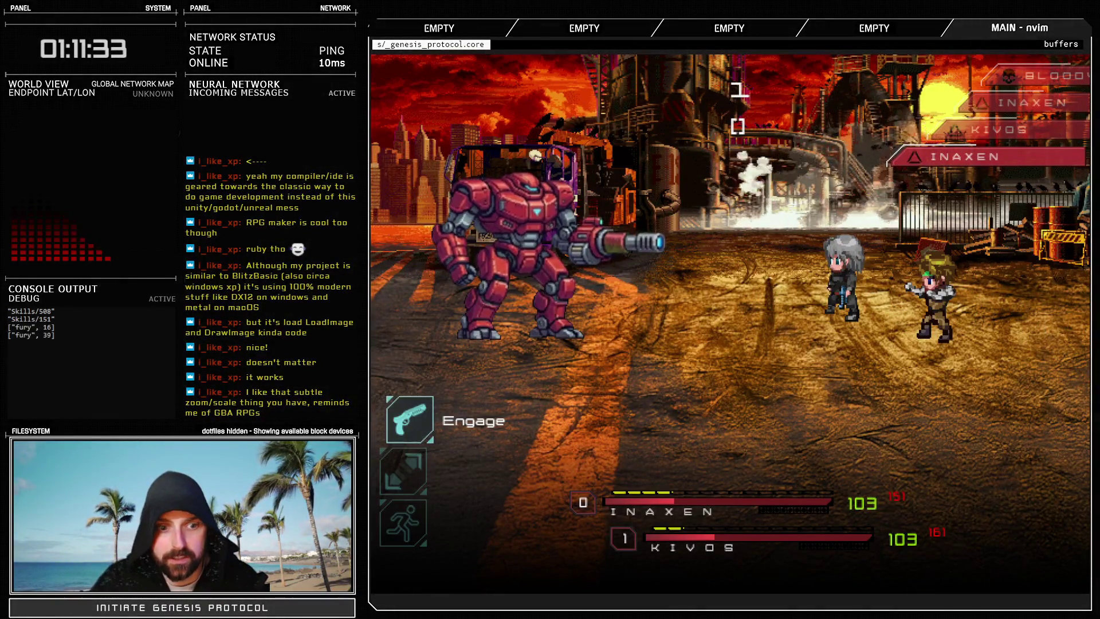
# Have the first party member attack Bloodvector with Fast Blast
pyautogui.press('Down')
pyautogui.press('Up')
pyautogui.press('Return')
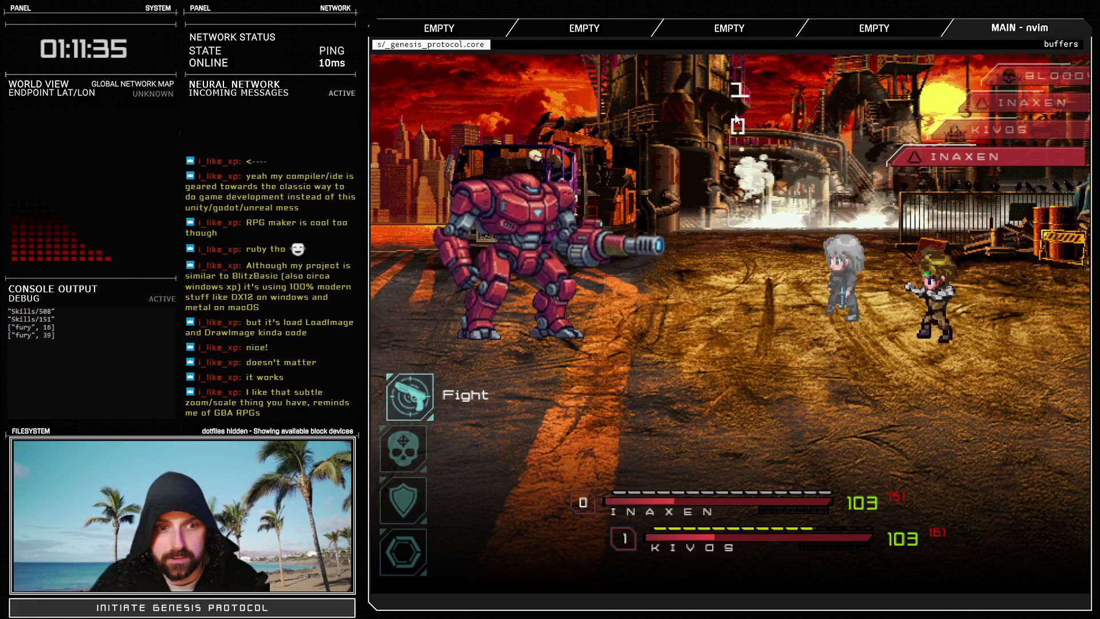
pyautogui.press('Return')
pyautogui.press('Return')
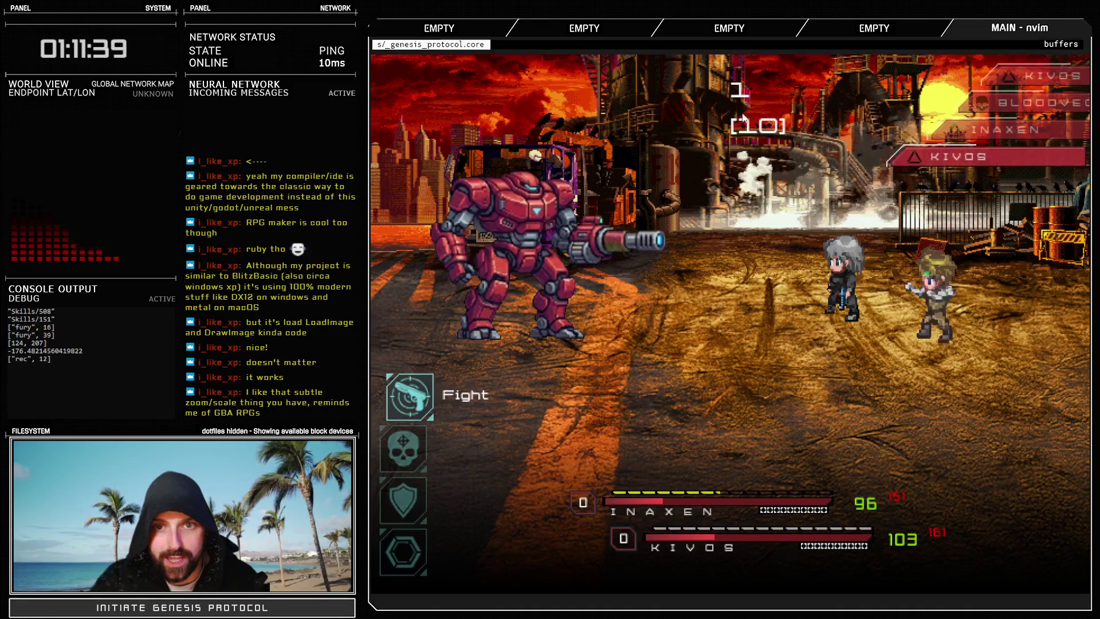
# Hit Bloodvector with the Raging Fist attack
pyautogui.press('Down')
pyautogui.press('Up')
pyautogui.press('Return')
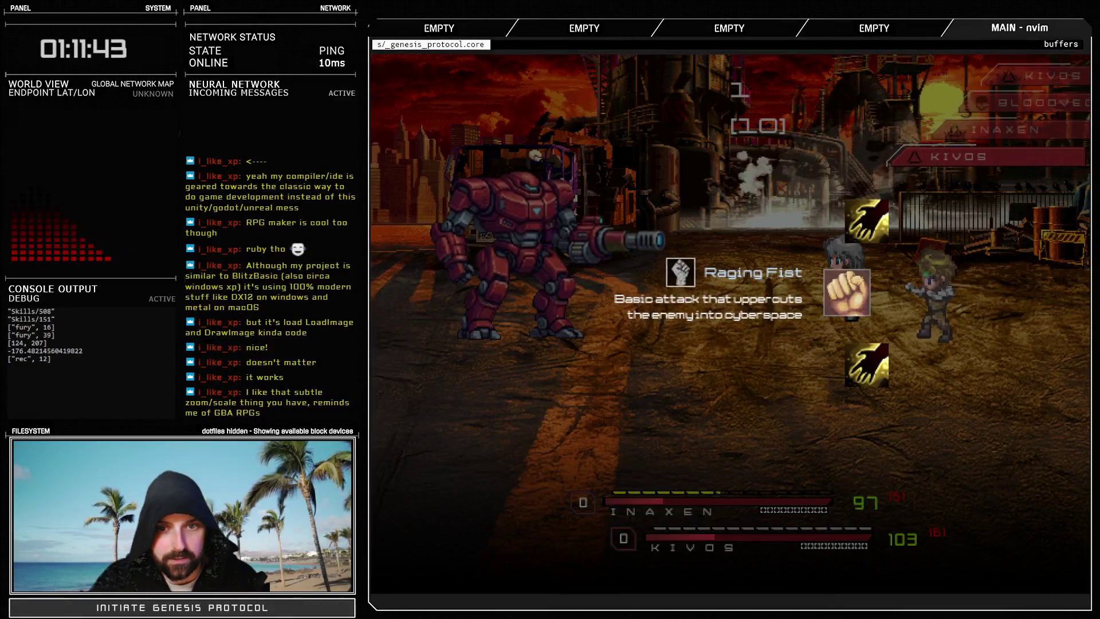
pyautogui.press('Return')
pyautogui.press('Return')
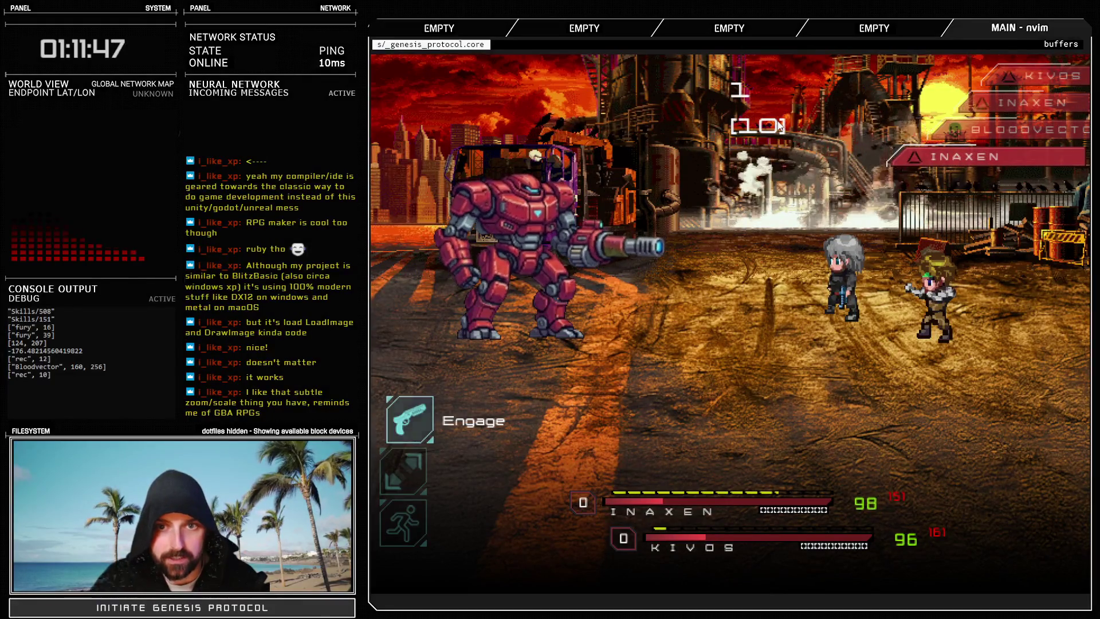
# Return the command choice to Engage, open the fight commands, then close the test battle
pyautogui.press('Down')
pyautogui.press('Up')
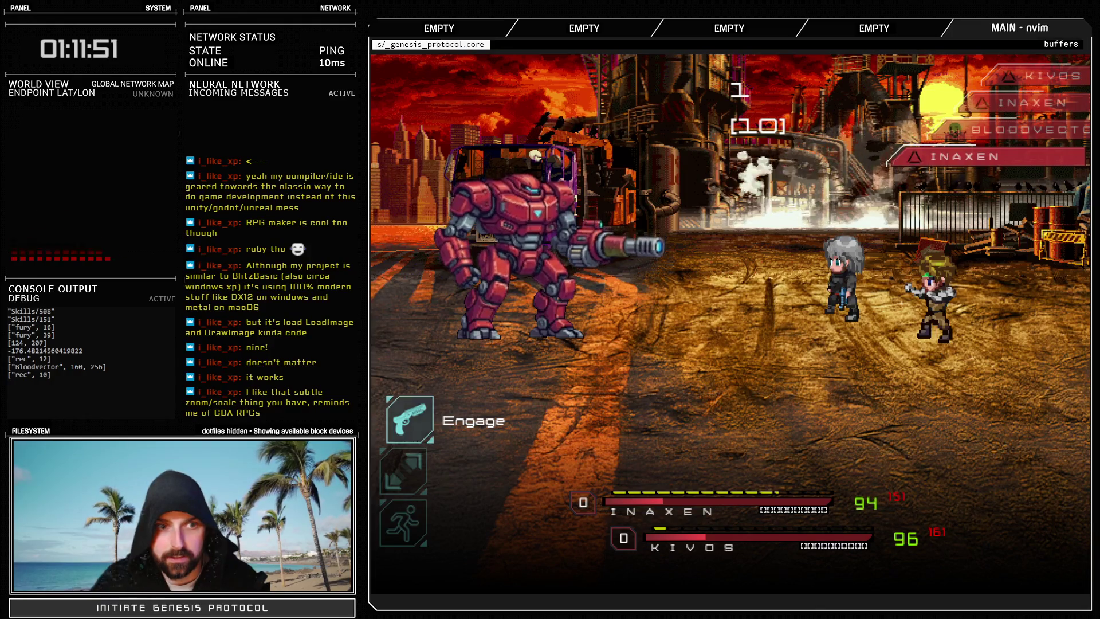
pyautogui.press('Return')
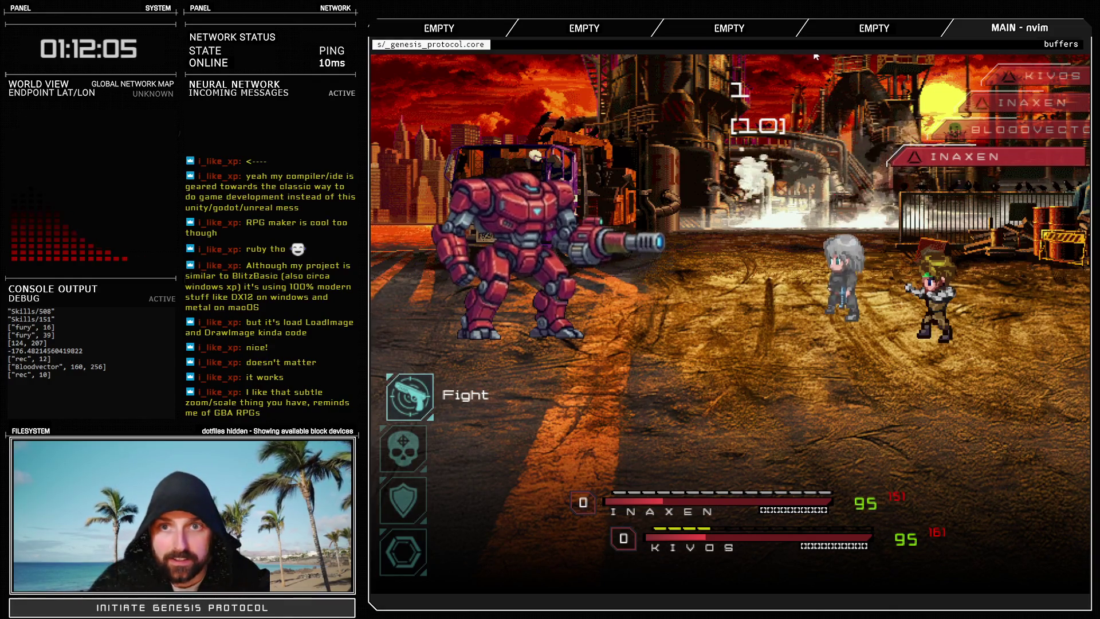
pyautogui.hotkey('alt', 'F4')
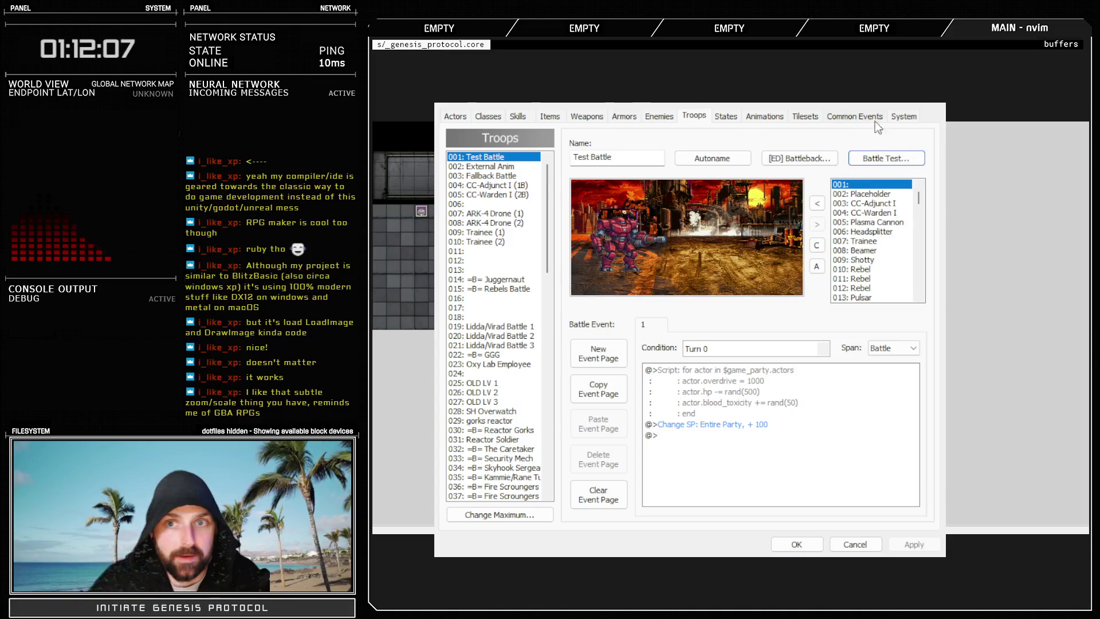
# Close the Database and open the BattleCam script in the Script Editor
pyautogui.click(796, 544)
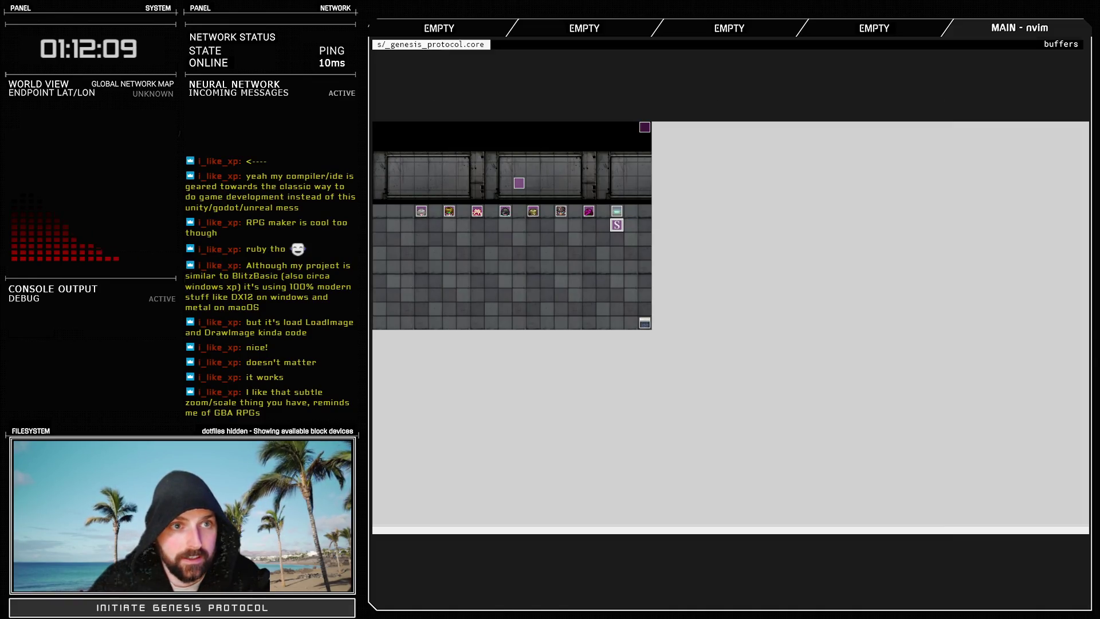
pyautogui.press('F11')
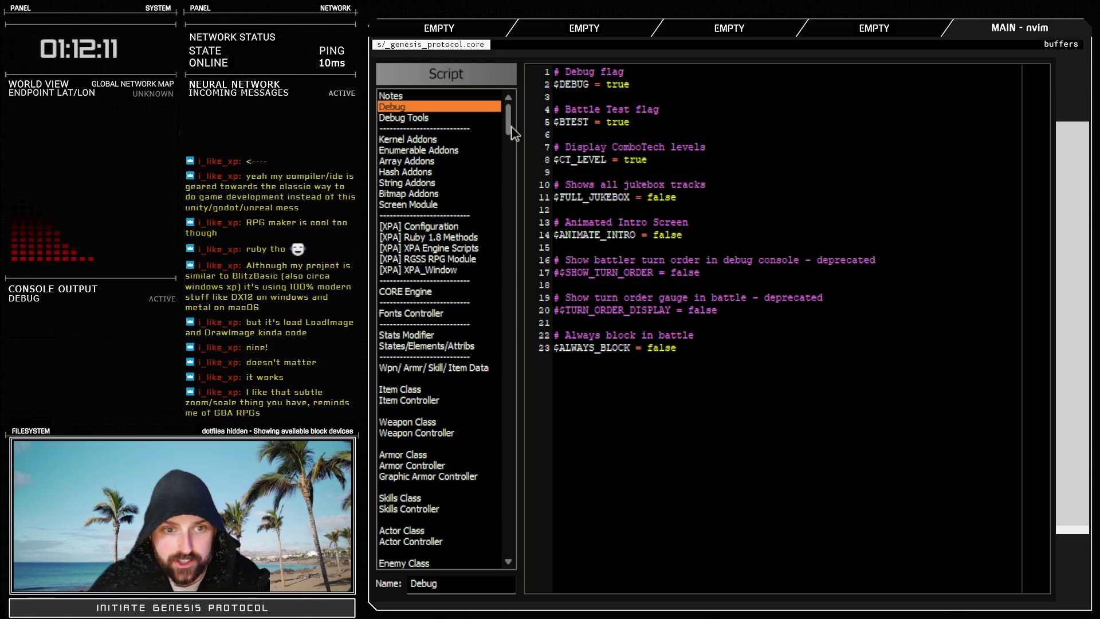
pyautogui.scroll(-3, 511, 129)
pyautogui.scroll(-10, 514, 143)
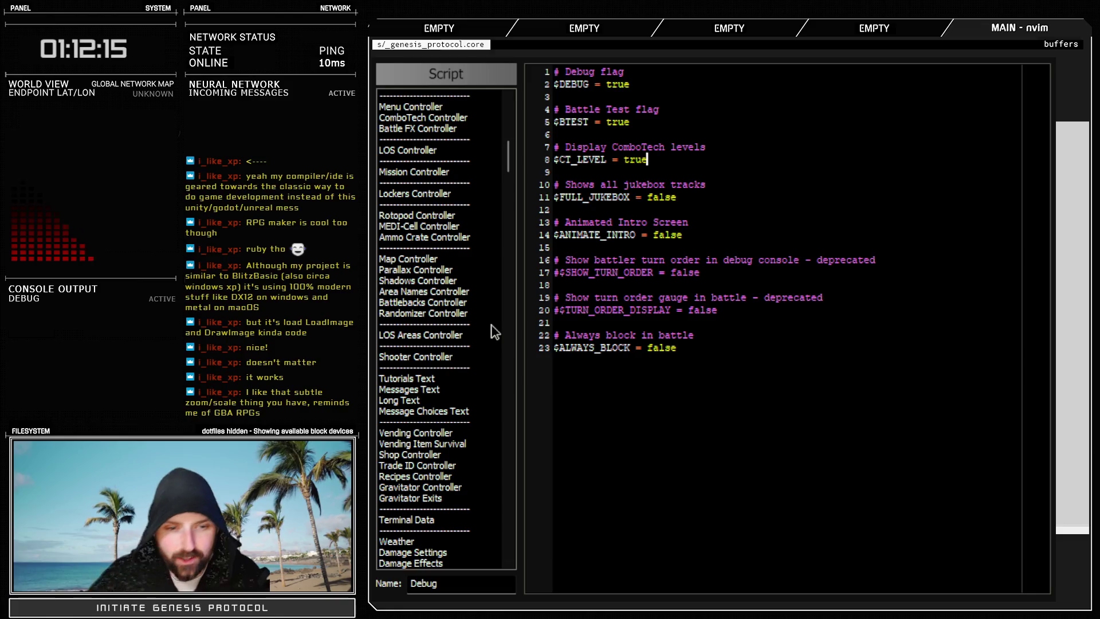
pyautogui.scroll(-8, 480, 337)
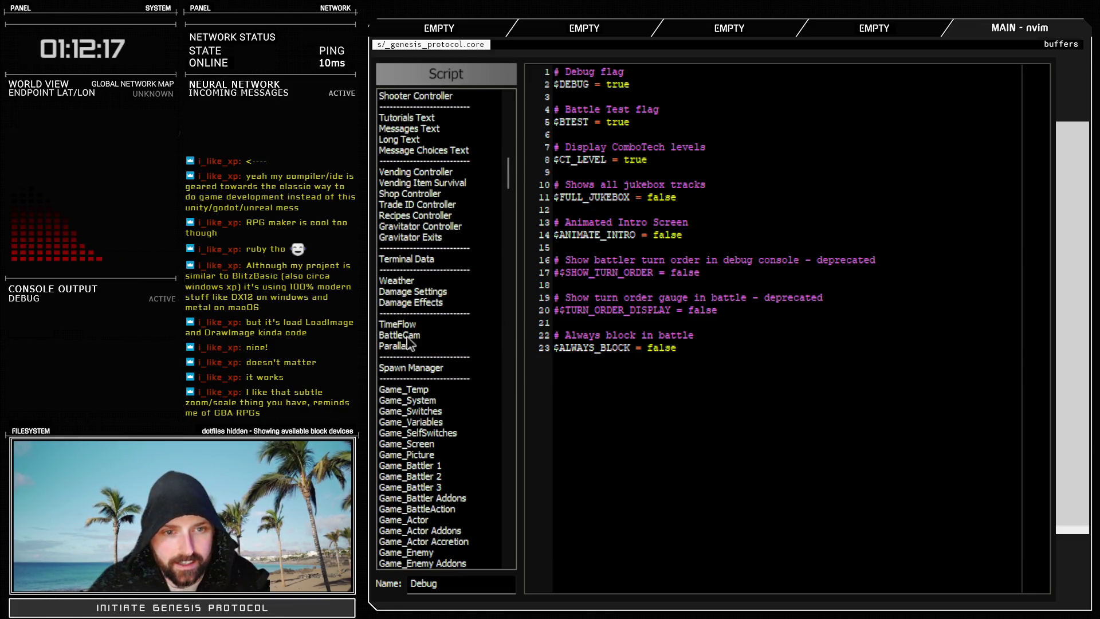
pyautogui.click(408, 336)
# Scroll through BattleCam's zoom and reset code, then close the Script Editor
pyautogui.scroll(-18, 790, 353)
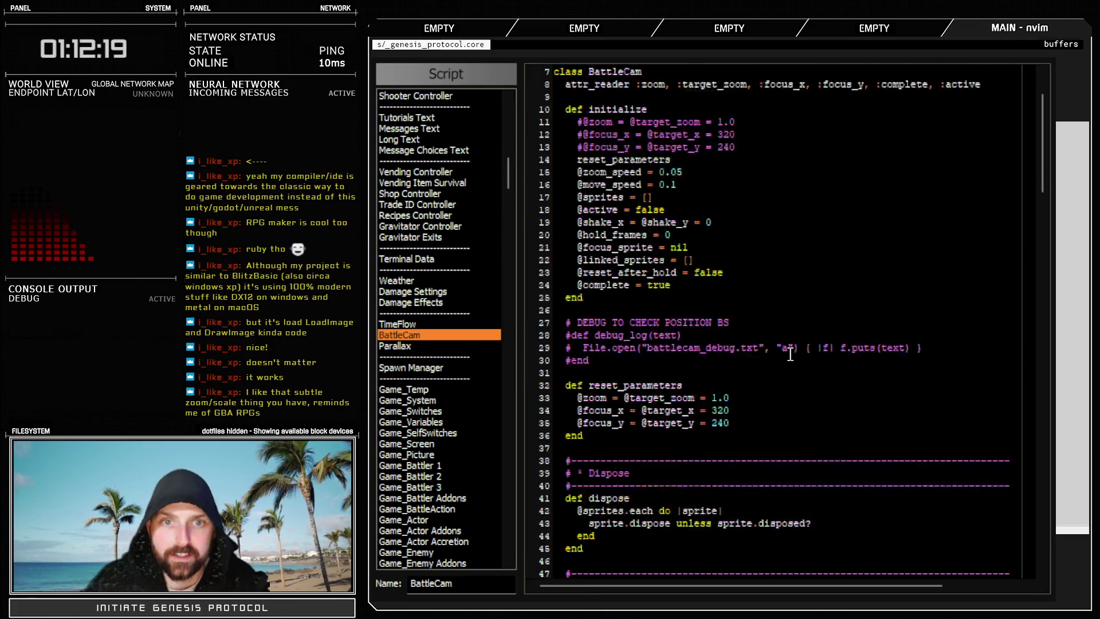
pyautogui.scroll(-20, 790, 348)
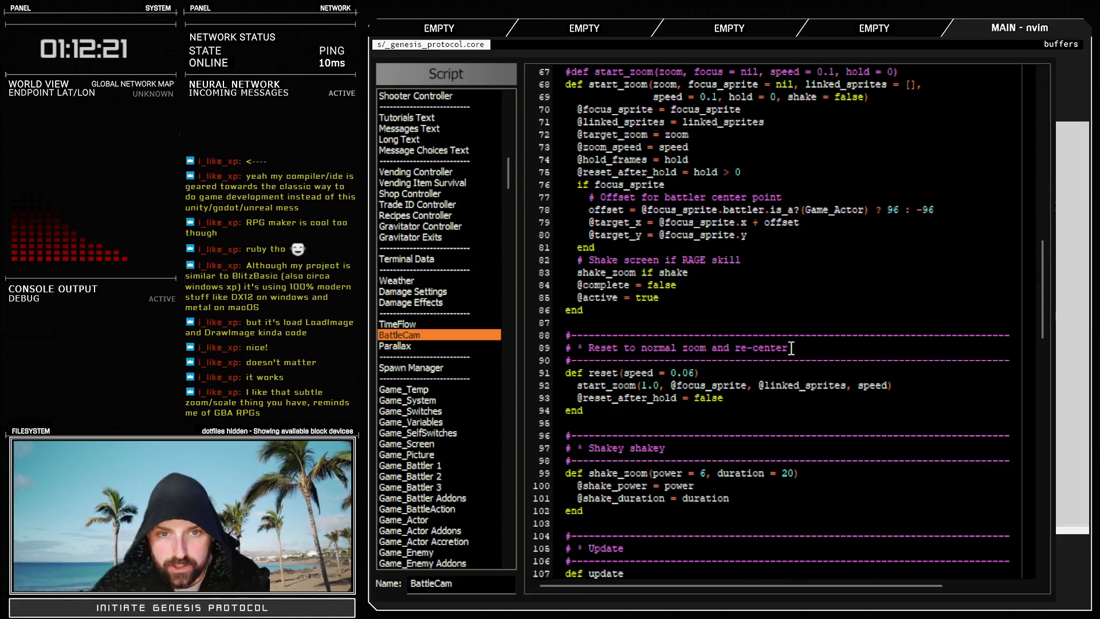
pyautogui.scroll(-3, 790, 348)
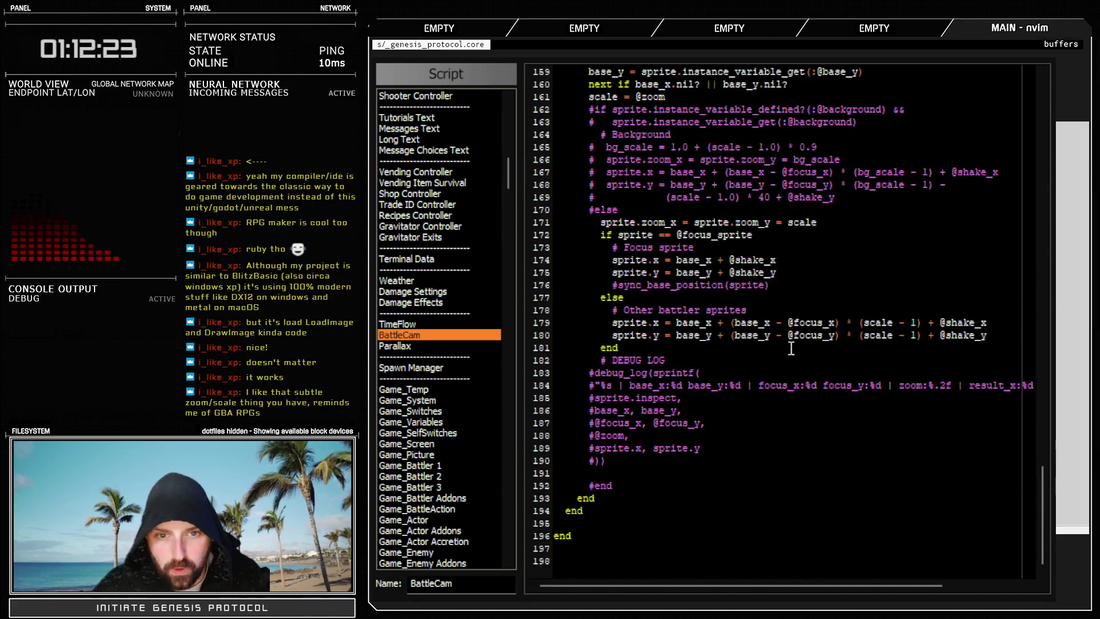
pyautogui.scroll(8, 791, 348)
pyautogui.scroll(14, 795, 352)
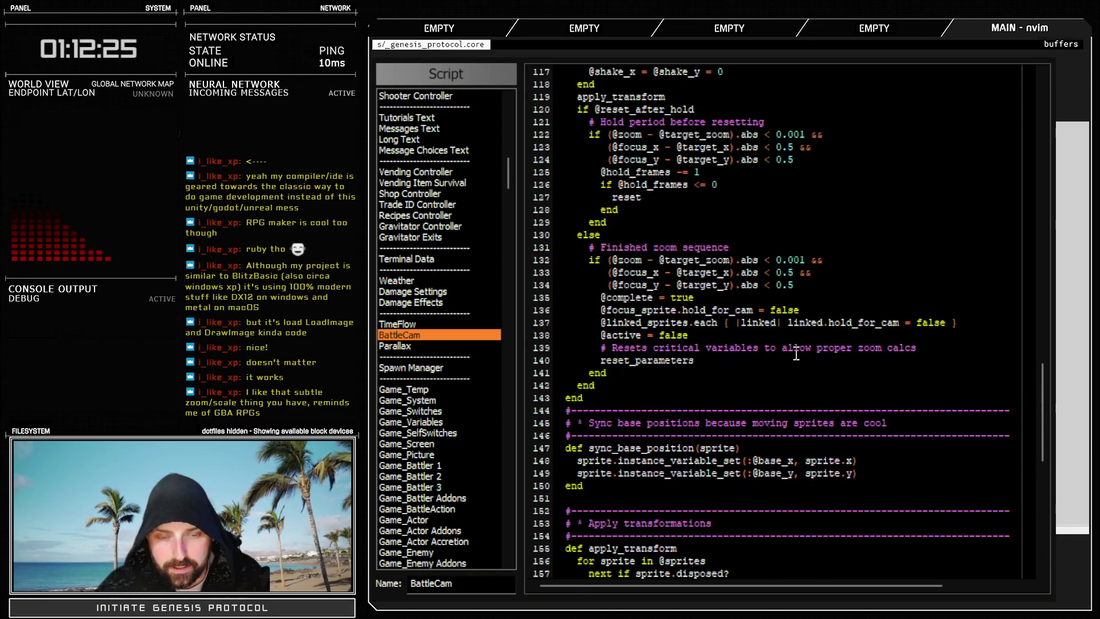
pyautogui.scroll(4, 796, 353)
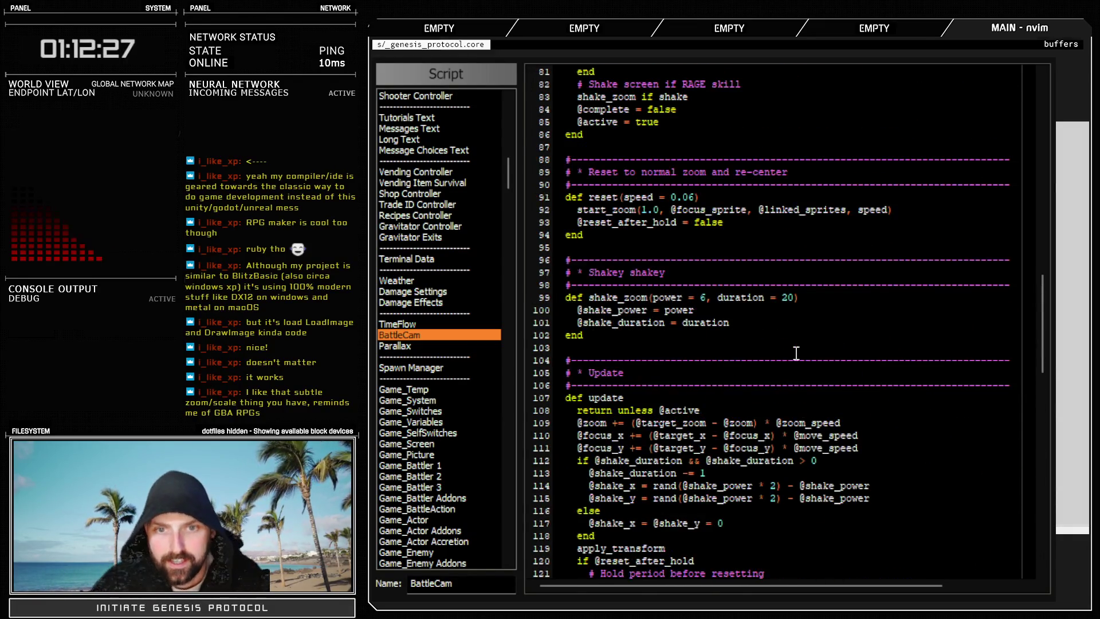
pyautogui.press('Escape')
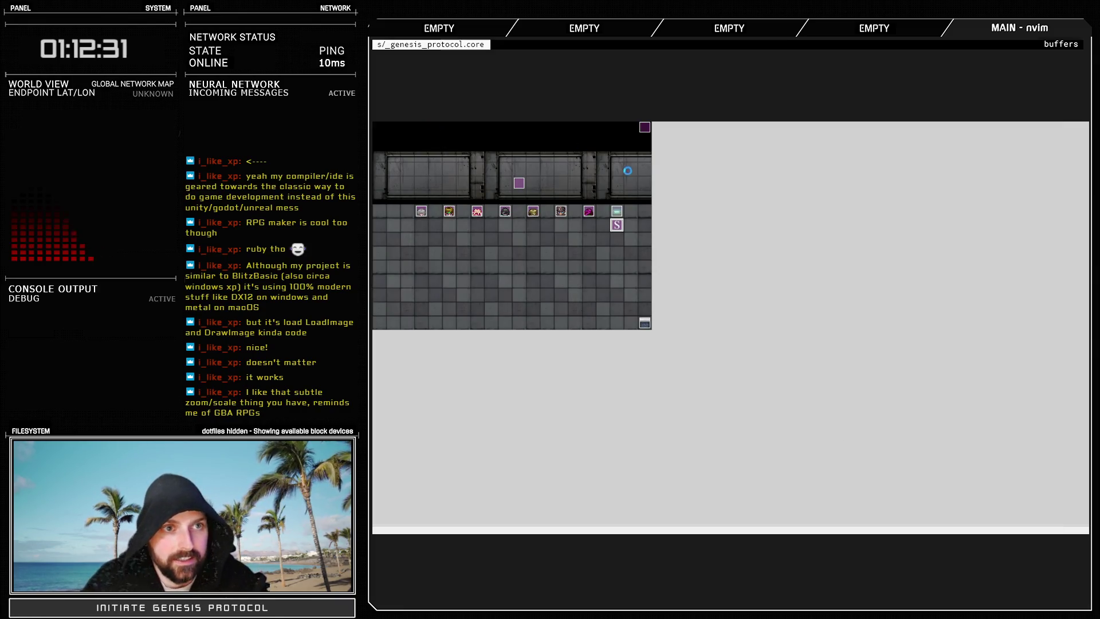
# Remove the mech from troop 001 Test Battle and nudge the remaining enemy slightly upward
pyautogui.press('F9')
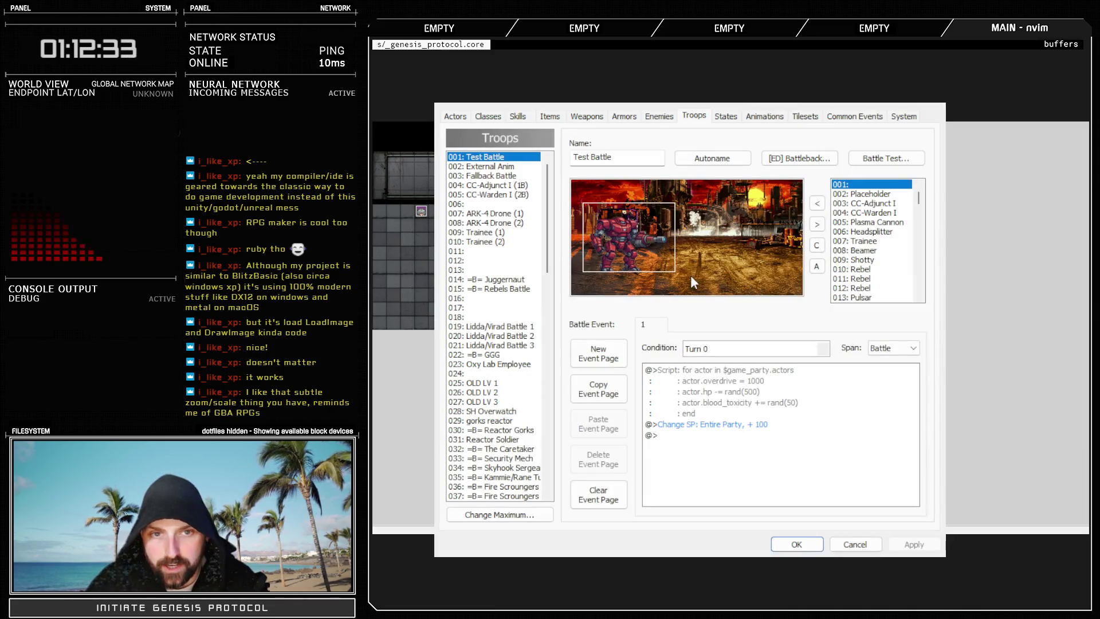
pyautogui.click(817, 224)
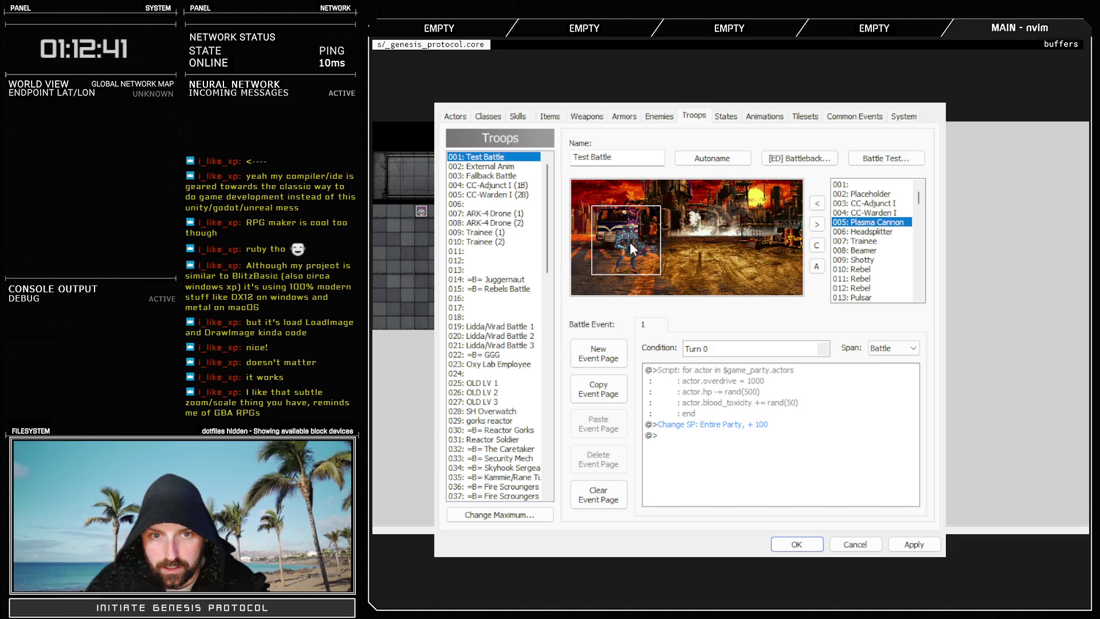
pyautogui.moveTo(630, 243); pyautogui.dragTo(629, 239)
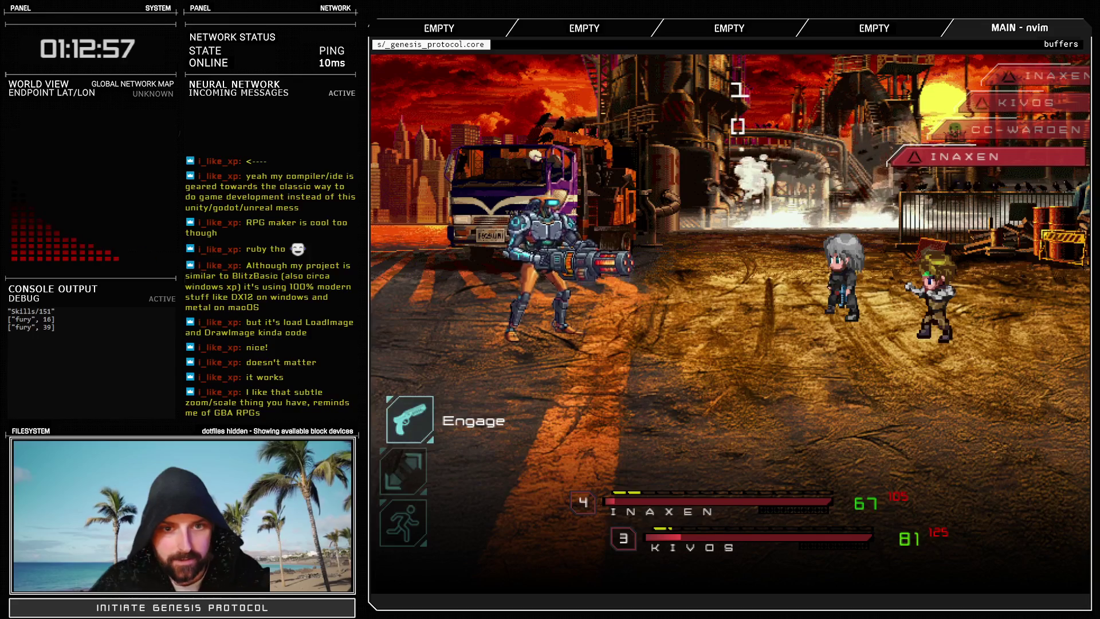
# In the battle test against CC-Warden I, have the active party member Defend
pyautogui.press('Return')
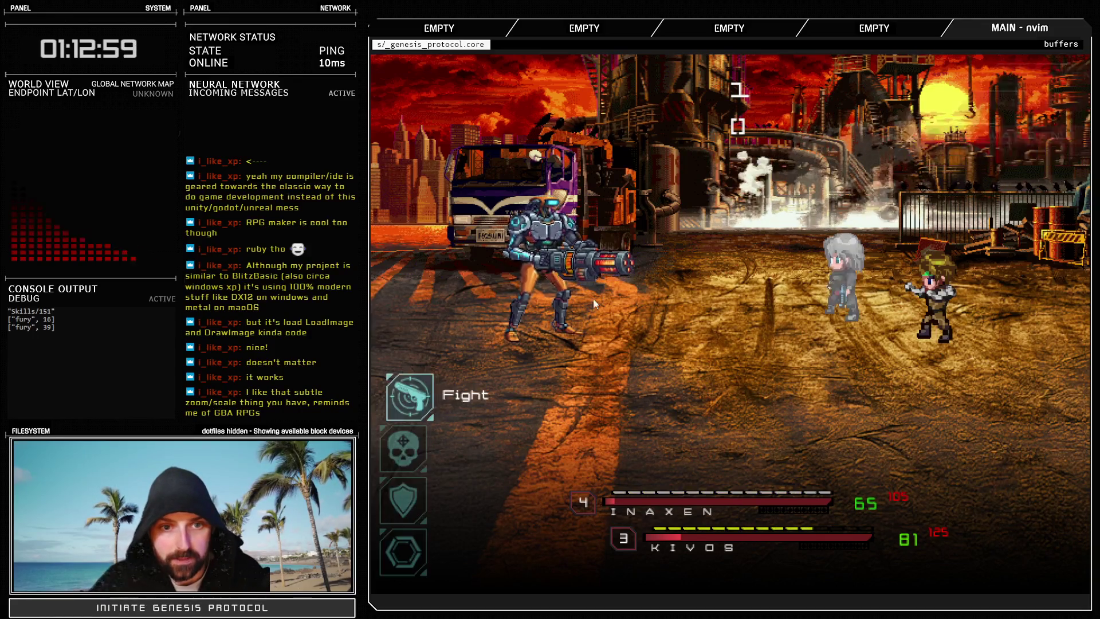
pyautogui.press('Down')
pyautogui.press('Down')
pyautogui.press('Return')
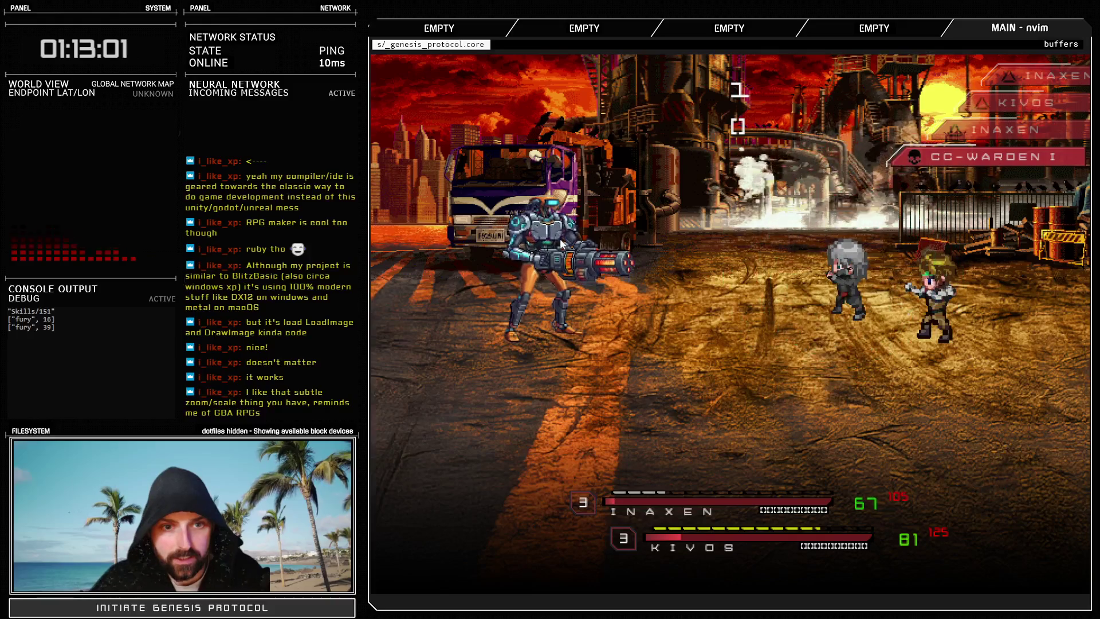
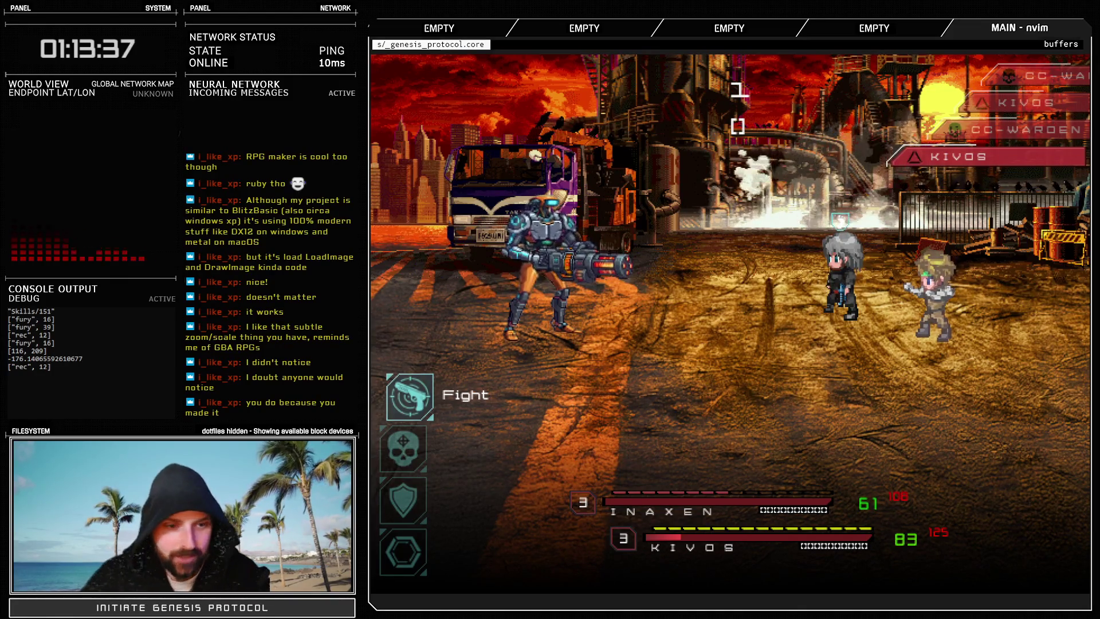
# Have the party Defend this turn, then confirm the skull command
pyautogui.press('Down')
pyautogui.press('Down')
pyautogui.press('Return')
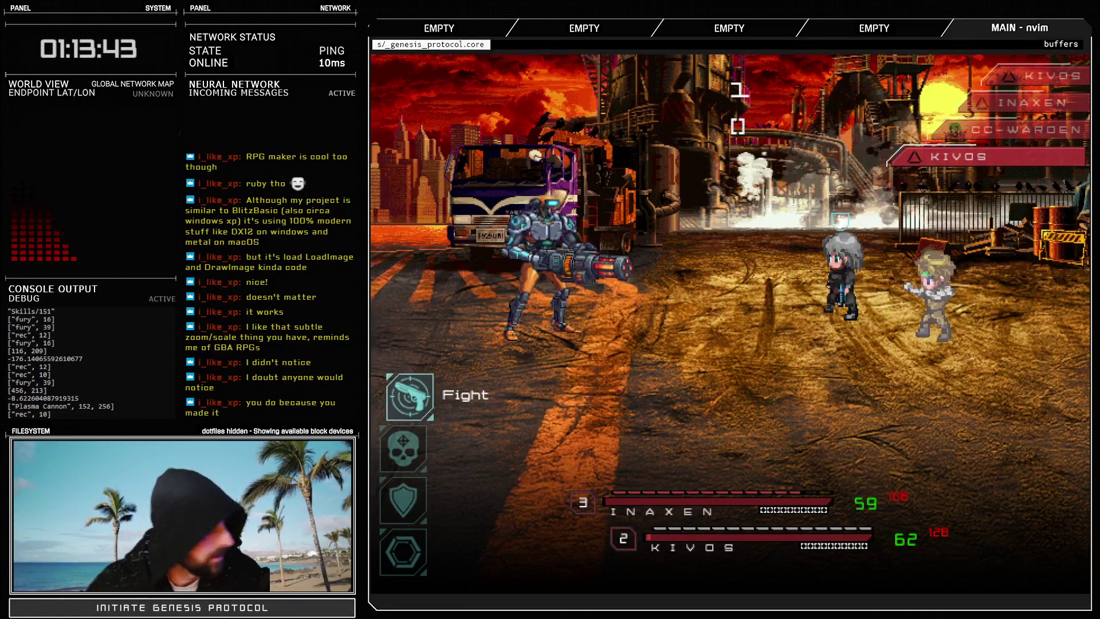
pyautogui.press('Down')
pyautogui.press('Return')
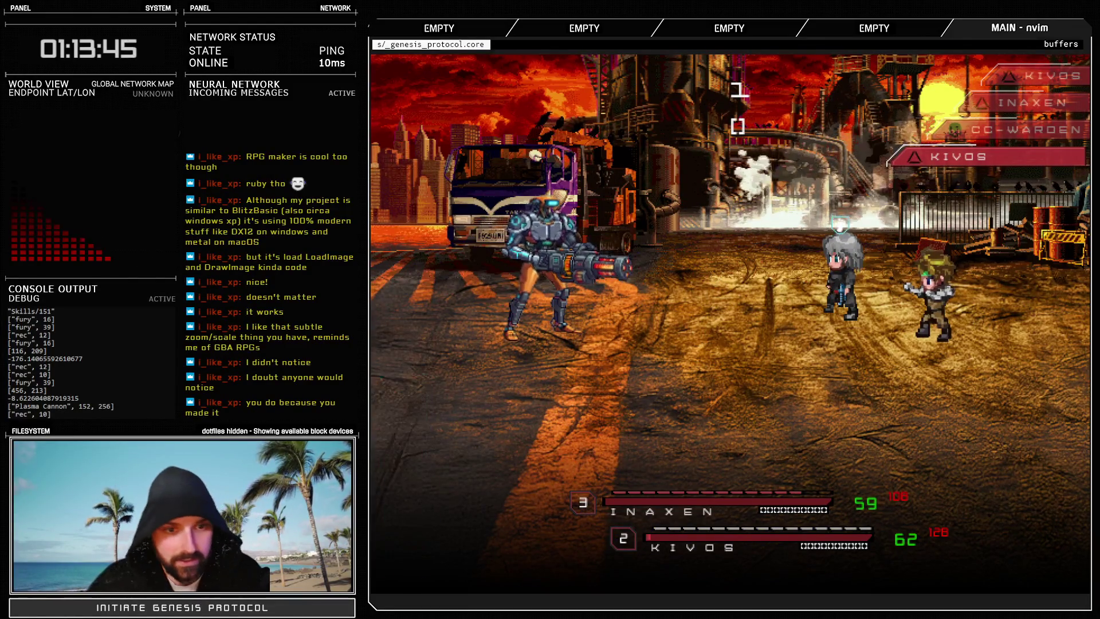
# Confirm Engage, attack the enemy with Fight, then end the battle test
pyautogui.press('Down')
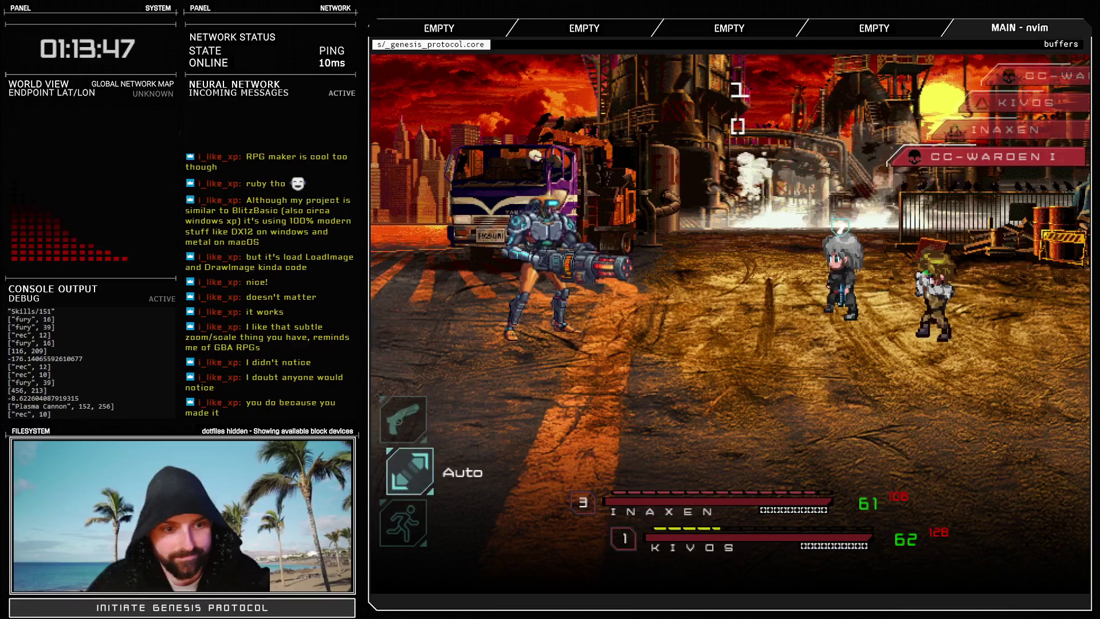
pyautogui.press('Up')
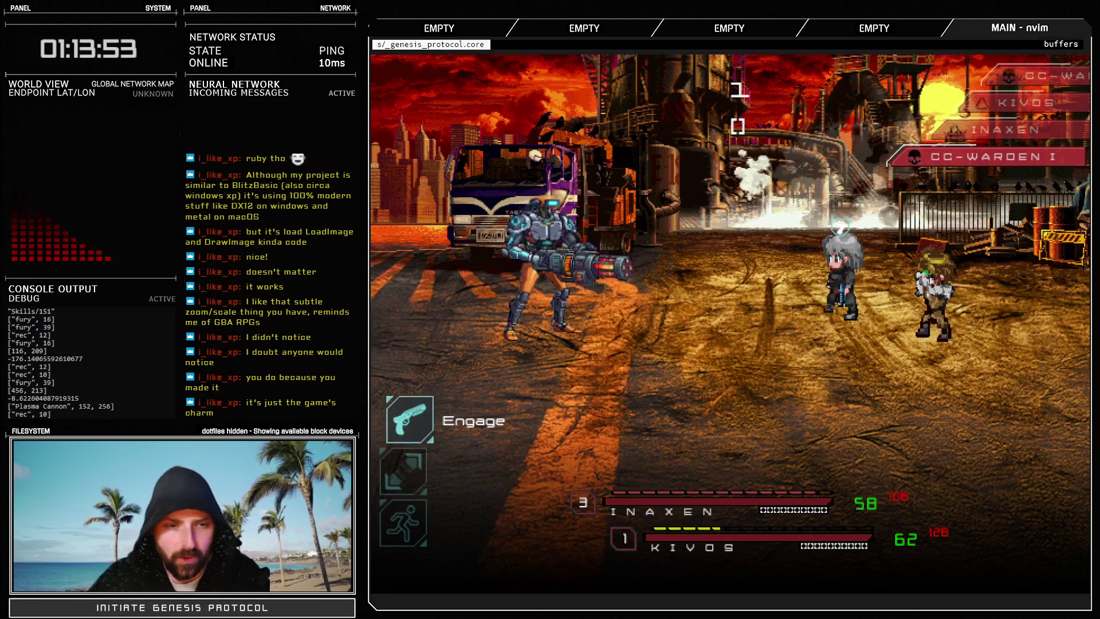
pyautogui.press('Return')
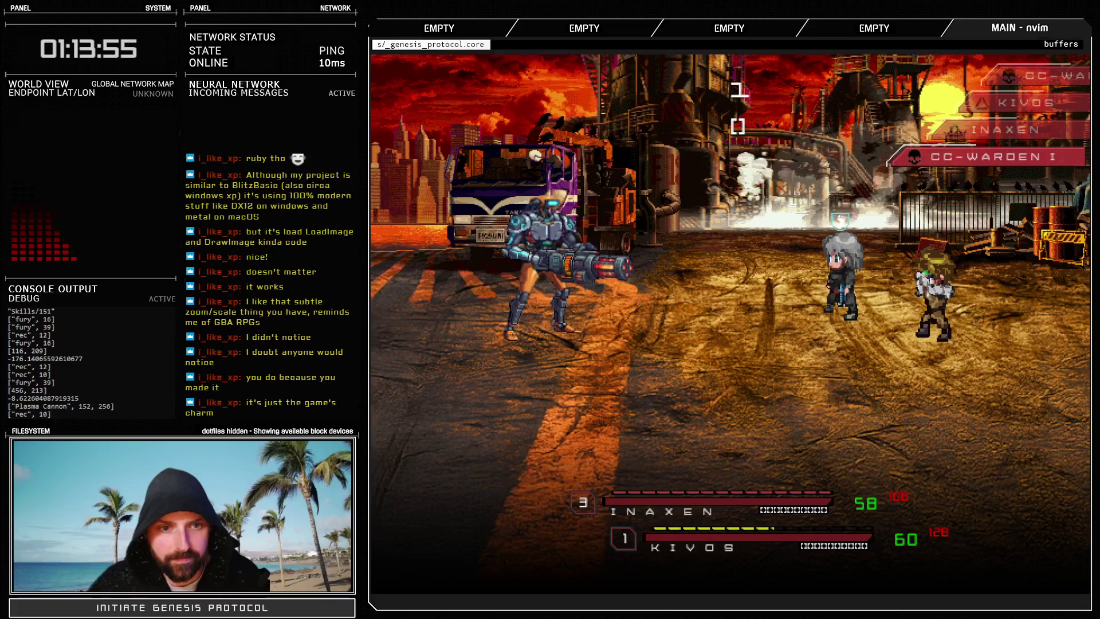
pyautogui.press('Return')
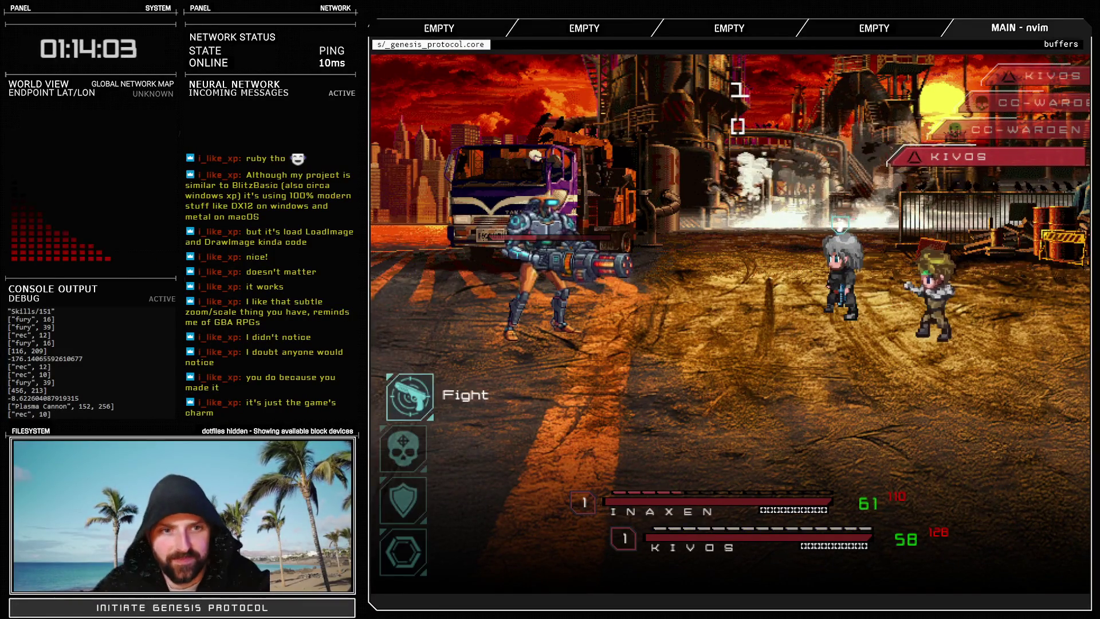
pyautogui.press('Down')
pyautogui.press('Up')
pyautogui.press('Down')
pyautogui.press('Down')
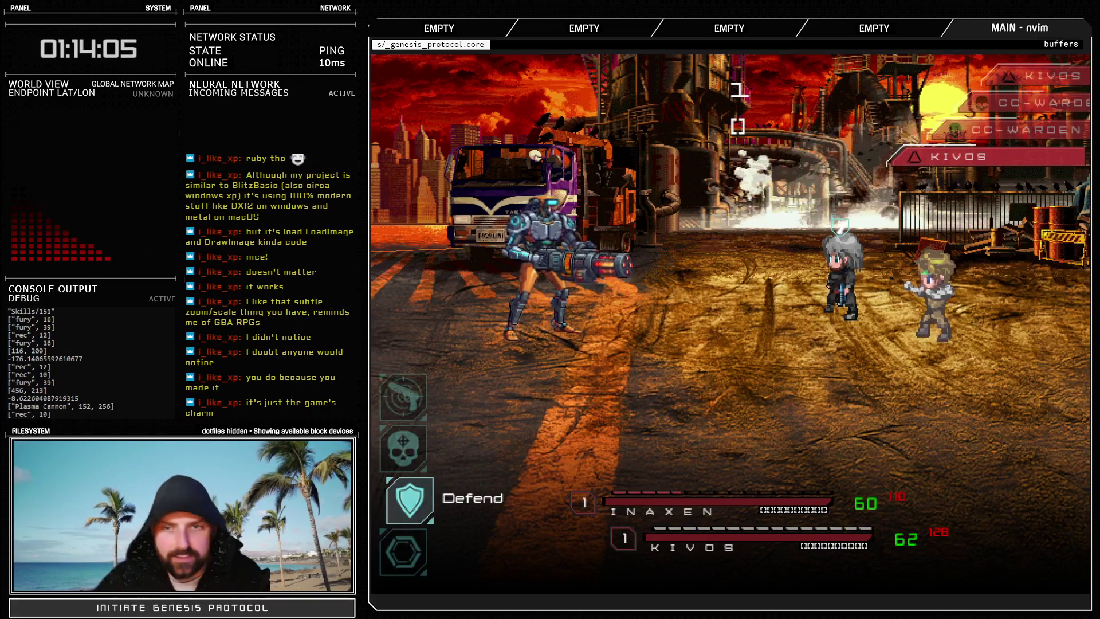
pyautogui.hotkey('alt', 'F4')
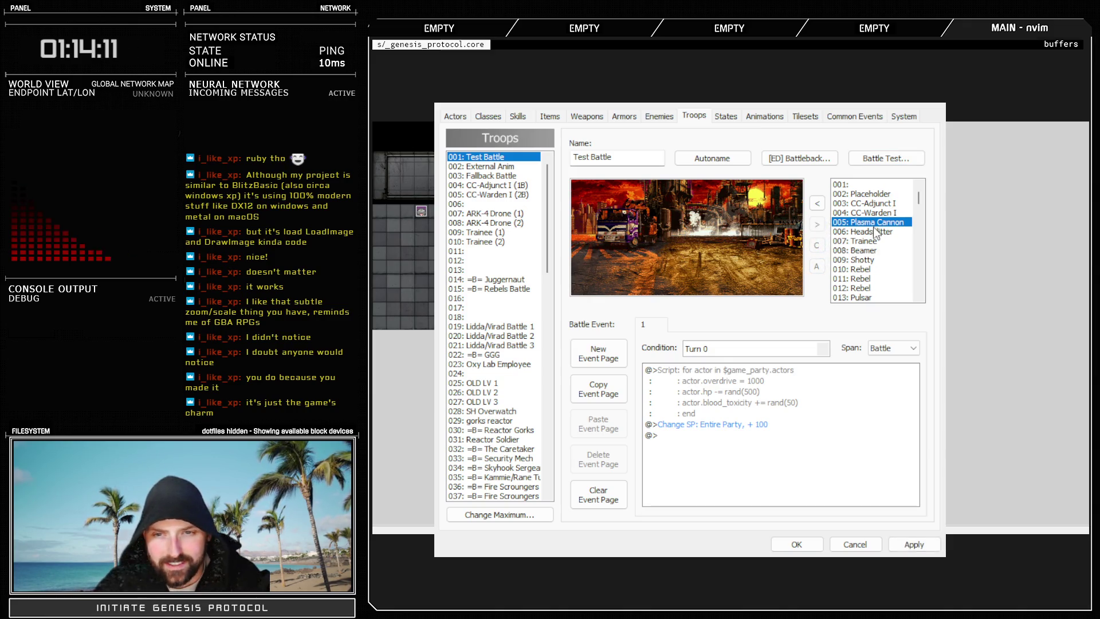
# Move the Beamer enemy up and left in the Test Battle troop preview
pyautogui.scroll(-2, 882, 240)
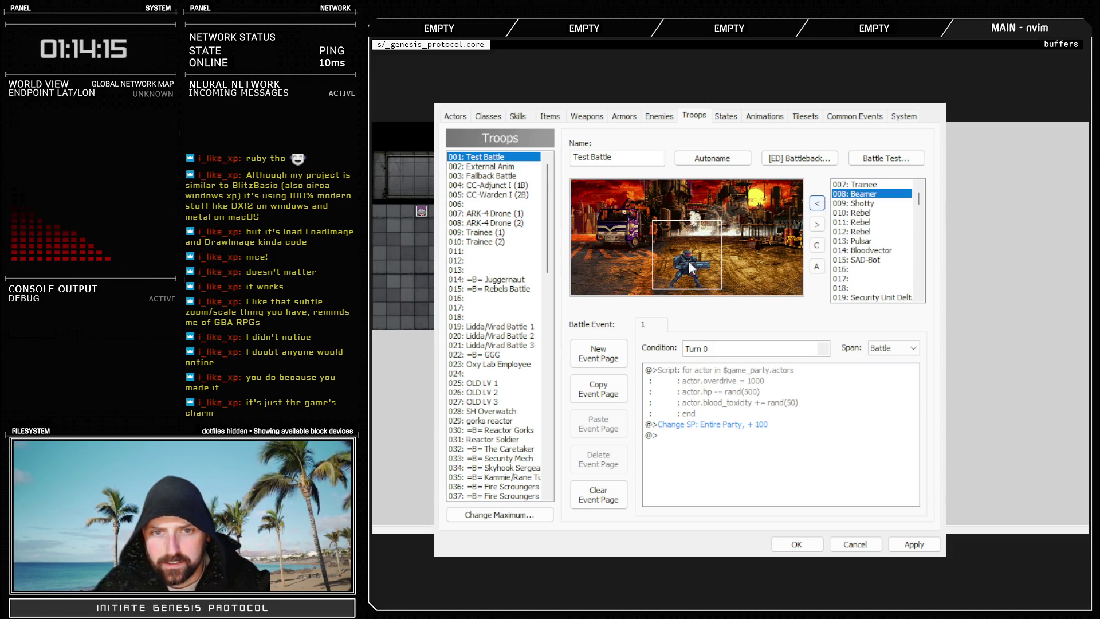
pyautogui.moveTo(646, 247); pyautogui.dragTo(623, 239)
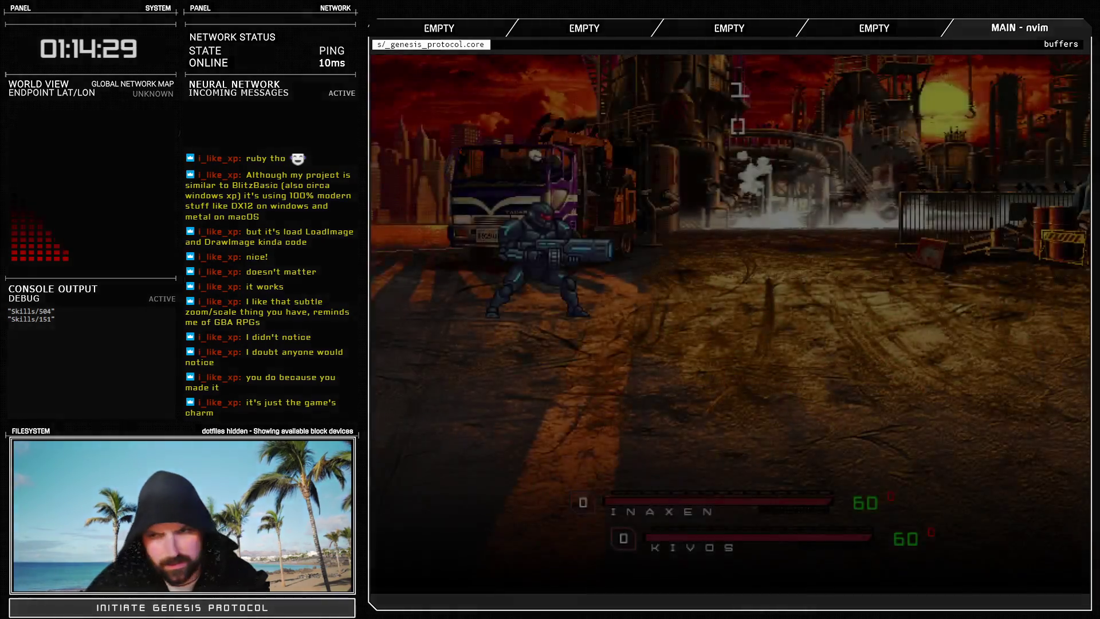
# Skip the battle intro and choose Fight to use Raging Fist on the Beamer
pyautogui.press('Return')
pyautogui.press('Return')
pyautogui.press('Return')
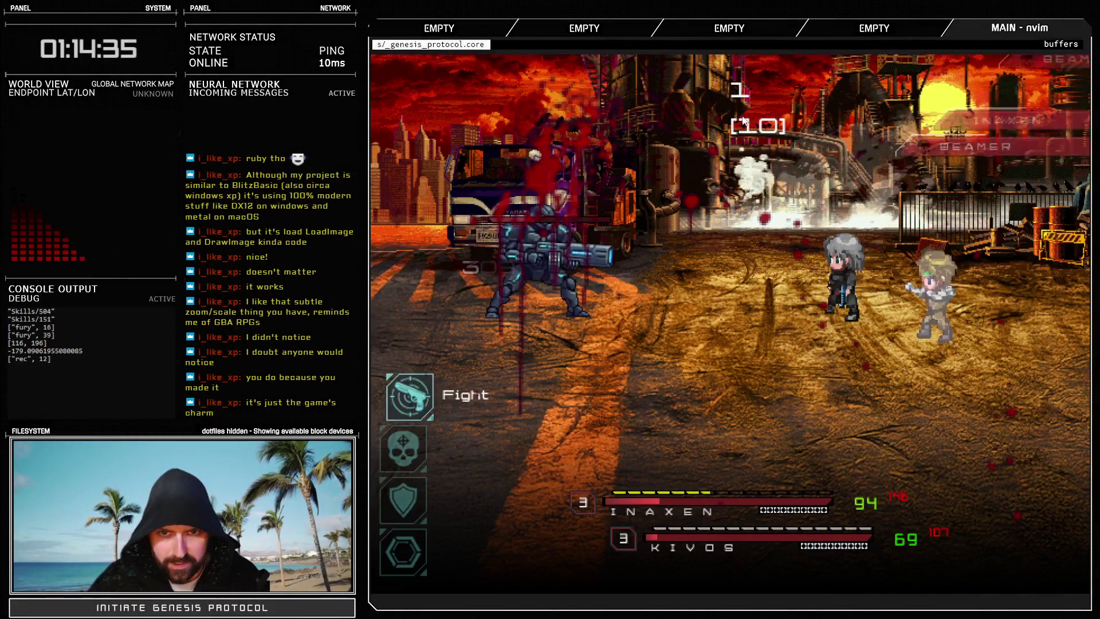
pyautogui.press('Return')
pyautogui.press('Return')
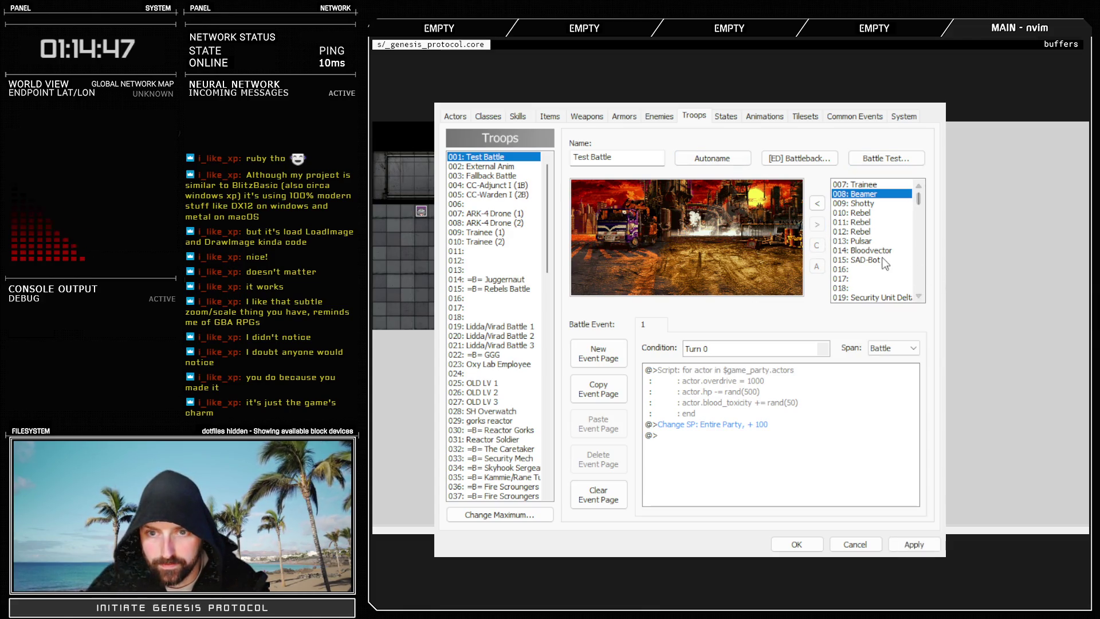
# Nudge the troop's enemy up 5 pixels in the battle preview
pyautogui.moveTo(608, 240); pyautogui.dragTo(608, 237)
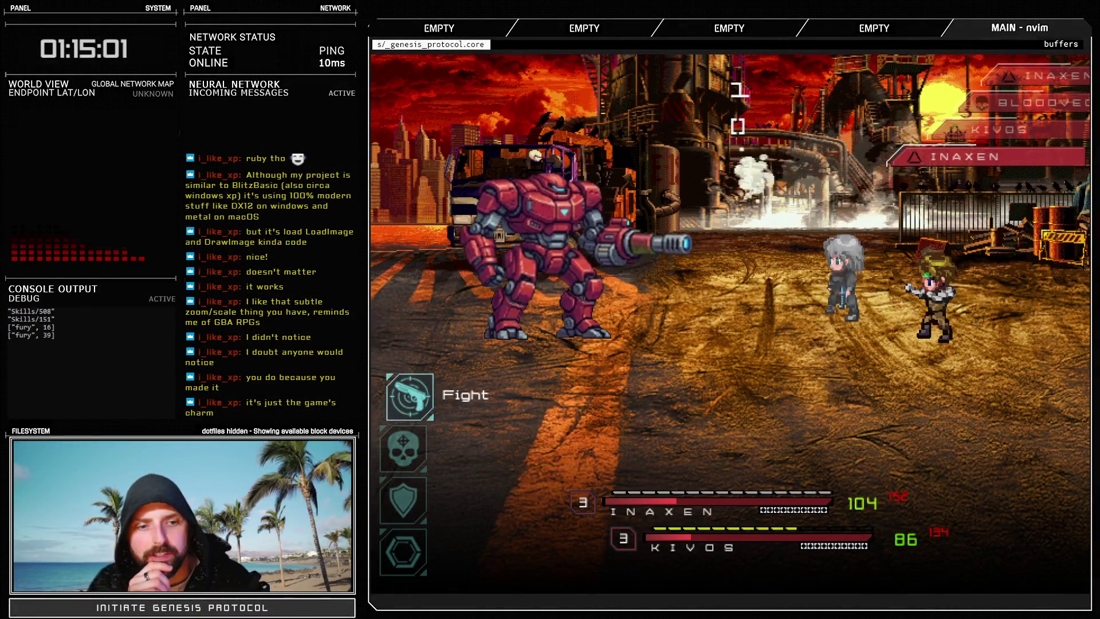
# Hit Bloodvector with Inaxen's Fast Blast and Kivos's attack, then quit the test
pyautogui.press('Return')
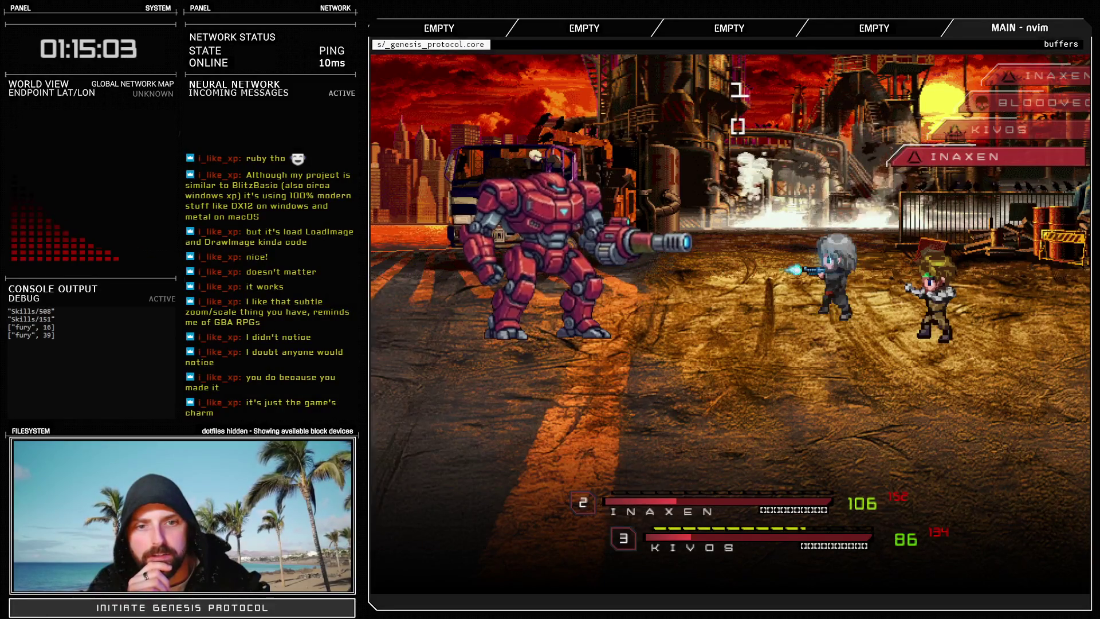
pyautogui.press('Return')
pyautogui.press('Return')
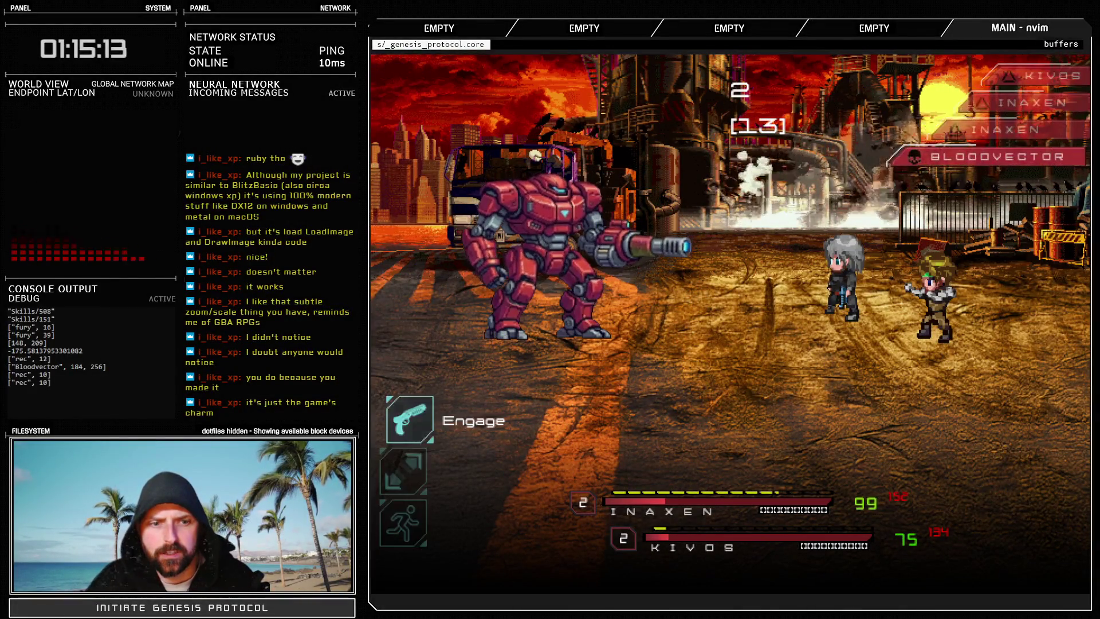
pyautogui.hotkey('alt', 'F4')
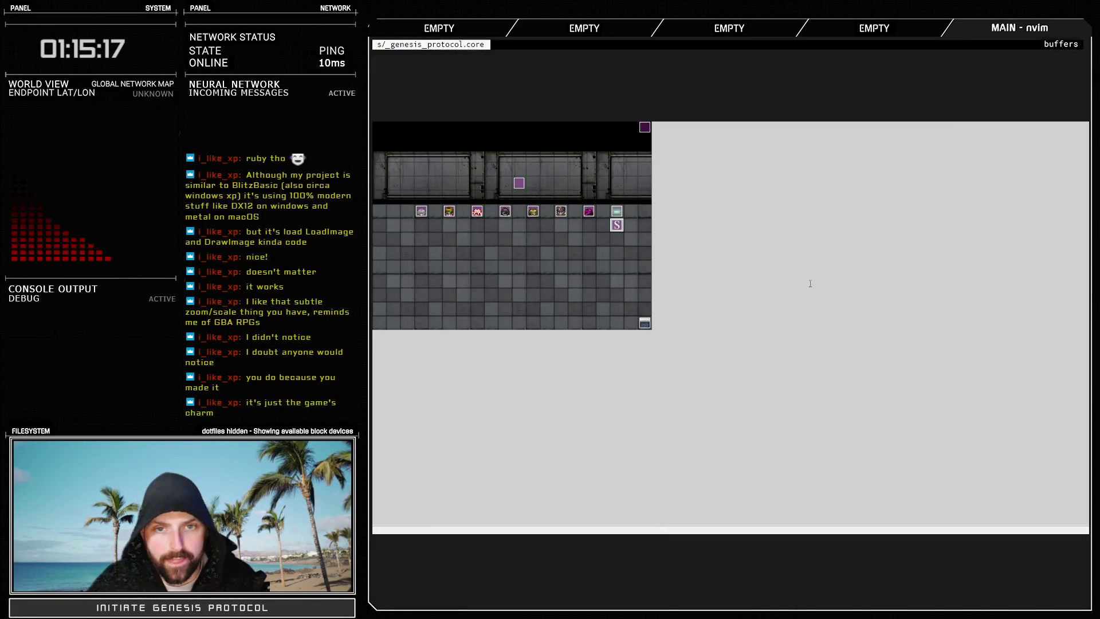
# Close the game and bring up the ComboTech Controller script
pyautogui.hotkey('alt', 'F4')
pyautogui.scroll(10, 504, 160)
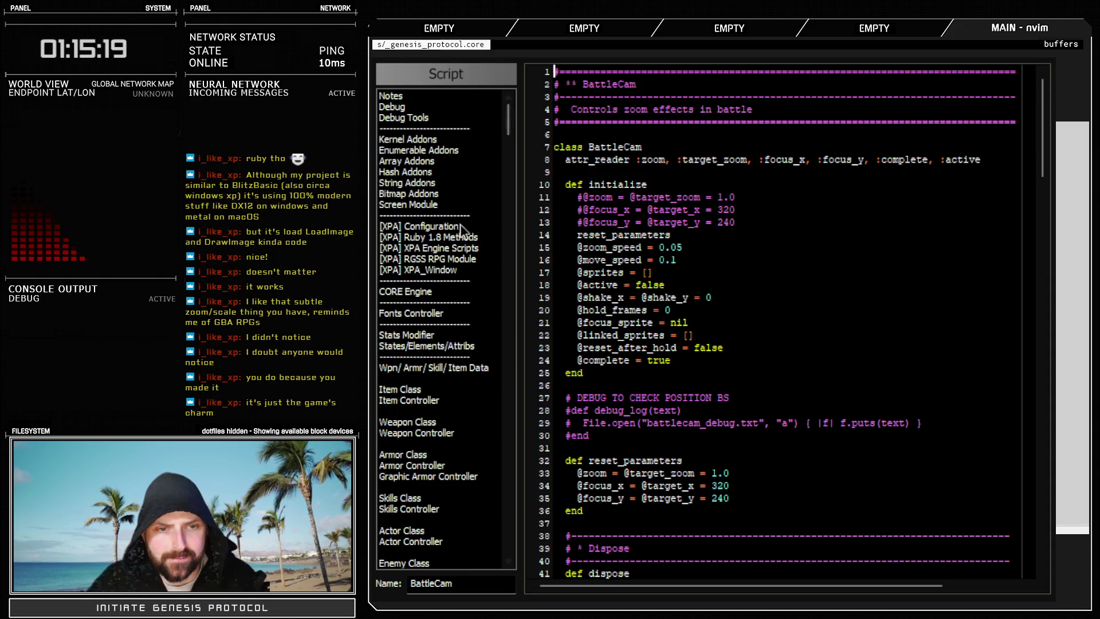
pyautogui.scroll(-8, 464, 229)
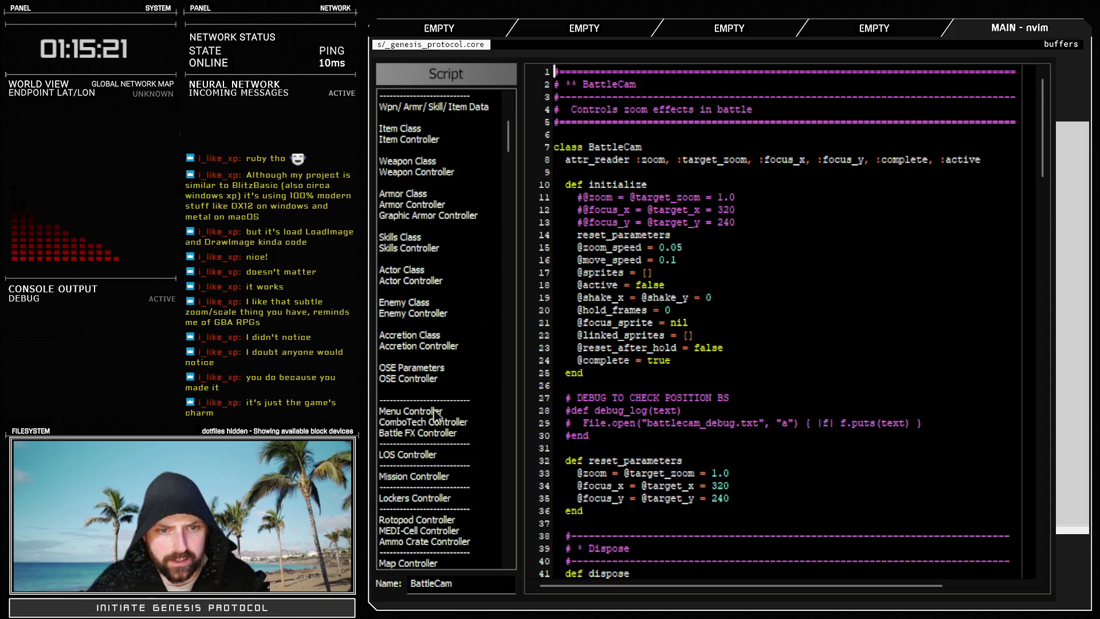
pyautogui.click(426, 423)
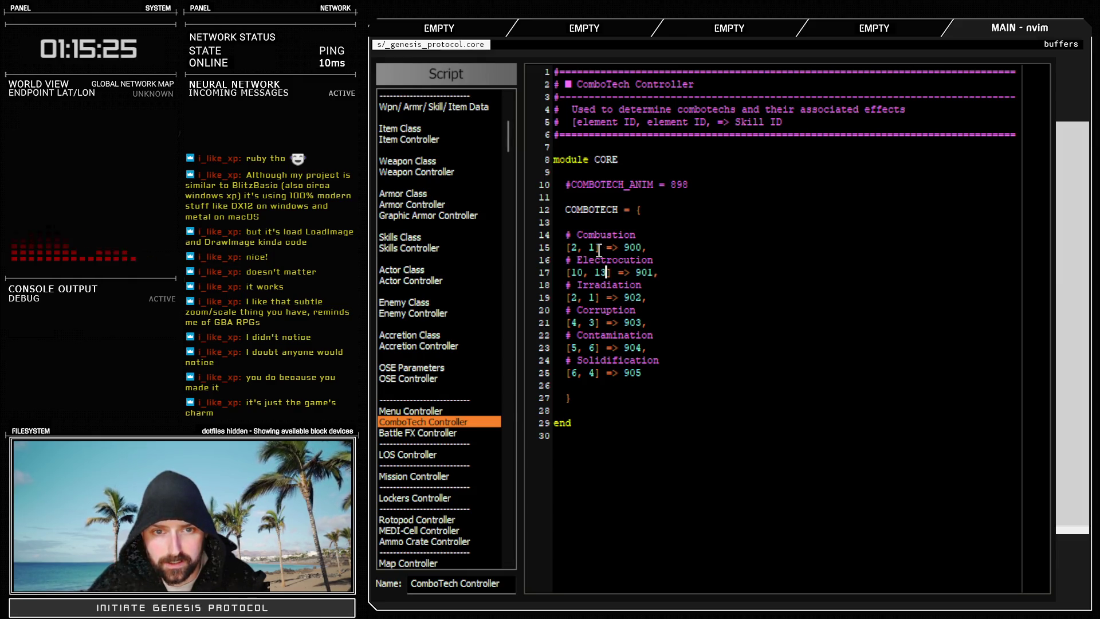
# Replace Combustion's elements '2, 1' on line 15 with '13, 10', then playtest
pyautogui.moveTo(594, 247); pyautogui.dragTo(575, 247)
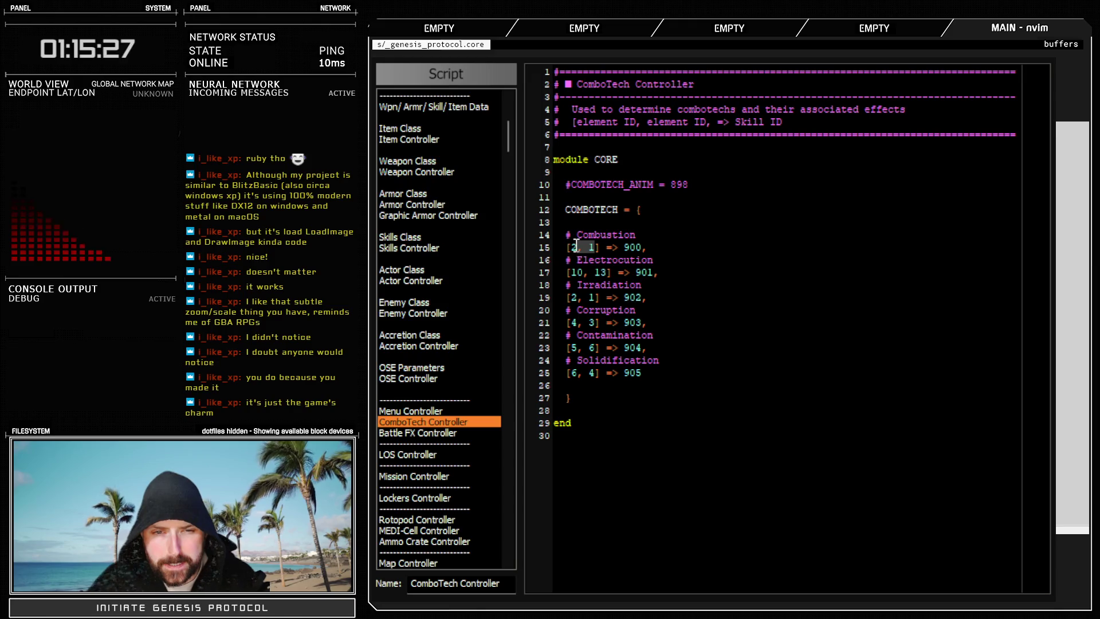
pyautogui.click(606, 272)
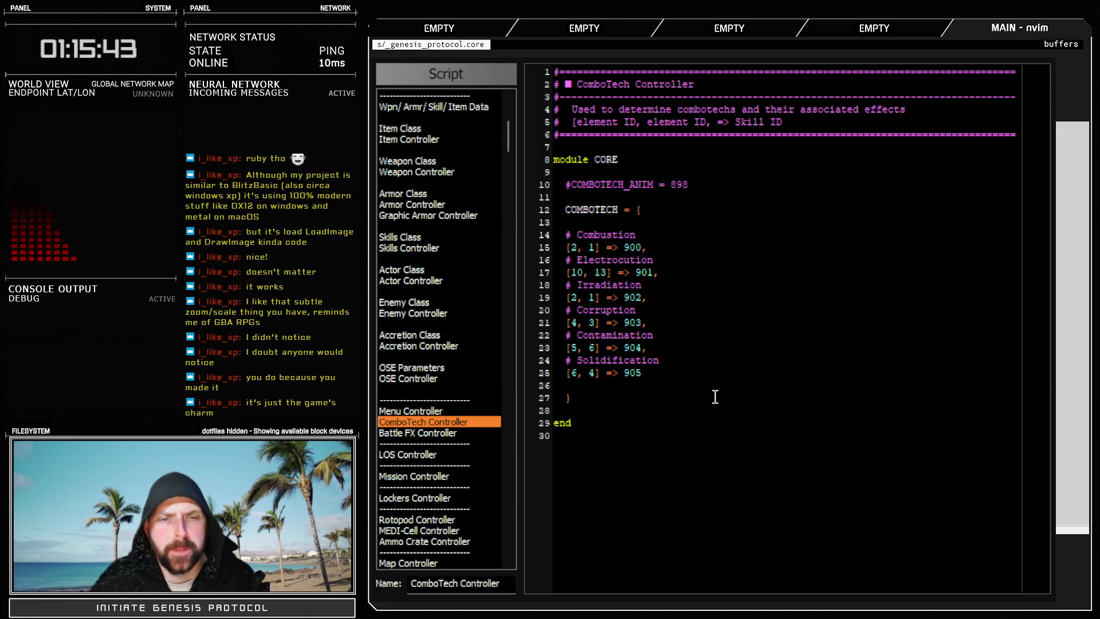
pyautogui.moveTo(572, 247); pyautogui.dragTo(593, 252)
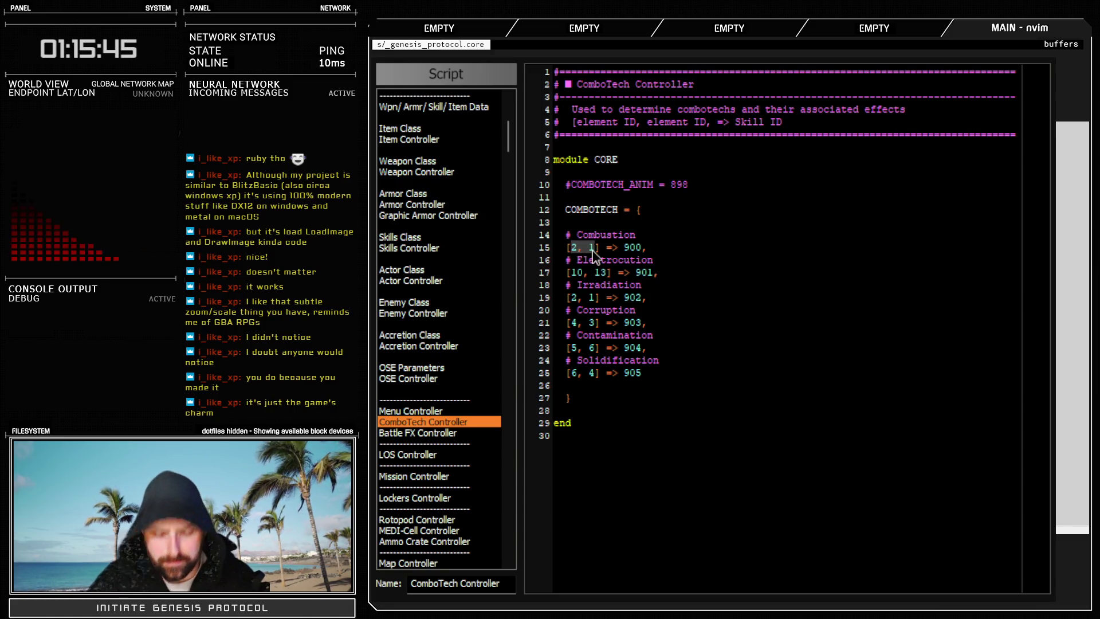
pyautogui.write('13, 10')
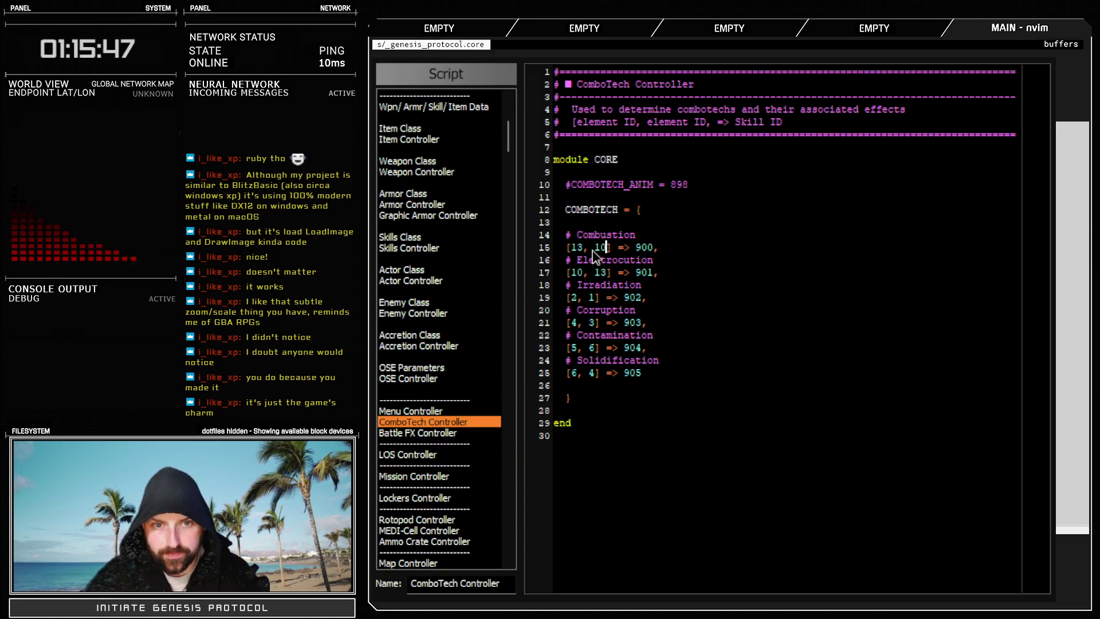
pyautogui.press('F12')
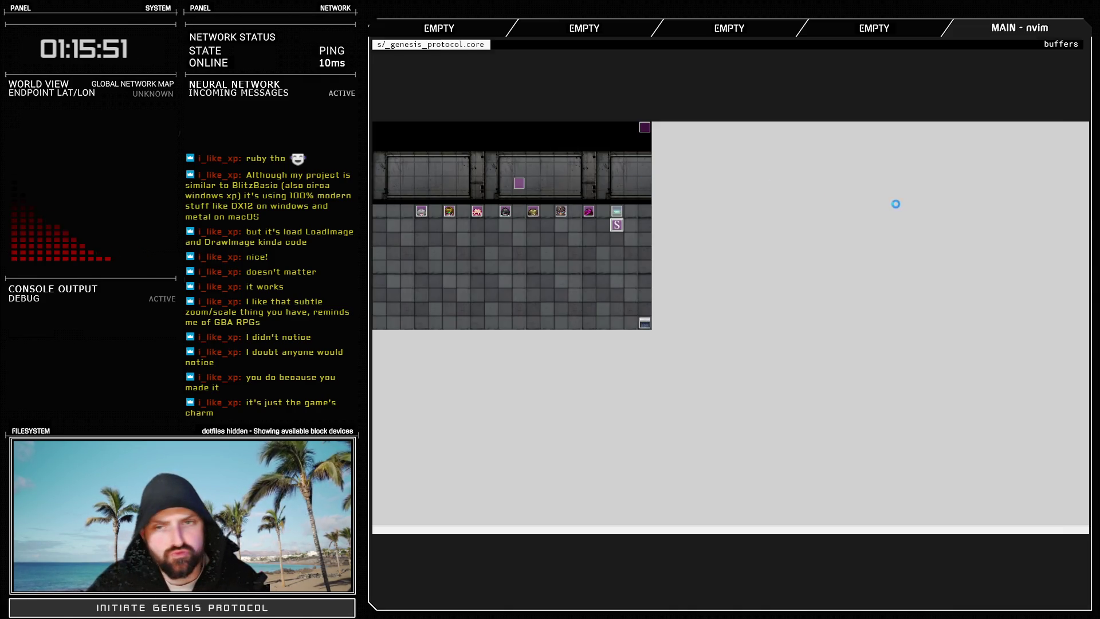
# Engage the Bloodvector, firing Inaxen's Fast Blast and Kivos's Raging Fist
pyautogui.press('F9')
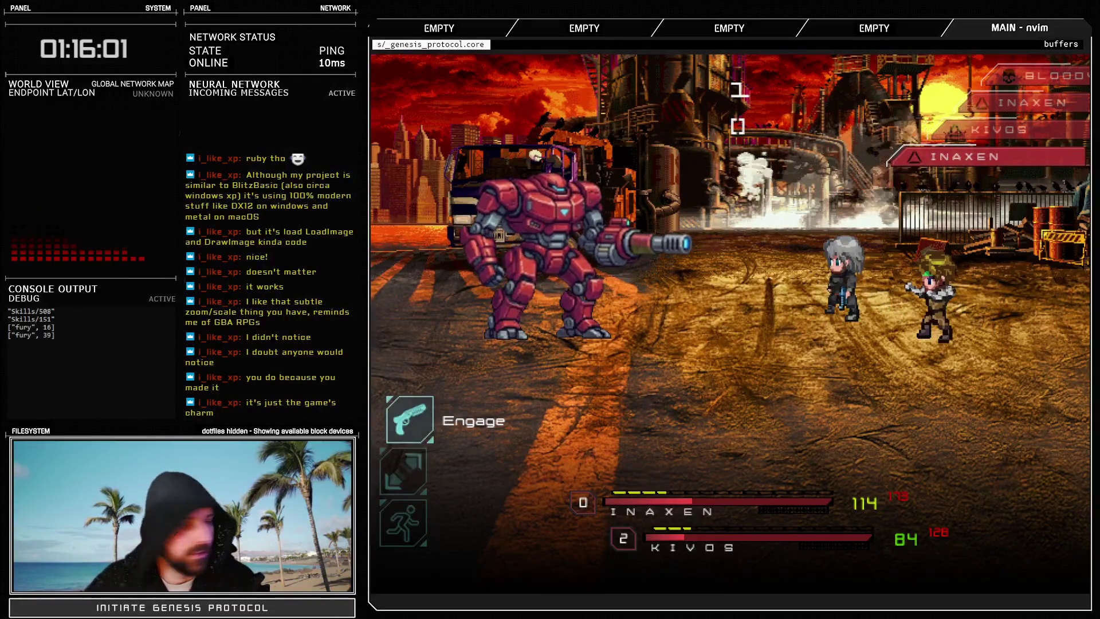
pyautogui.press('Return')
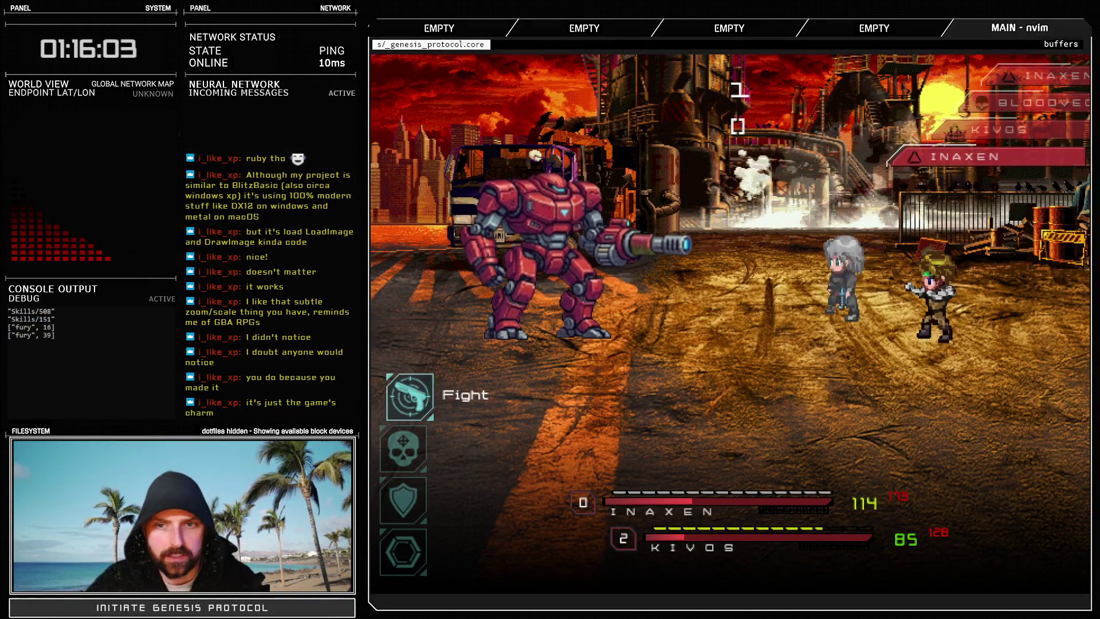
pyautogui.press('Return')
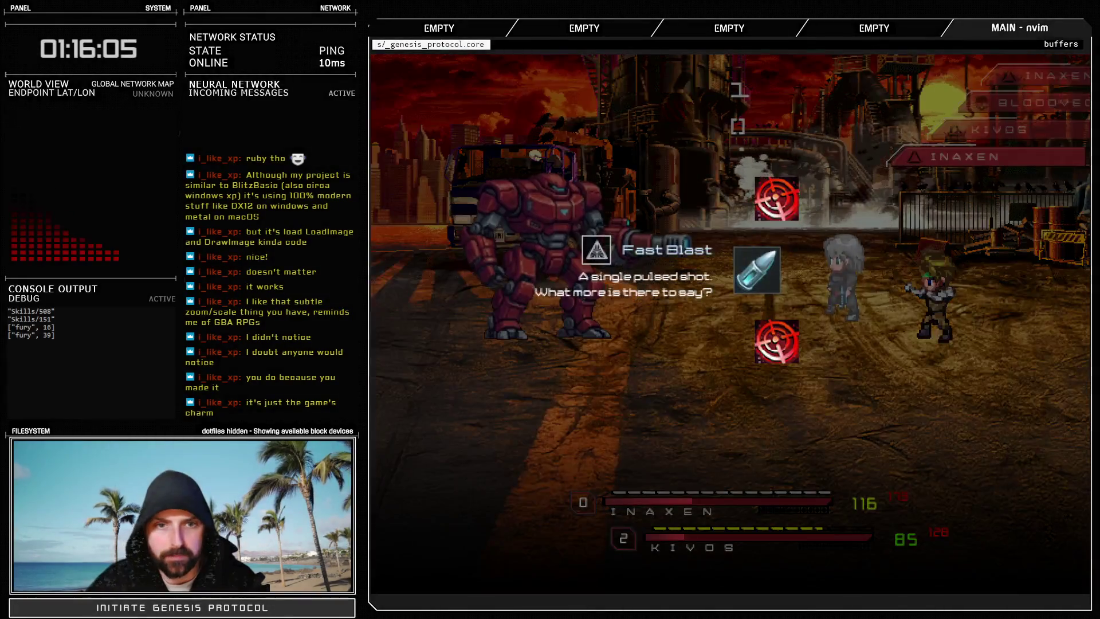
pyautogui.press('Return')
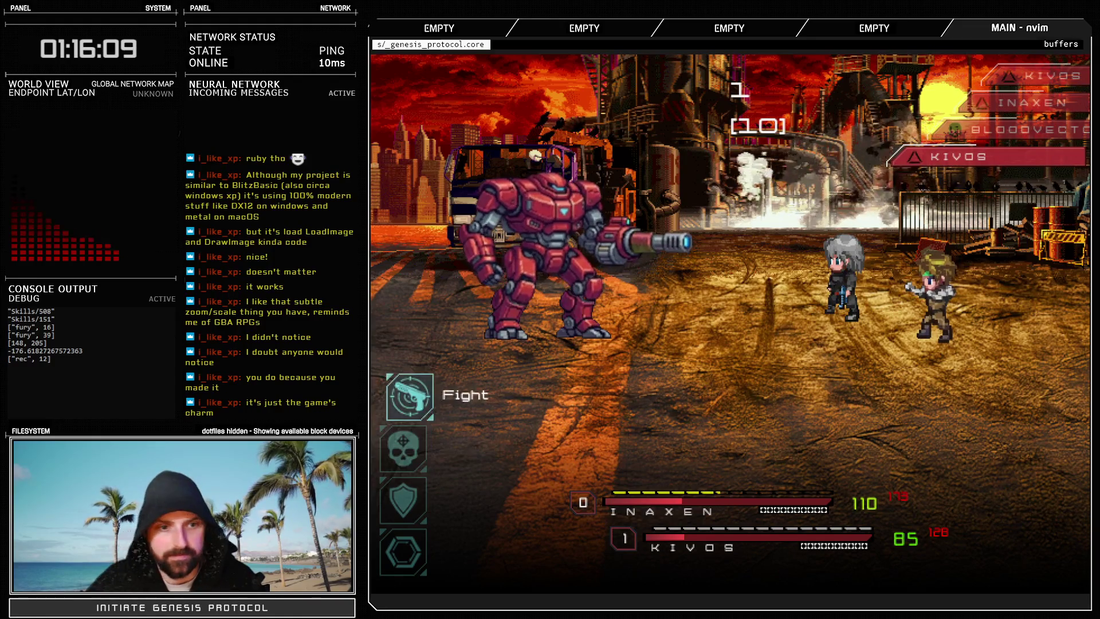
pyautogui.press('Return')
pyautogui.press('Return')
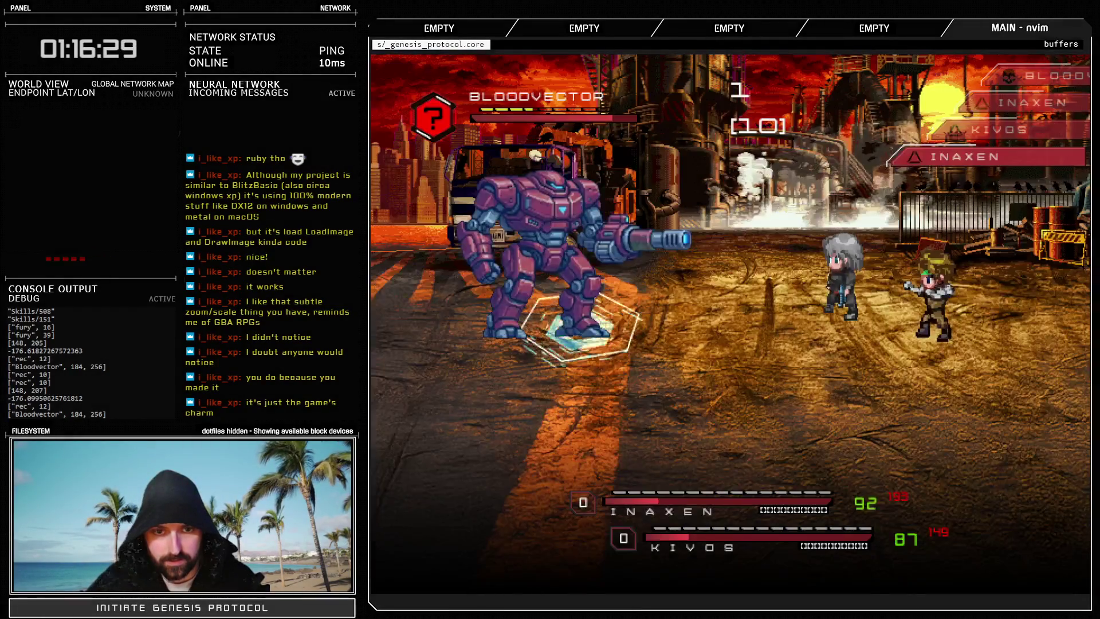
# Shoot the mech again with Inaxen, then quit the playtest and close the Troops database
pyautogui.press('Return')
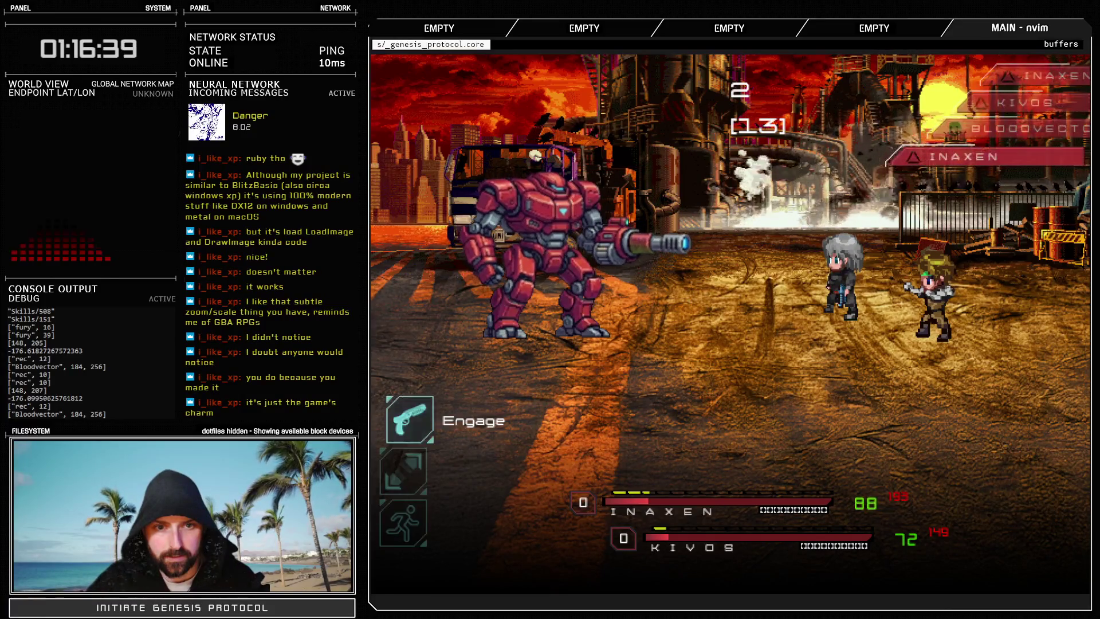
pyautogui.press('Return')
pyautogui.press('Return')
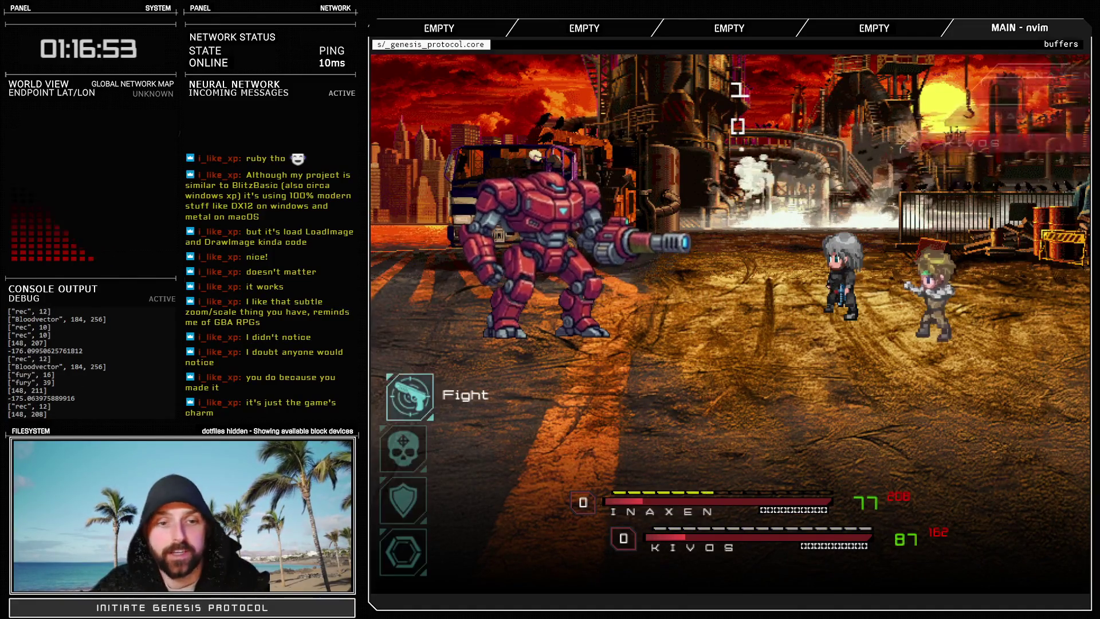
pyautogui.press('Down')
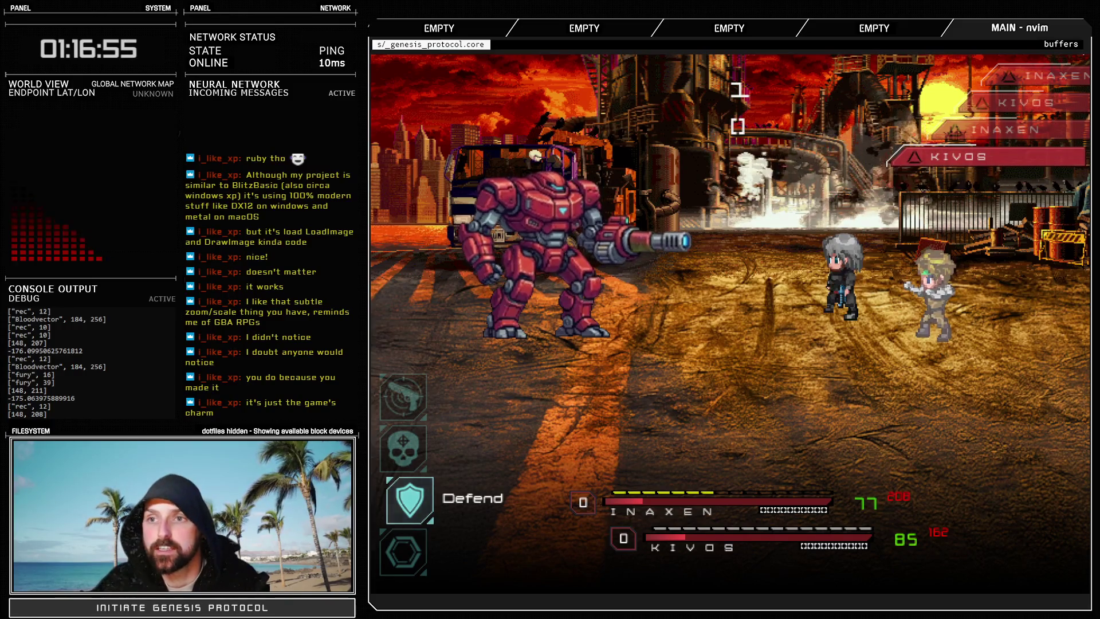
pyautogui.hotkey('alt', 'F4')
pyautogui.click(854, 544)
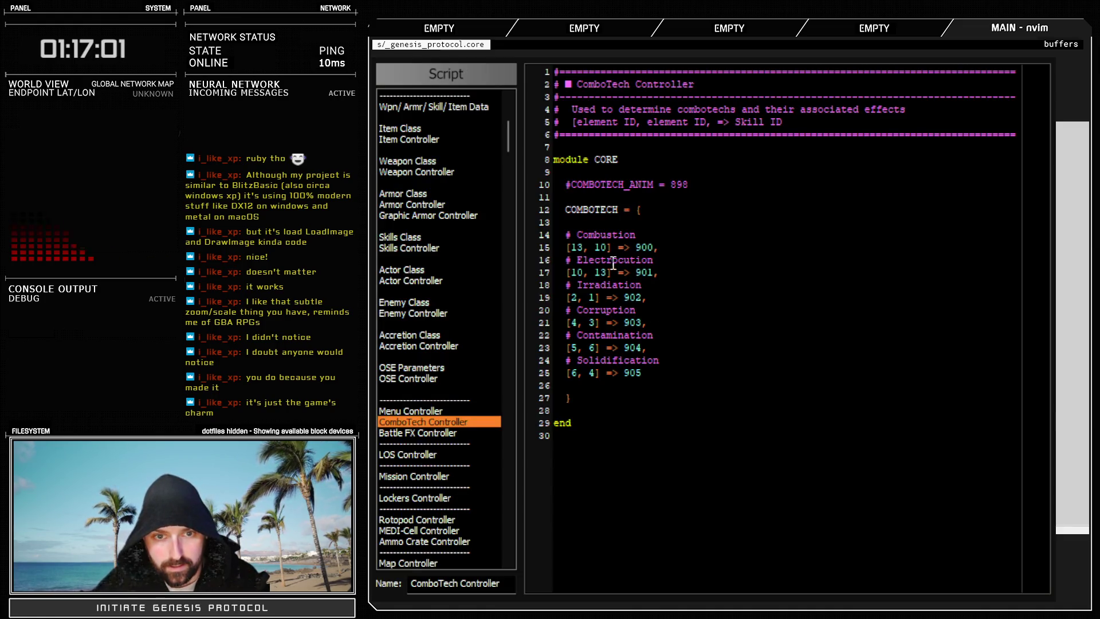
# Review the ComboTech entries from Combustion to Solidification, then start a playtest
pyautogui.moveTo(594, 235)
pyautogui.mouseDown()
pyautogui.moveTo(658, 275)
pyautogui.moveTo(698, 359)
pyautogui.mouseUp()
pyautogui.click(583, 265)
pyautogui.moveTo(587, 235); pyautogui.dragTo(619, 302)
pyautogui.click(726, 316)
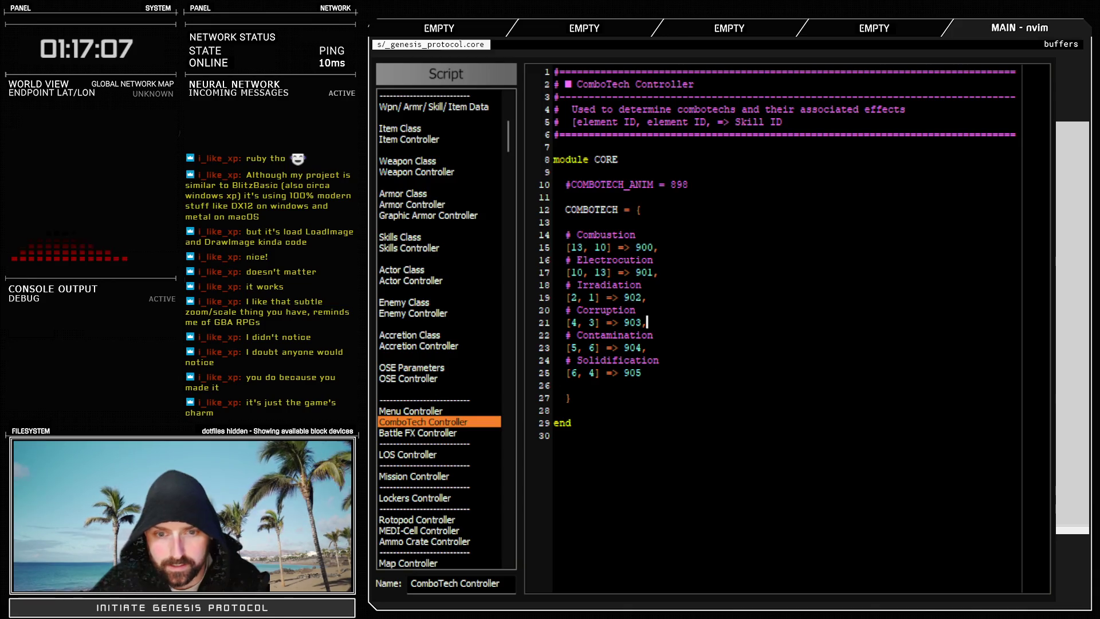
pyautogui.press('F12')
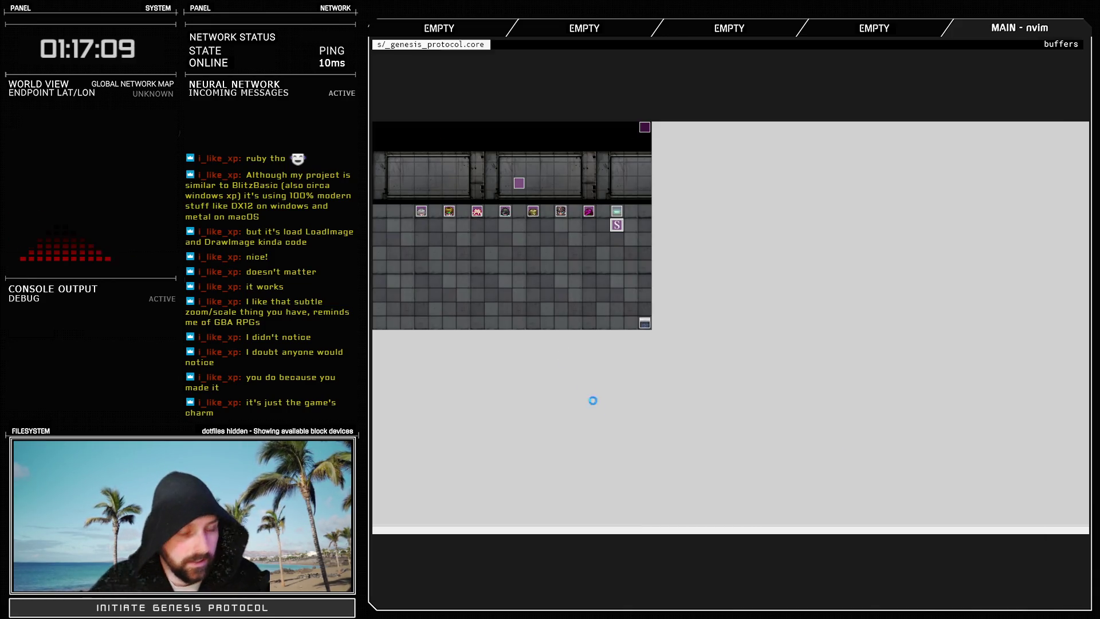
# Delete line 32's BATTLE combotech to-do in nvim, then select the Rotopod item
pyautogui.press('Escape')
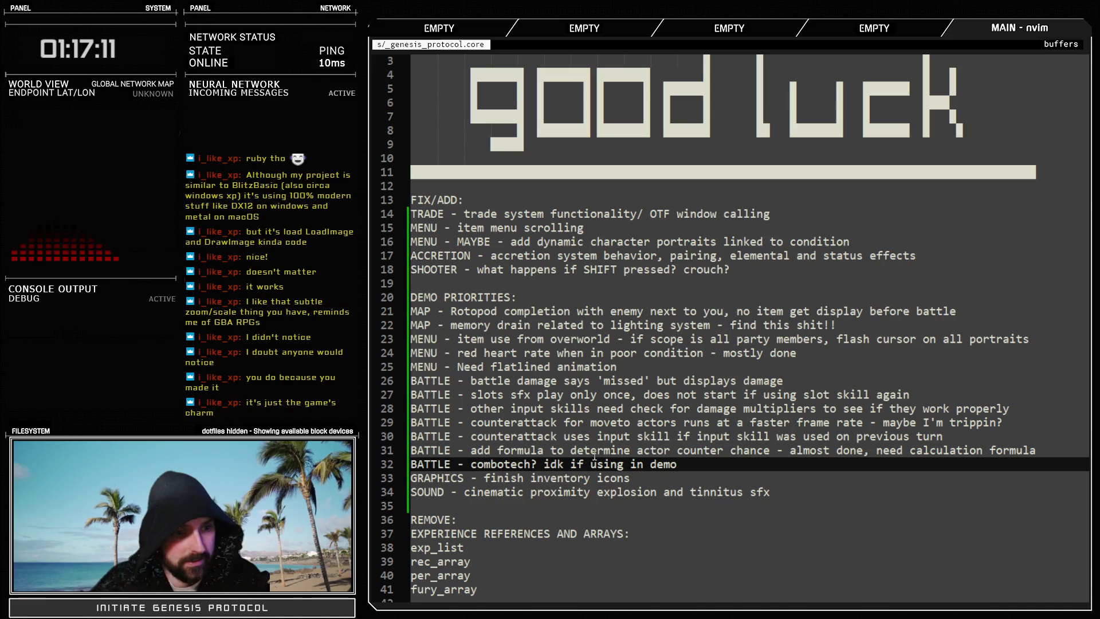
pyautogui.moveTo(704, 464); pyautogui.dragTo(405, 468)
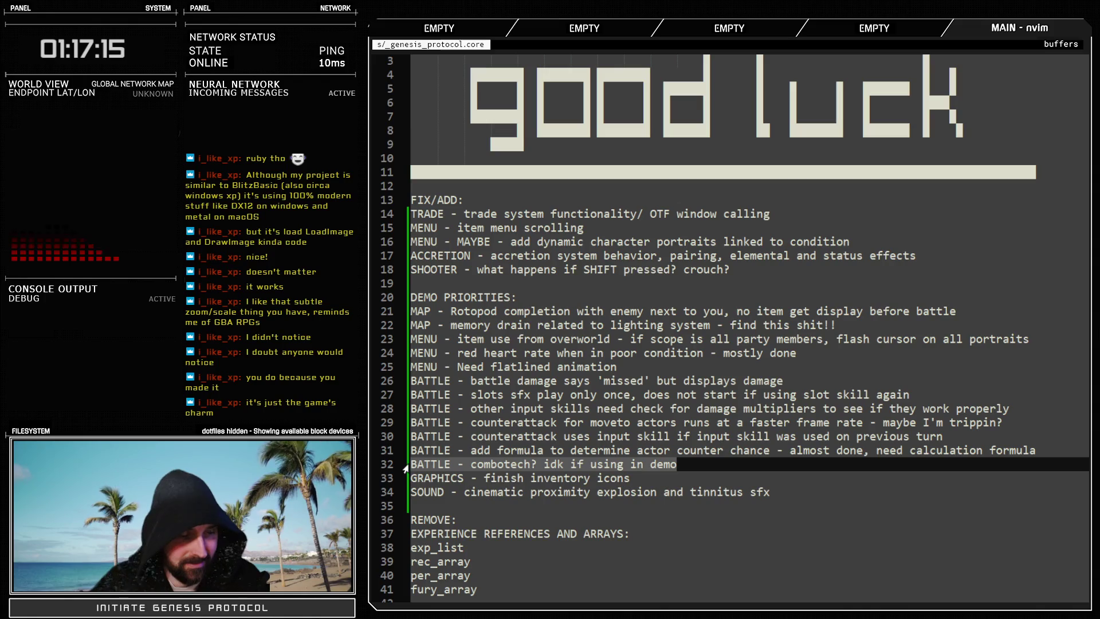
pyautogui.press('d')
pyautogui.press('d')
pyautogui.press('d')
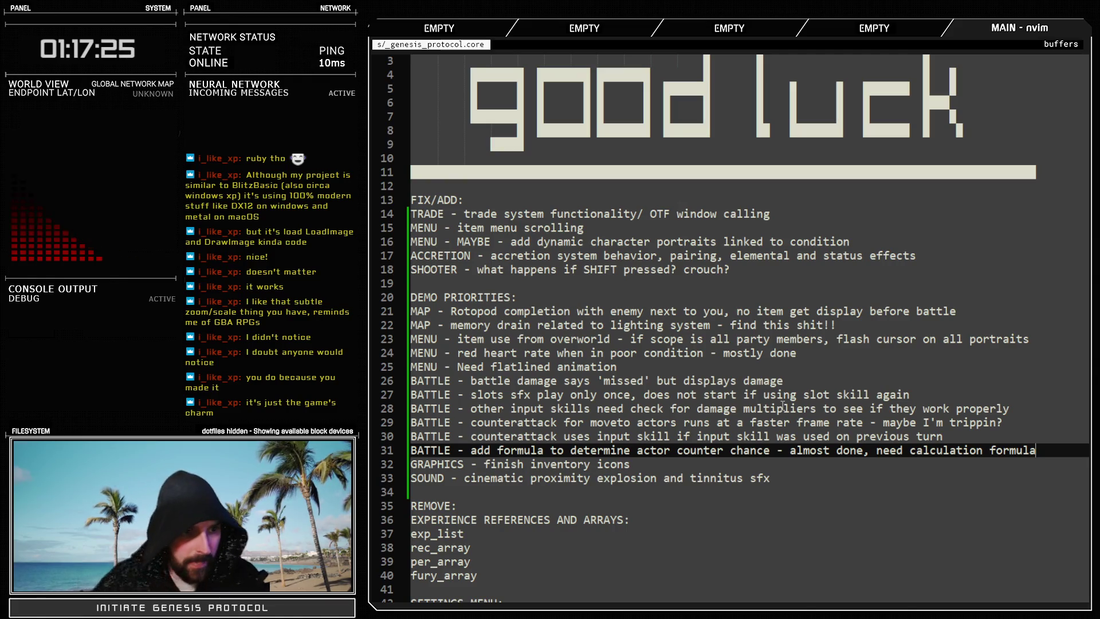
pyautogui.moveTo(471, 313); pyautogui.dragTo(961, 312)
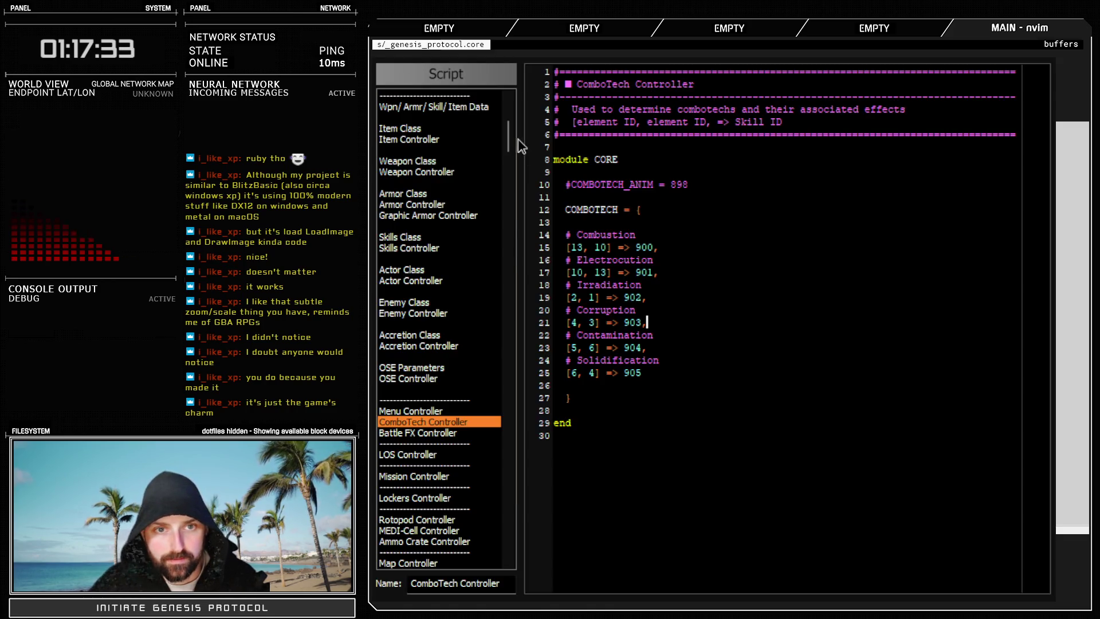
# Change $BTEST from true to false in the Debug script, launch the game, and exit from the title
pyautogui.scroll(10, 511, 114)
pyautogui.click(473, 107)
pyautogui.doubleClick(624, 123)
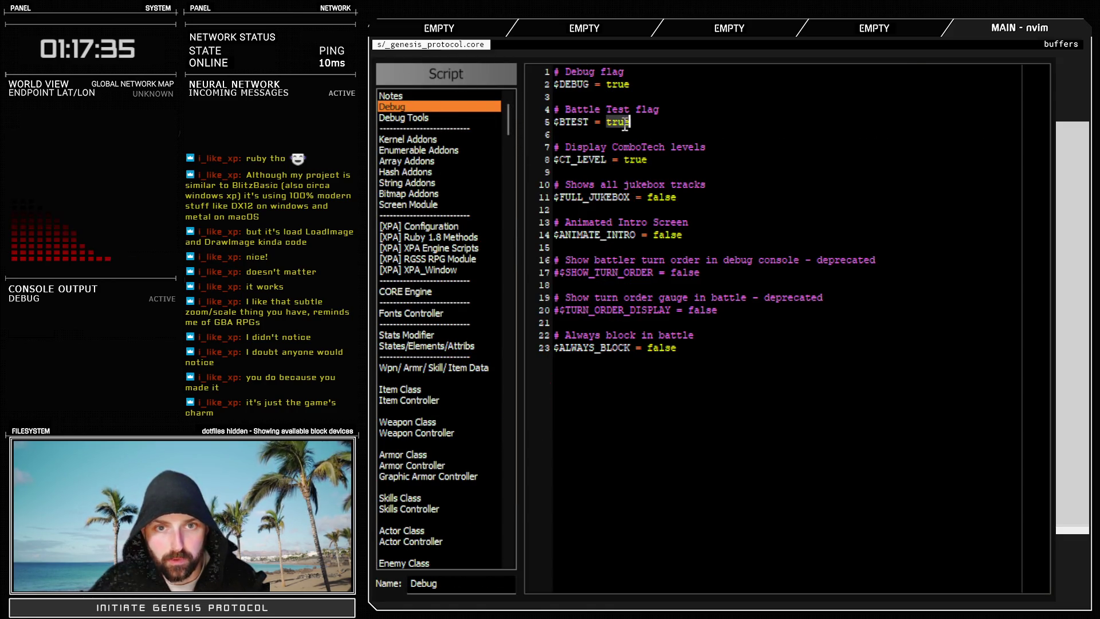
pyautogui.write('fals')
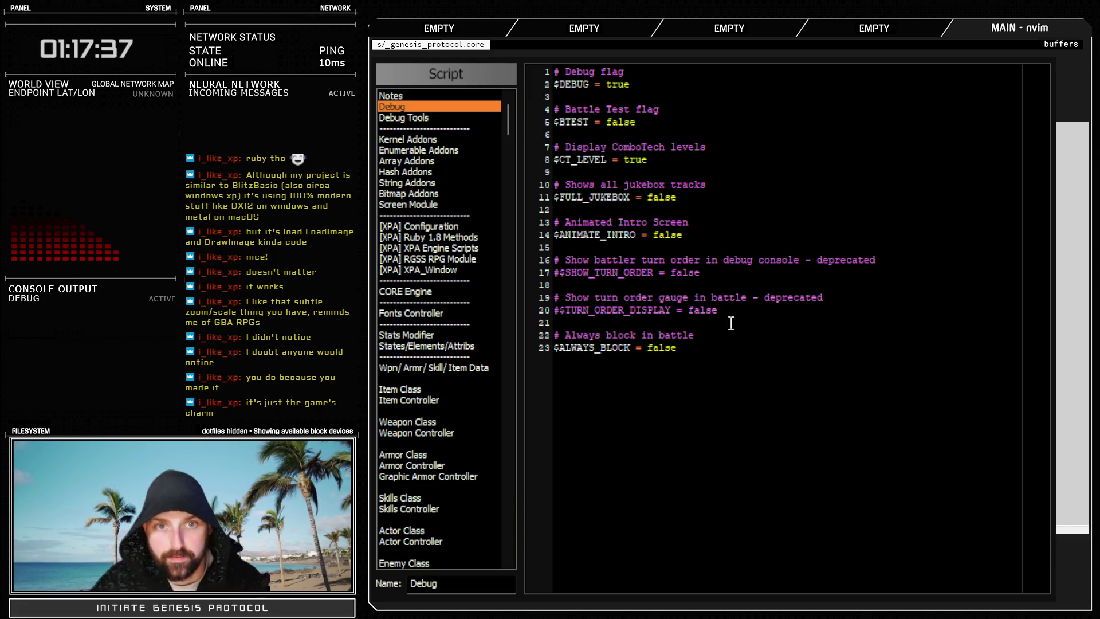
pyautogui.press('F12')
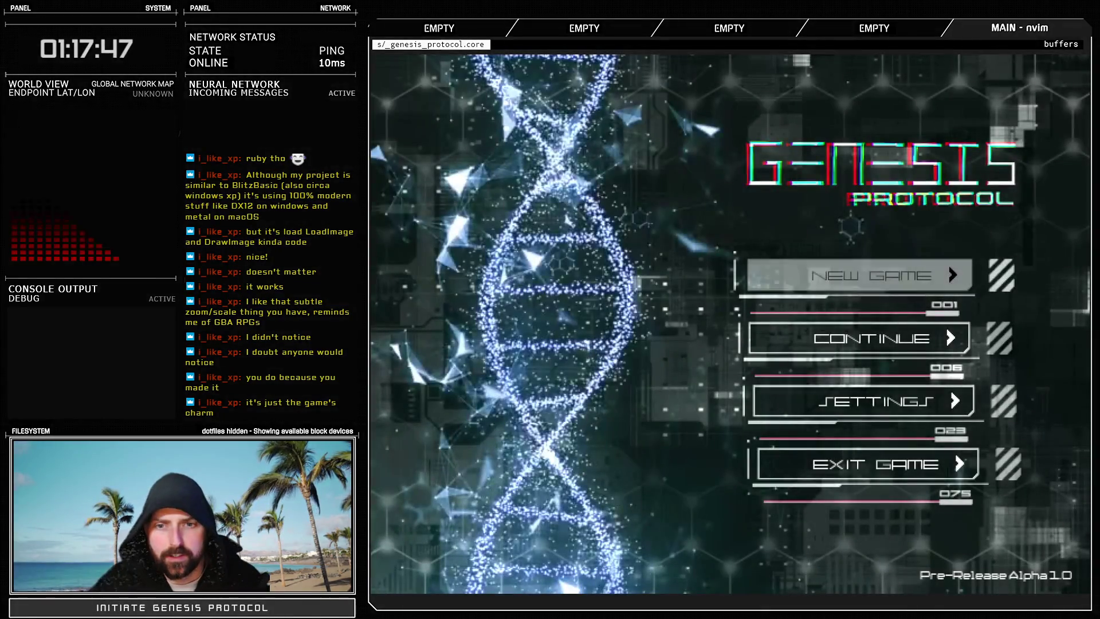
pyautogui.press('Down')
pyautogui.press('Down')
pyautogui.press('Down')
pyautogui.press('Return')
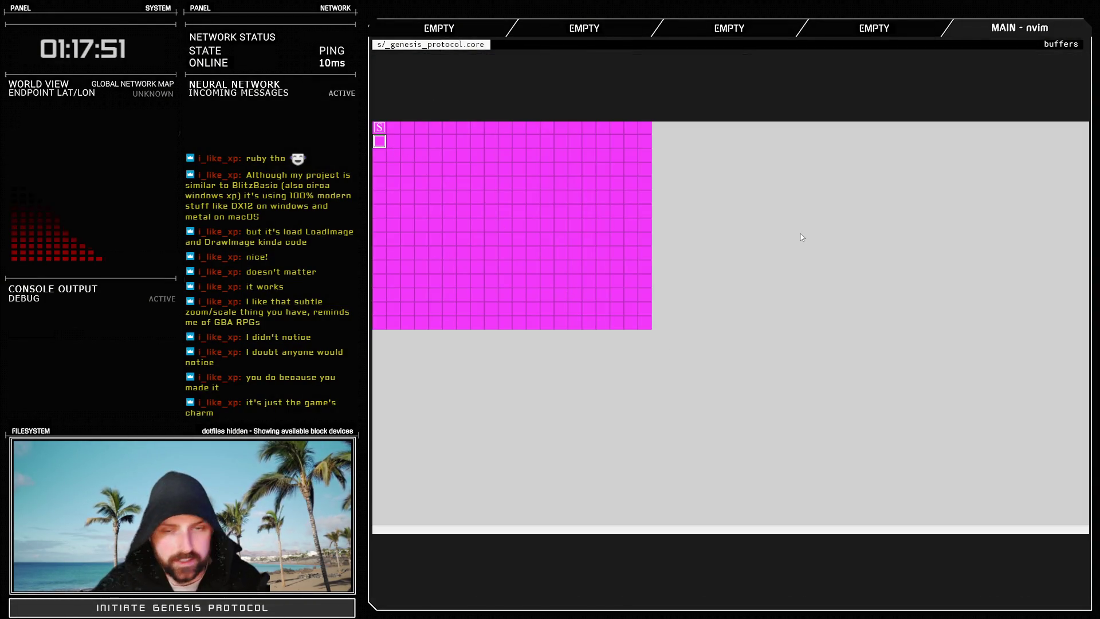
# Review the intro autorun event's Jump to Label and Label debug commands, then close it
pyautogui.press('Return')
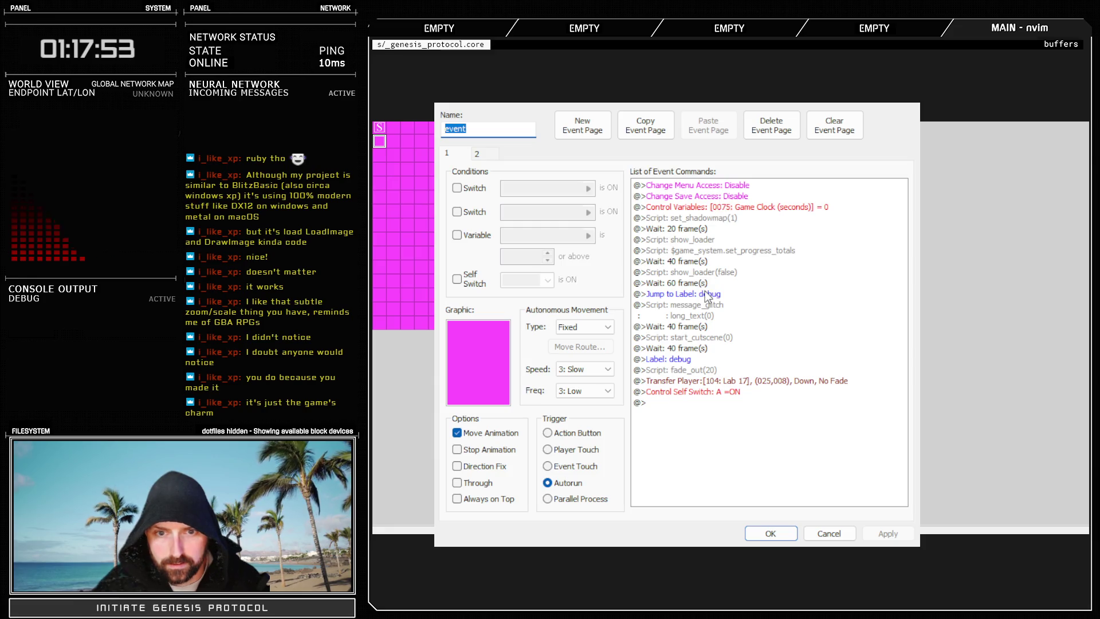
pyautogui.click(707, 295)
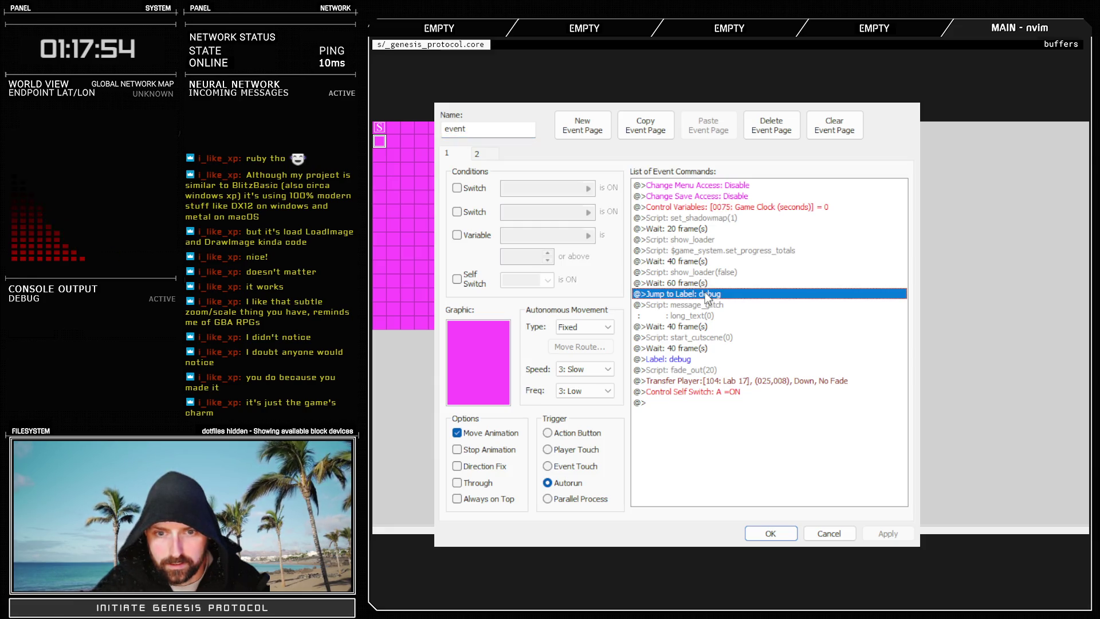
pyautogui.click(700, 357)
pyautogui.click(781, 532)
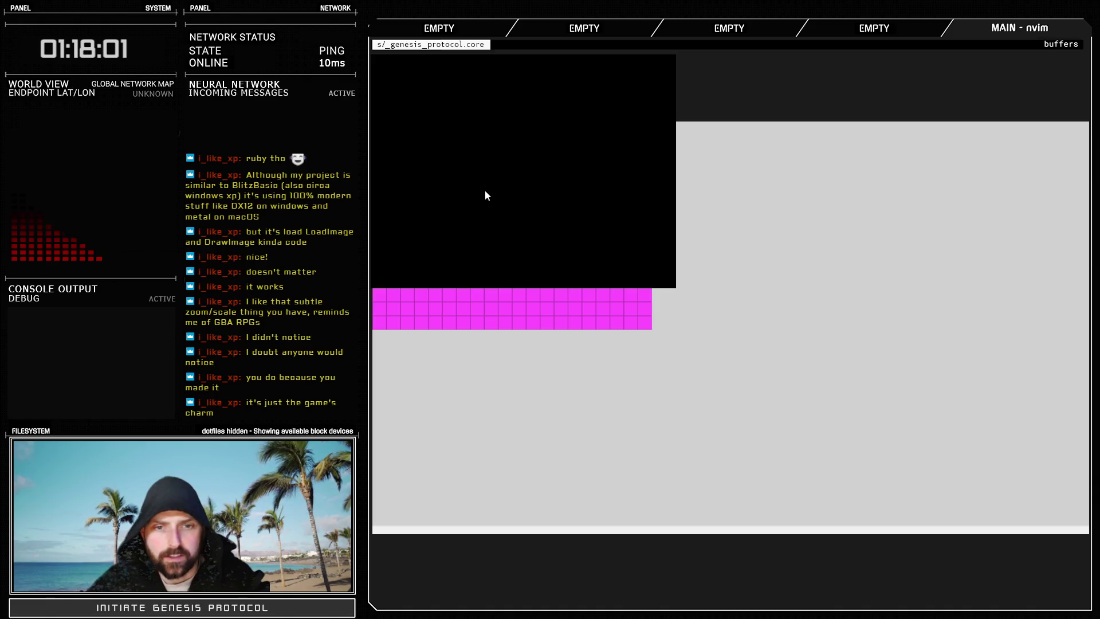
# Advance past the title screen and start the mission on Normal difficulty
pyautogui.press('Return')
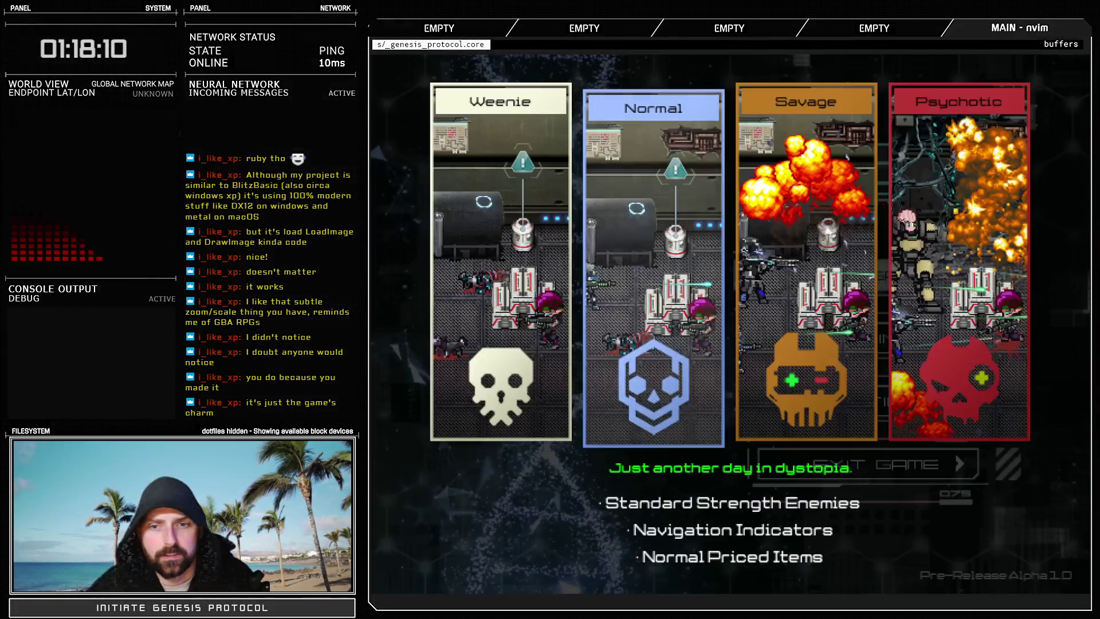
pyautogui.press('Return')
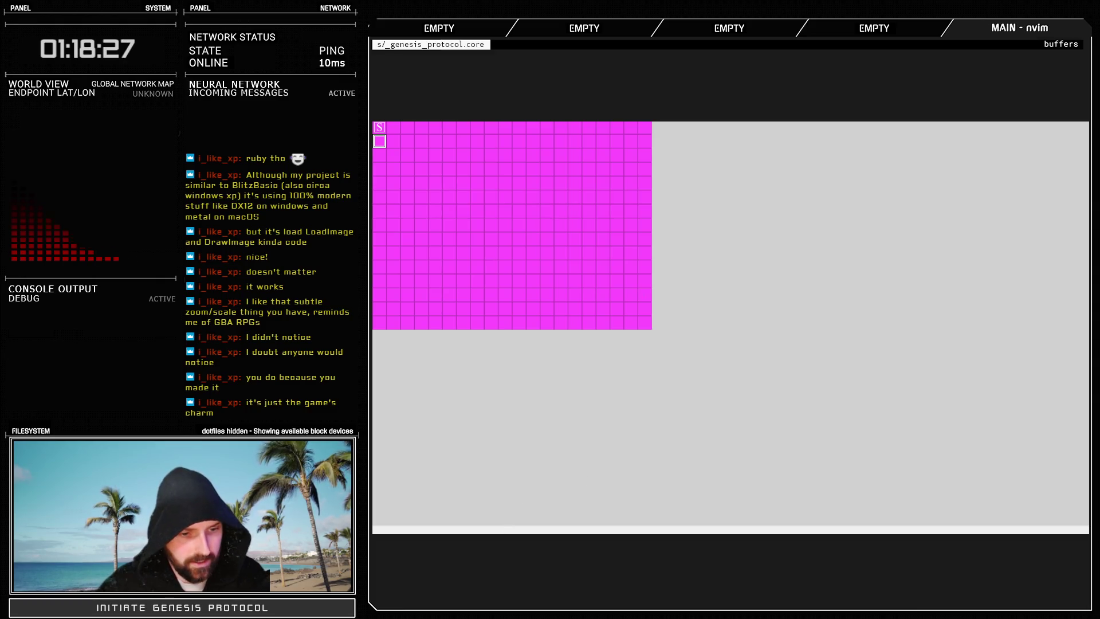
# Close the game and view the undefined method `visible' error log from its top
pyautogui.press('Escape')
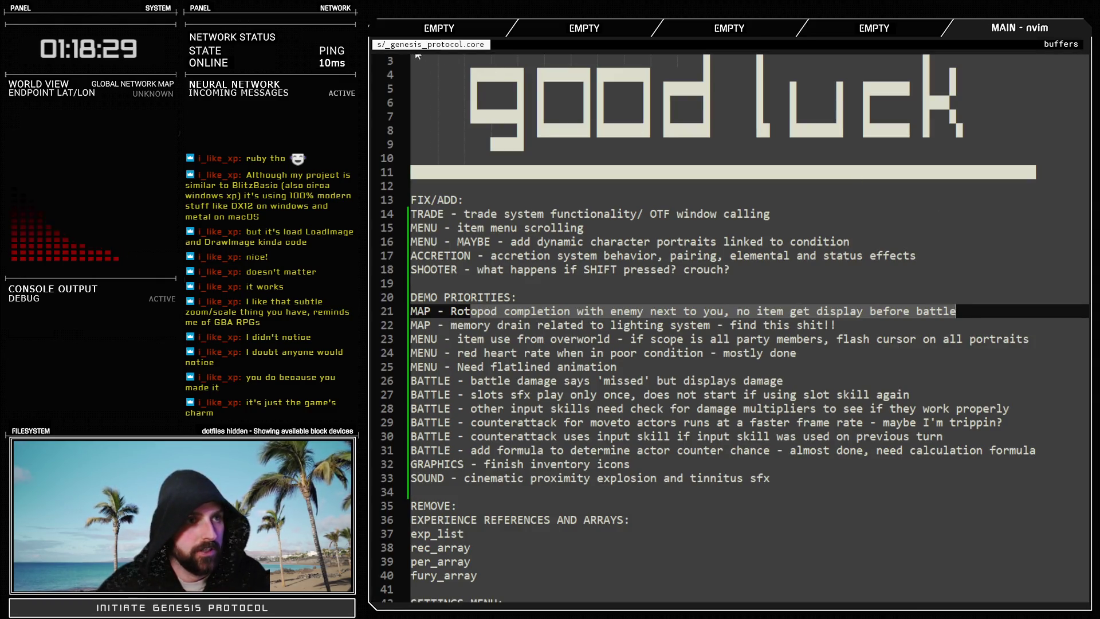
pyautogui.press('Tab')
pyautogui.press('Tab')
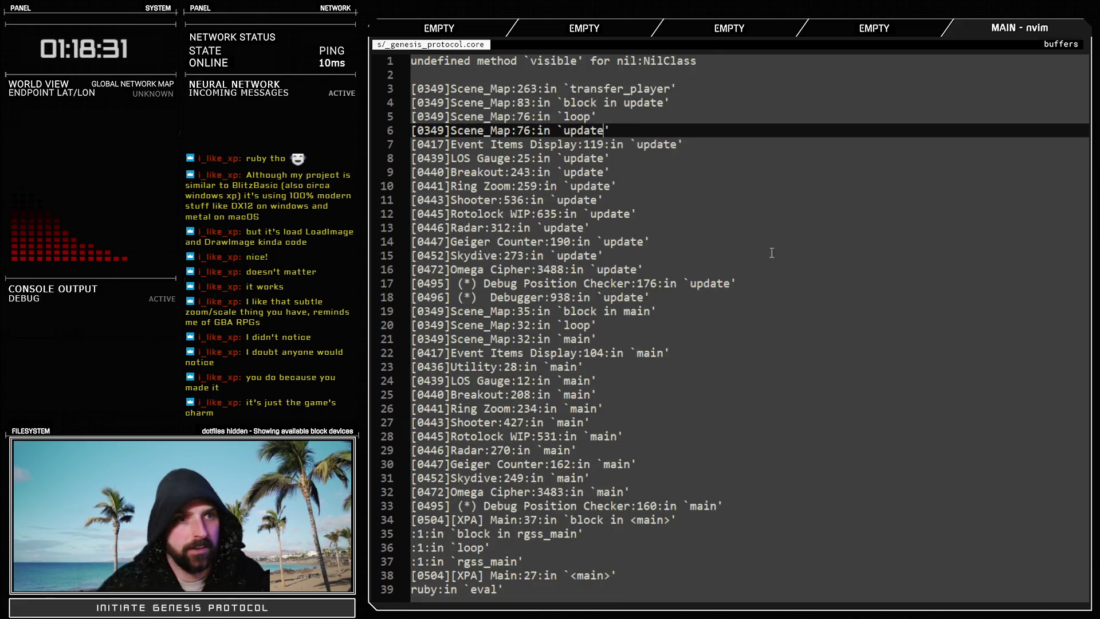
pyautogui.press('g')
pyautogui.press('g')
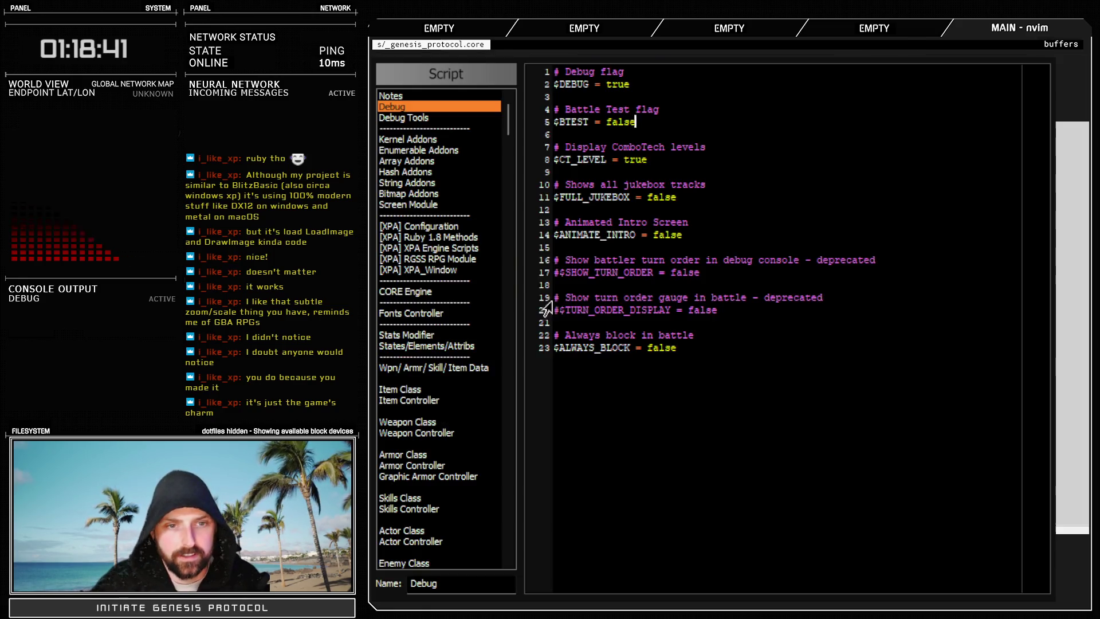
# In Scene_Map, comment out the warning sprite reset call on line 263
pyautogui.moveTo(511, 126); pyautogui.dragTo(530, 364)
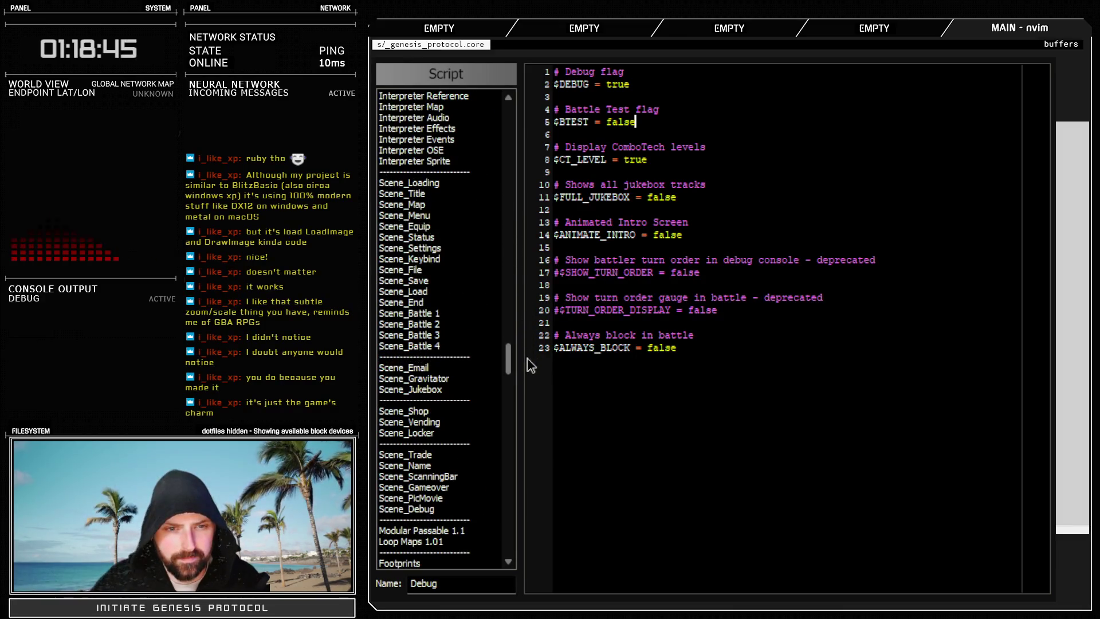
pyautogui.click(415, 205)
pyautogui.scroll(-20, 700, 427)
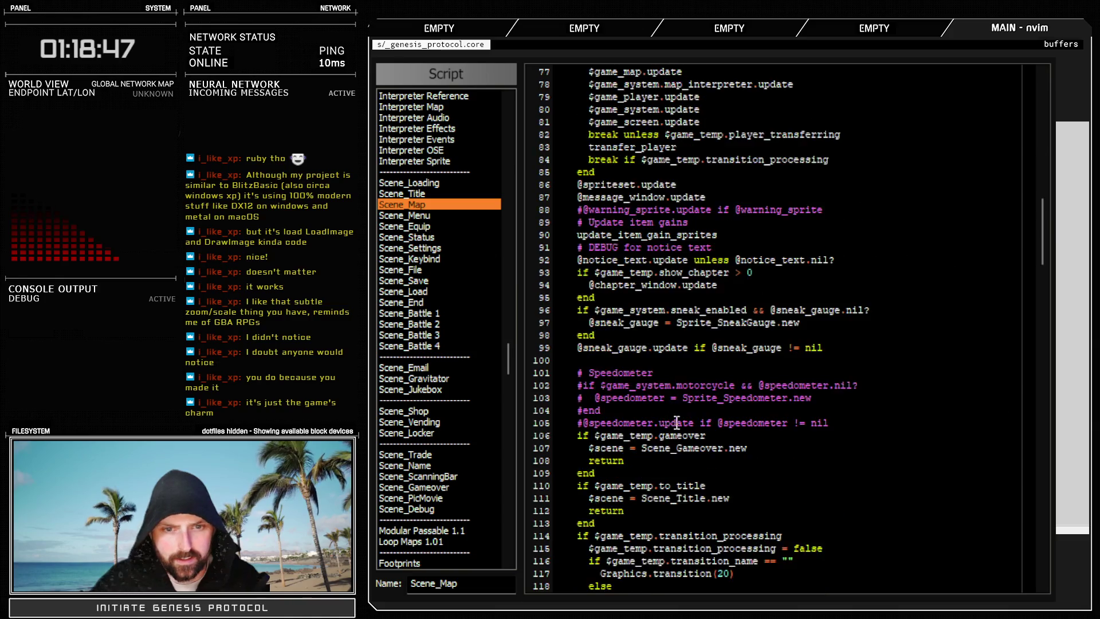
pyautogui.scroll(-8, 700, 428)
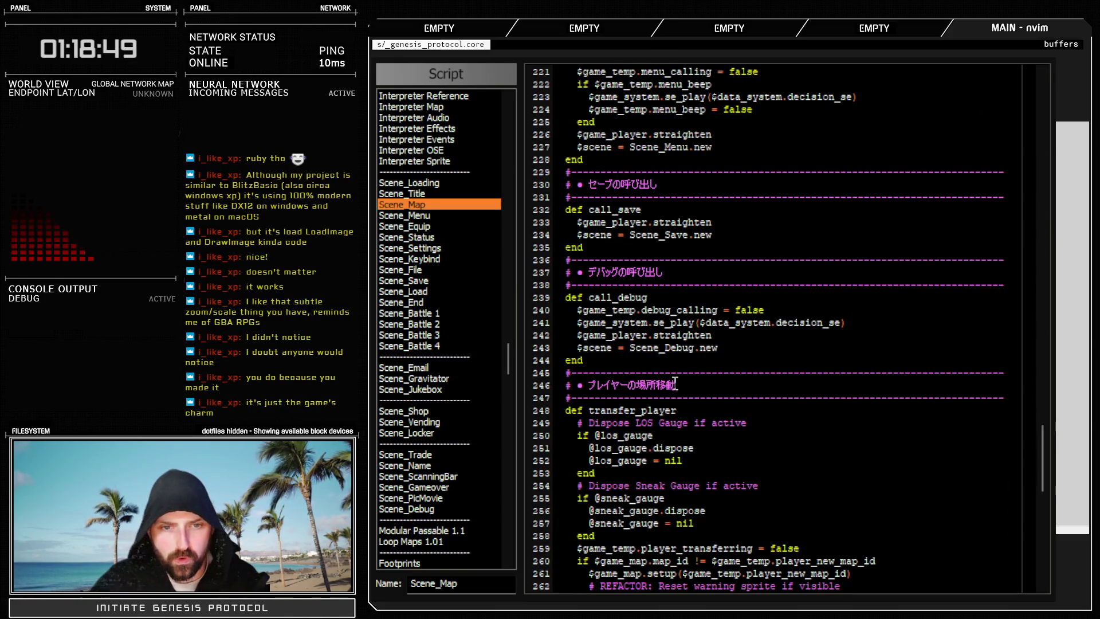
pyautogui.scroll(-6, 674, 383)
pyautogui.moveTo(632, 378); pyautogui.dragTo(940, 373)
pyautogui.press('Escape')
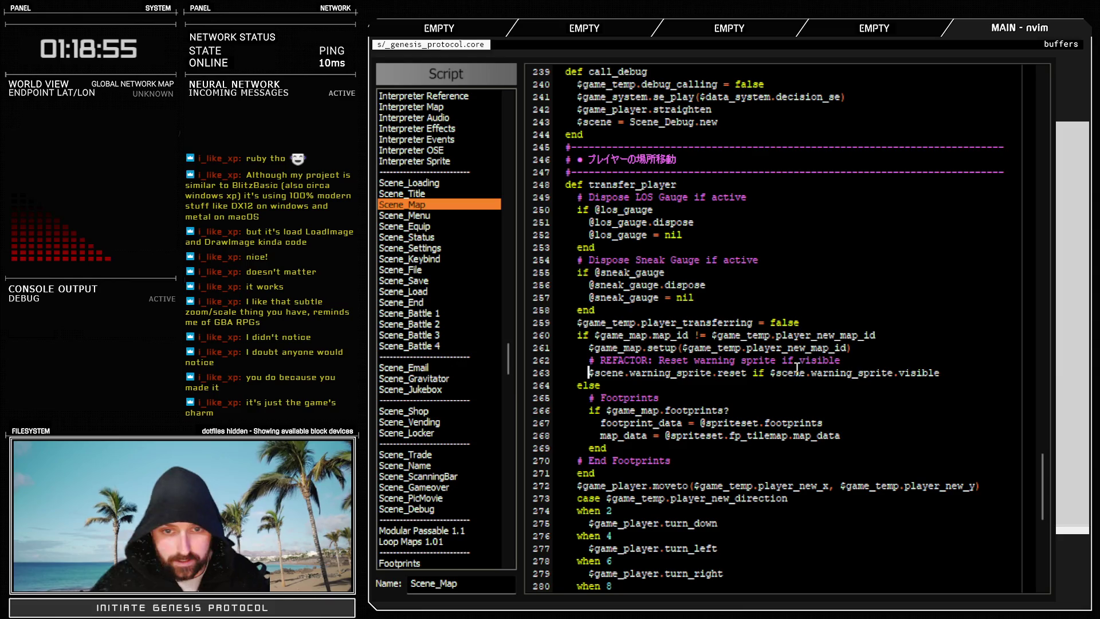
pyautogui.write('#')
# Search for warning_sprite and comment out its attr_reader on line 9
pyautogui.moveTo(637, 373); pyautogui.dragTo(690, 373)
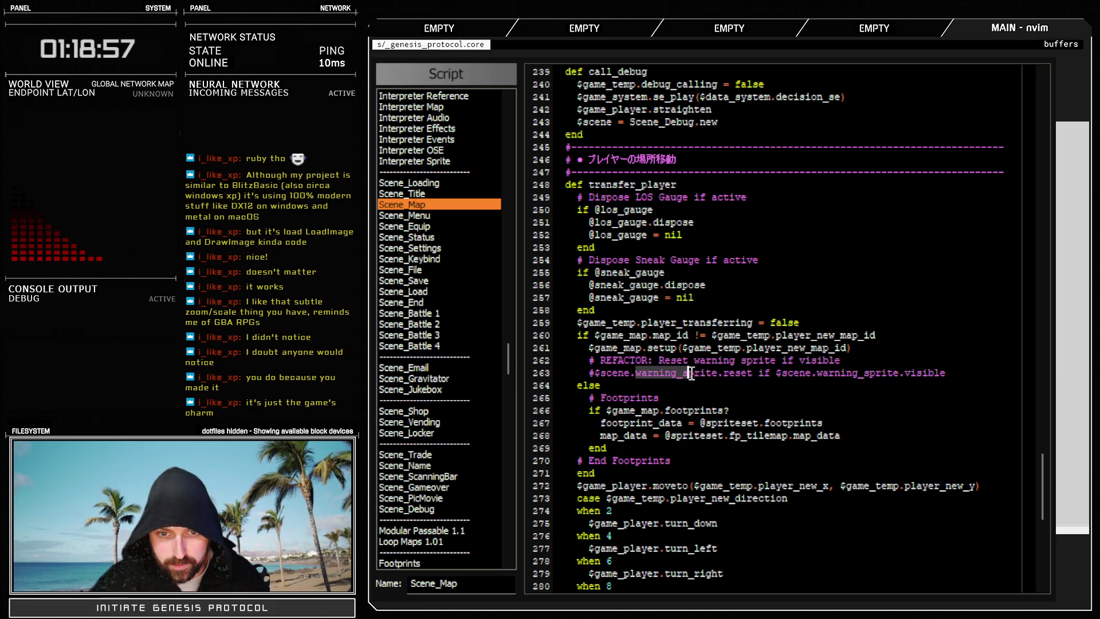
pyautogui.hotkey('ctrl', 'f')
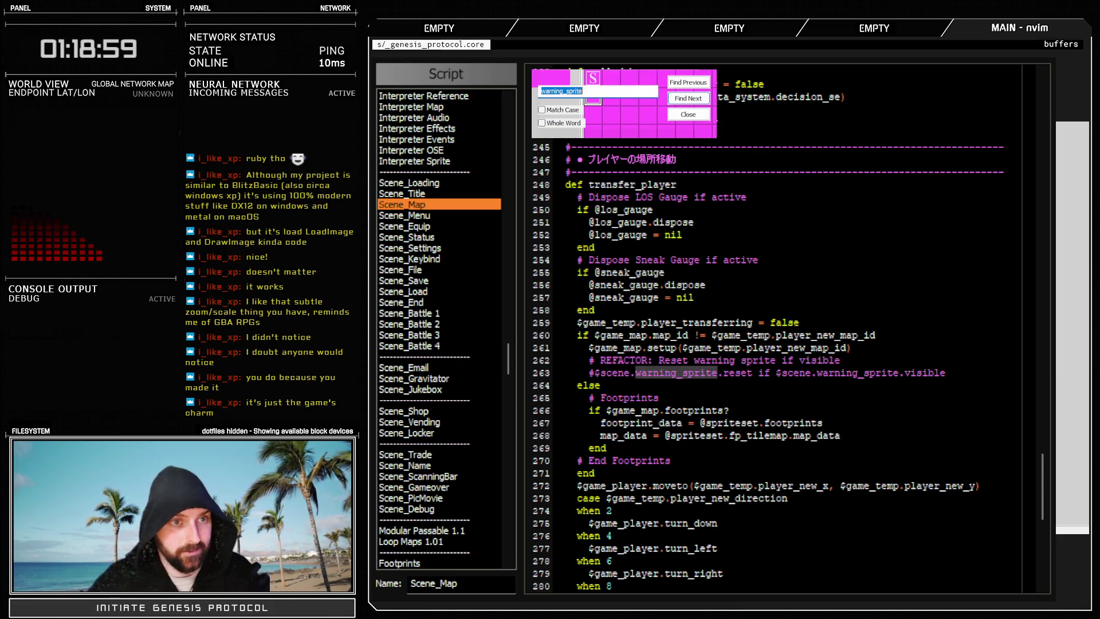
pyautogui.click(704, 99)
pyautogui.click(704, 99)
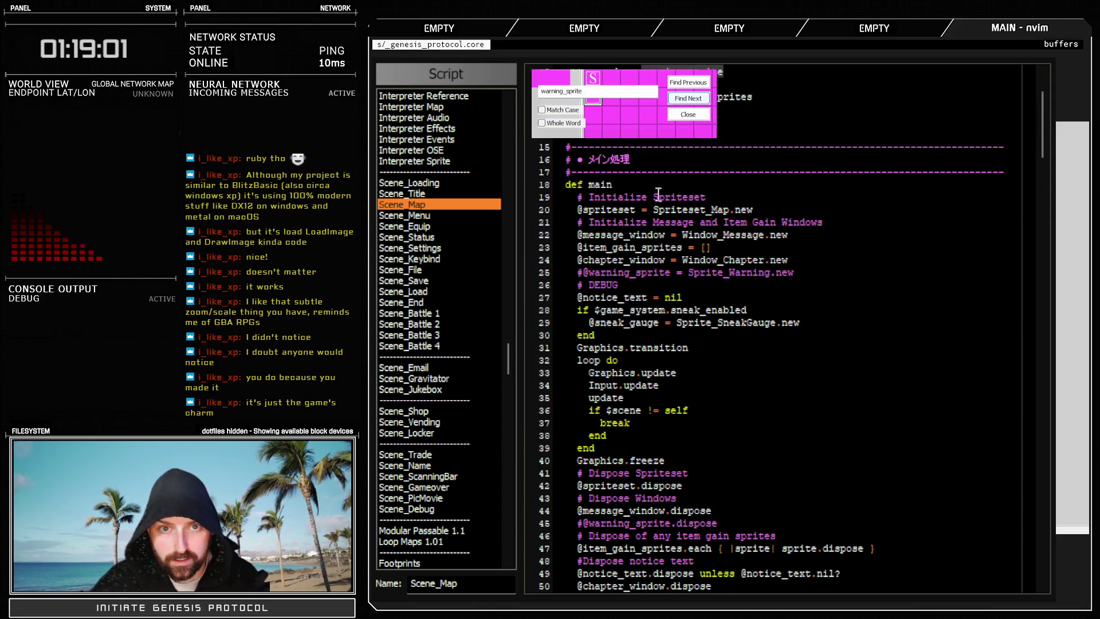
pyautogui.scroll(3, 612, 246)
pyautogui.click(566, 173)
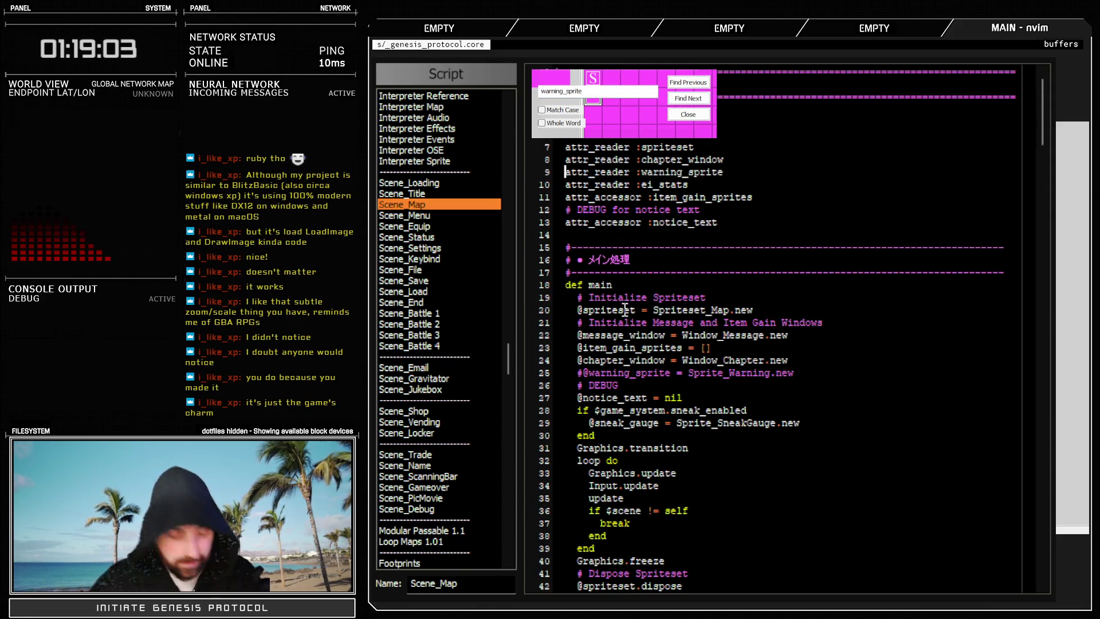
pyautogui.write('#')
# Step through the remaining warning_sprite matches, including transfer_player, then close the Script editor
pyautogui.click(688, 99)
pyautogui.click(688, 98)
pyautogui.click(689, 98)
pyautogui.click(688, 99)
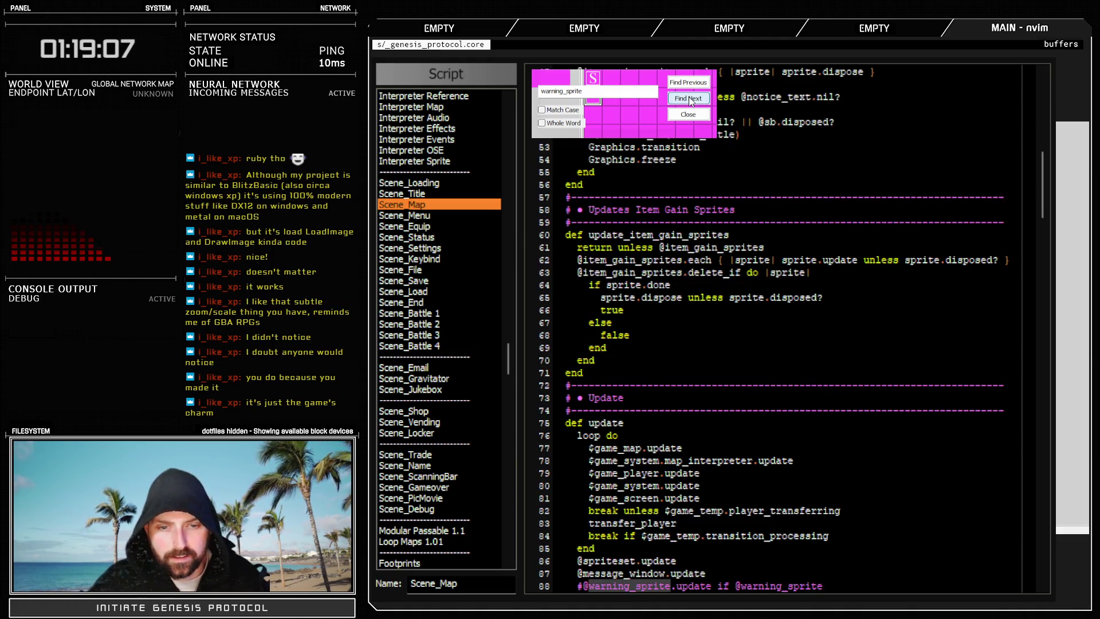
pyautogui.click(688, 99)
pyautogui.click(689, 99)
pyautogui.click(688, 99)
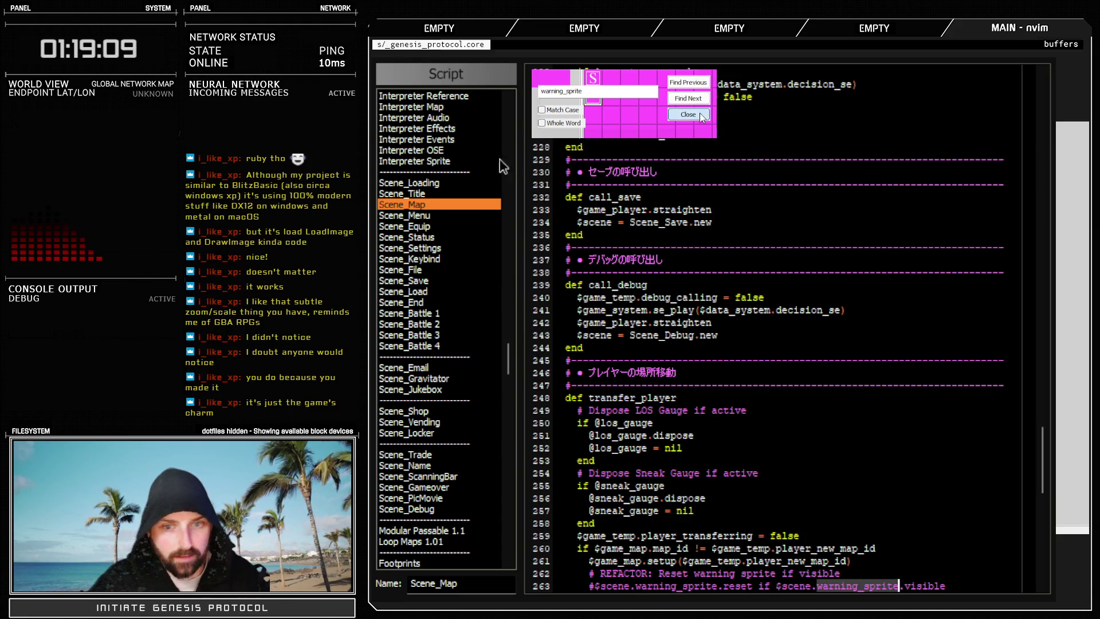
pyautogui.click(965, 502)
pyautogui.scroll(-4, 859, 521)
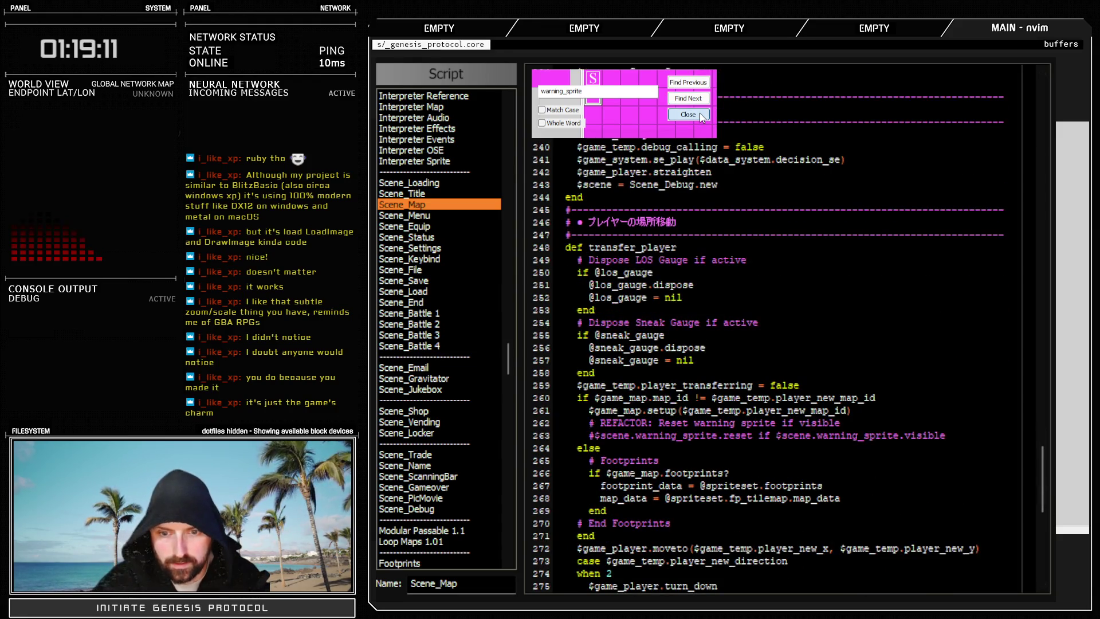
pyautogui.click(701, 114)
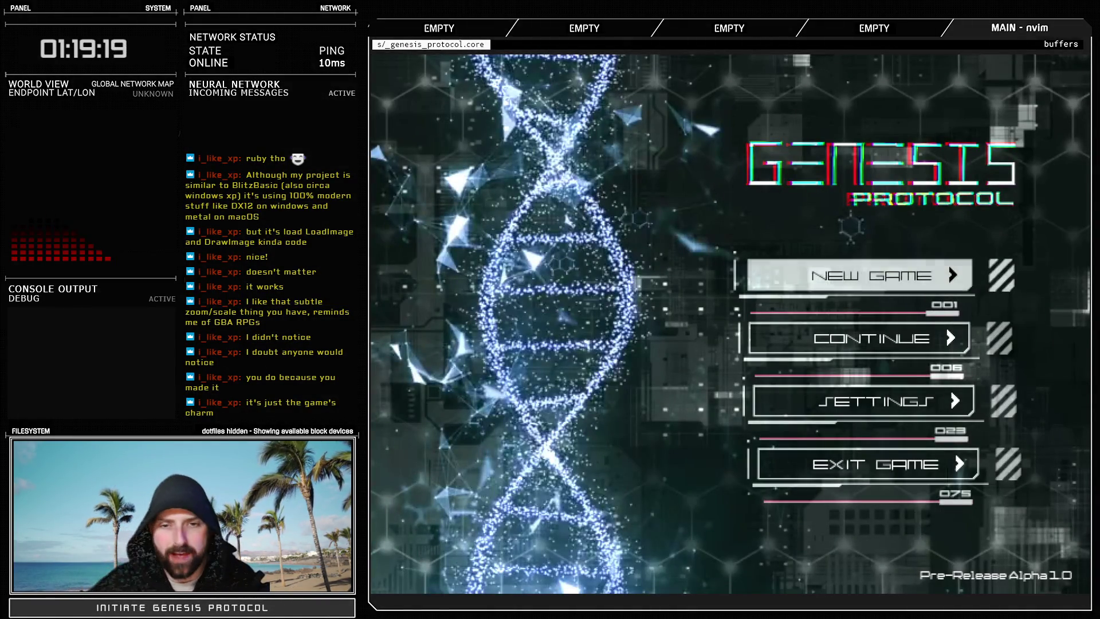
# Start a new game, pick a difficulty, and return to the Scene_Map script
pyautogui.press('Return')
pyautogui.press('Return')
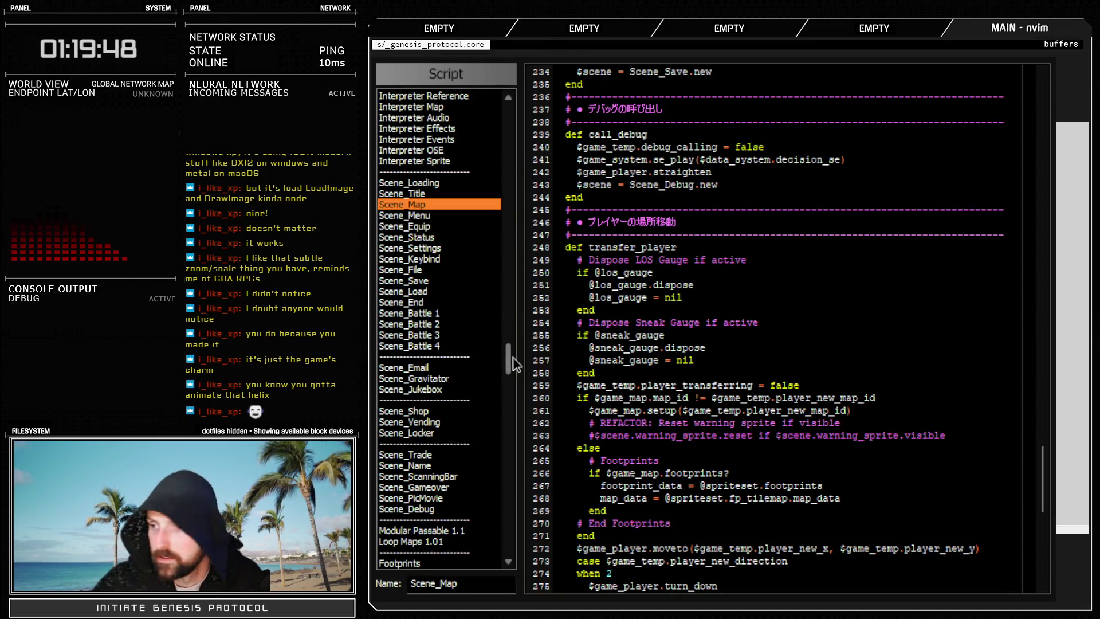
pyautogui.moveTo(513, 361); pyautogui.dragTo(518, 118)
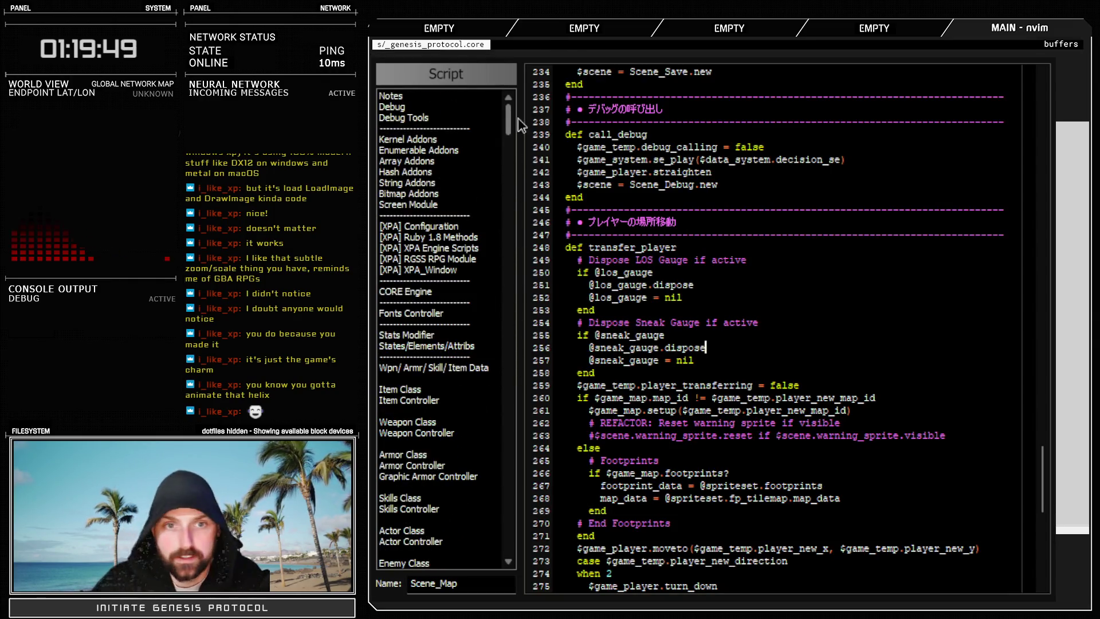
# Open the Debug script and launch an F12 playtest
pyautogui.click(492, 107)
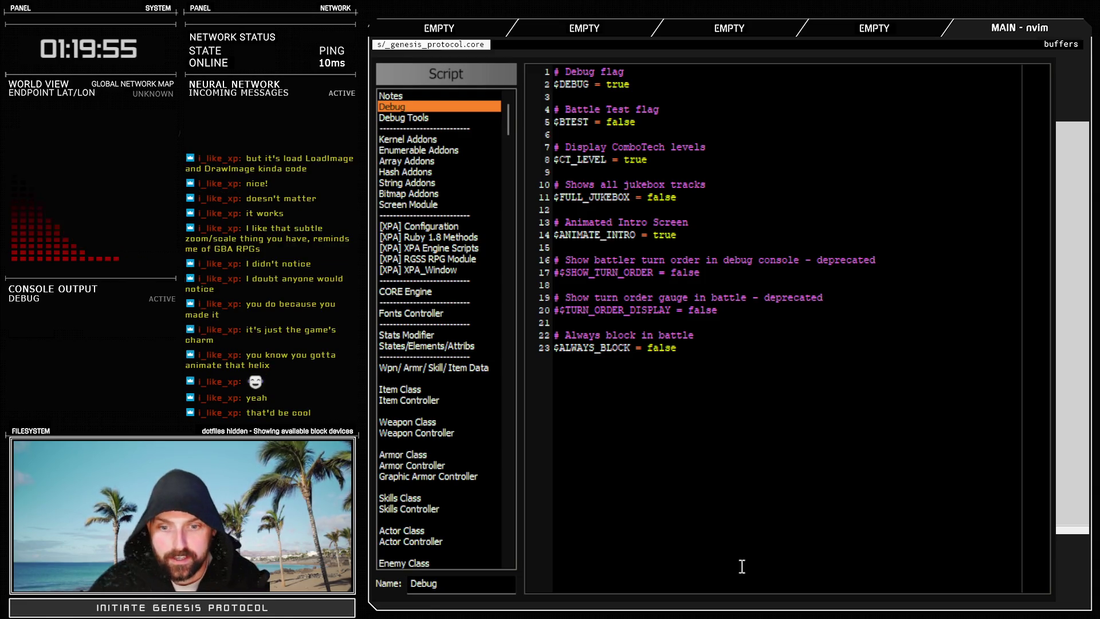
pyautogui.press('F12')
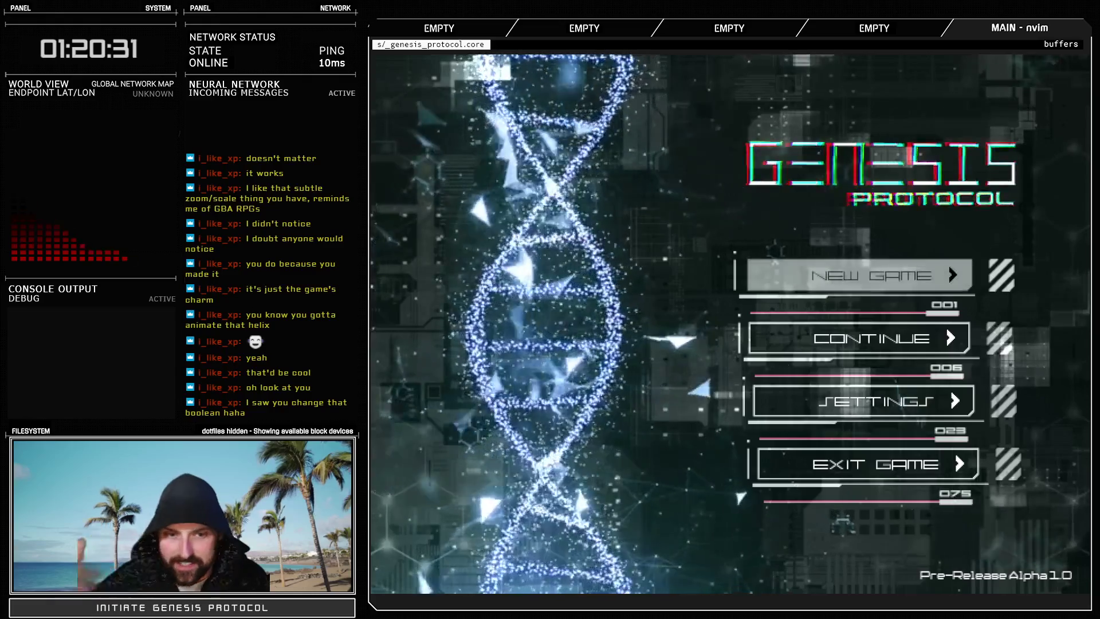
# Choose Exit Game on the title menu to close the playtest
pyautogui.press('Down')
pyautogui.press('Down')
pyautogui.press('Down')
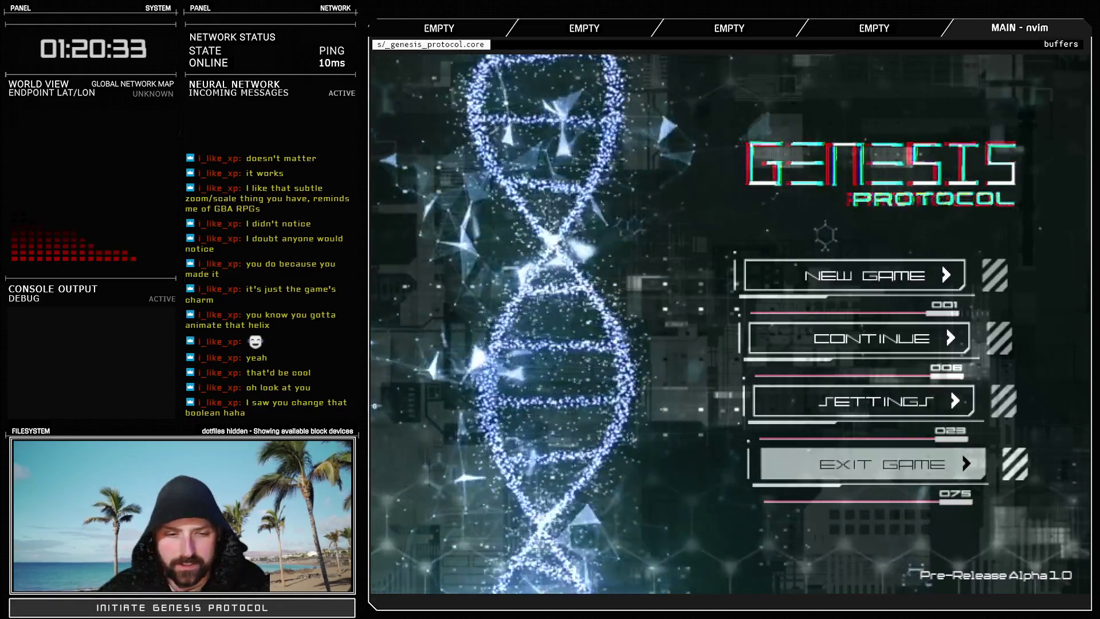
pyautogui.press('Return')
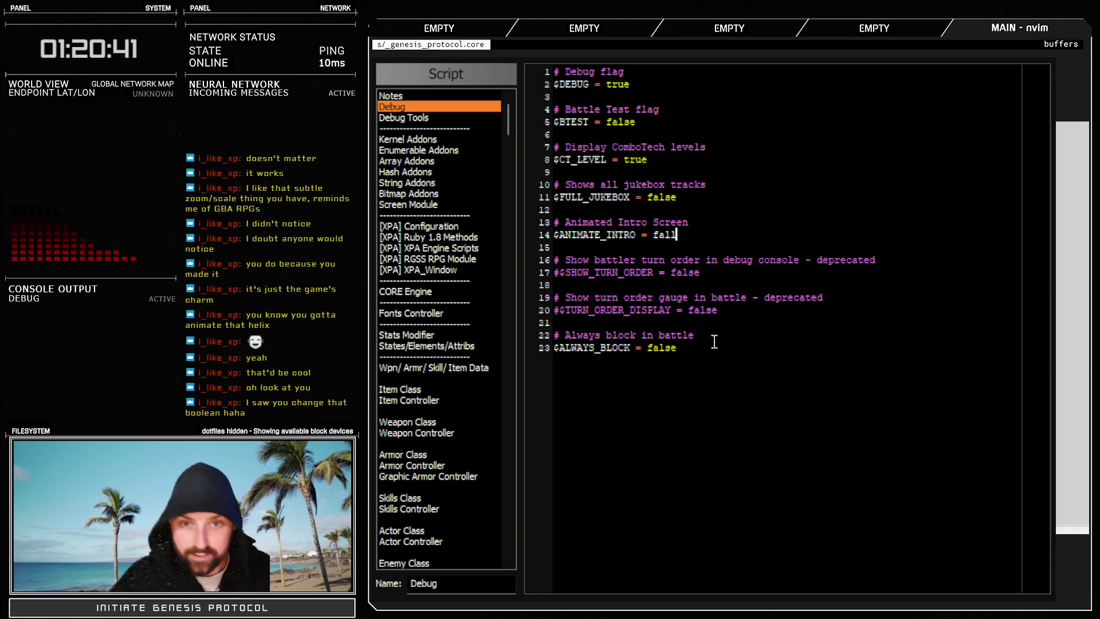
# Change line 14 to $ANIMATE_INTRO = false and playtest again
pyautogui.press('BackSpace')
pyautogui.press('BackSpace')
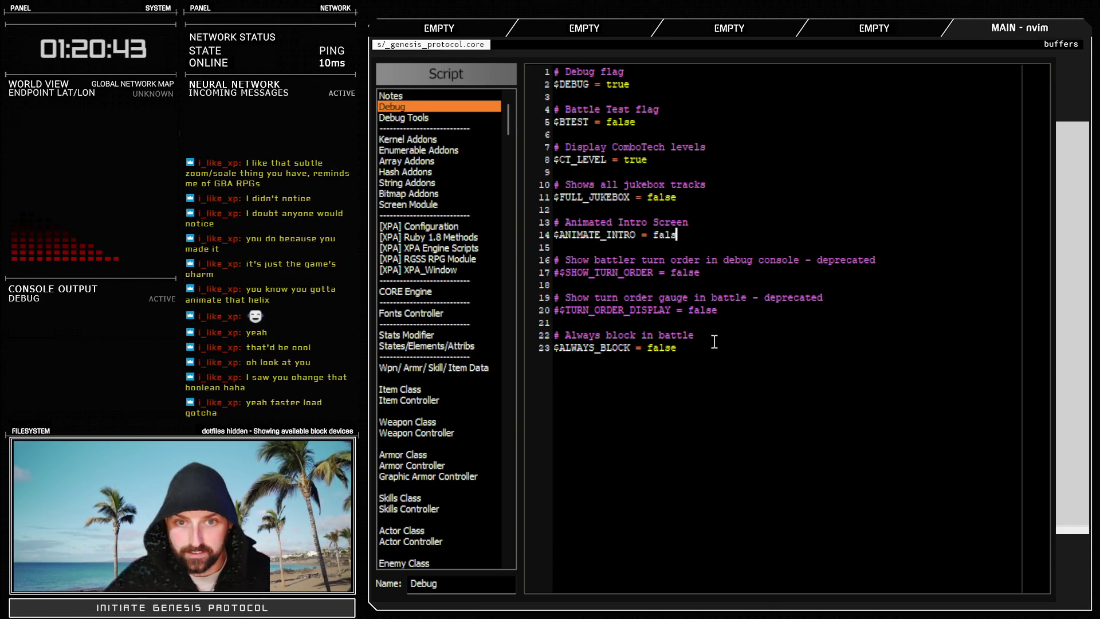
pyautogui.press('F12')
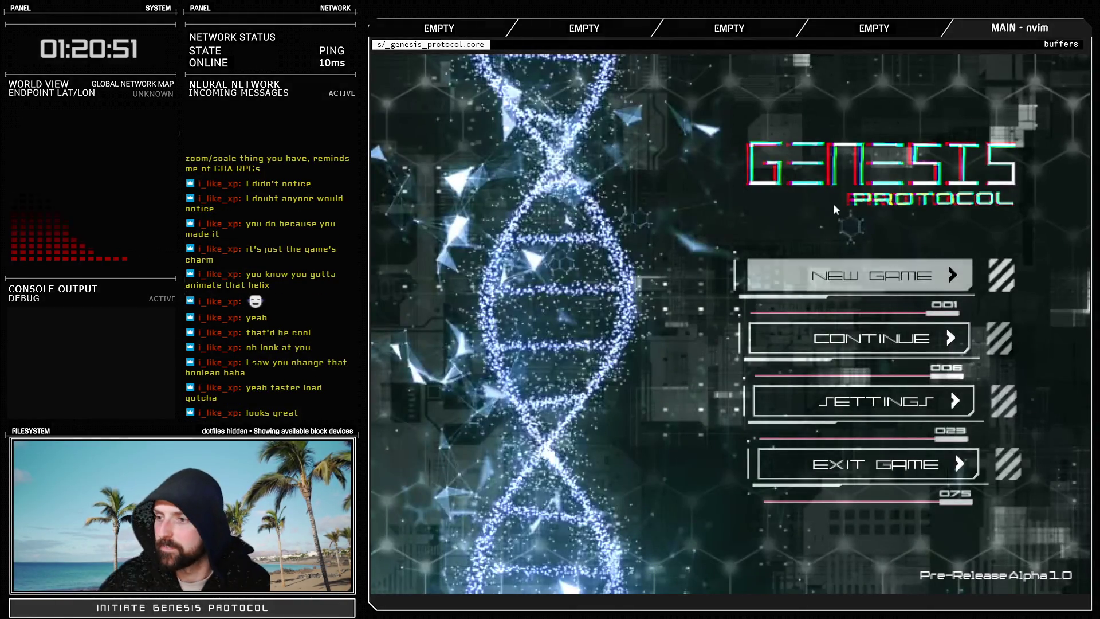
# Browse the title menu options, then choose New Game on Normal difficulty
pyautogui.press('Down')
pyautogui.press('Up')
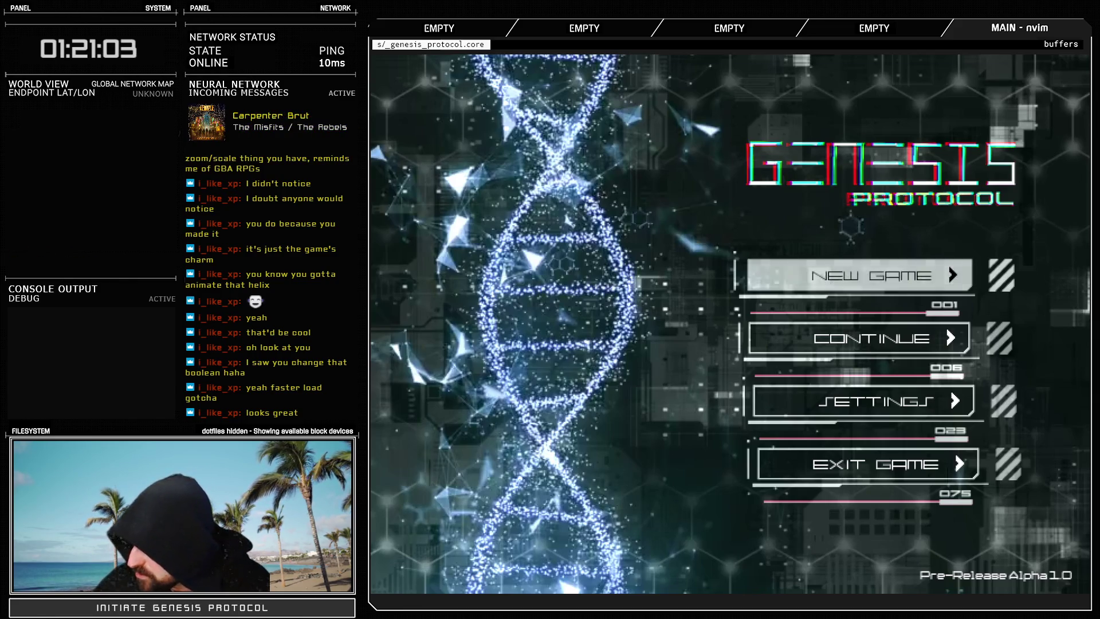
pyautogui.press('Down')
pyautogui.press('Down')
pyautogui.press('Down')
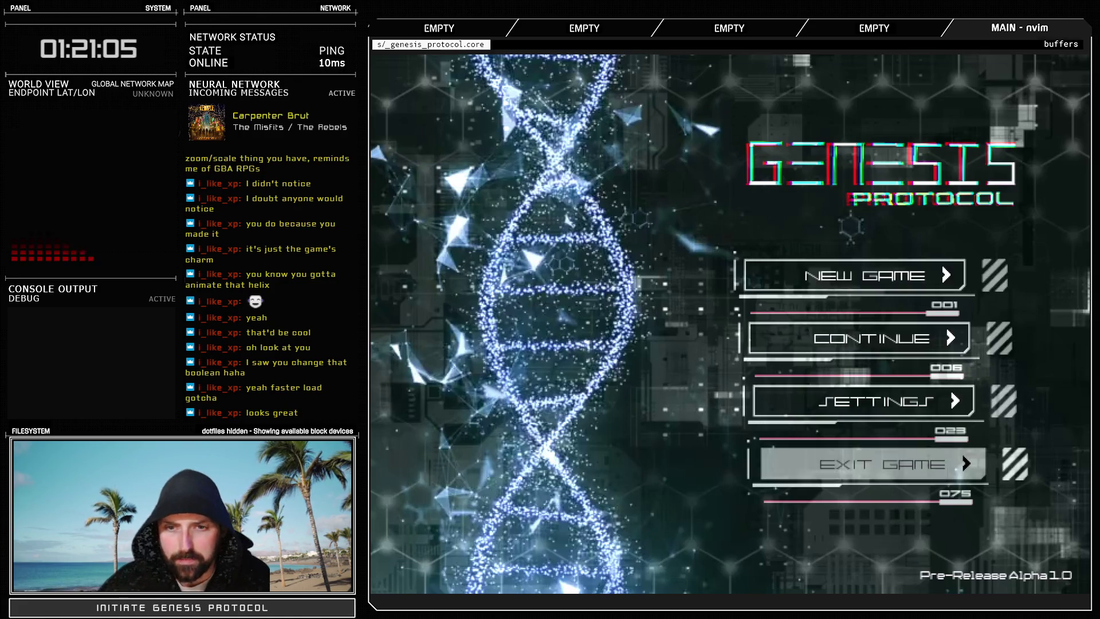
pyautogui.press('Up')
pyautogui.press('Up')
pyautogui.press('Up')
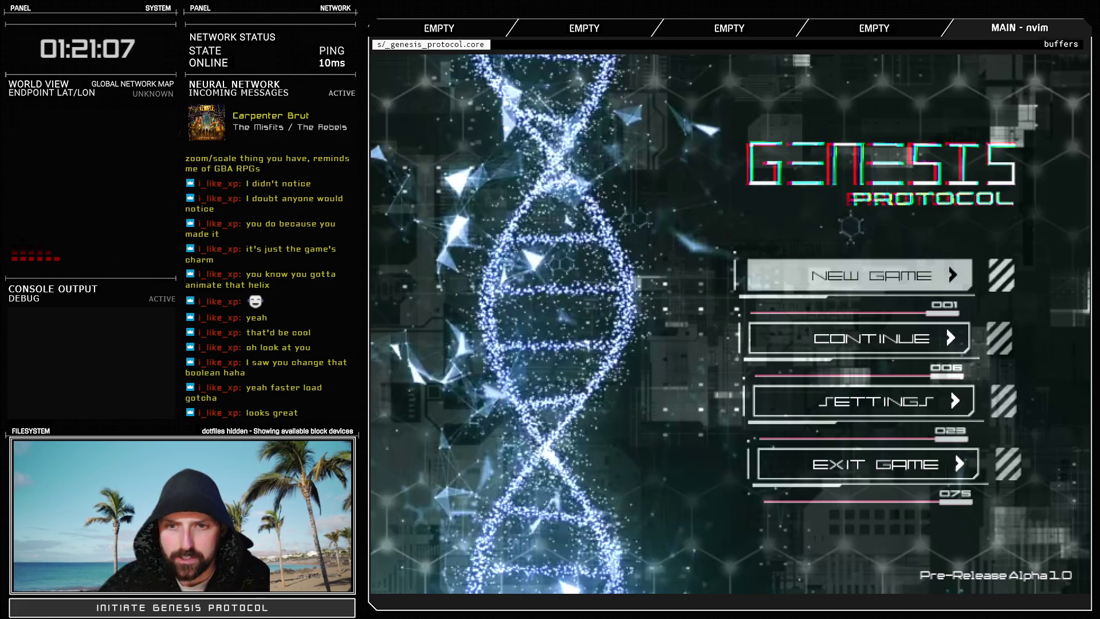
pyautogui.press('Return')
pyautogui.press('Return')
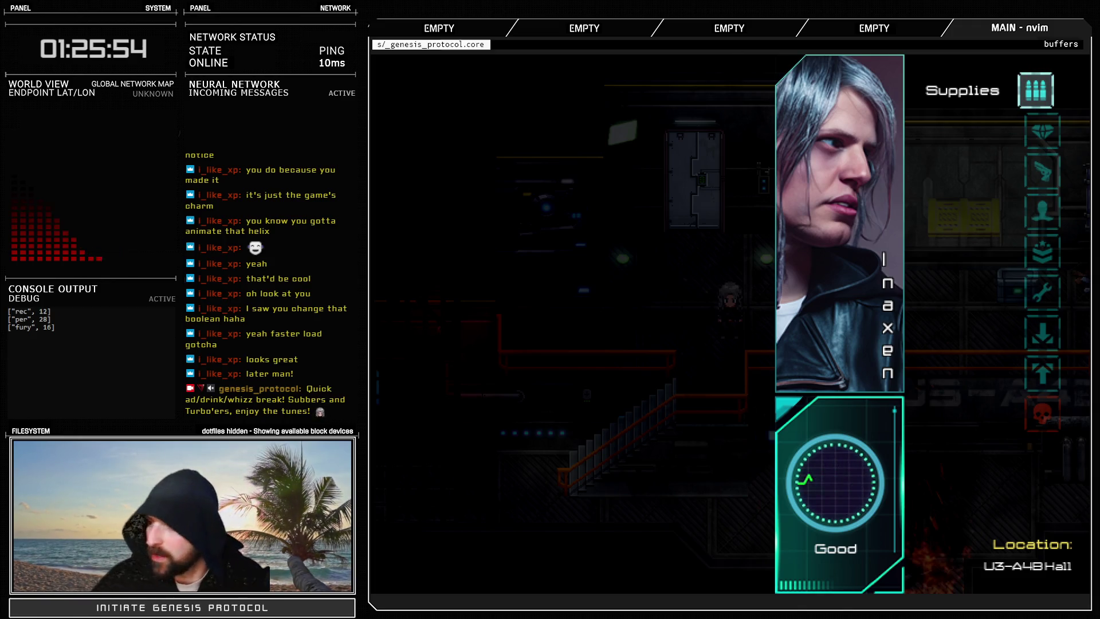
# Close the character menu, walk Inaxen down the stairs, and advance the mech dialogue into battle
pyautogui.press('Down')
pyautogui.press('Up')
pyautogui.press('Escape')
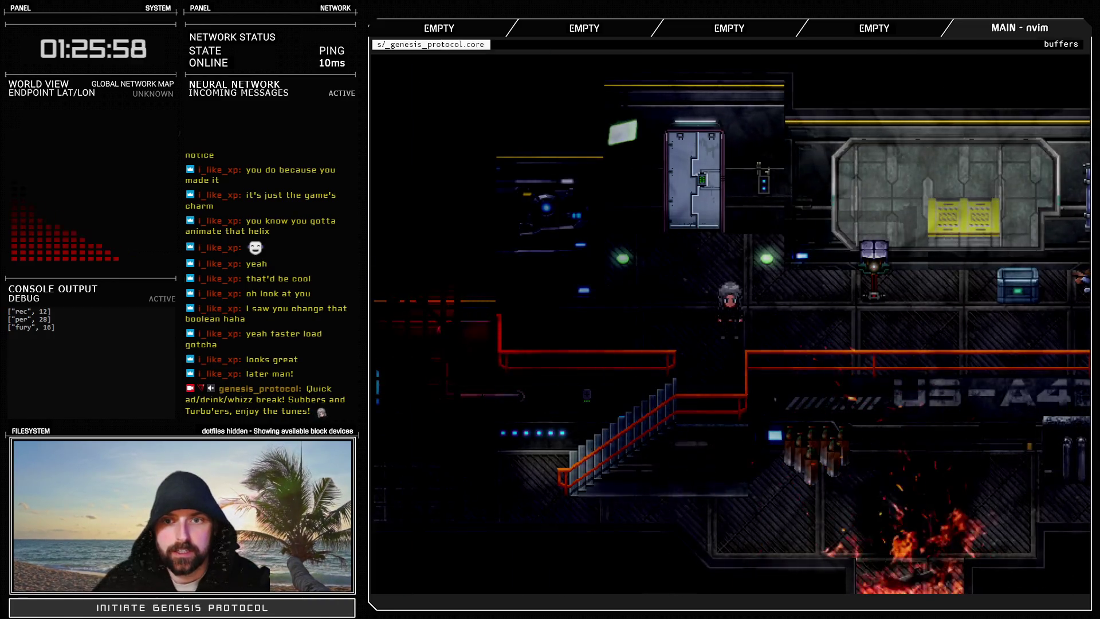
pyautogui.press('Down')
pyautogui.press('Left')
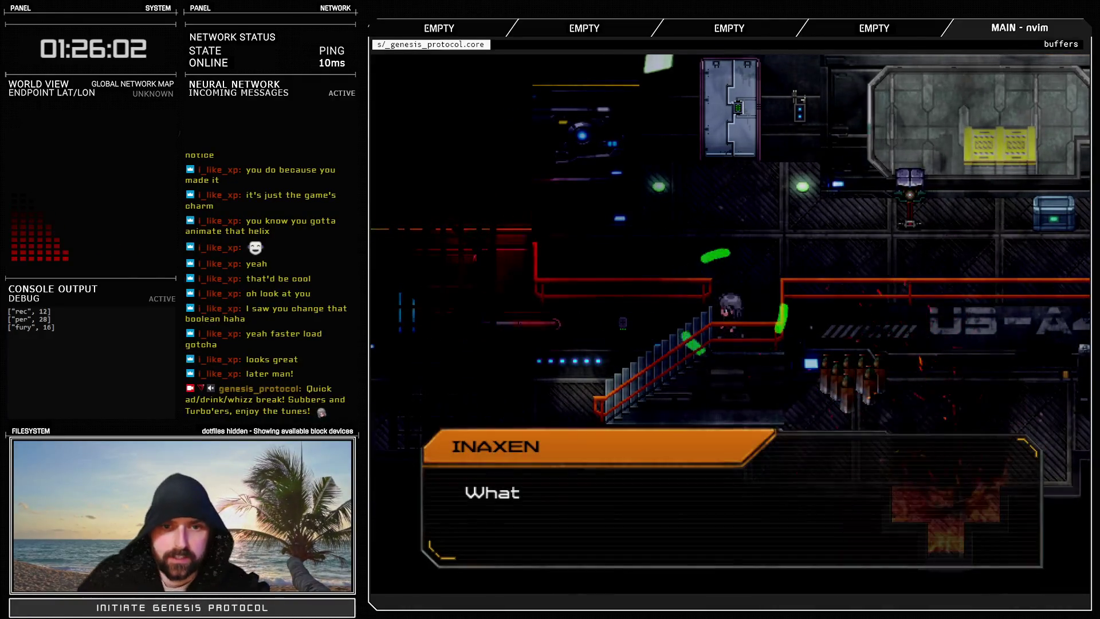
pyautogui.press('Return')
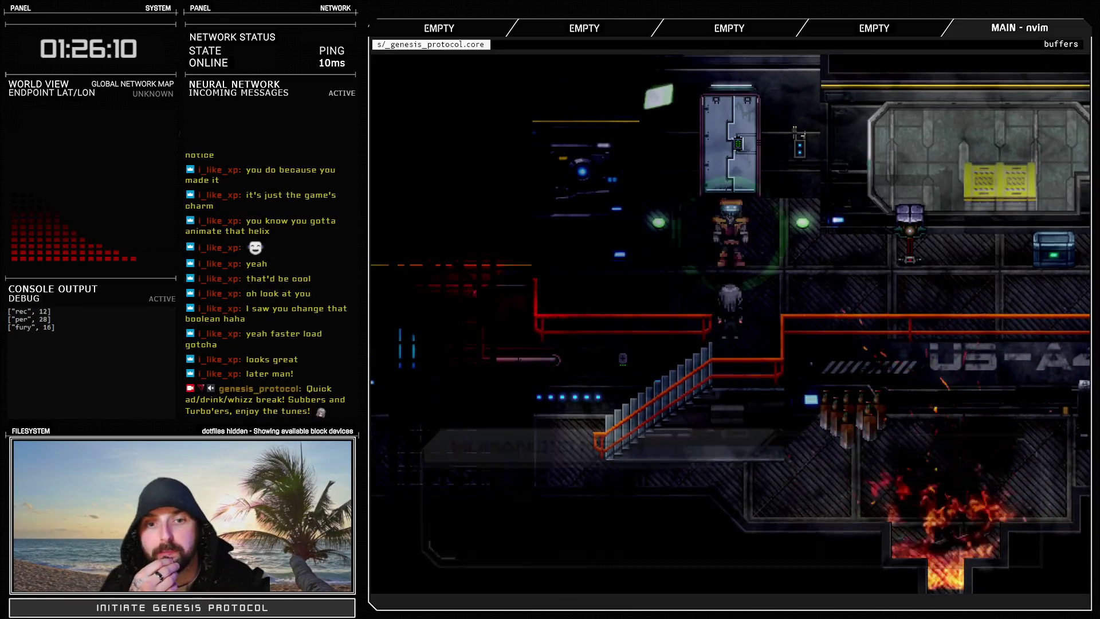
pyautogui.press('Return')
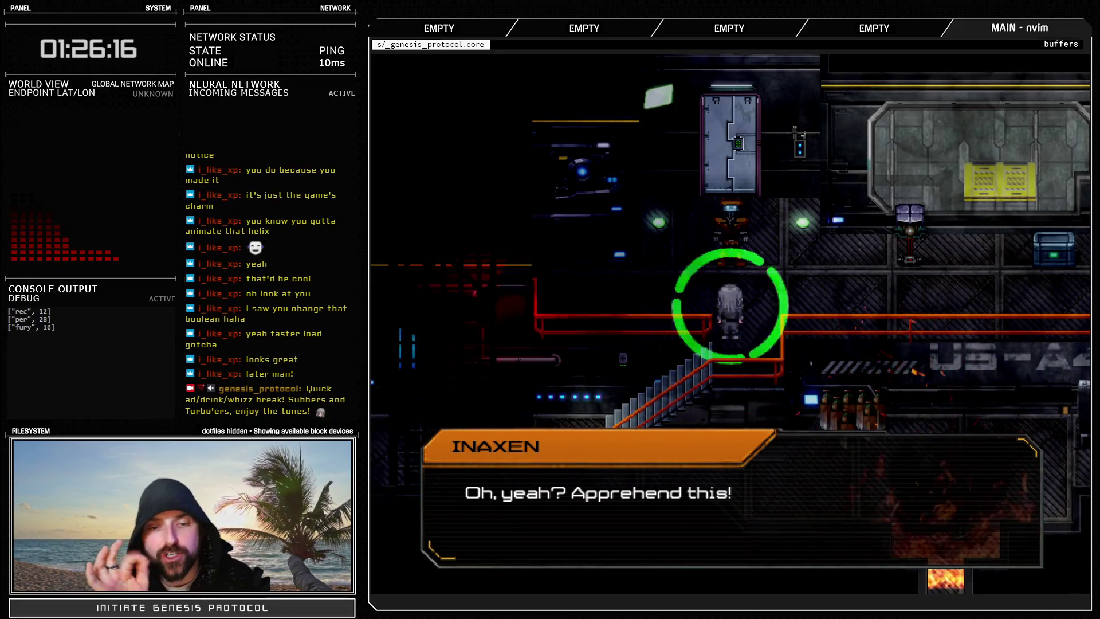
pyautogui.press('Return')
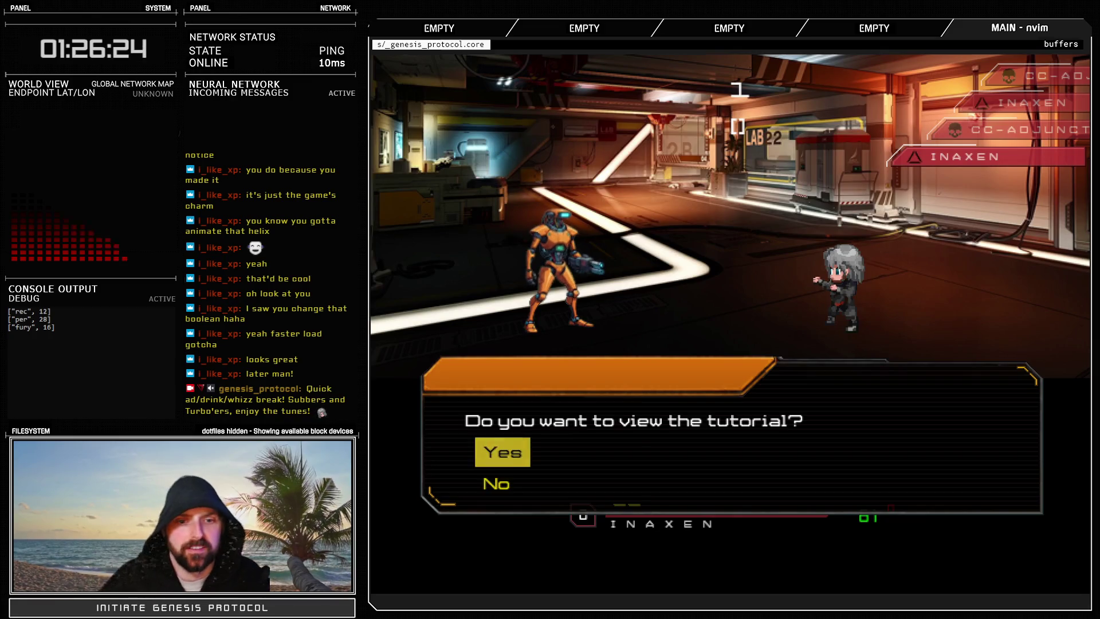
# Skip the tutorial, defeat the mech with Fight, and take the Circuit Board and Android Head loot
pyautogui.press('Down')
pyautogui.press('Return')
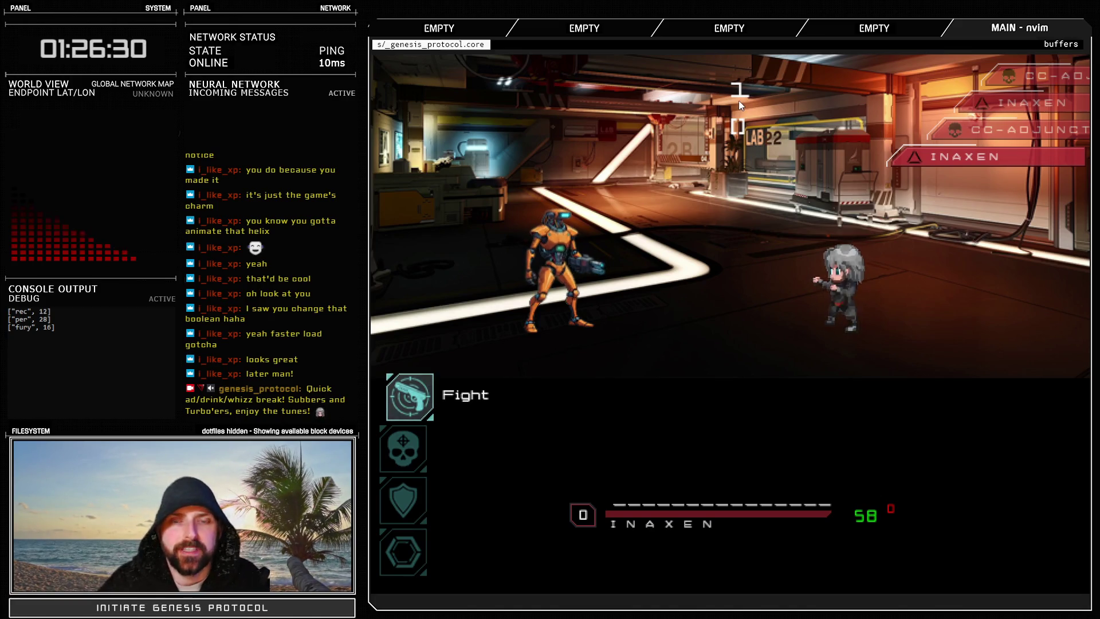
pyautogui.press('Down')
pyautogui.press('Up')
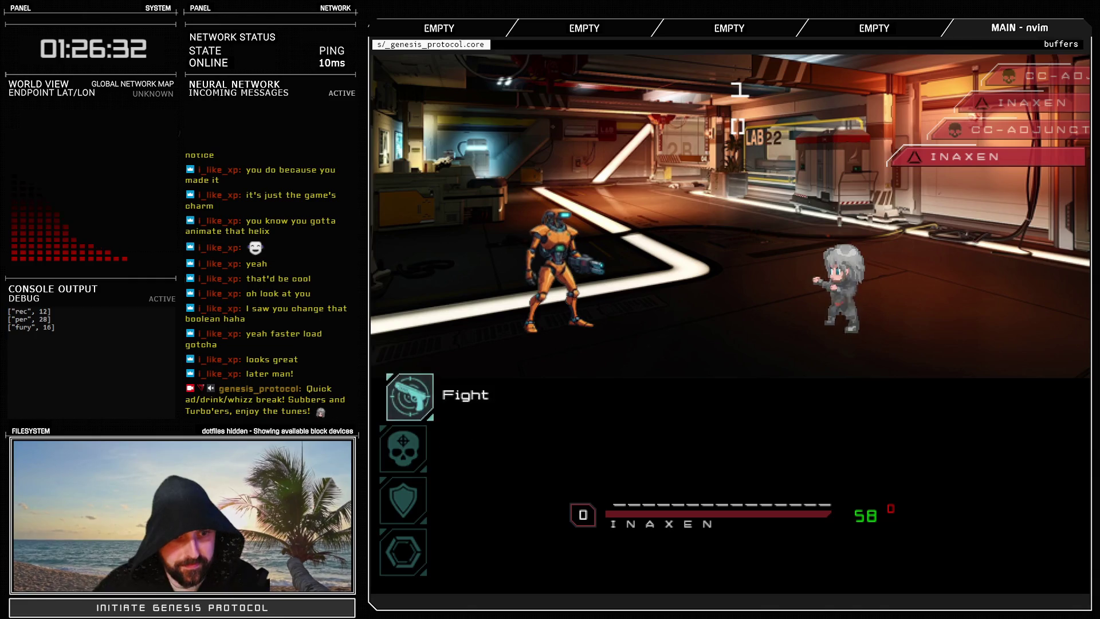
pyautogui.press('Return')
pyautogui.press('Return')
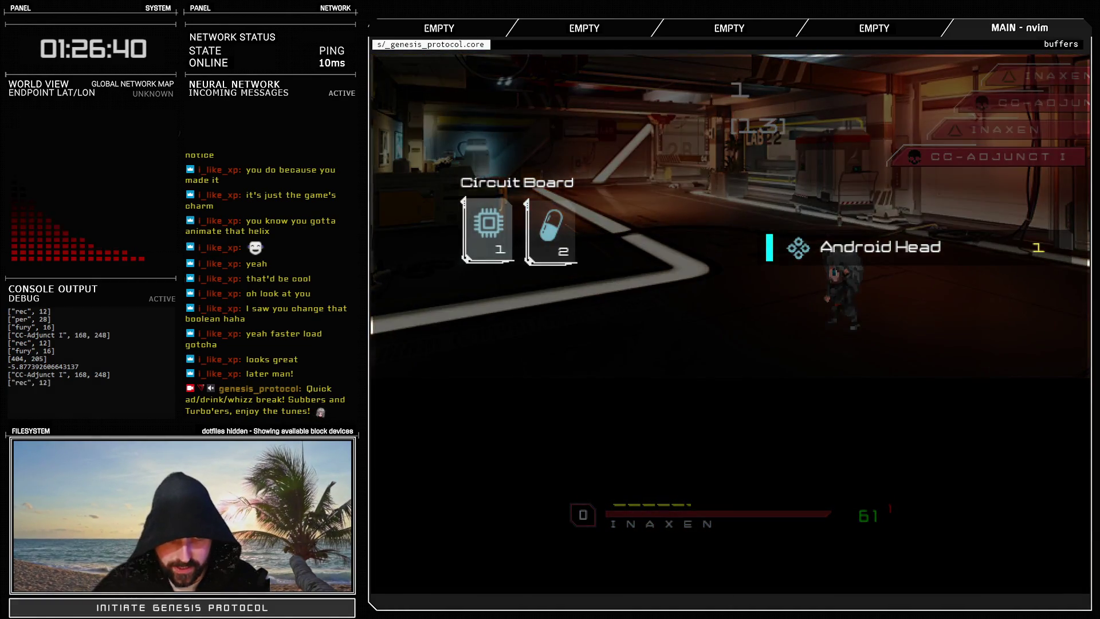
pyautogui.press('Return')
pyautogui.press('Return')
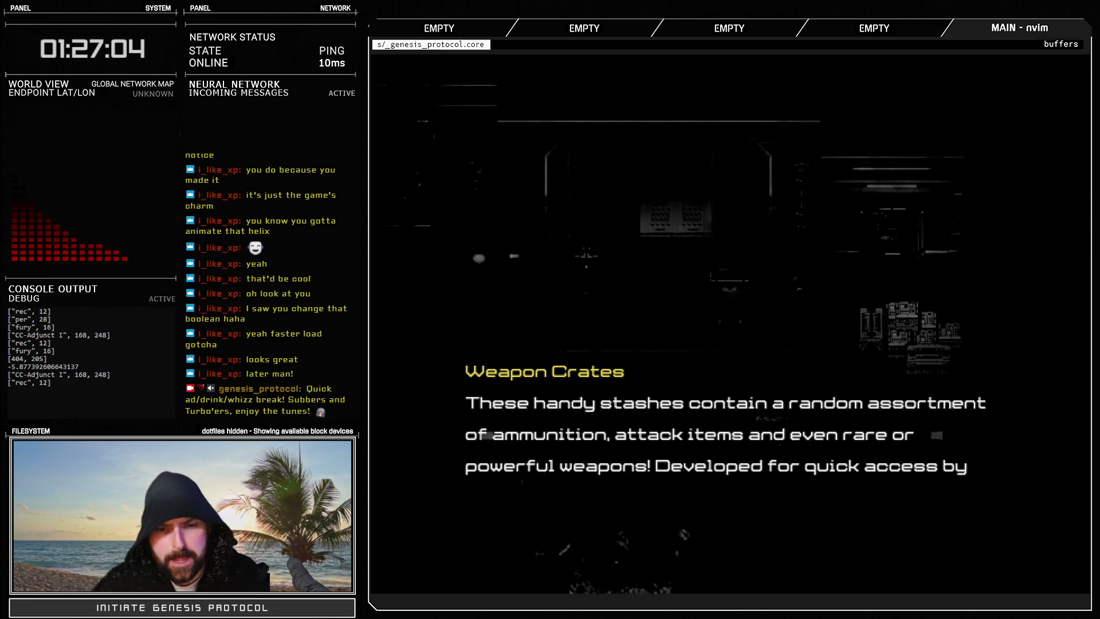
# Dismiss the Weapon Crates tutorial and Inaxen's Ion Pistol remark, then bring up the character menu
pyautogui.press('Return')
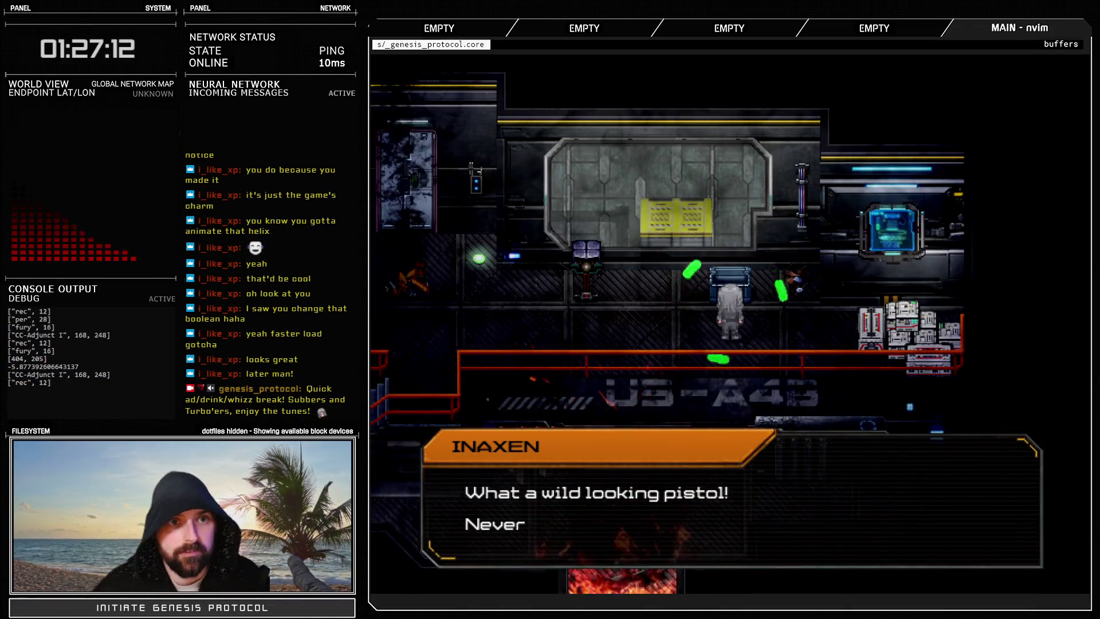
pyautogui.press('Return')
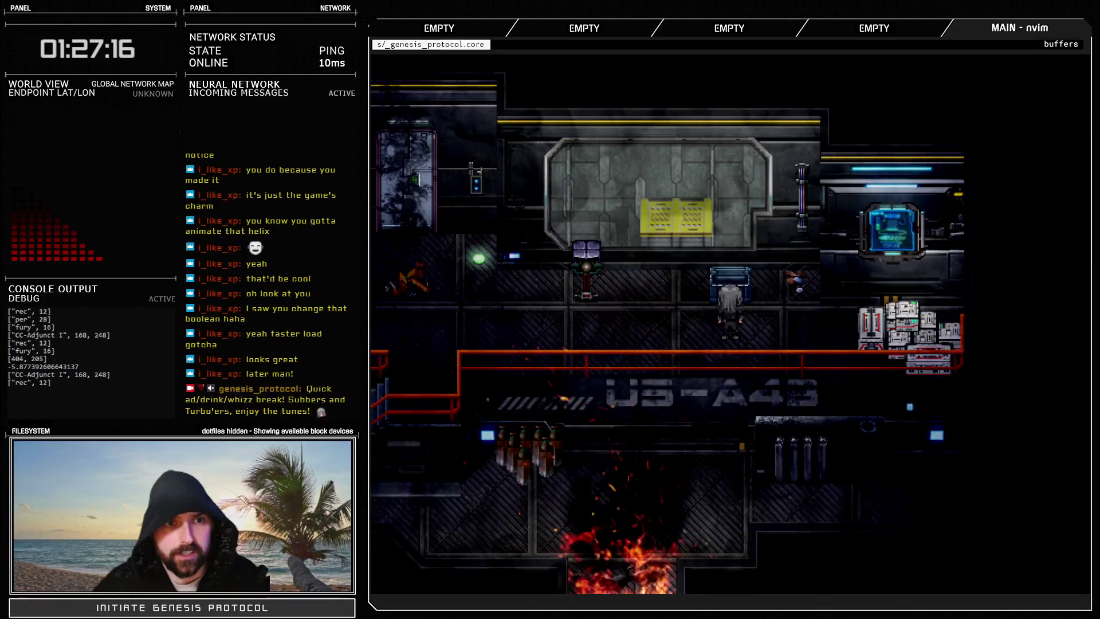
pyautogui.press('Escape')
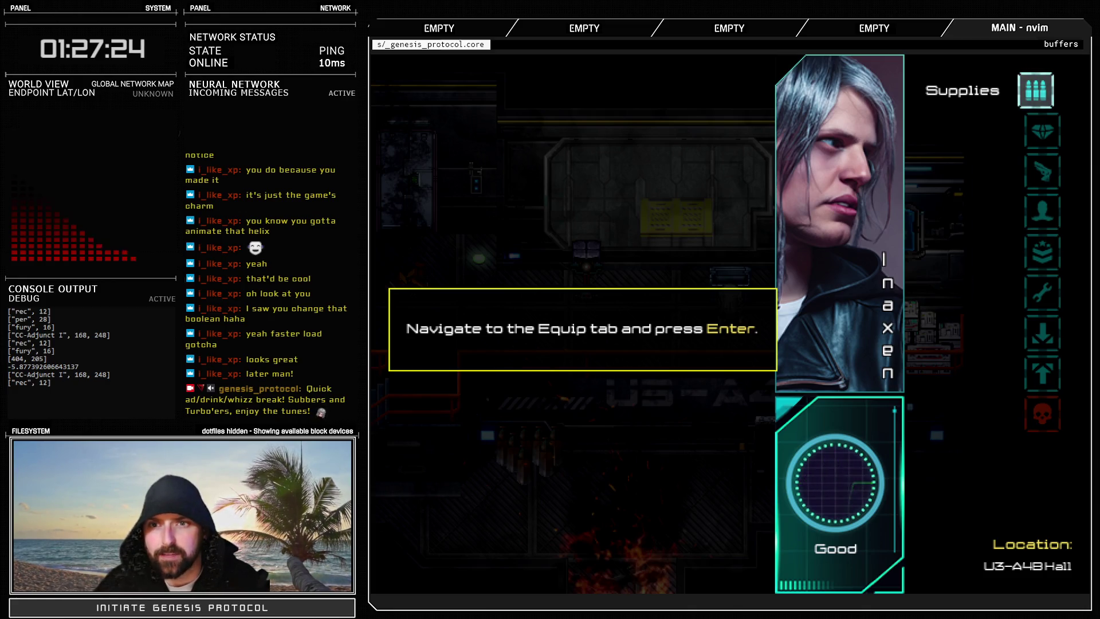
# Equip the Ion Pistol in place of Fists and back out to the map
pyautogui.press('Down')
pyautogui.press('Down')
pyautogui.press('Return')
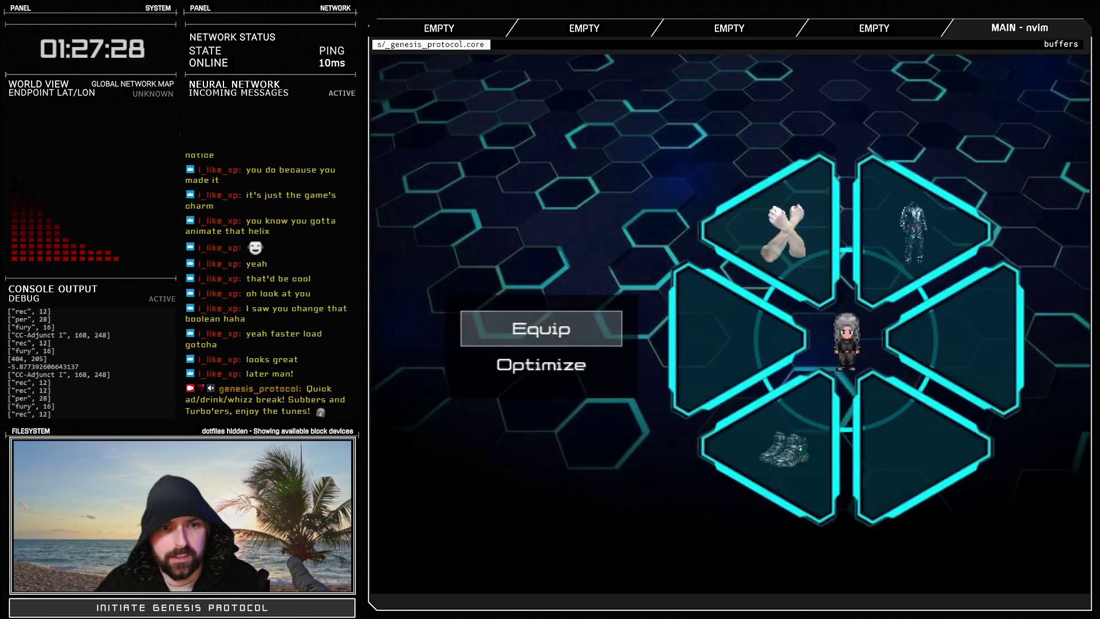
pyautogui.press('Return')
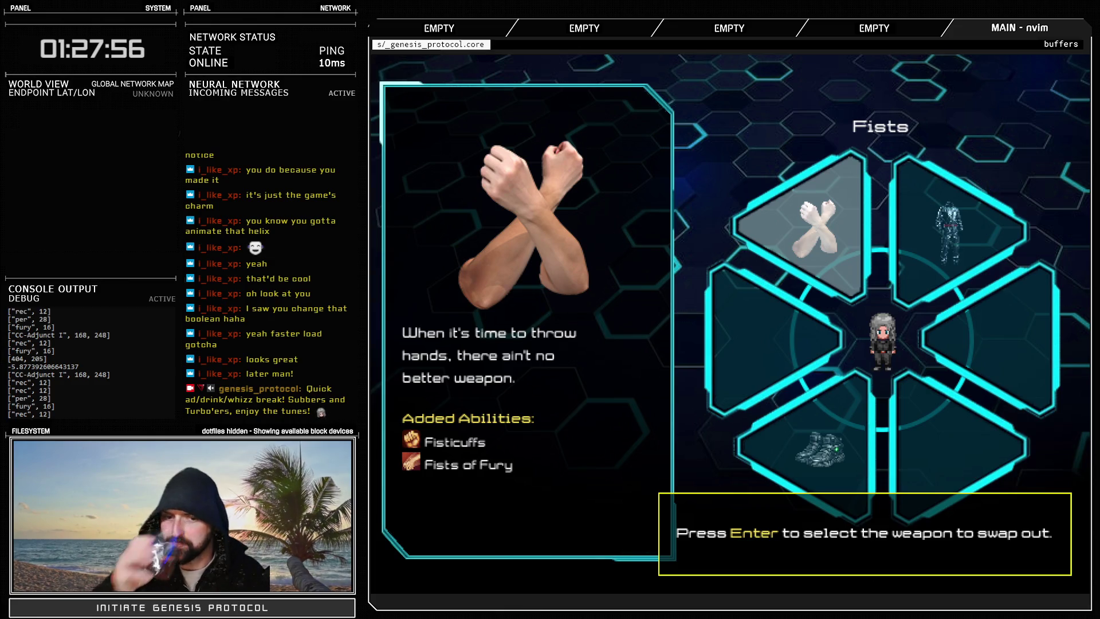
pyautogui.press('Return')
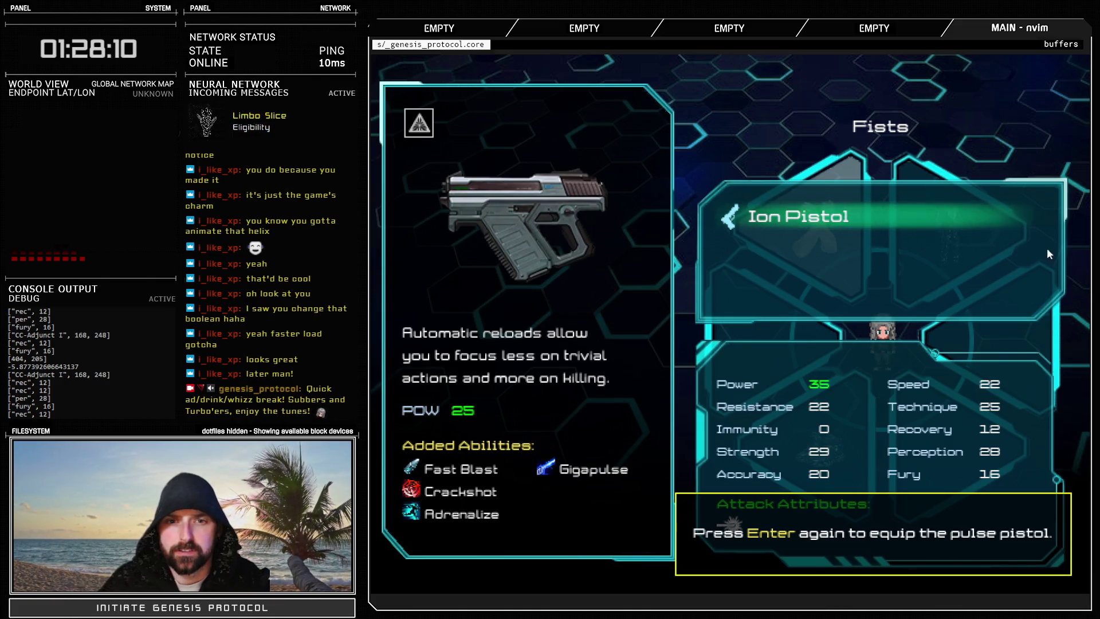
pyautogui.press('Return')
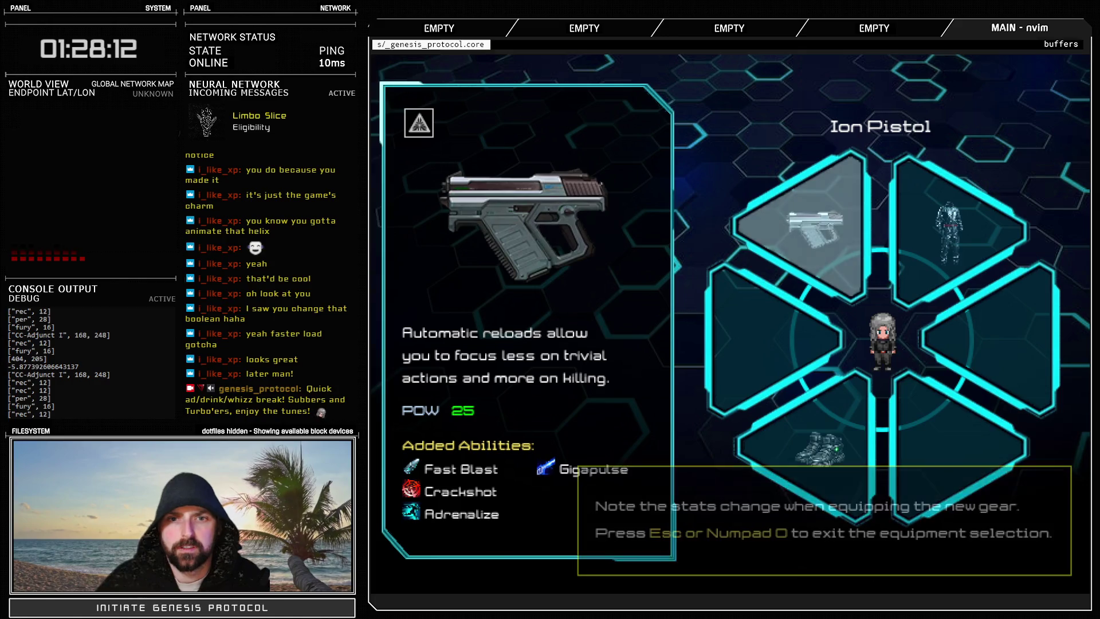
pyautogui.press('Escape')
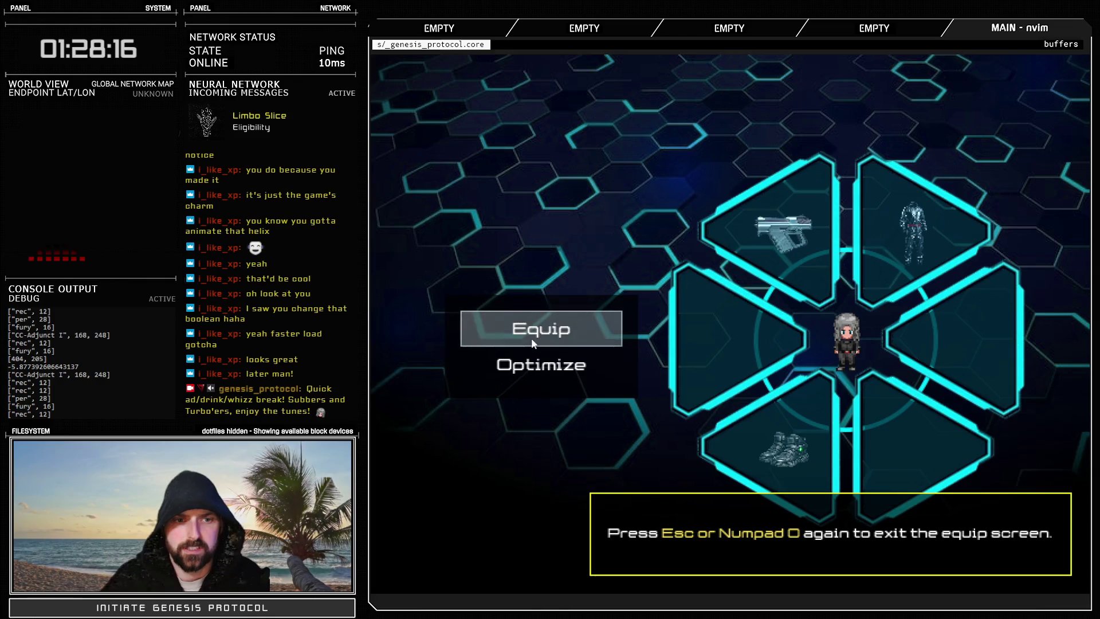
pyautogui.press('Escape')
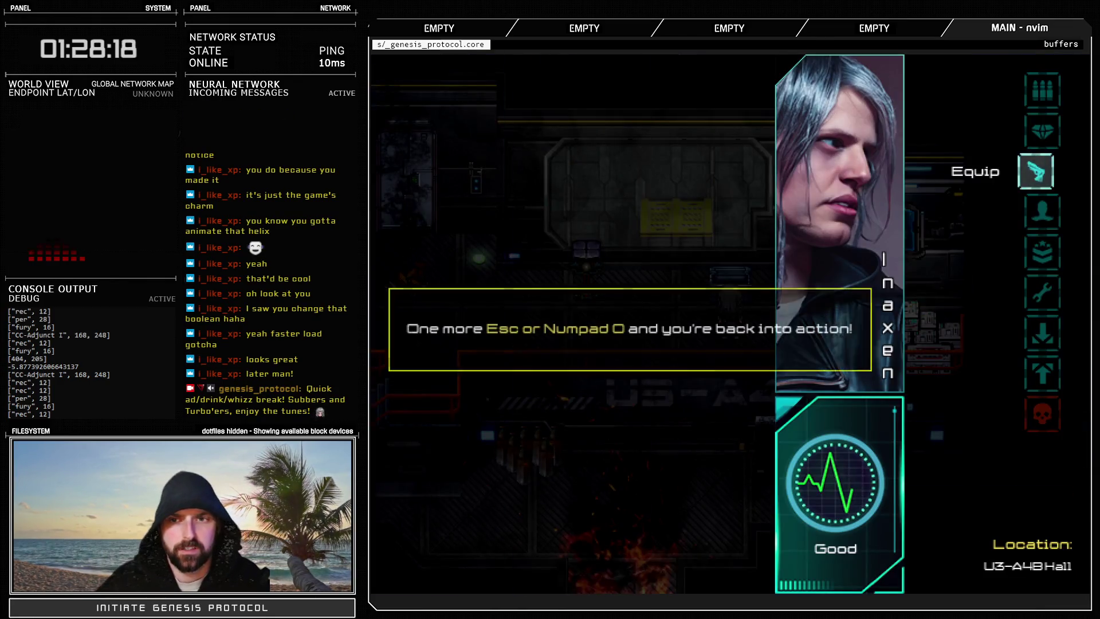
pyautogui.press('Escape')
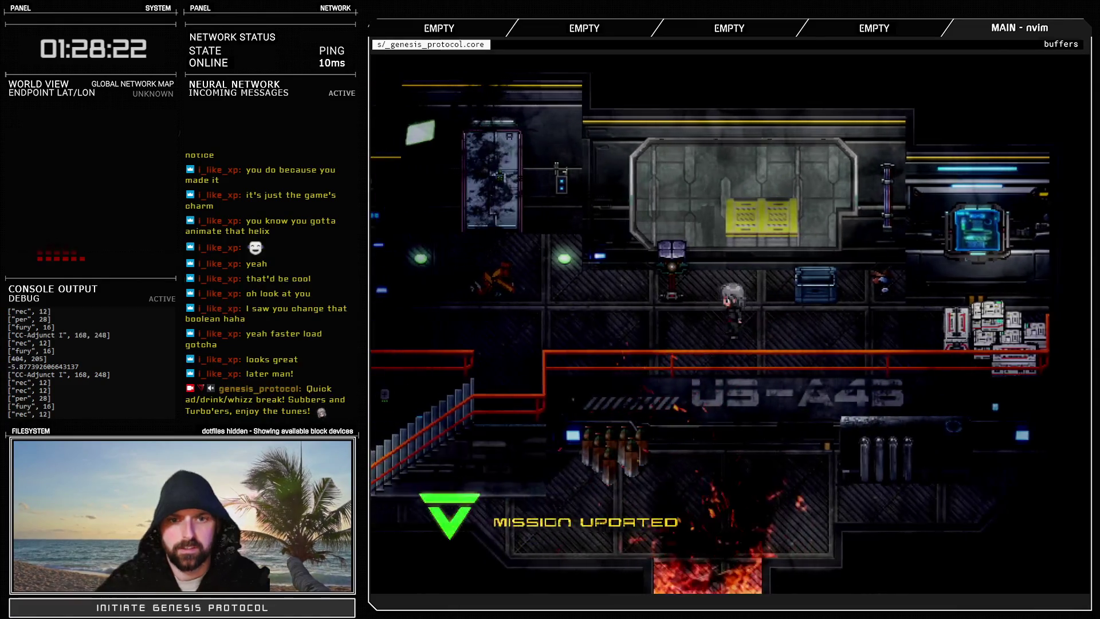
# Return to the debug room via F9, overwrite save slot 1, and quit the playtest
pyautogui.press('F9')
pyautogui.press('Up')
pyautogui.press('Up')
pyautogui.press('Return')
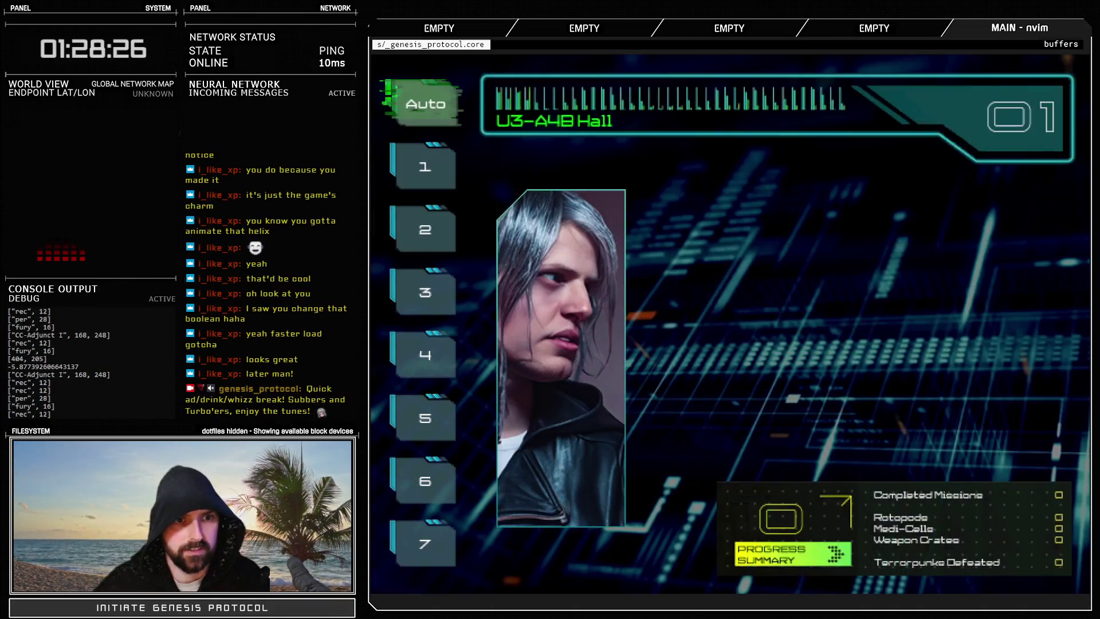
pyautogui.press('Down')
pyautogui.press('Return')
pyautogui.press('Return')
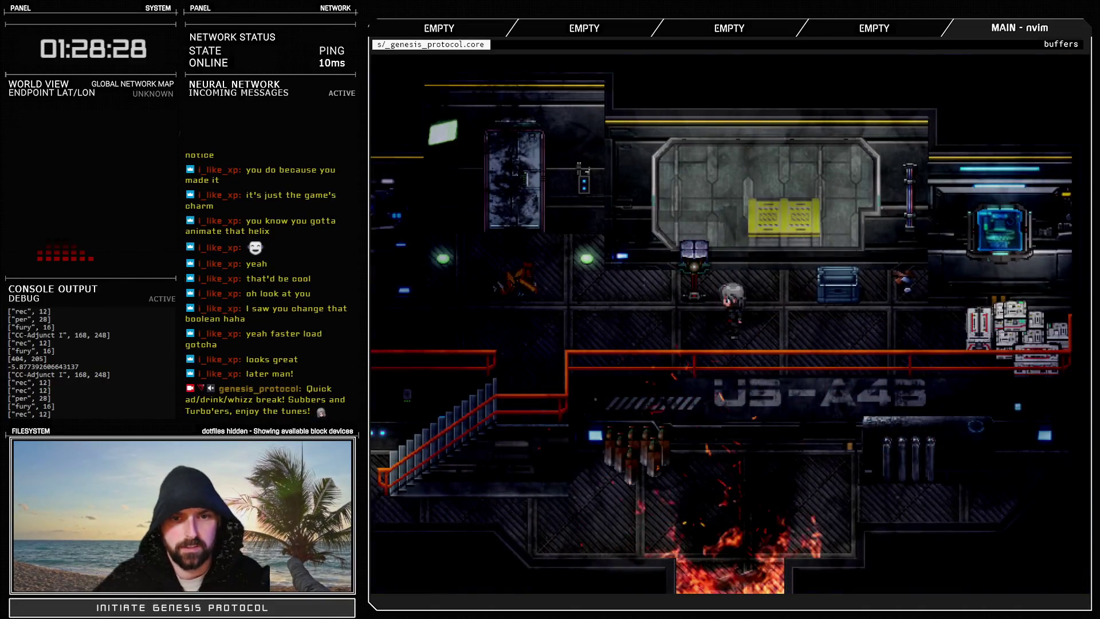
pyautogui.press('Escape')
pyautogui.press('Up')
pyautogui.press('Return')
pyautogui.press('Down')
pyautogui.press('Return')
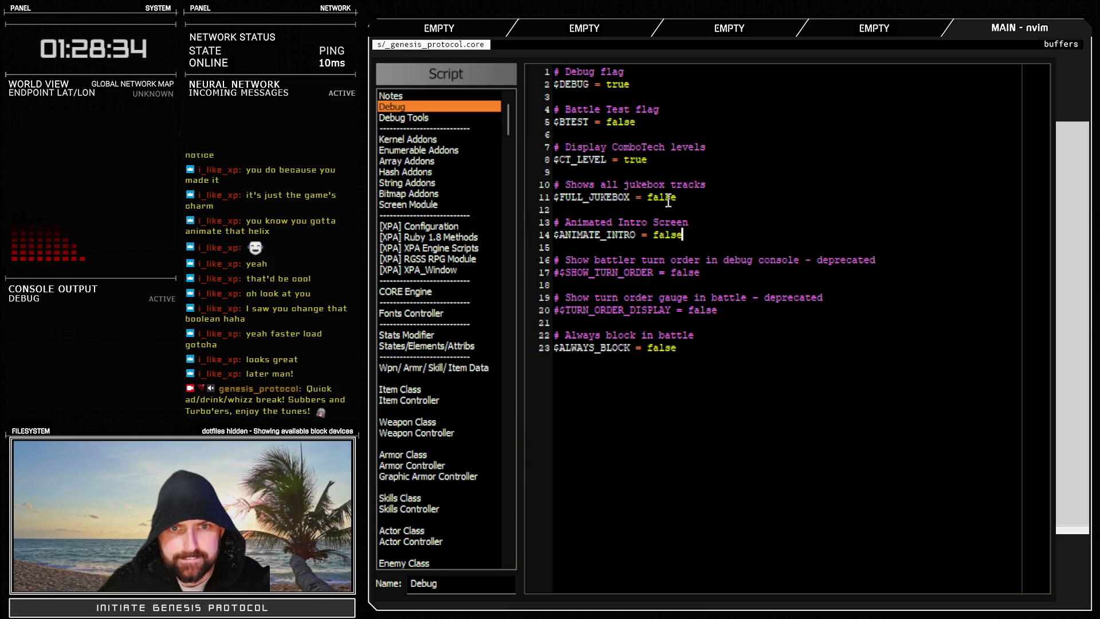
# Change $CT_LEVEL from true to false in the Debug script
pyautogui.doubleClick(638, 160)
pyautogui.write('fals')
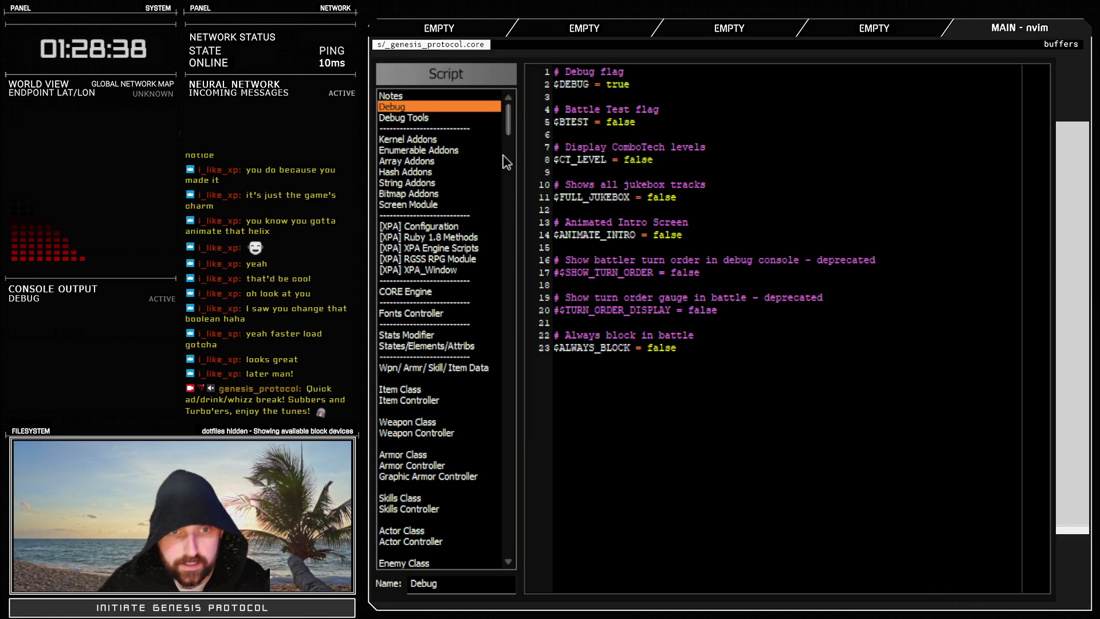
pyautogui.moveTo(505, 169); pyautogui.dragTo(527, 281)
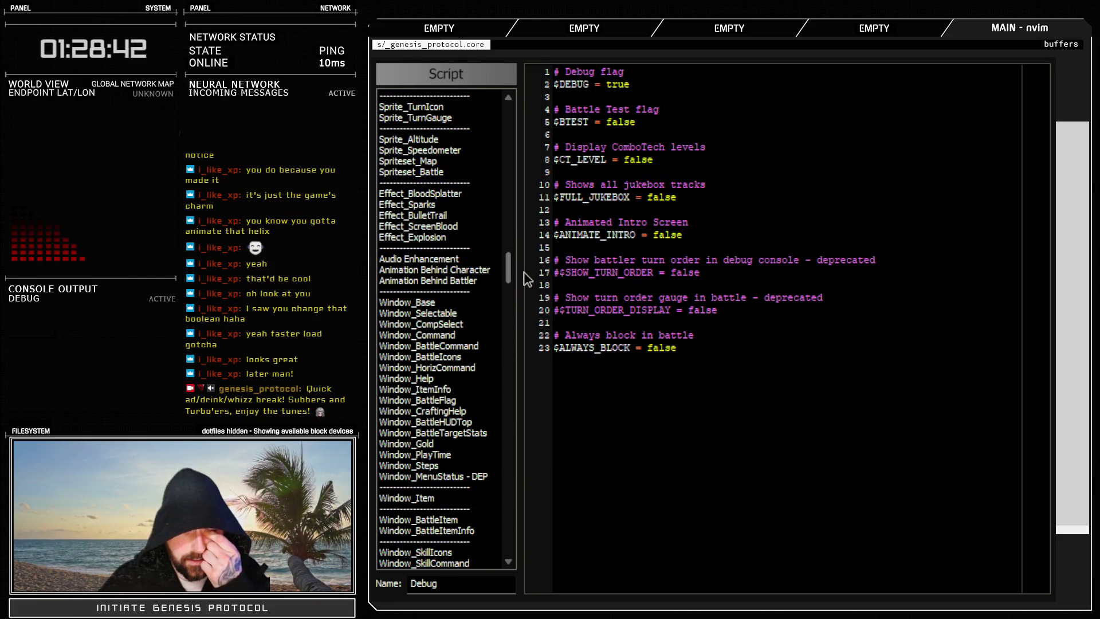
pyautogui.scroll(-8, 491, 307)
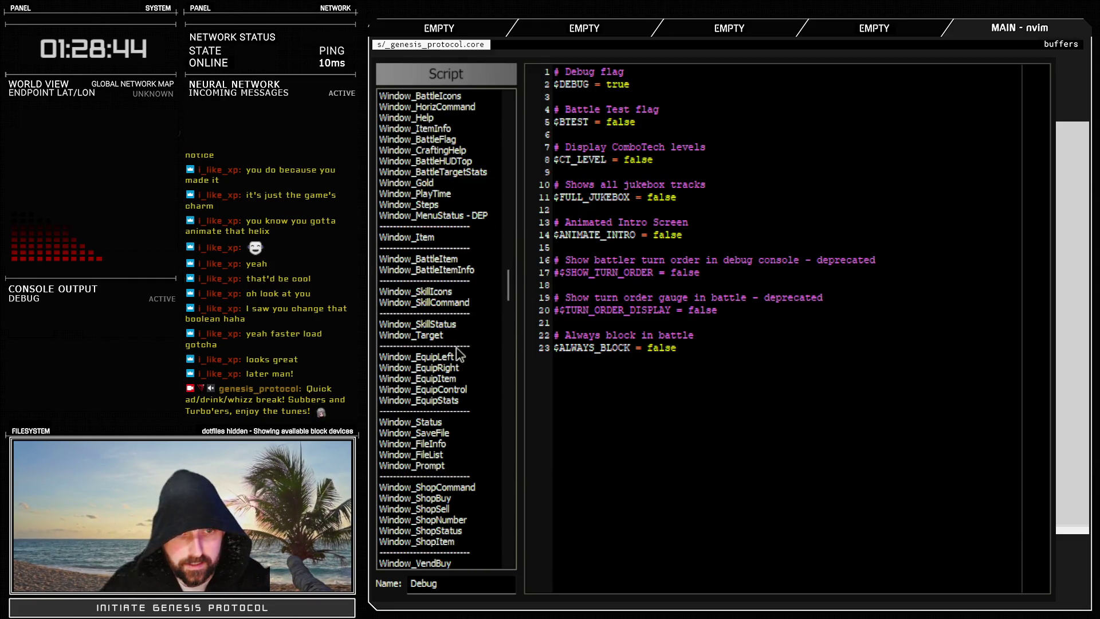
# Review Window_EquipLeft and Window_EquipRight, selecting the windowskin line in Window_EquipRight
pyautogui.click(455, 357)
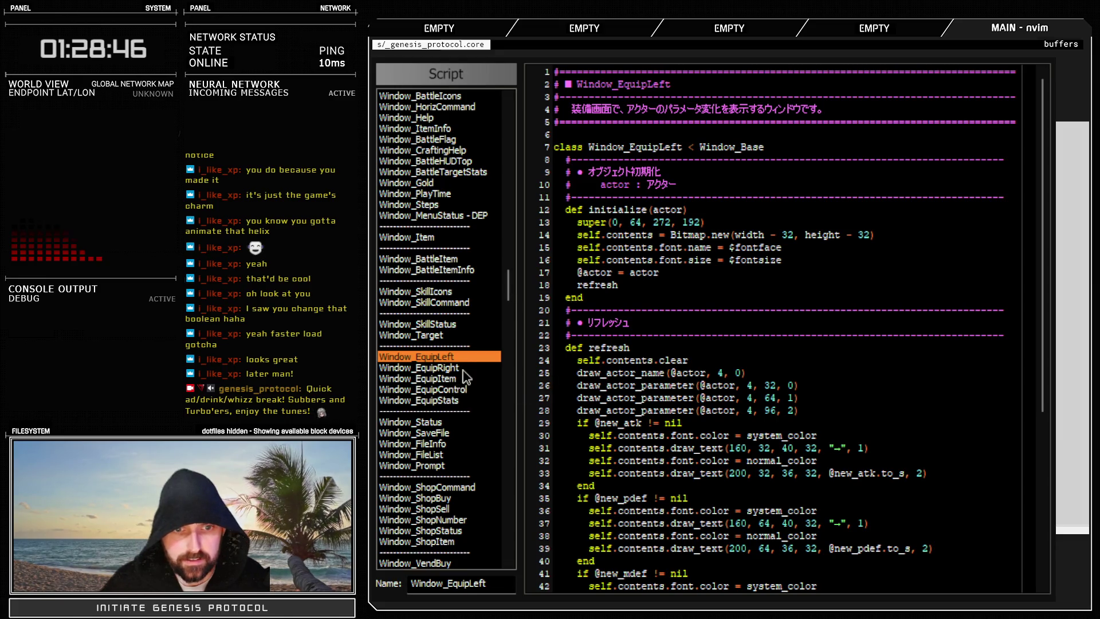
pyautogui.click(461, 369)
pyautogui.scroll(-5, 511, 333)
pyautogui.moveTo(510, 333); pyautogui.dragTo(511, 345)
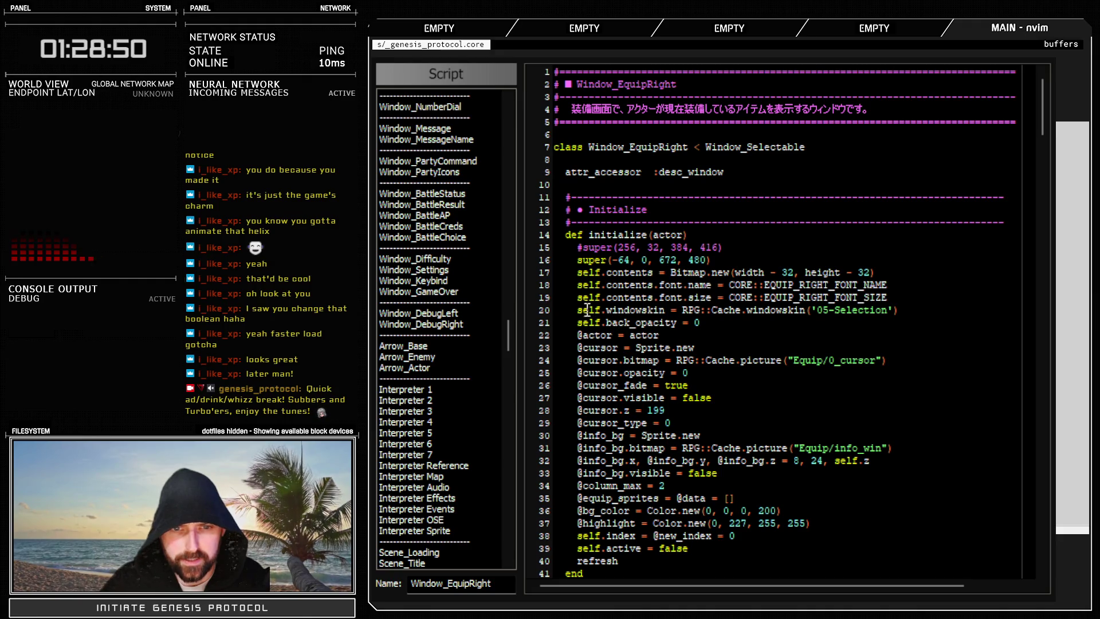
pyautogui.moveTo(579, 310)
pyautogui.mouseDown()
pyautogui.moveTo(894, 310)
pyautogui.moveTo(885, 314)
pyautogui.mouseUp()
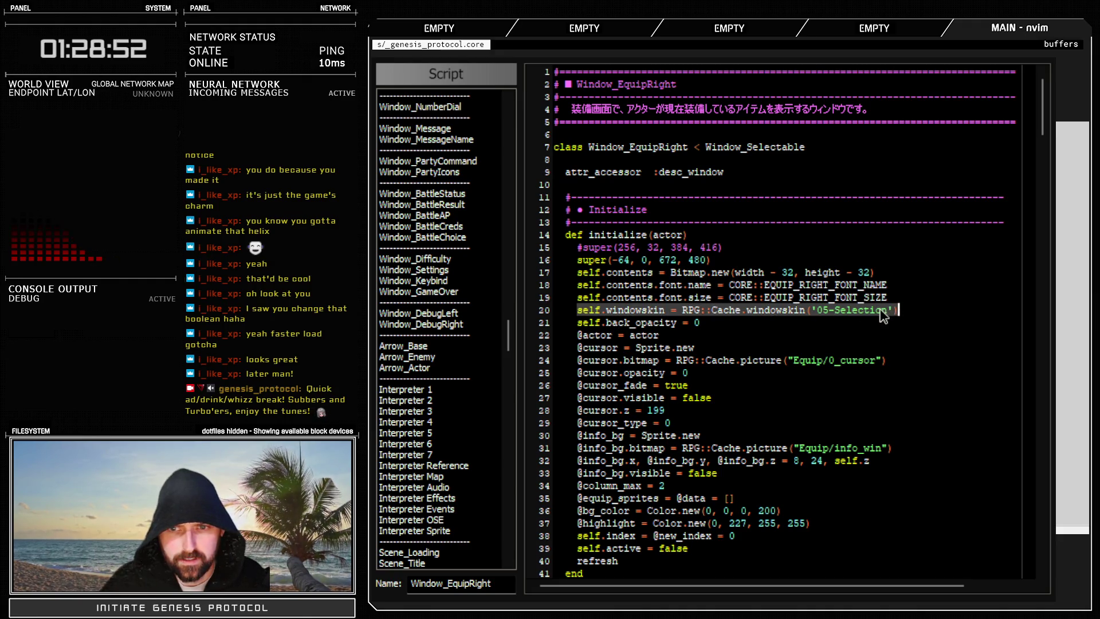
pyautogui.scroll(5, 488, 306)
pyautogui.scroll(10, 490, 309)
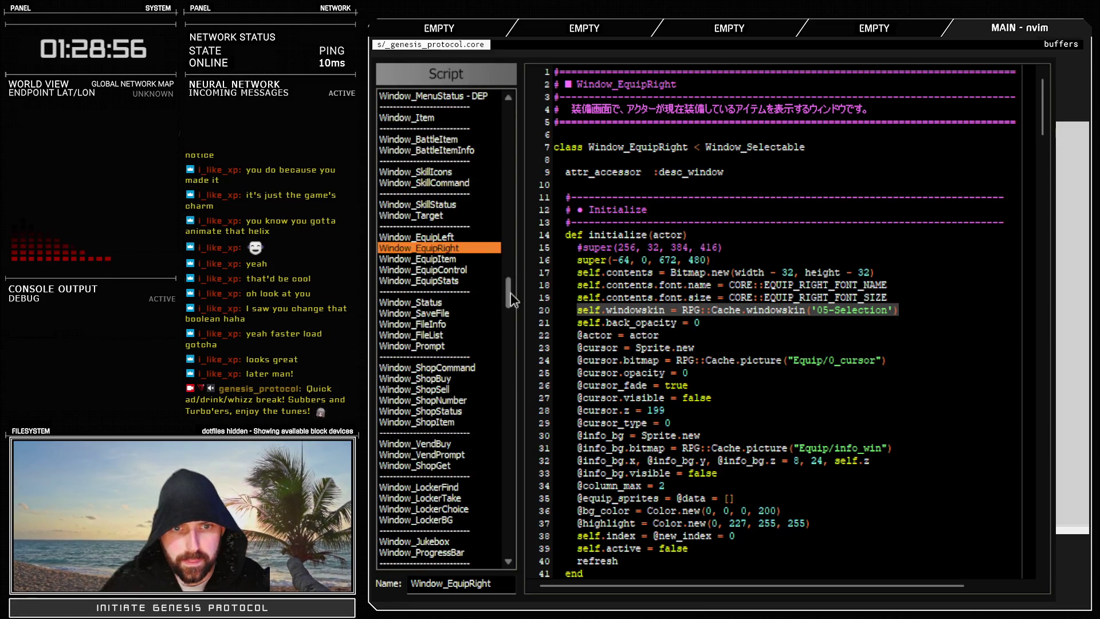
# Look through Window_EquipItem, EquipControl, EquipStats and EquipLeft, then open LOS Gauge
pyautogui.click(456, 258)
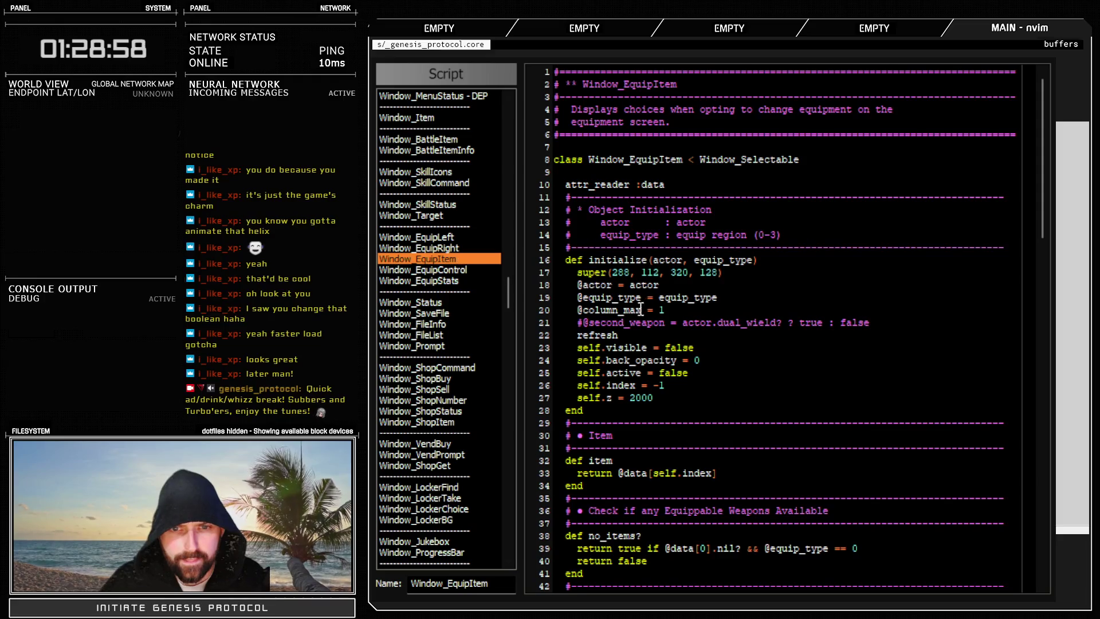
pyautogui.click(465, 269)
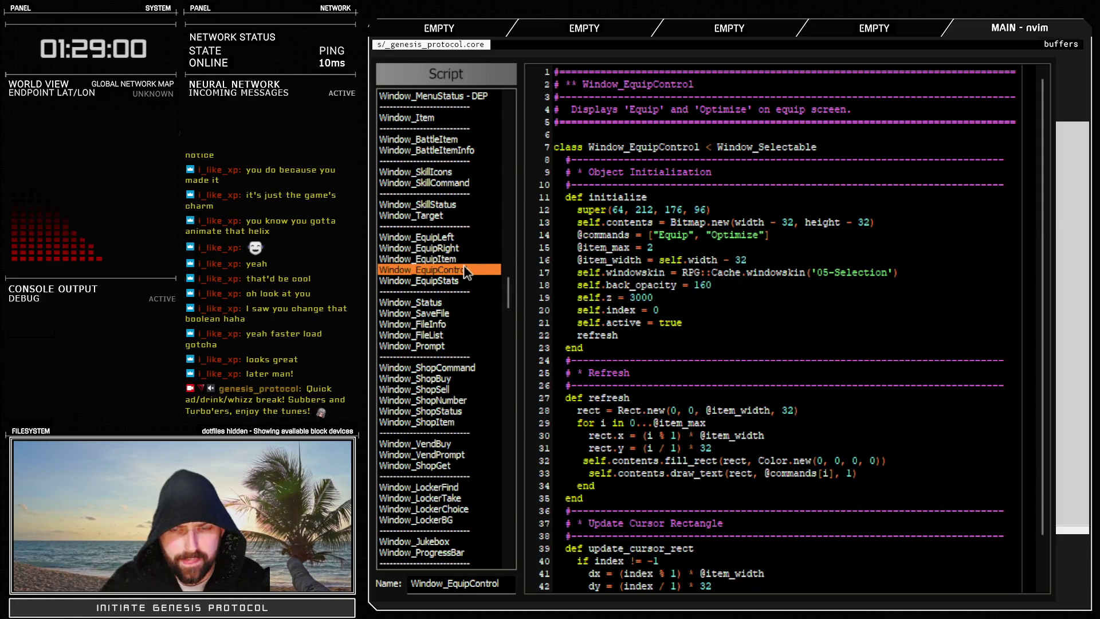
pyautogui.click(461, 280)
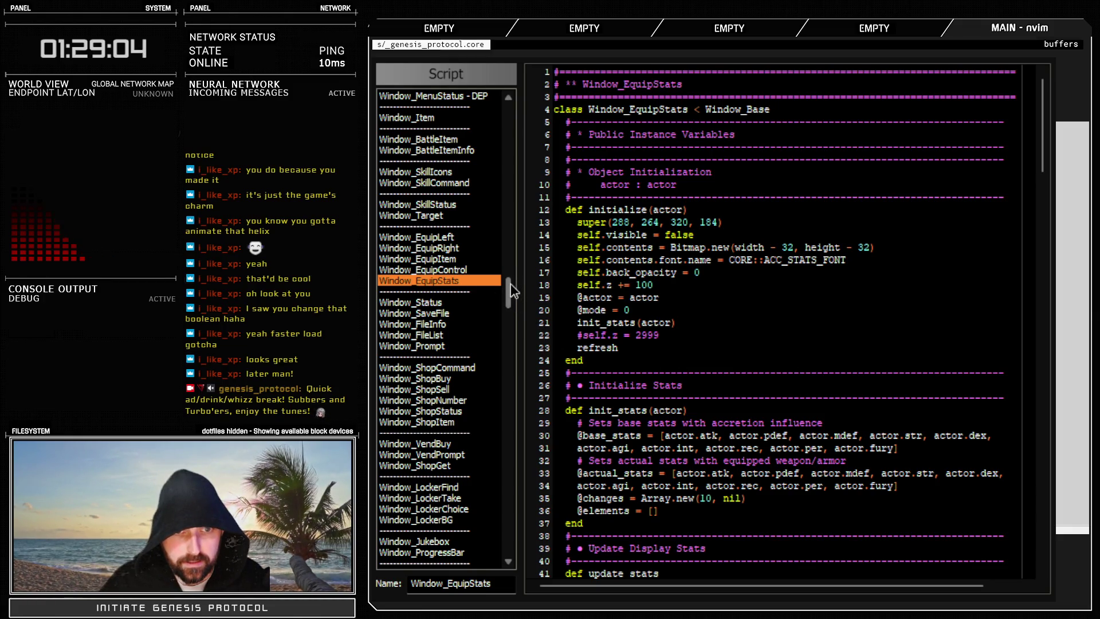
pyautogui.click(456, 237)
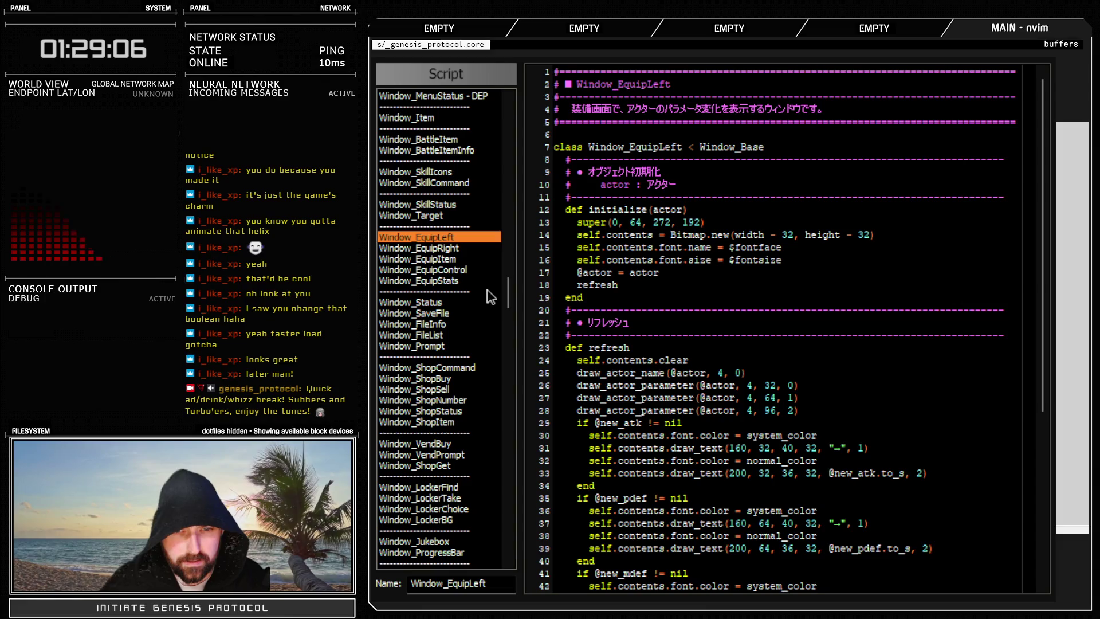
pyautogui.moveTo(507, 301); pyautogui.dragTo(524, 404)
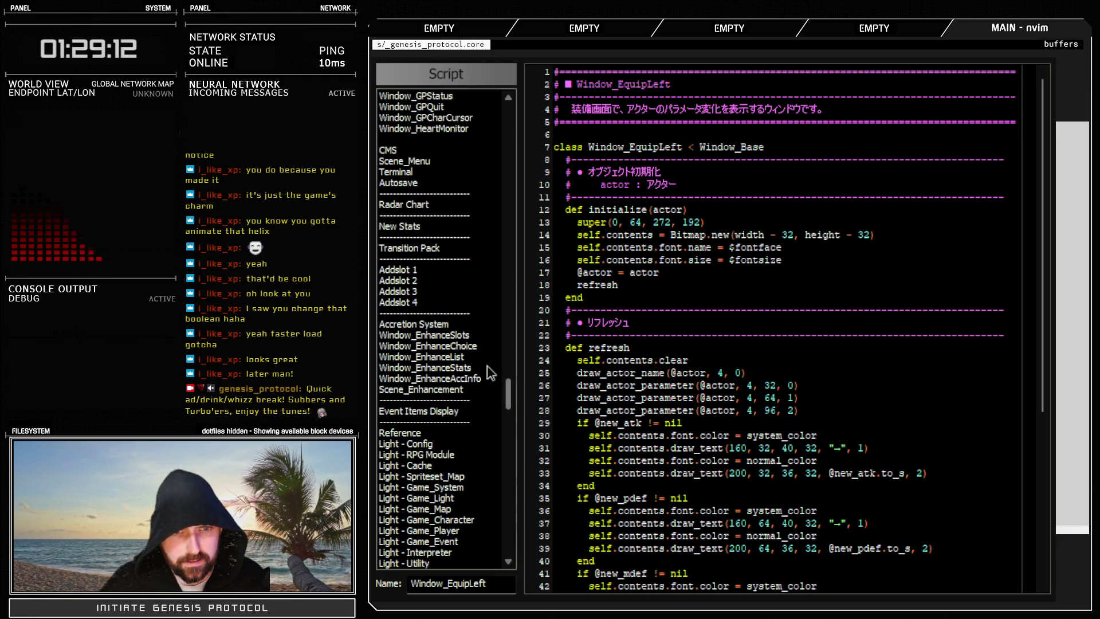
pyautogui.scroll(-8, 479, 417)
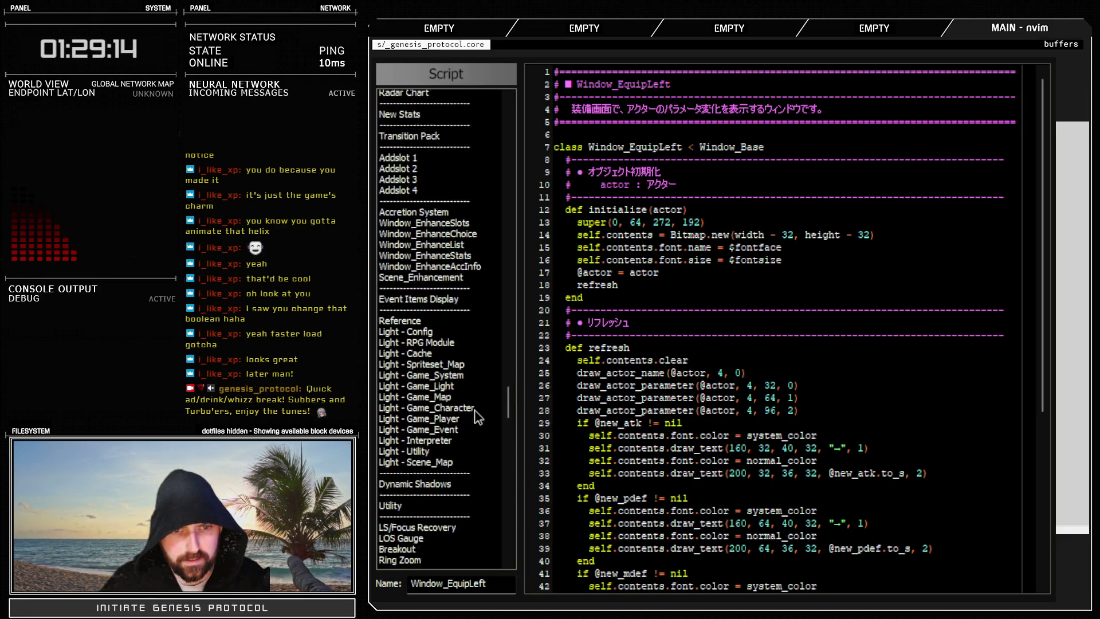
pyautogui.click(446, 390)
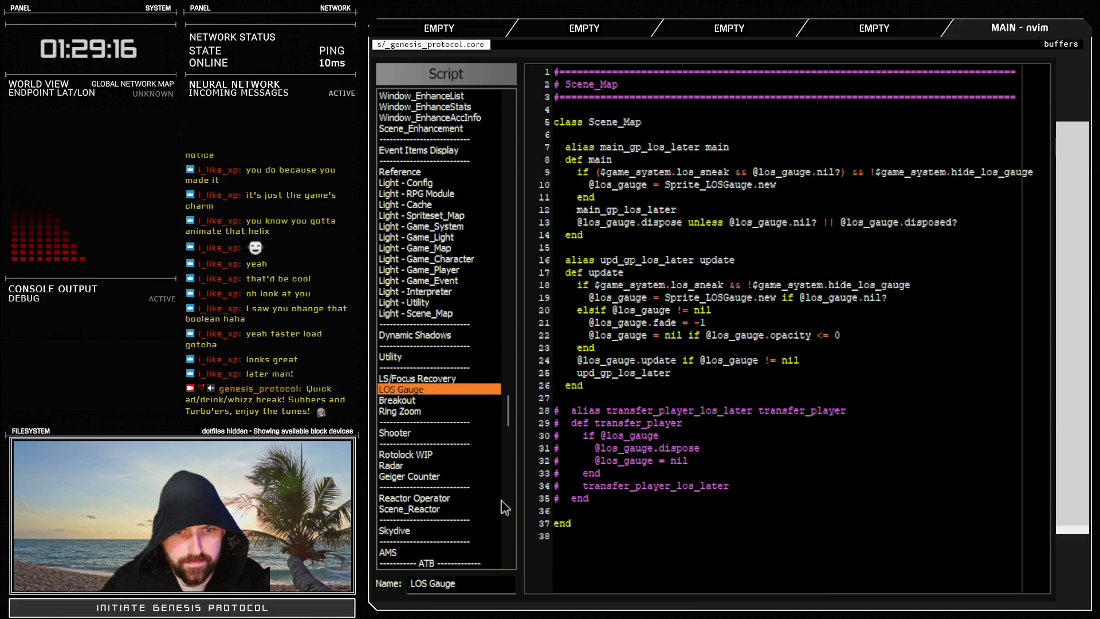
# Search all scripts for 'sneak' and jump to the Window_EquipLeft result
pyautogui.hotkey('ctrl', 'f')
pyautogui.write('sneak')
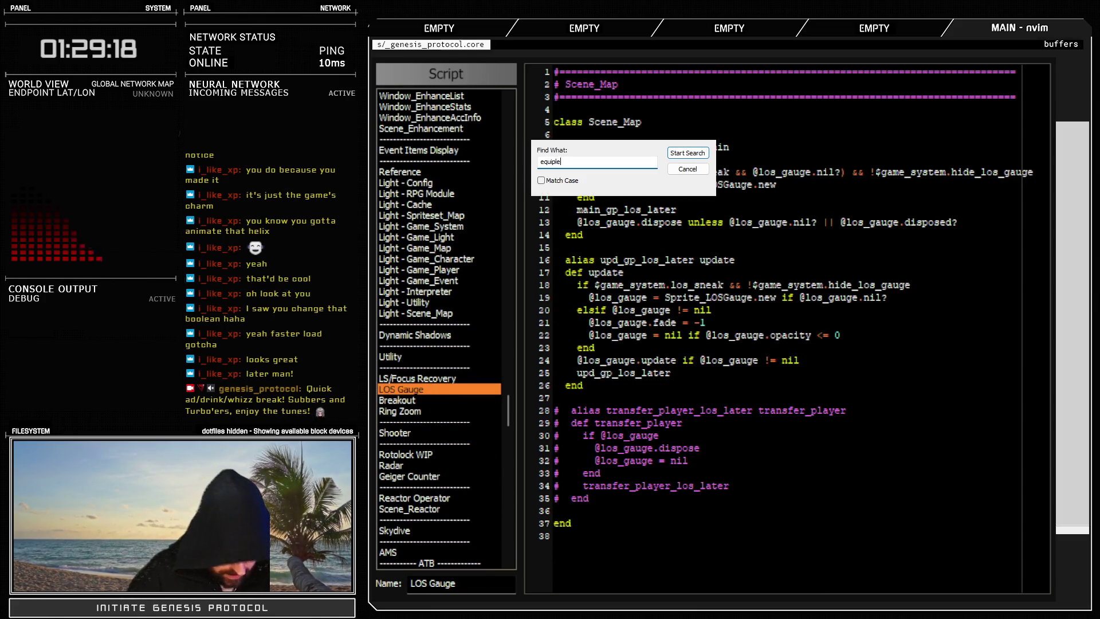
pyautogui.press('Return')
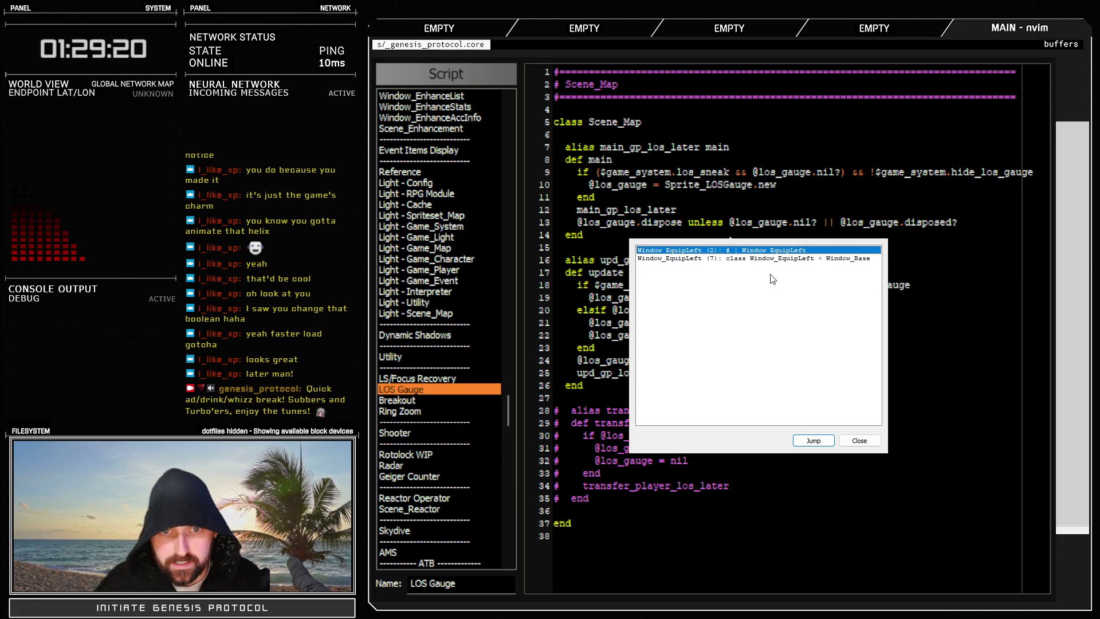
pyautogui.doubleClick(792, 258)
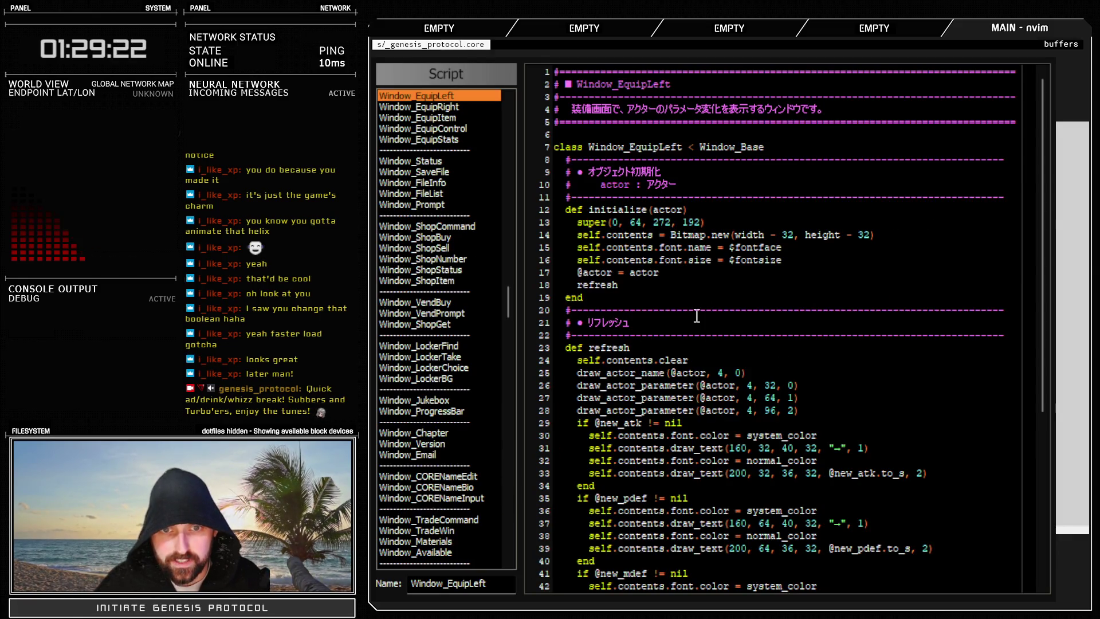
pyautogui.scroll(-7, 699, 348)
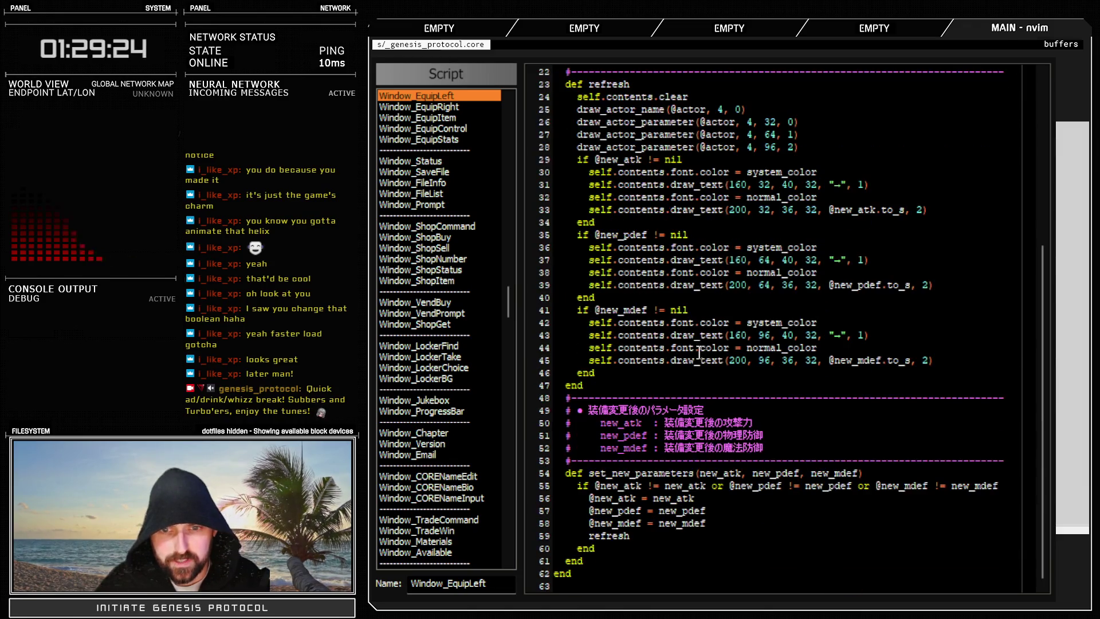
pyautogui.scroll(7, 703, 460)
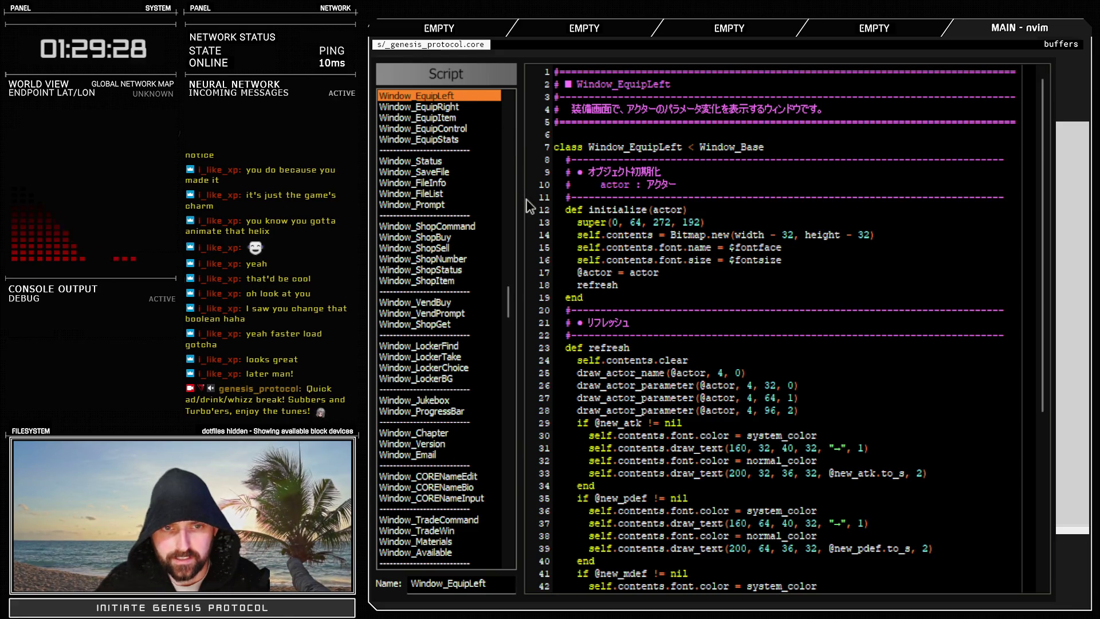
# Open Window_EquipRight and scroll down to its update_cursor code
pyautogui.click(450, 106)
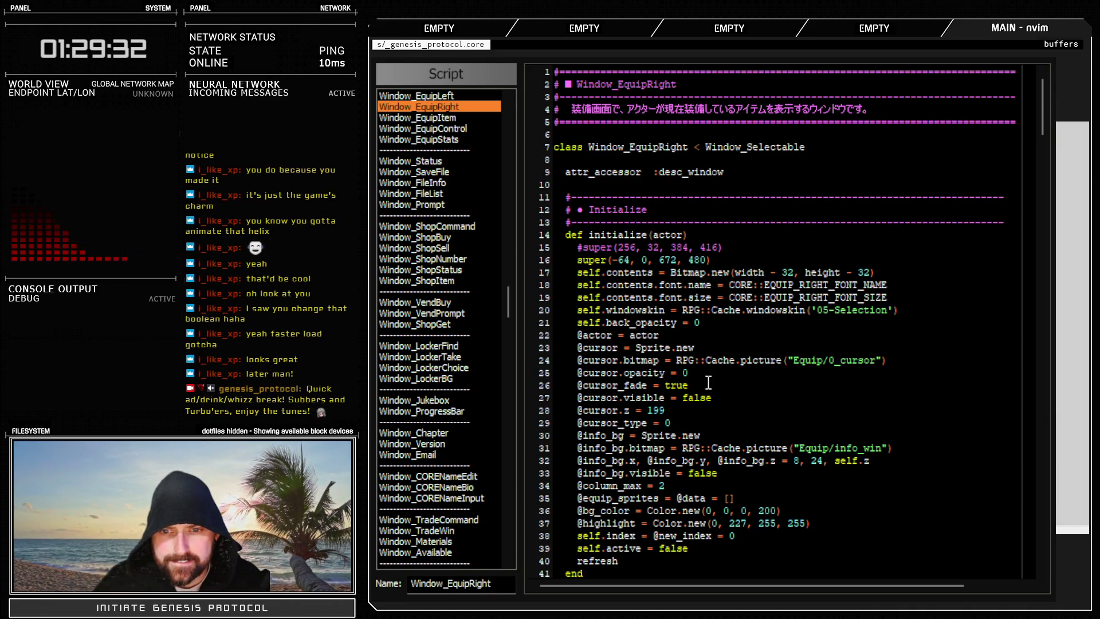
pyautogui.scroll(-8, 708, 382)
pyautogui.scroll(-8, 708, 383)
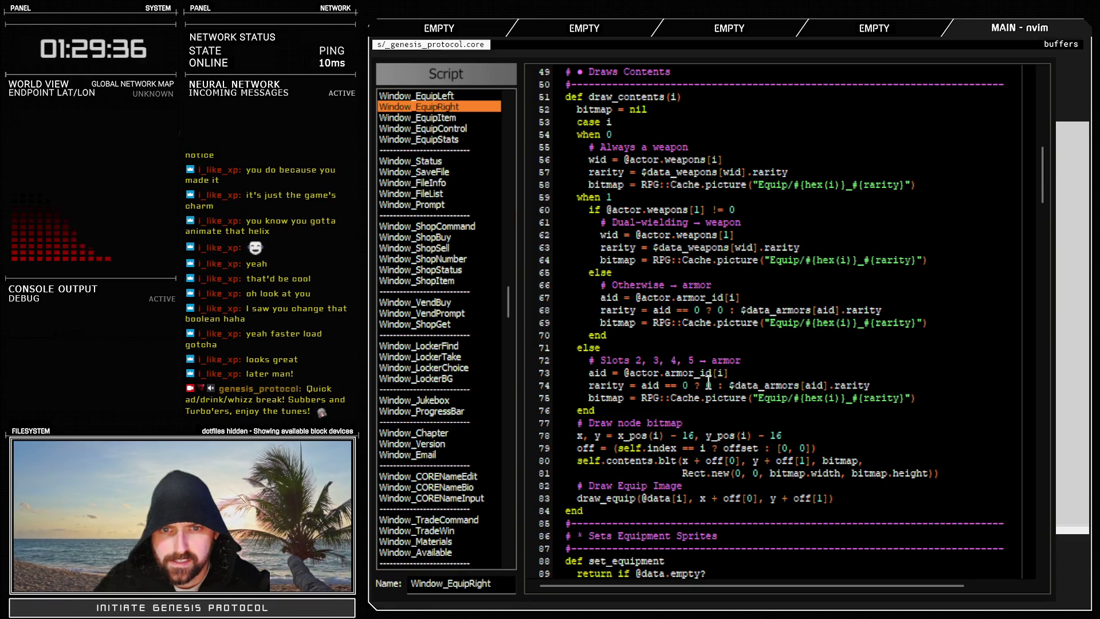
pyautogui.scroll(-8, 862, 318)
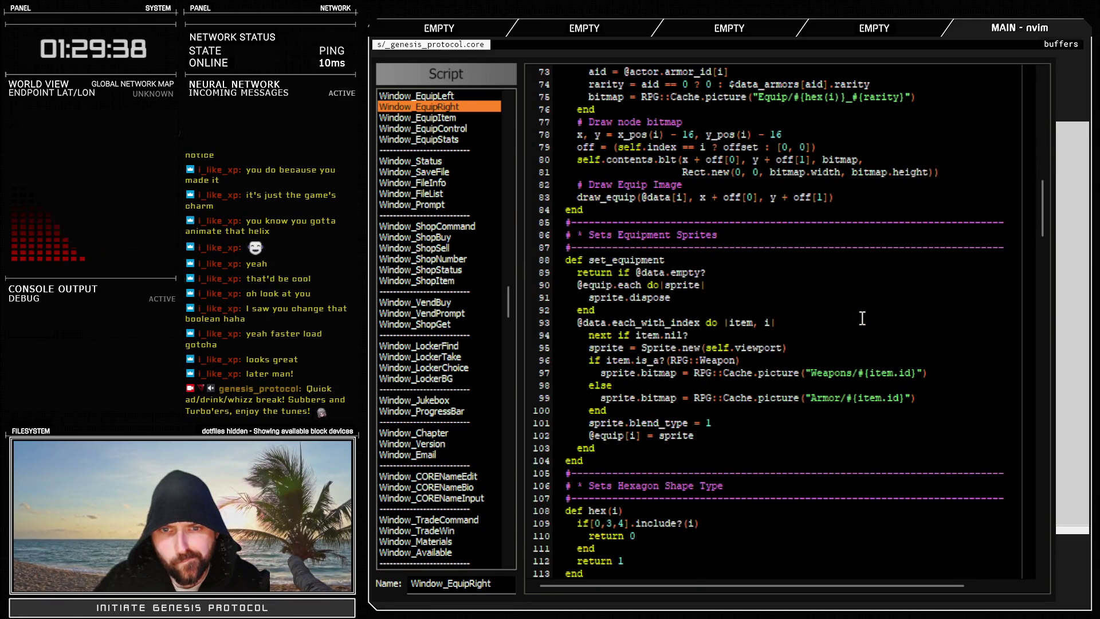
pyautogui.scroll(-8, 862, 318)
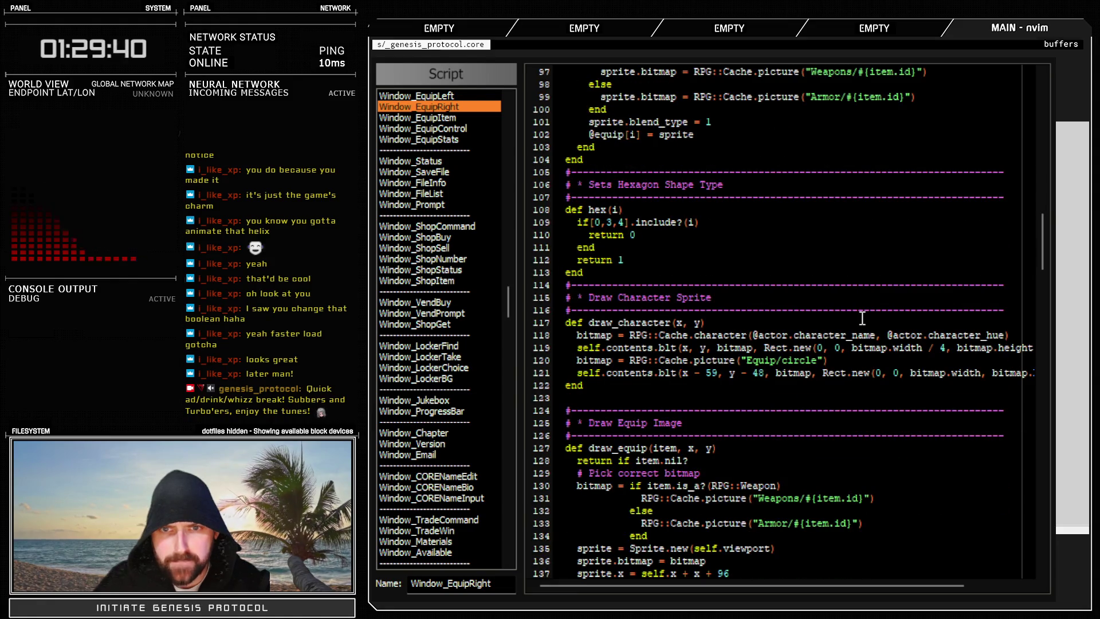
pyautogui.scroll(-8, 862, 317)
pyautogui.scroll(-12, 862, 317)
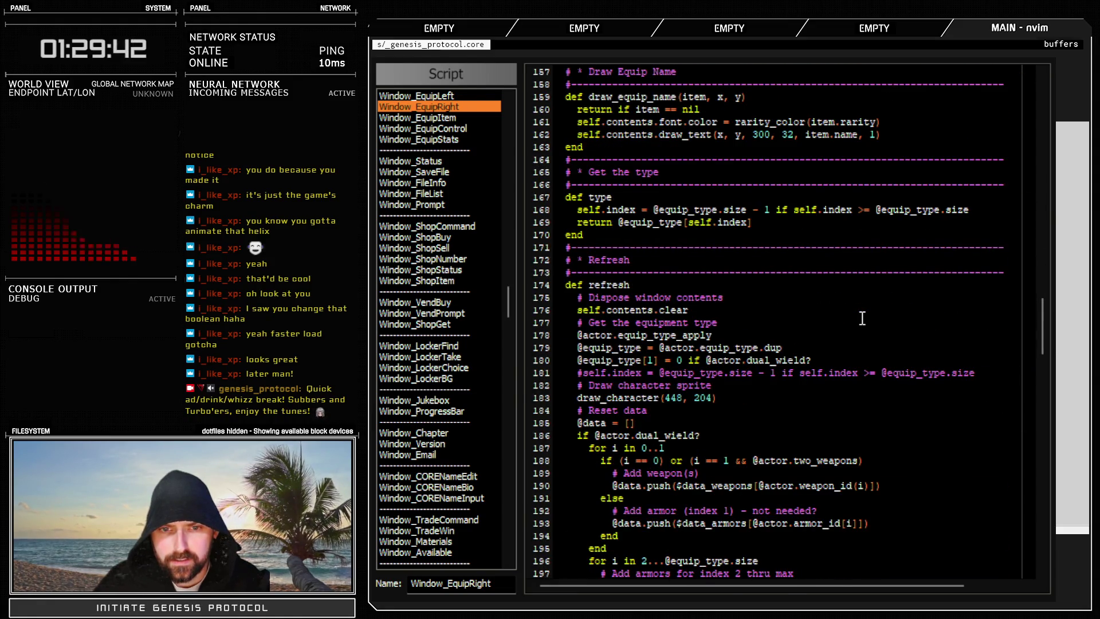
pyautogui.scroll(-12, 862, 318)
pyautogui.scroll(-8, 861, 318)
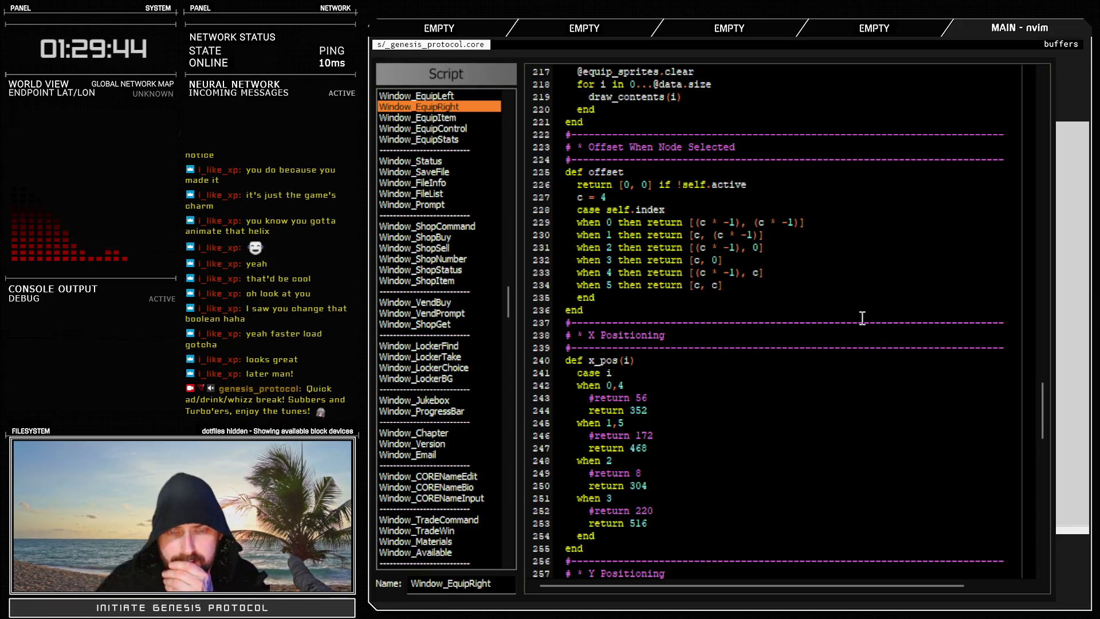
pyautogui.scroll(-6, 862, 317)
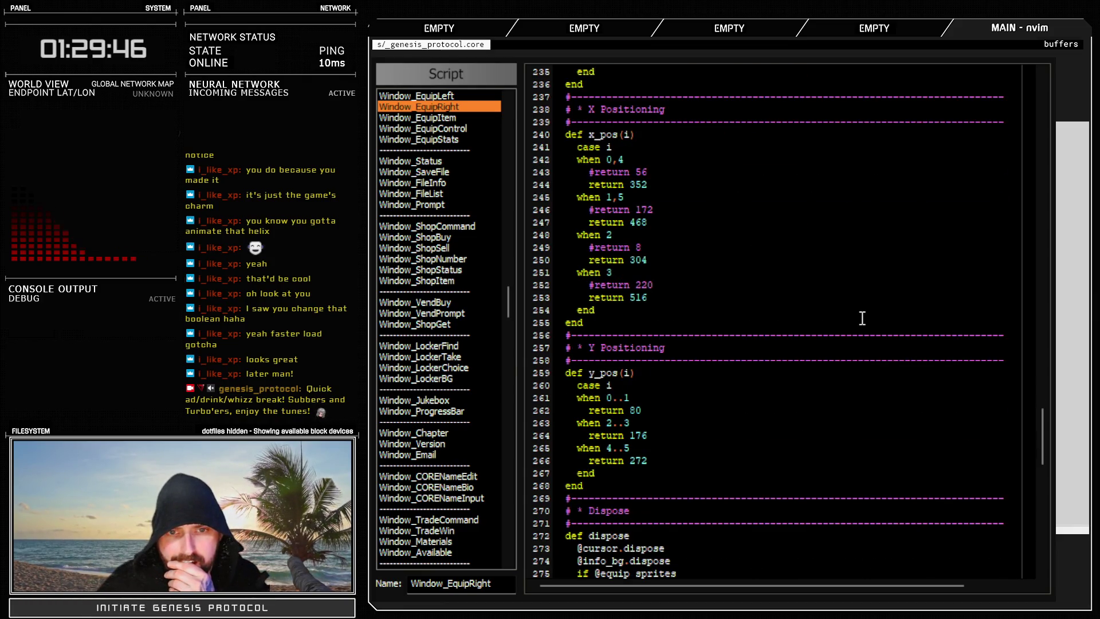
pyautogui.scroll(-8, 862, 318)
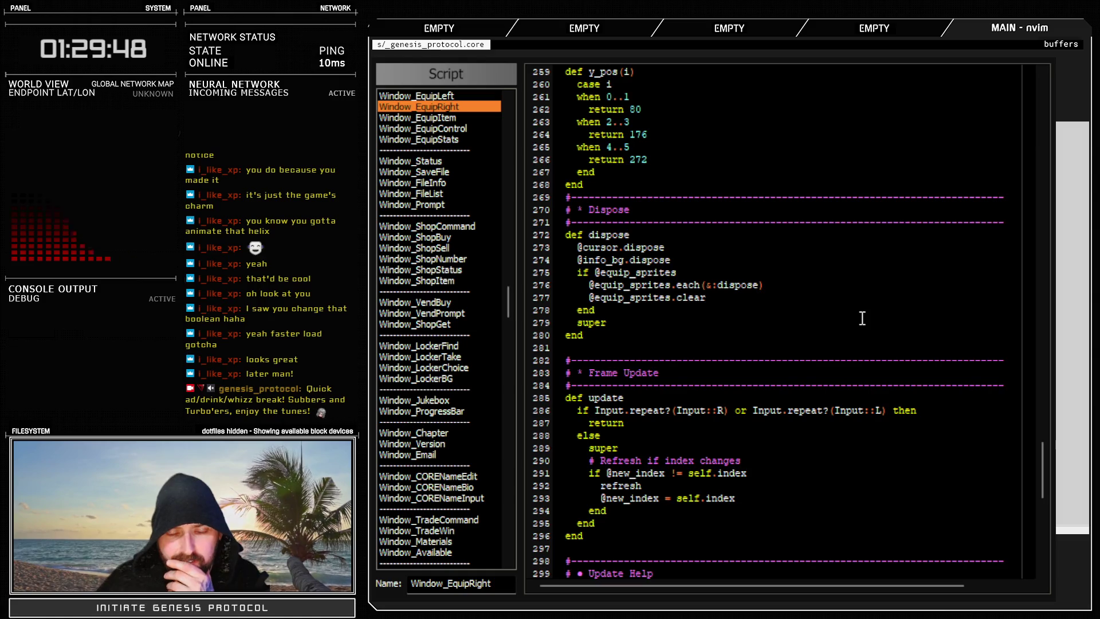
pyautogui.scroll(-8, 862, 318)
pyautogui.scroll(-8, 862, 318)
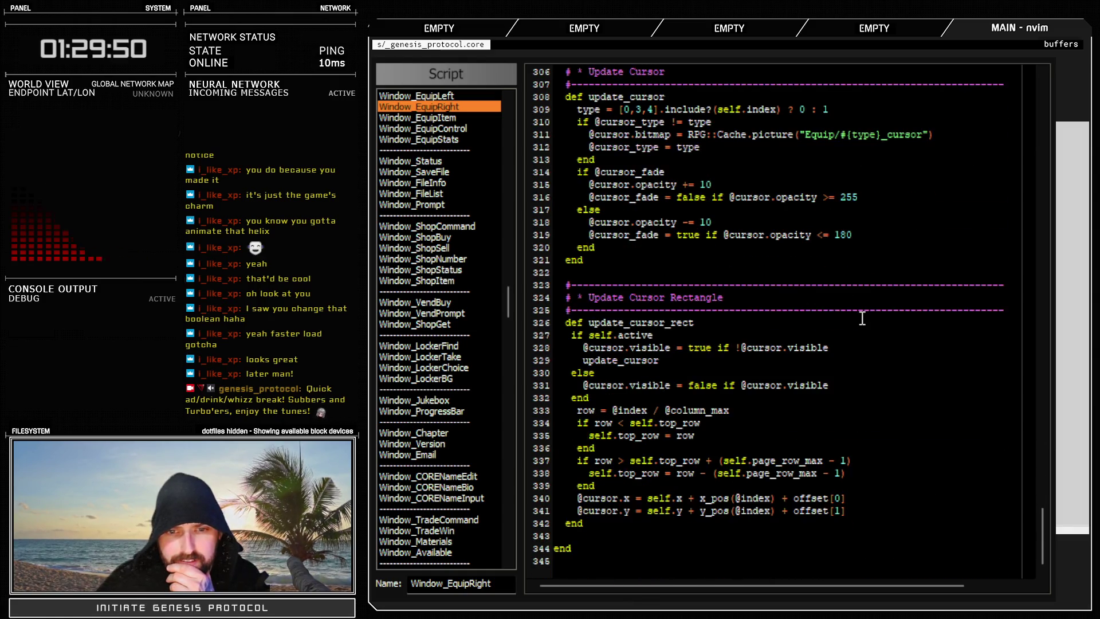
pyautogui.scroll(4, 862, 318)
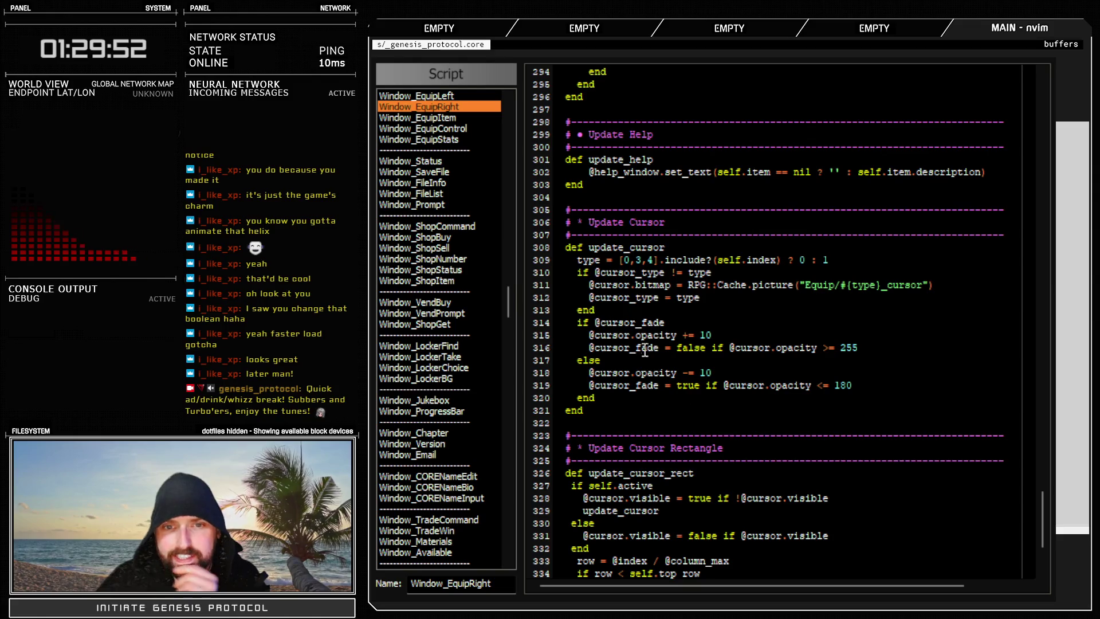
# Select the cursor type and fade lines, then check the error trace and nvim to-do notes
pyautogui.moveTo(628, 260); pyautogui.dragTo(651, 358)
pyautogui.press('y')
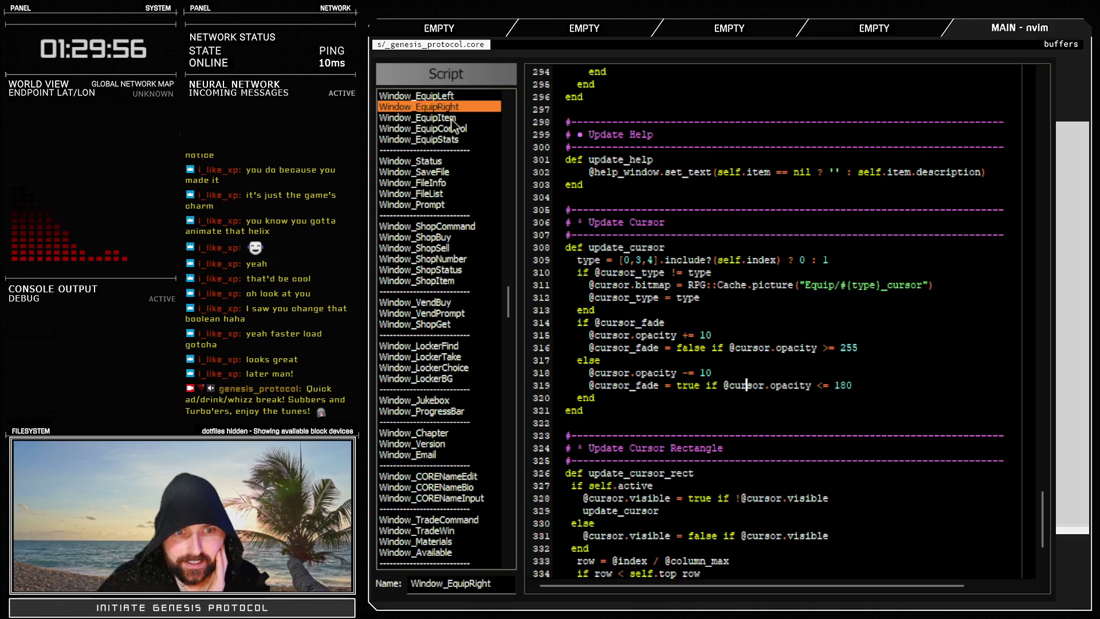
pyautogui.hotkey('alt', 'Tab')
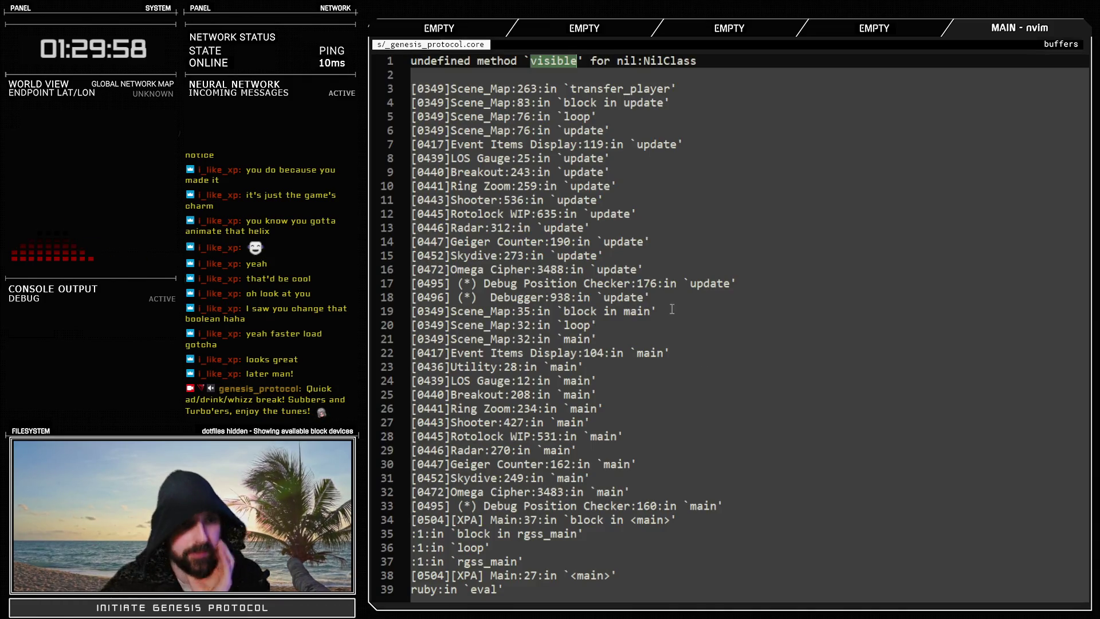
pyautogui.hotkey('alt', 'Tab')
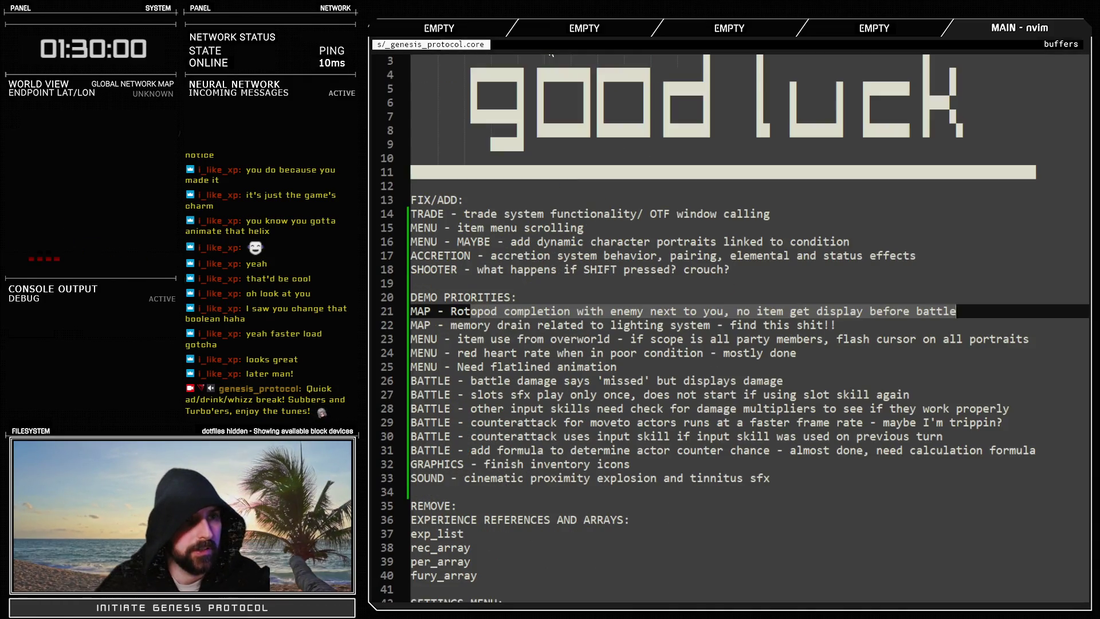
# Add 'MENU/MISC - use sine wave for custom cursor opacity' on a new line below line 25
pyautogui.click(640, 365)
pyautogui.press('o')
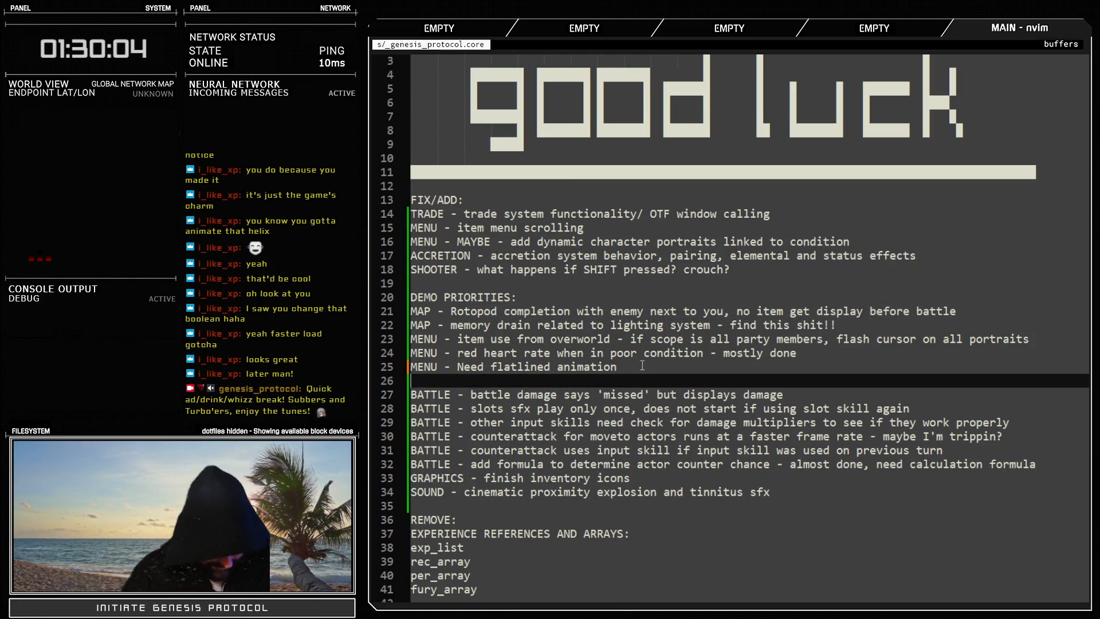
pyautogui.write('MENU')
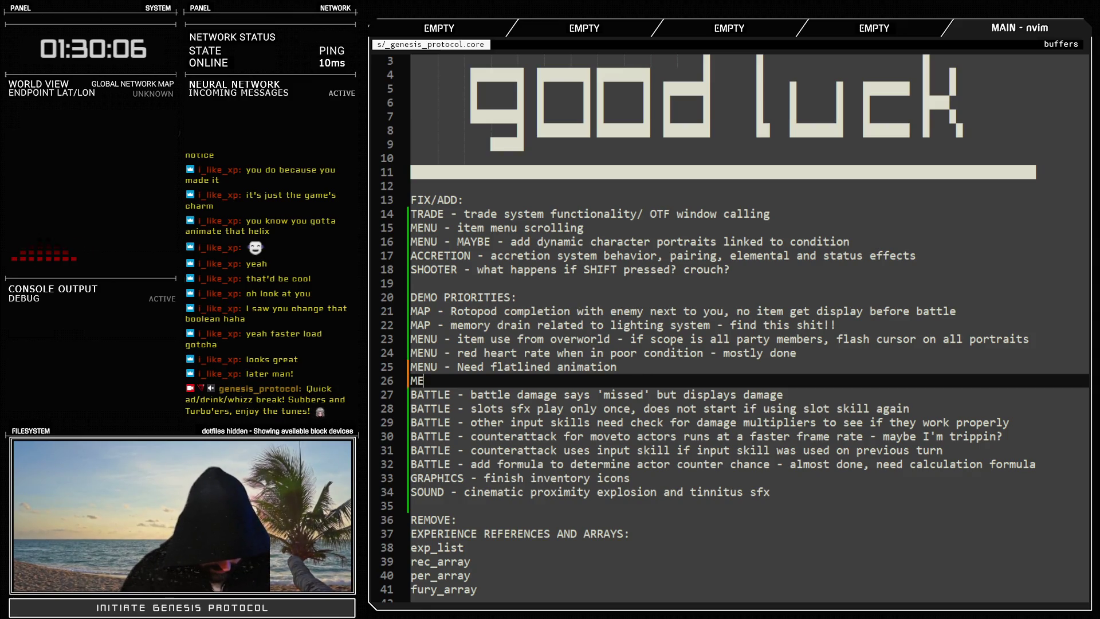
pyautogui.write('/MISC - use s')
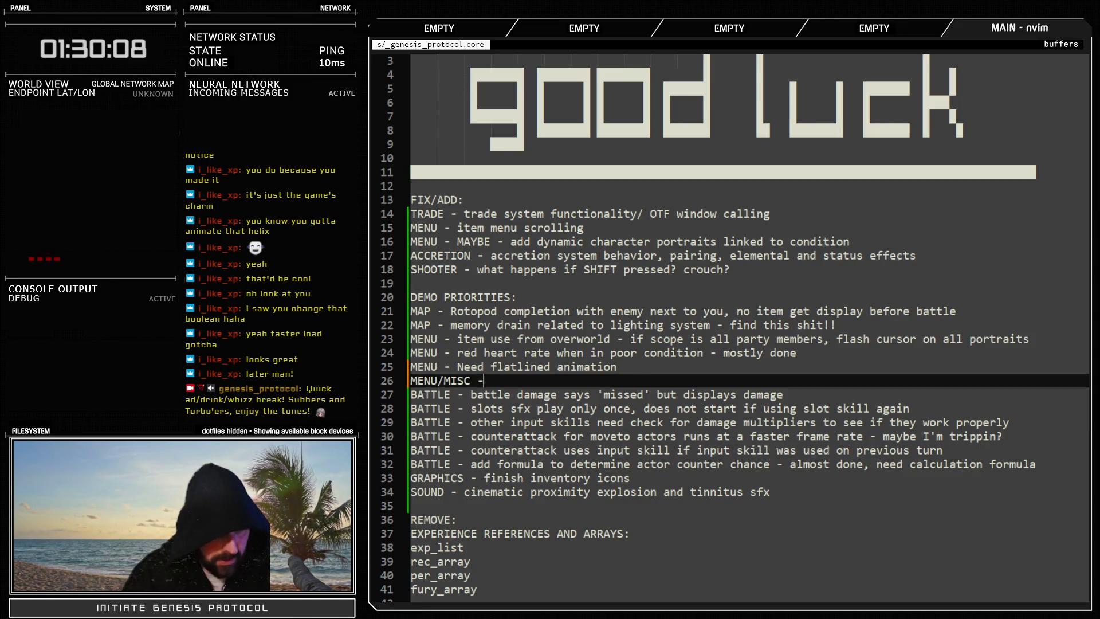
pyautogui.write('ine wave for opacit')
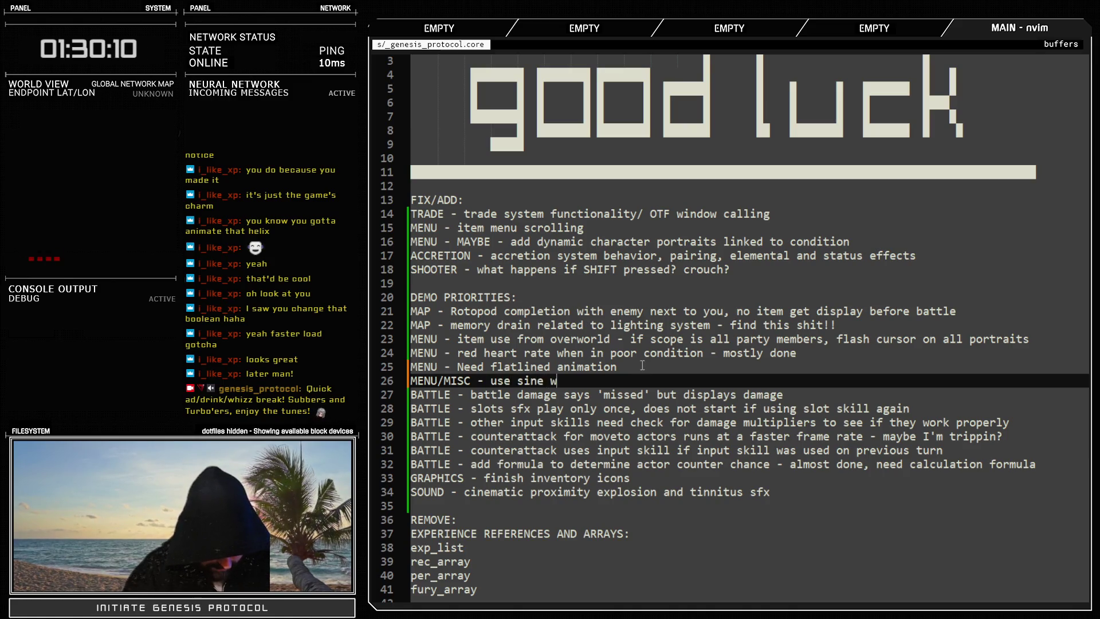
pyautogui.write('y')
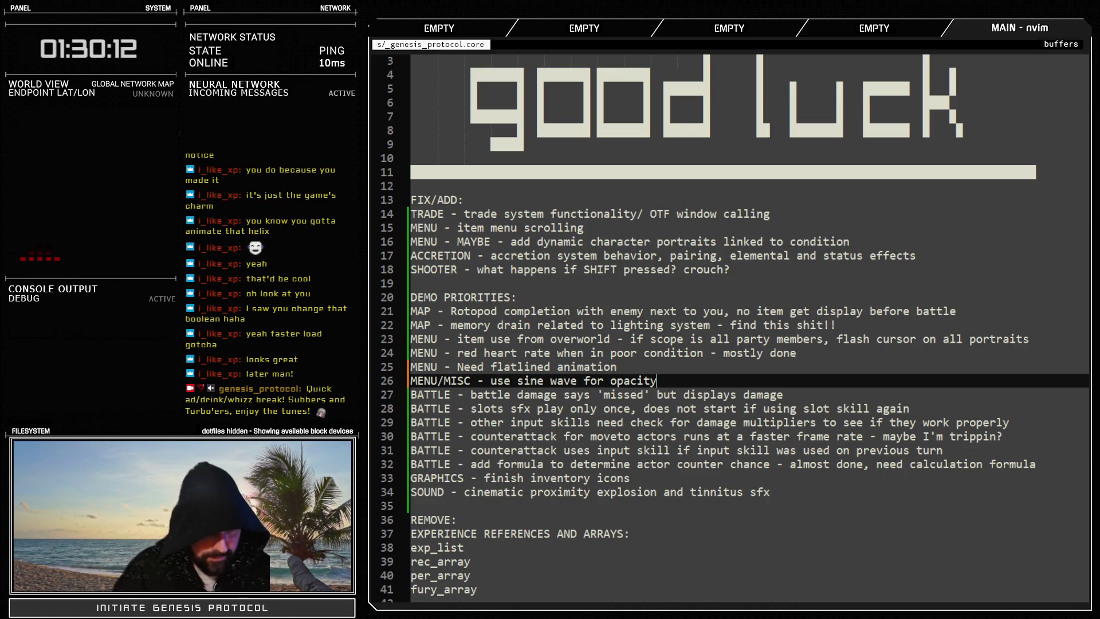
pyautogui.press('BackSpace')
pyautogui.press('BackSpace')
pyautogui.press('BackSpace')
pyautogui.write('custo')
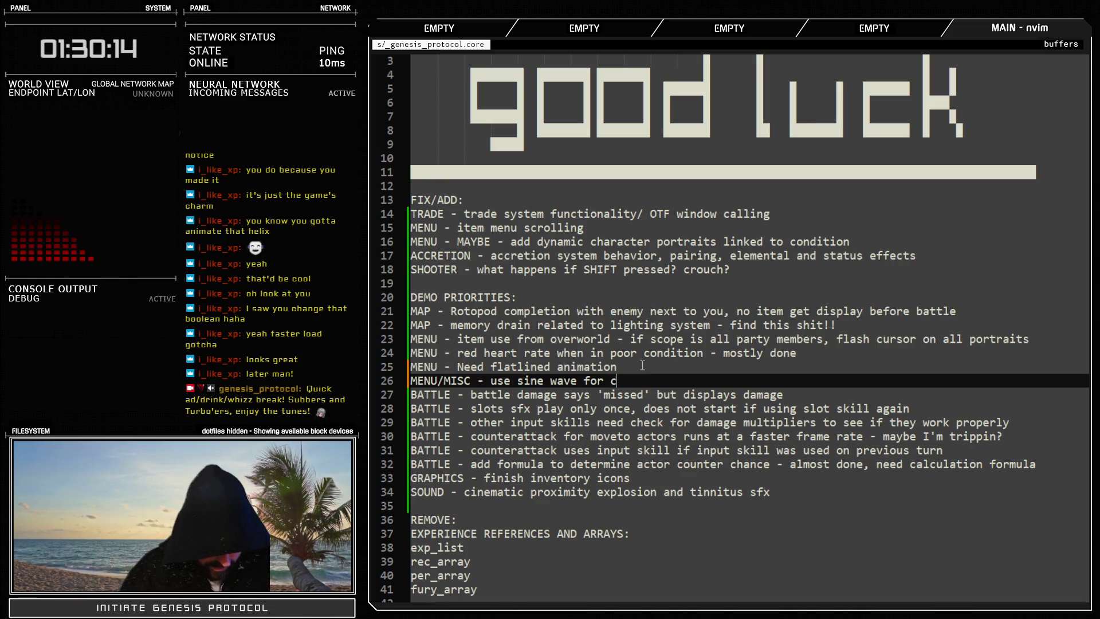
pyautogui.write('m cursor opacirty')
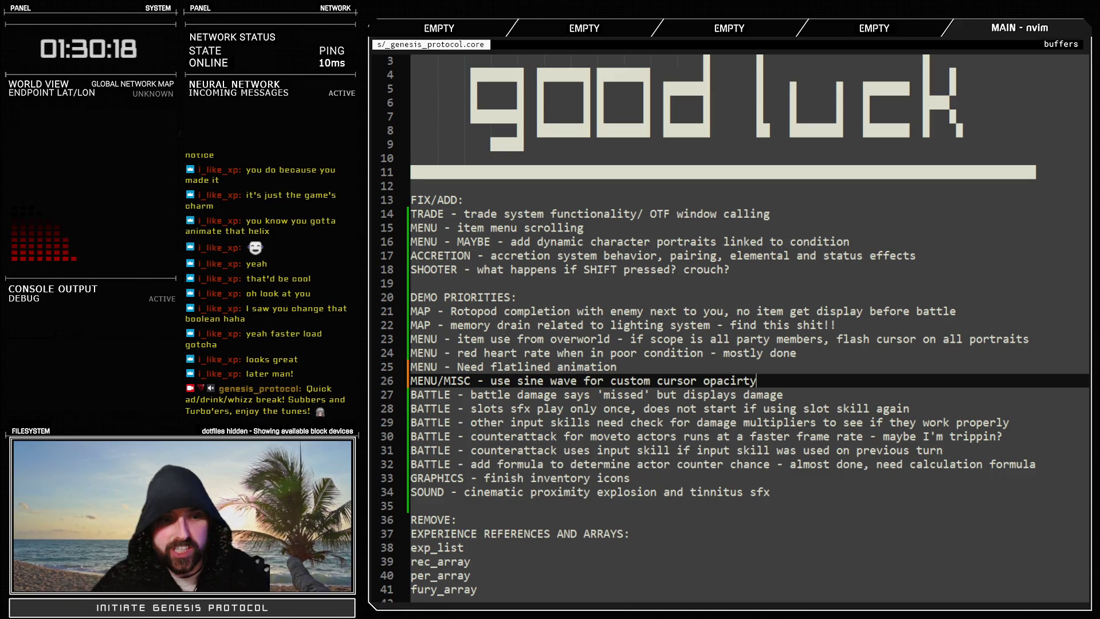
pyautogui.press('BackSpace')
pyautogui.write('ty')
pyautogui.click(675, 355)
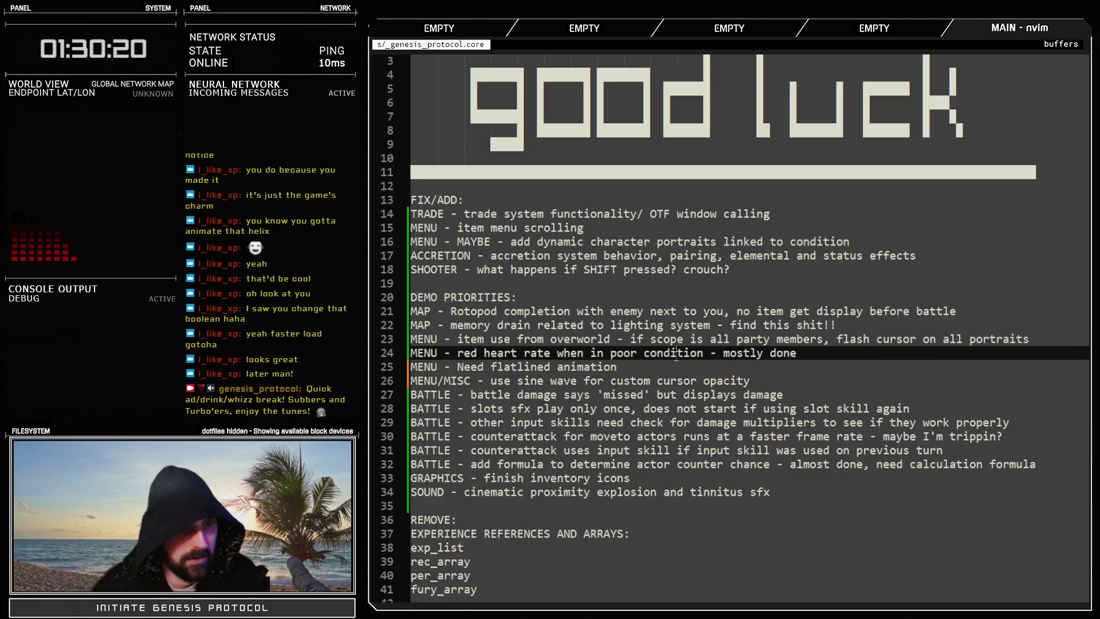
pyautogui.click(571, 380)
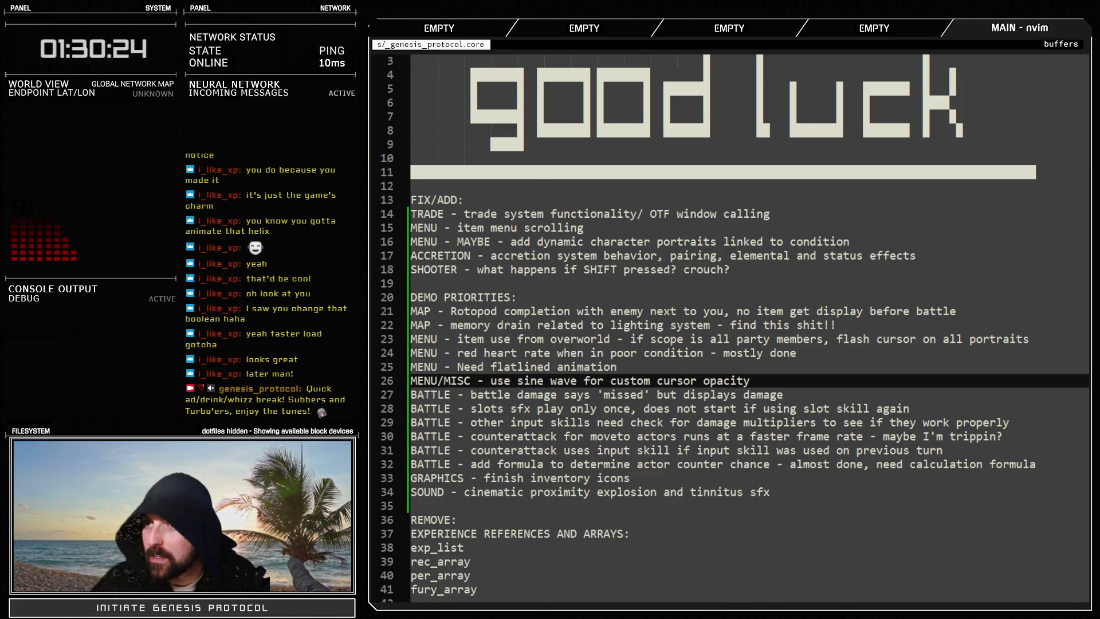
pyautogui.hotkey('alt', 'Tab')
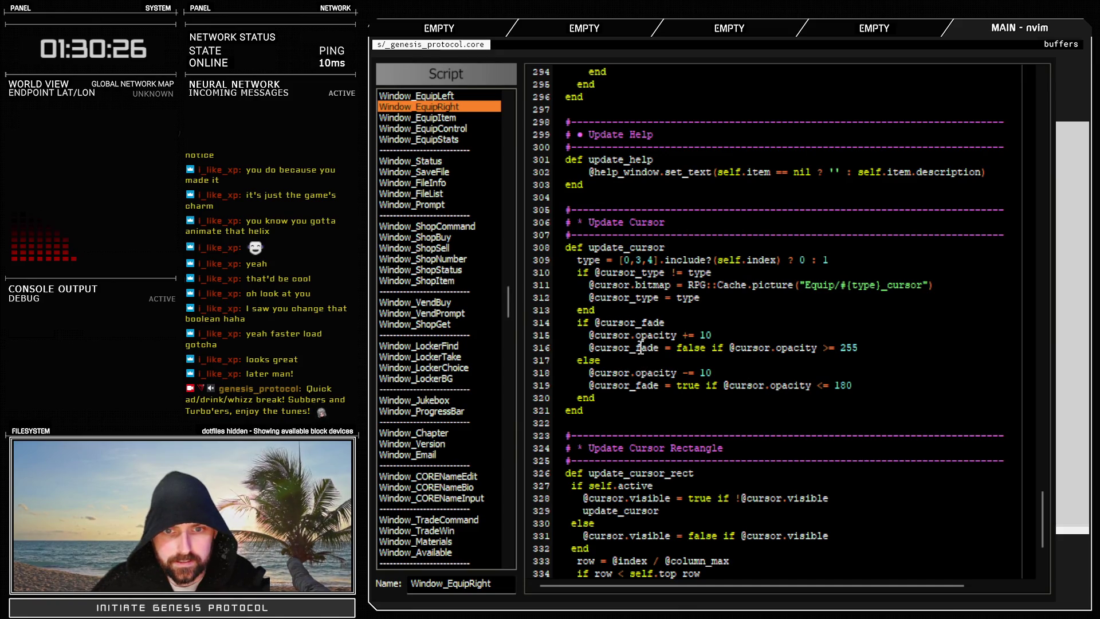
# Select the cursor fade block, then inspect Scene_Equip's help window windowskin and opacity setup
pyautogui.moveTo(631, 323); pyautogui.dragTo(668, 400)
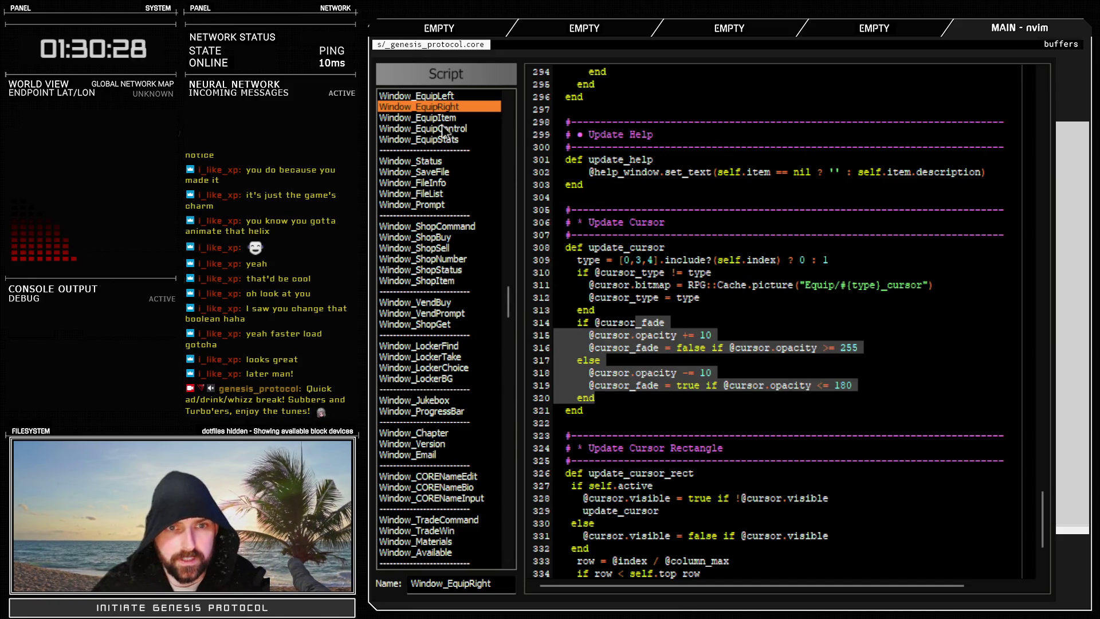
pyautogui.moveTo(510, 299); pyautogui.dragTo(510, 361)
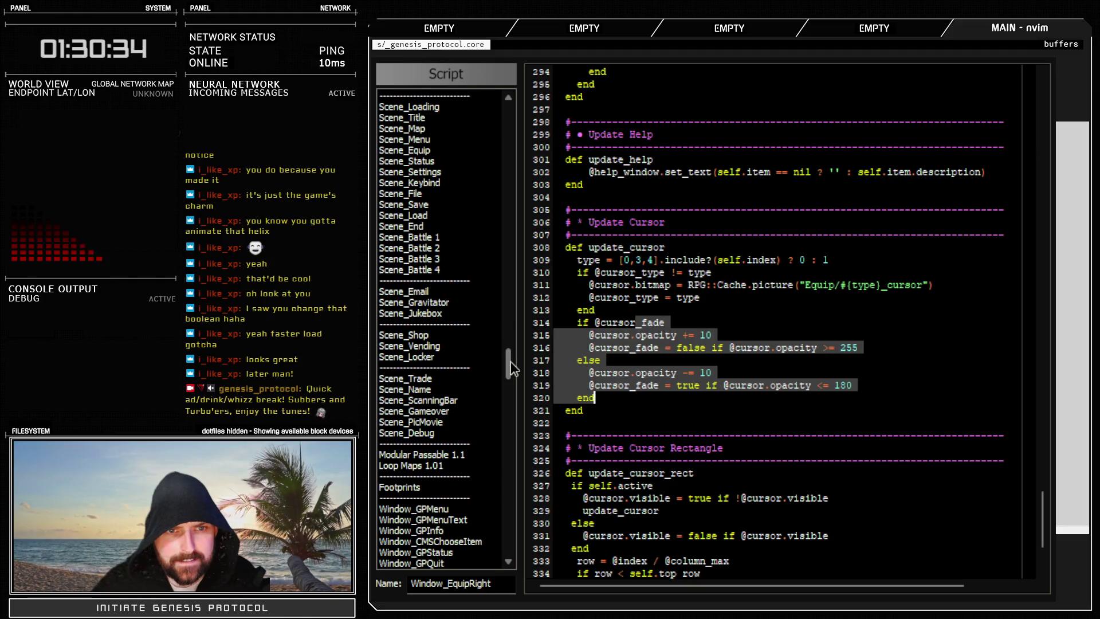
pyautogui.click(429, 151)
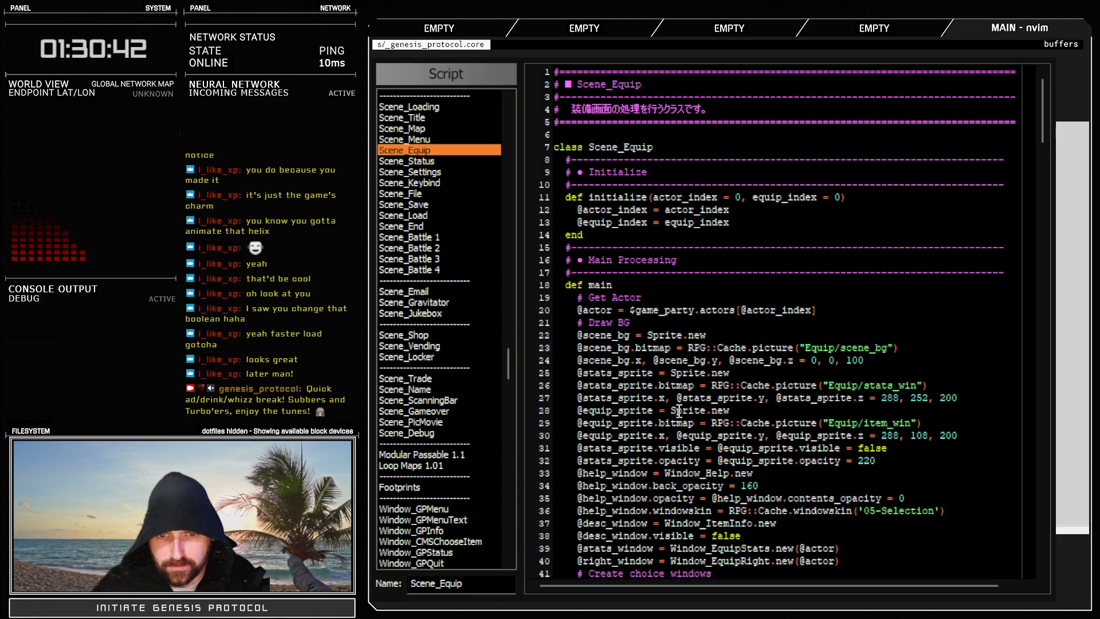
pyautogui.scroll(-2, 679, 410)
pyautogui.moveTo(598, 436); pyautogui.dragTo(948, 438)
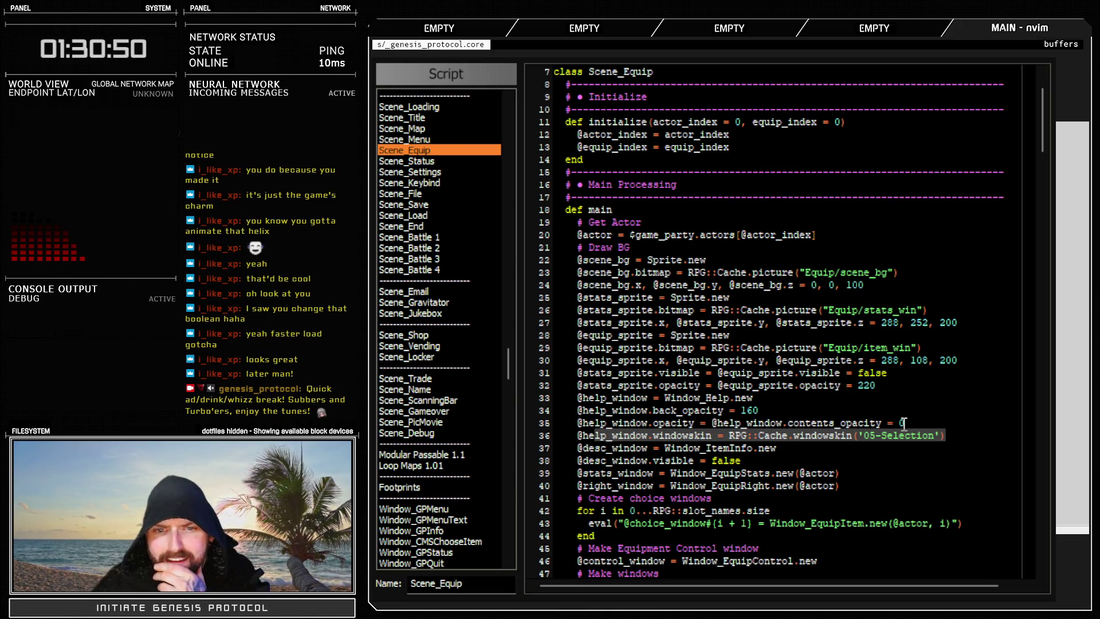
pyautogui.scroll(-2, 856, 385)
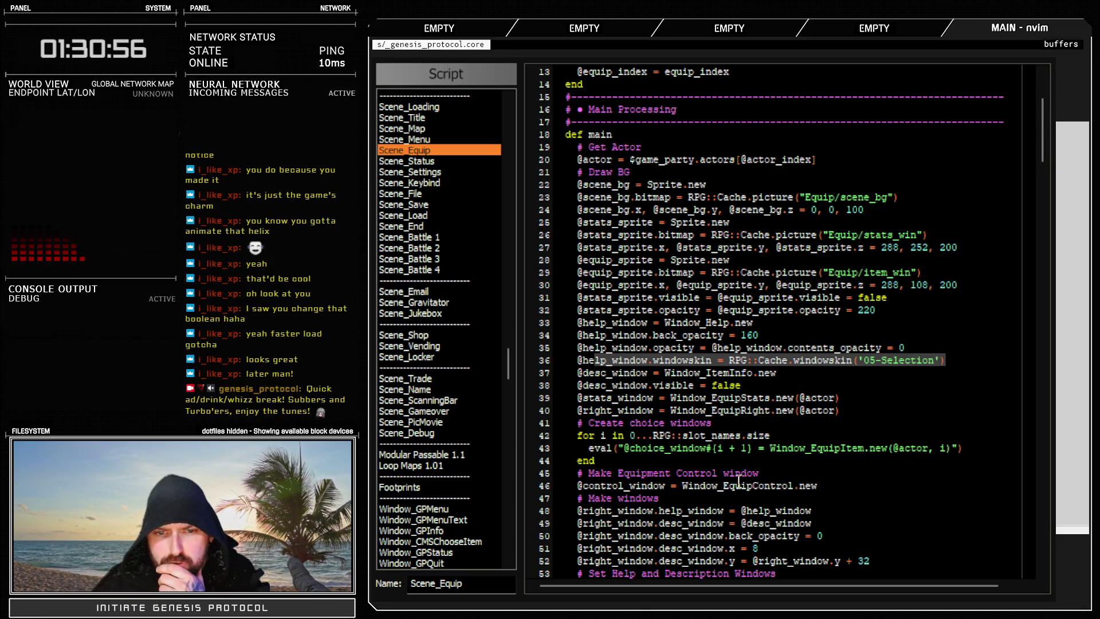
pyautogui.moveTo(508, 362)
pyautogui.mouseDown()
pyautogui.moveTo(509, 266)
pyautogui.moveTo(509, 288)
pyautogui.mouseUp()
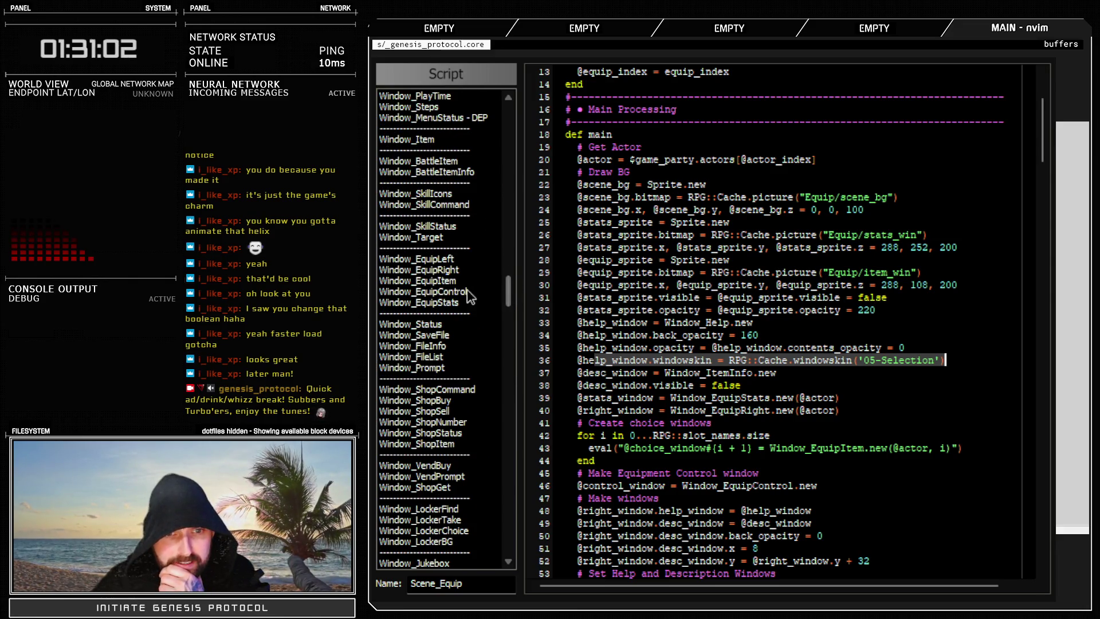
pyautogui.click(467, 291)
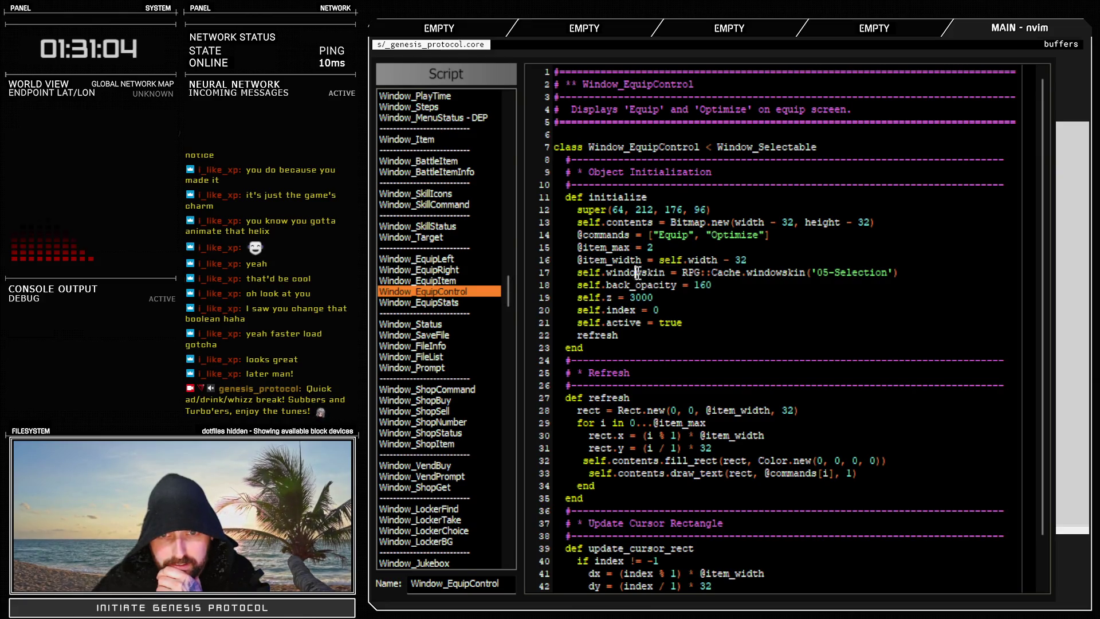
# Copy the '05-Selection' windowskin line into Window_EquipItem below the super call
pyautogui.moveTo(634, 272); pyautogui.dragTo(915, 272)
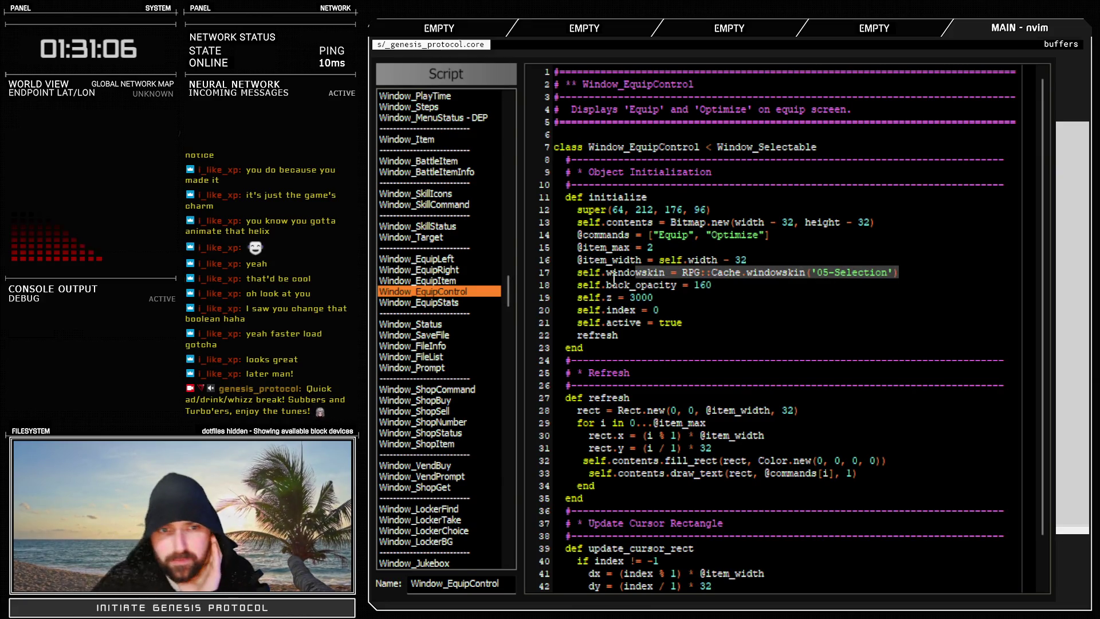
pyautogui.click(465, 281)
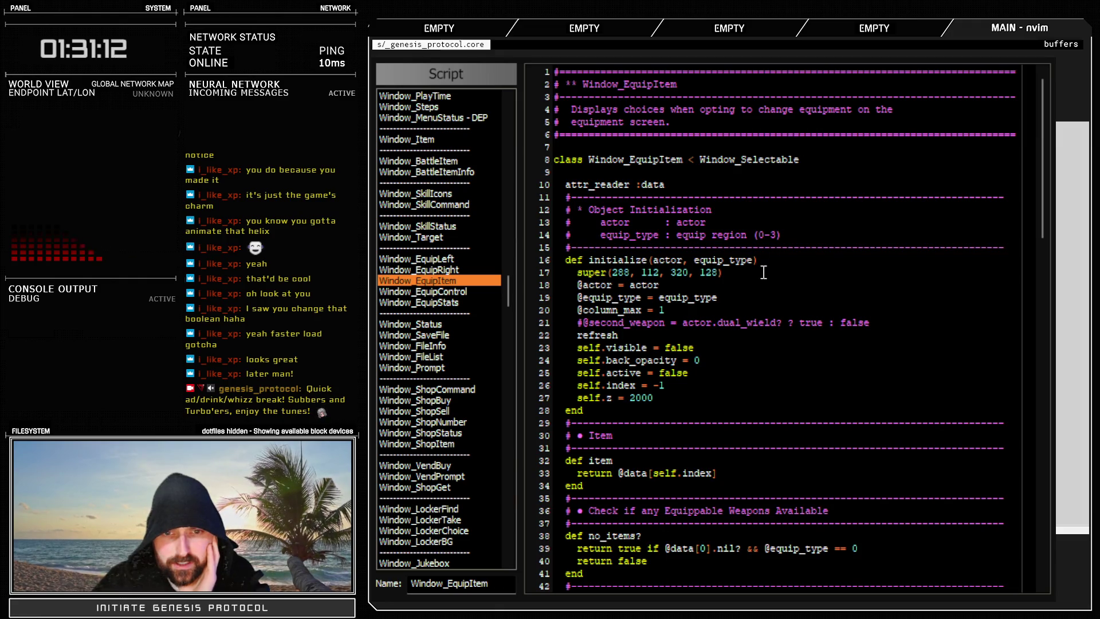
pyautogui.scroll(-10, 748, 313)
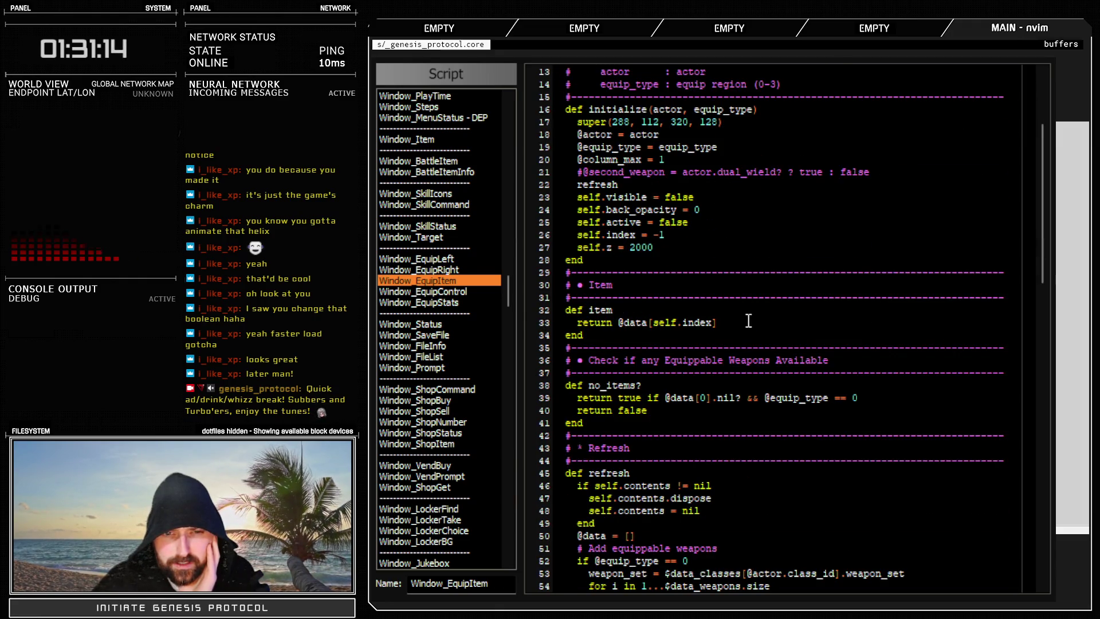
pyautogui.scroll(10, 748, 320)
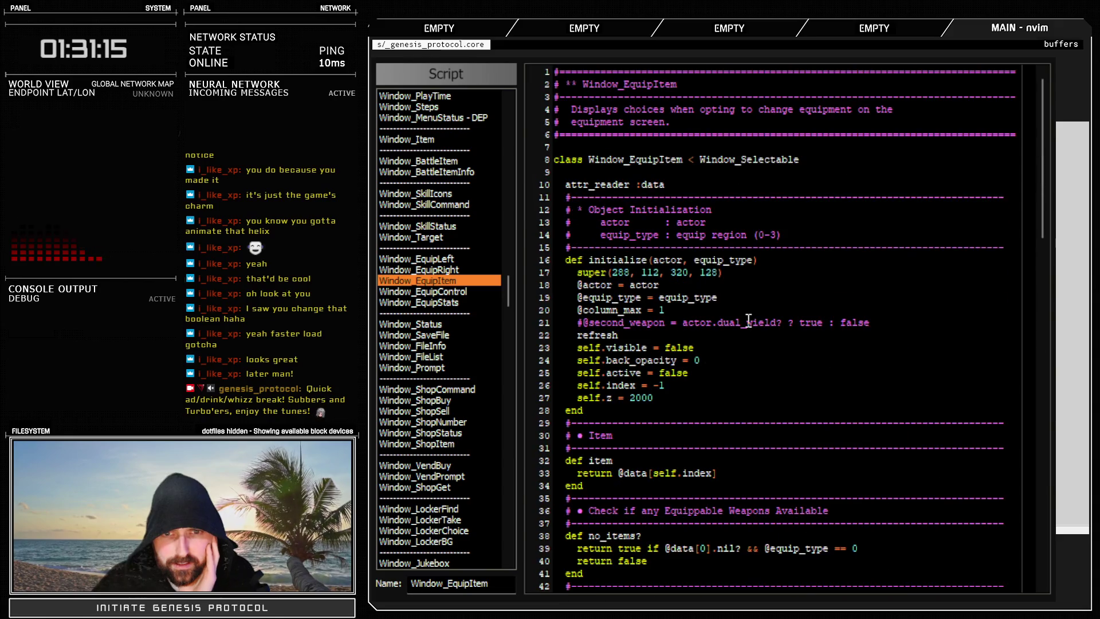
pyautogui.click(744, 274)
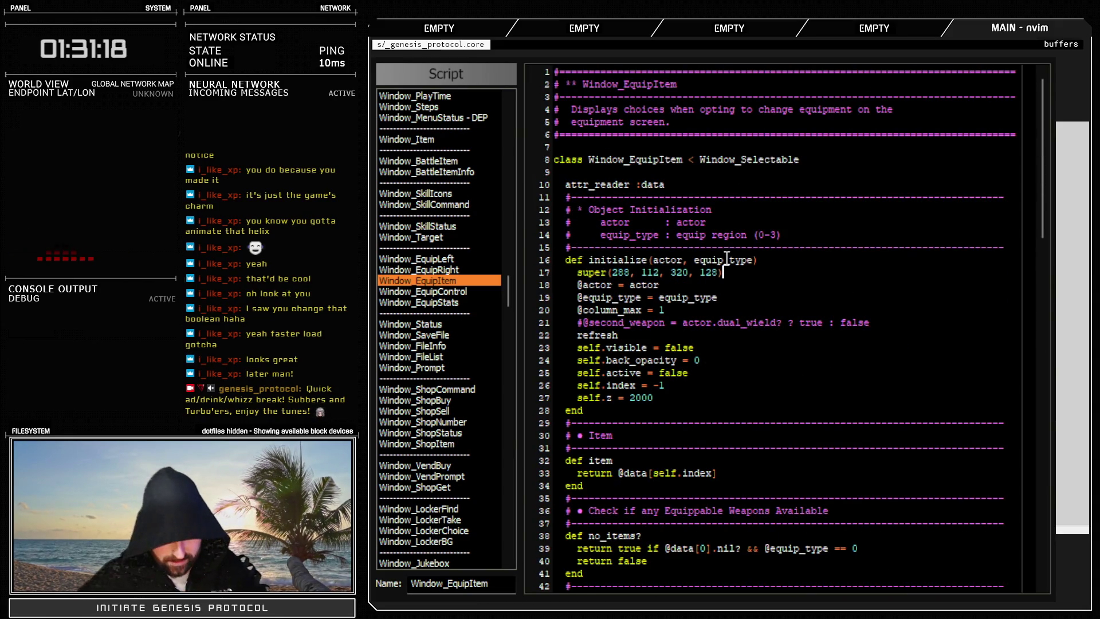
pyautogui.press('Return')
pyautogui.write("self.windowskin = RPG::Cache.windowskin('05-Selection')")
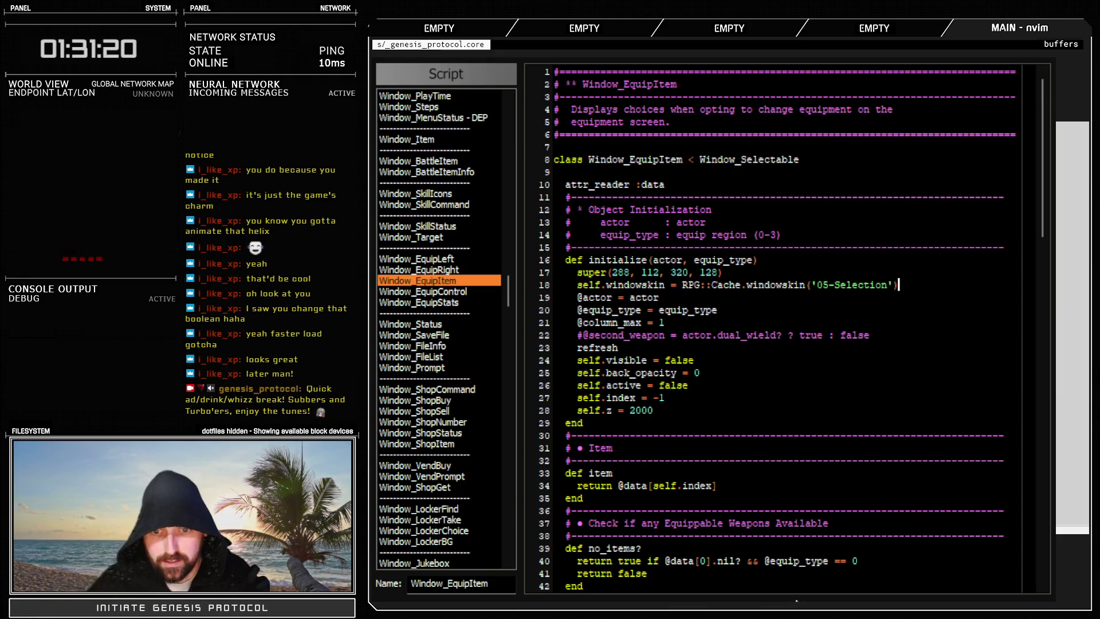
# Close the Script Editor, save the project, and start a playtest
pyautogui.press('Escape')
pyautogui.hotkey('alt', 'F4')
pyautogui.press('Return')
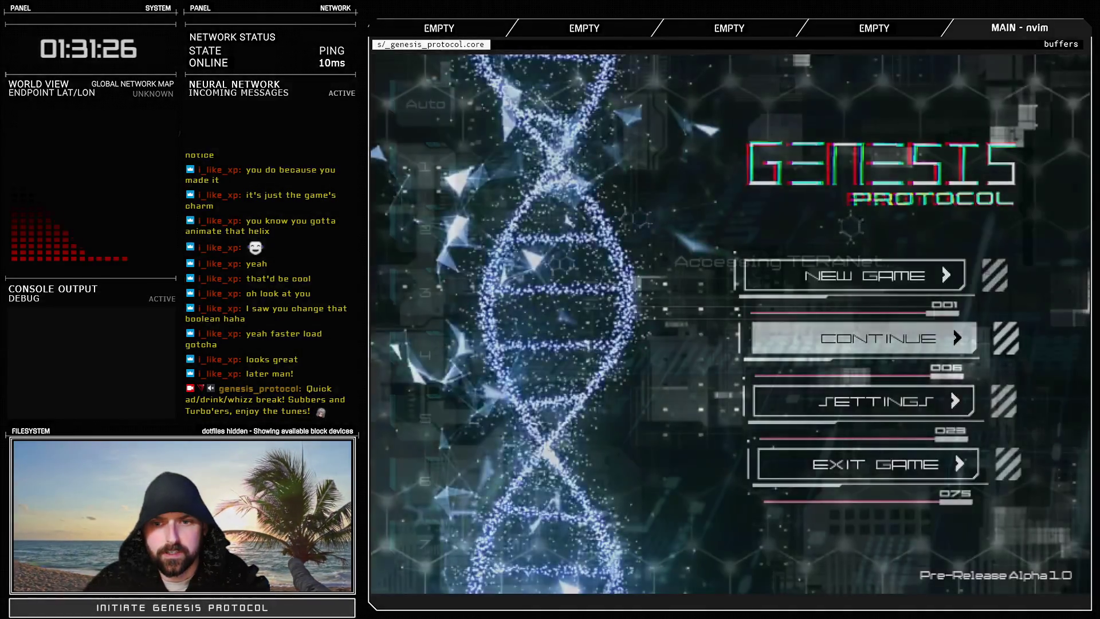
# Continue a saved game and open Inaxen's equipment screen
pyautogui.click(847, 336)
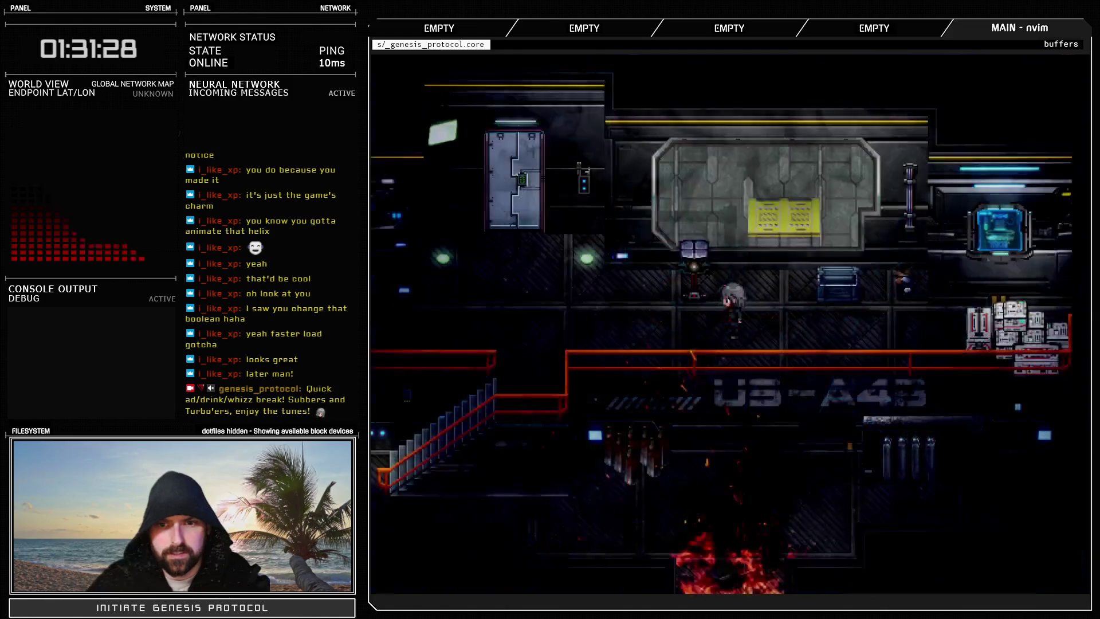
pyautogui.press('Escape')
pyautogui.press('Down')
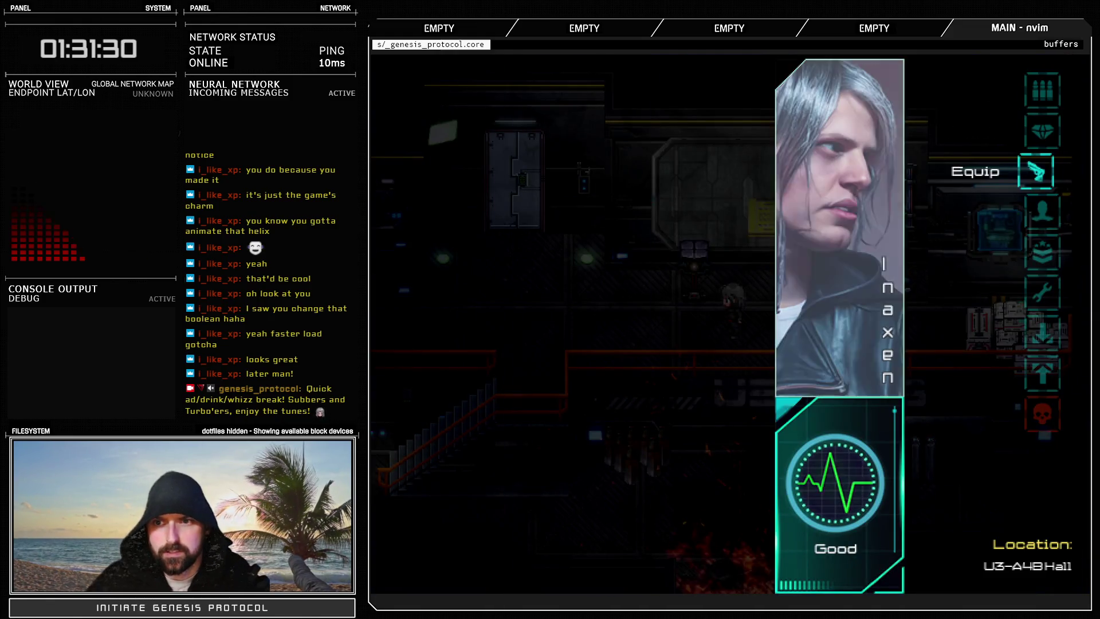
pyautogui.press('Return')
pyautogui.press('Return')
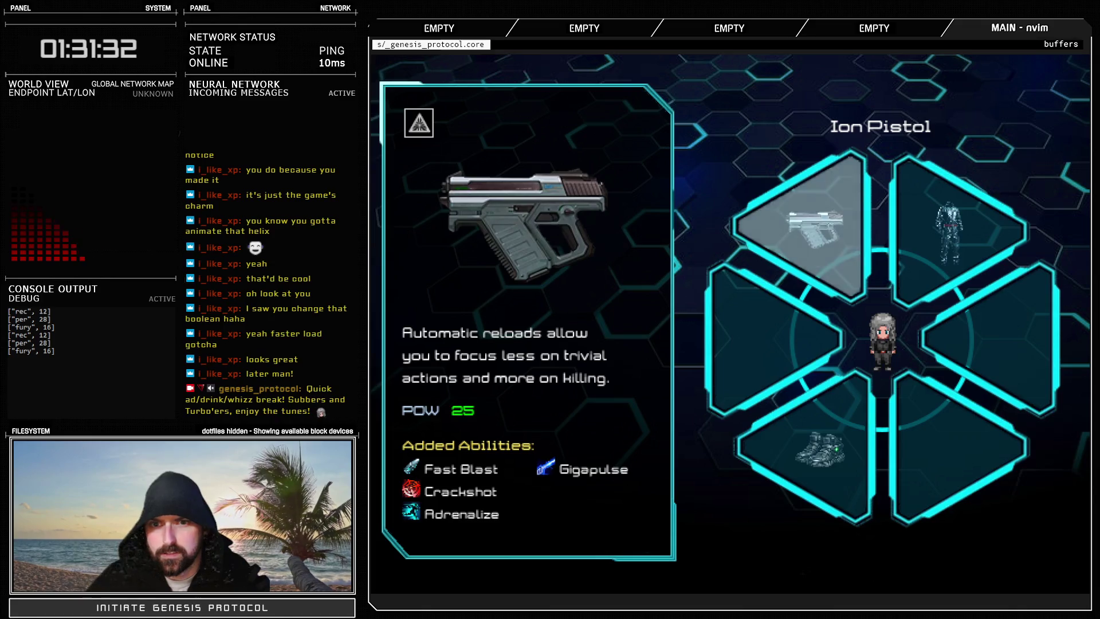
pyautogui.press('Right')
pyautogui.press('Return')
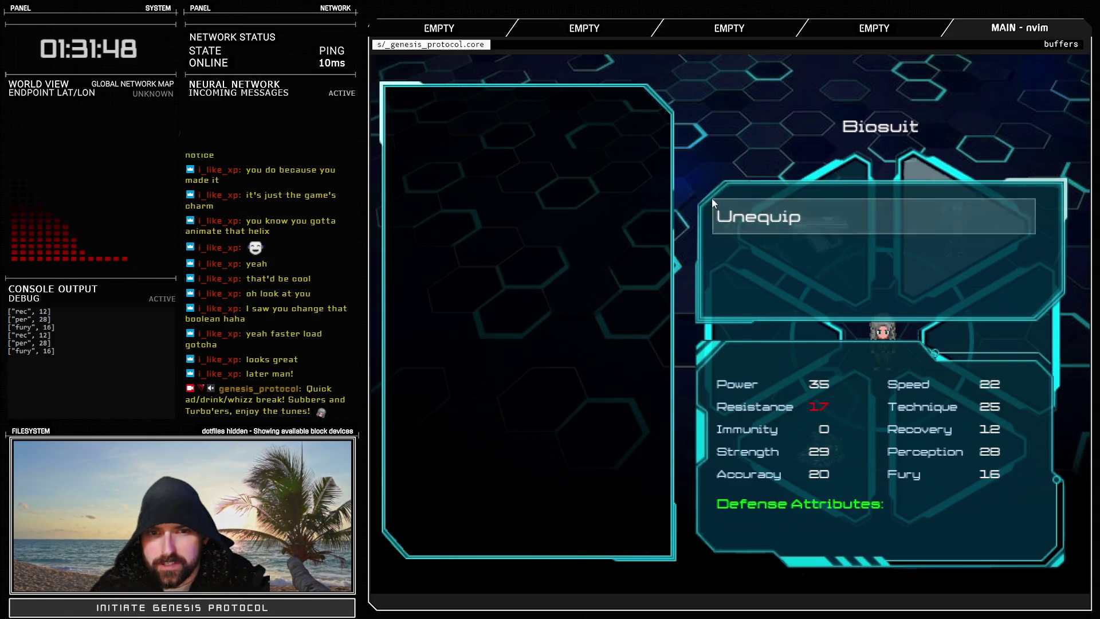
# Browse the Biosuit, Cadaver Shoes and remaining slots without changes, then leave Equip
pyautogui.press('Escape')
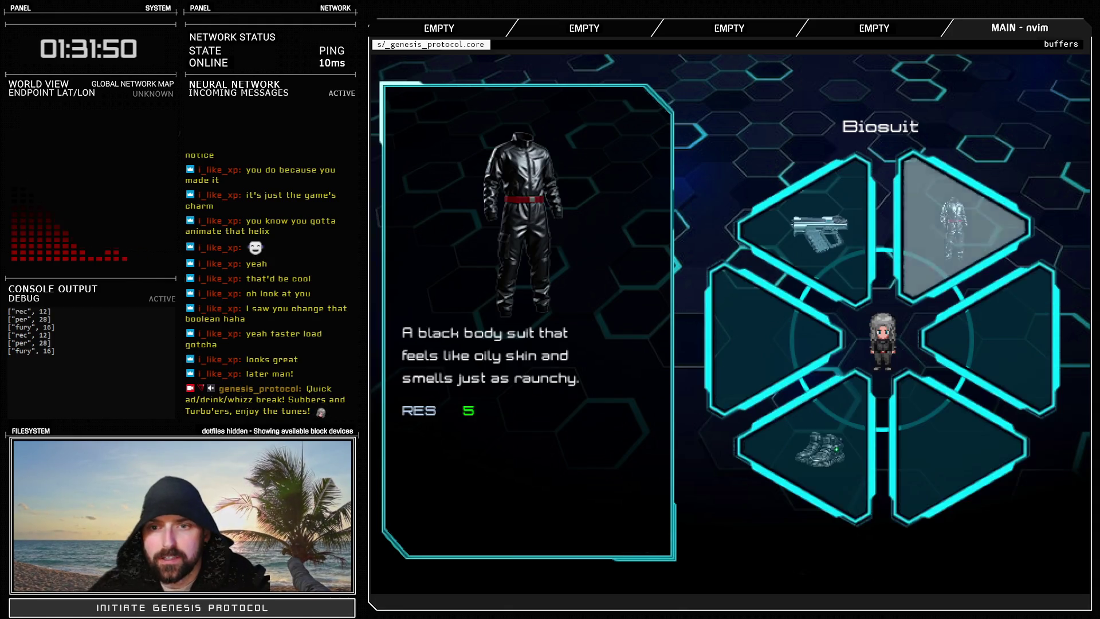
pyautogui.press('Return')
pyautogui.press('Escape')
pyautogui.press('Return')
pyautogui.press('Escape')
pyautogui.press('Right')
pyautogui.press('Return')
pyautogui.press('Escape')
pyautogui.press('Return')
pyautogui.press('Down')
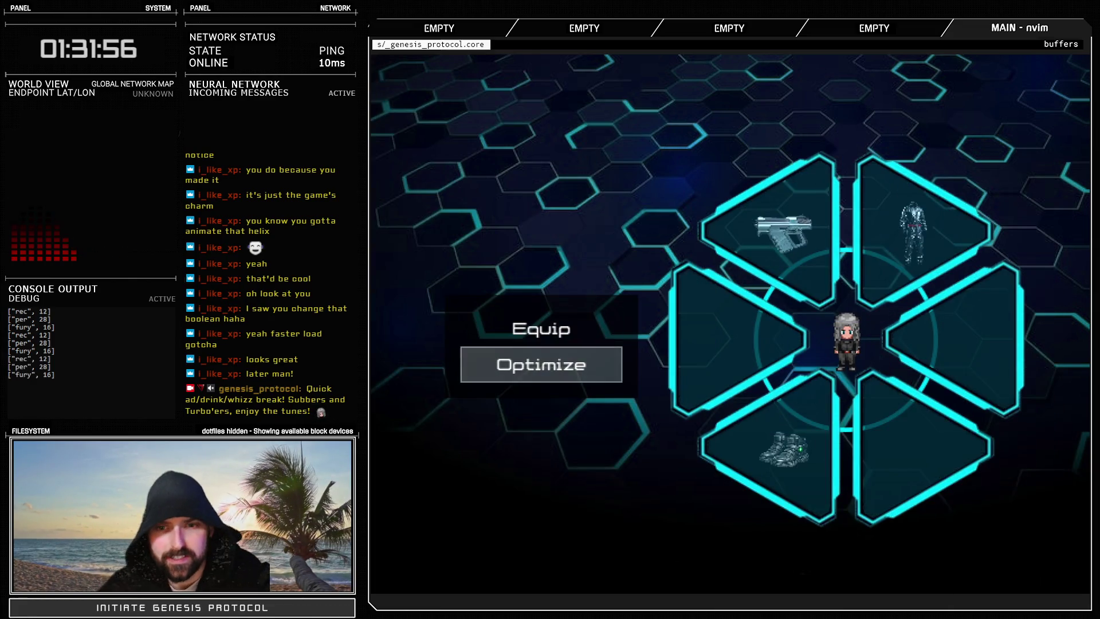
pyautogui.press('Escape')
pyautogui.press('Escape')
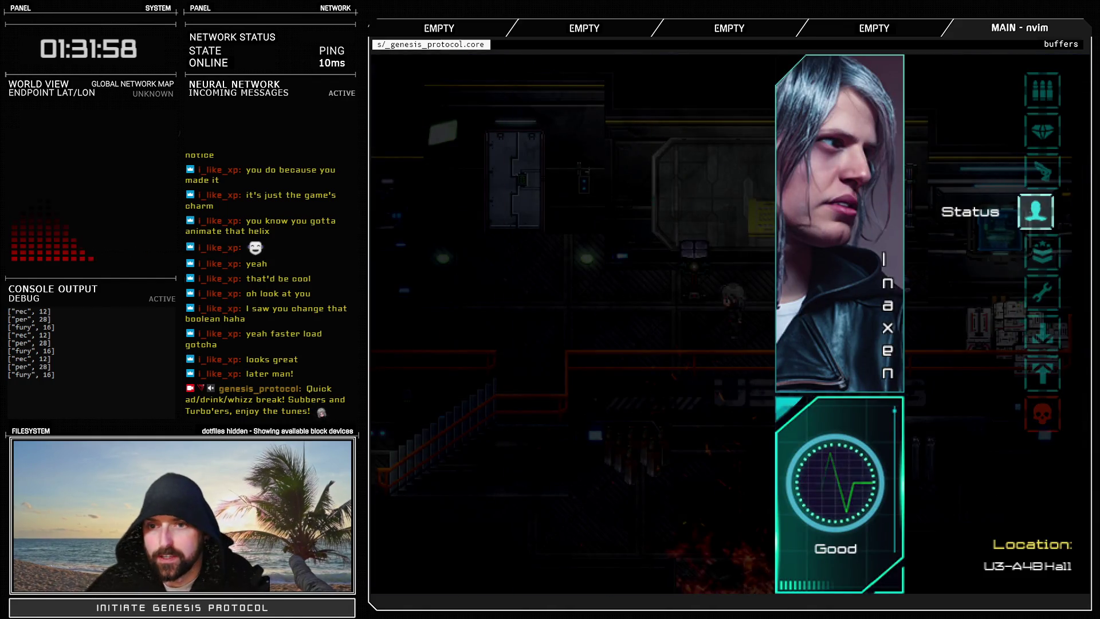
# View Inaxen's elemental exposure and weapon efficiency charts, then close the menu
pyautogui.press('Return')
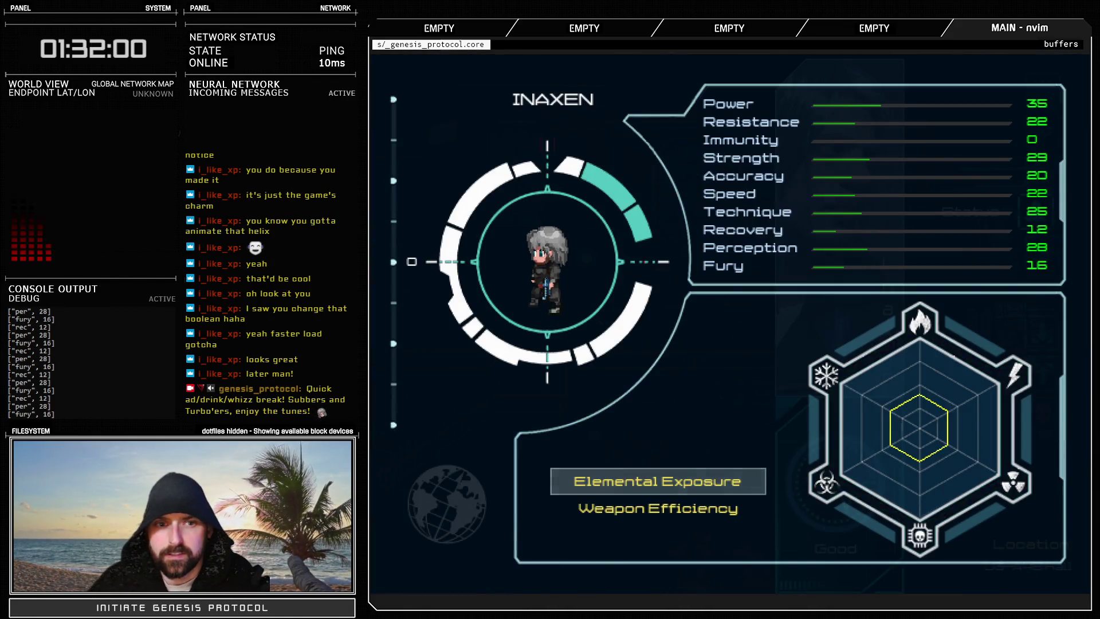
pyautogui.press('Down')
pyautogui.press('Up')
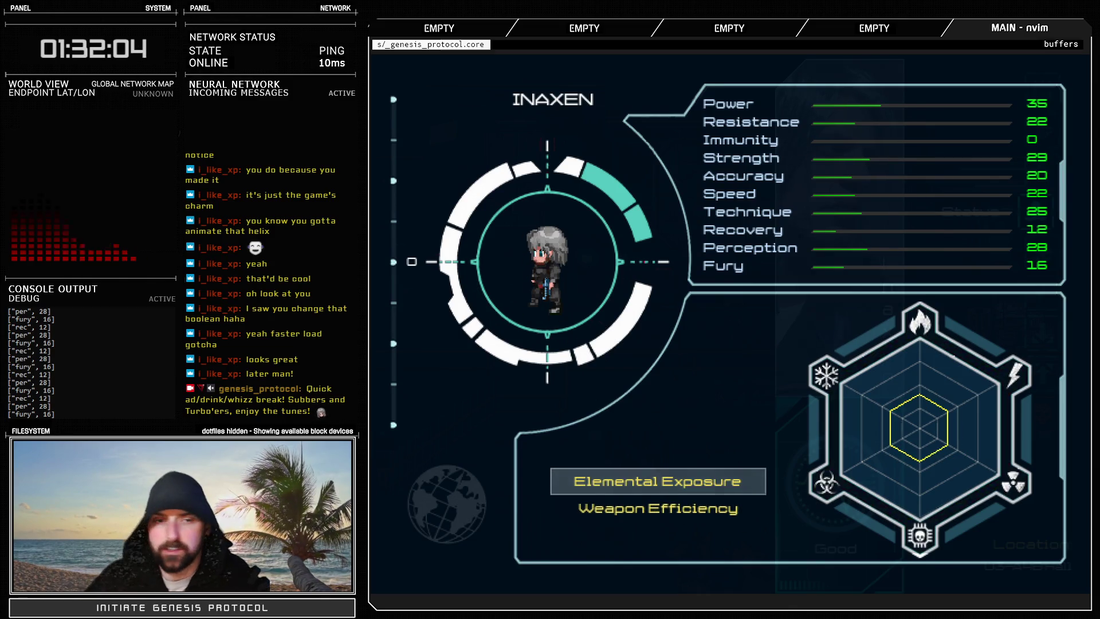
pyautogui.press('Escape')
pyautogui.press('Escape')
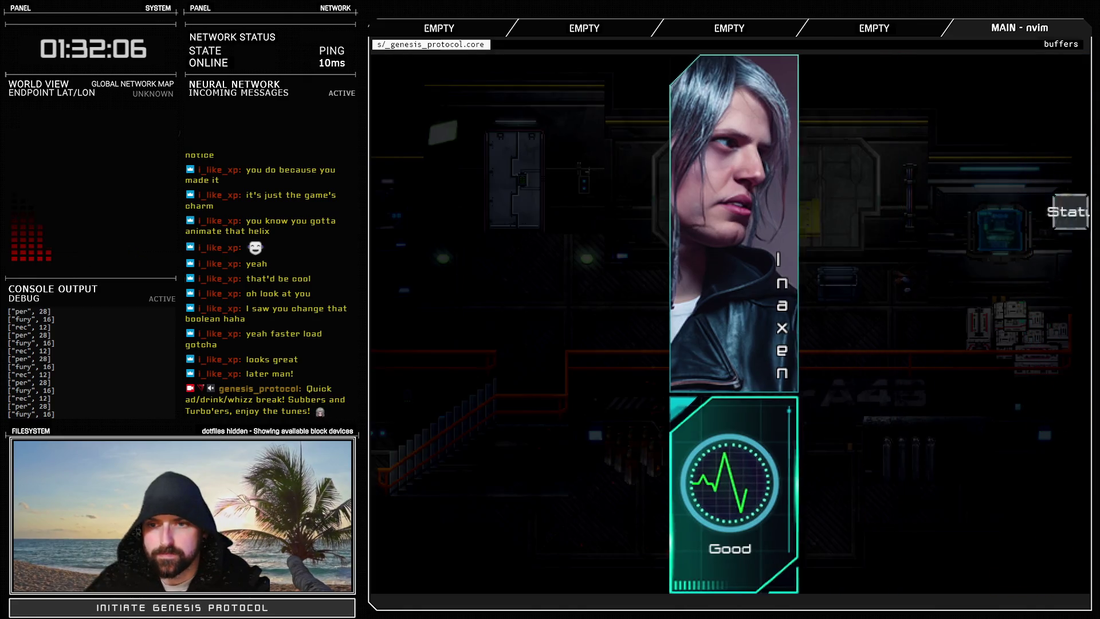
# Walk Inaxen down the stairs and left to the hazard-striped door and examine it
pyautogui.press('Left')
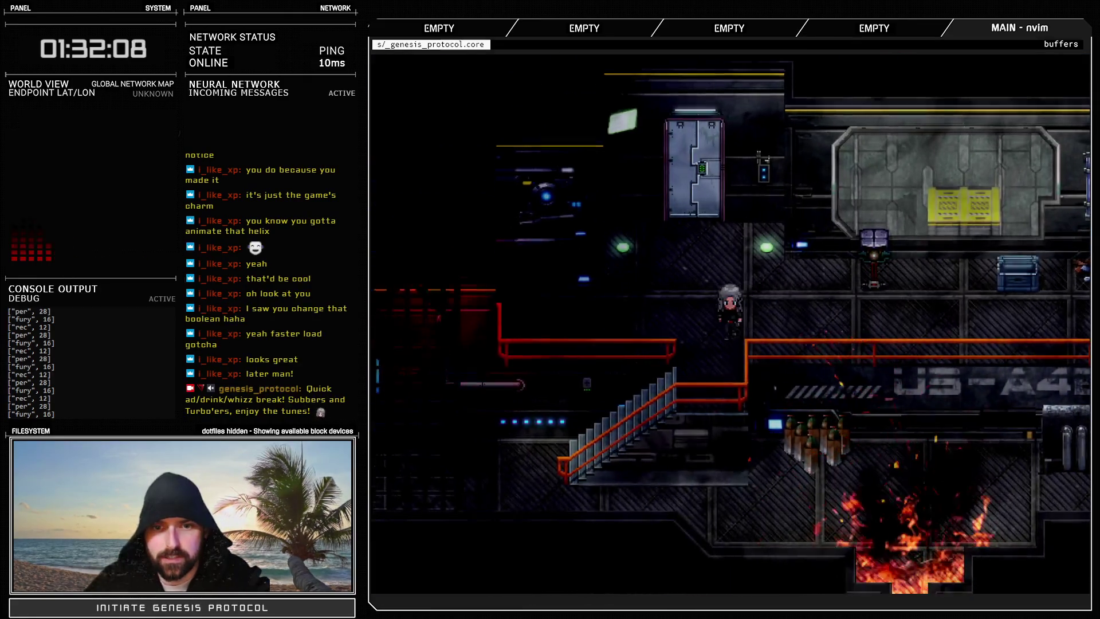
pyautogui.press('Down')
pyautogui.press('Left')
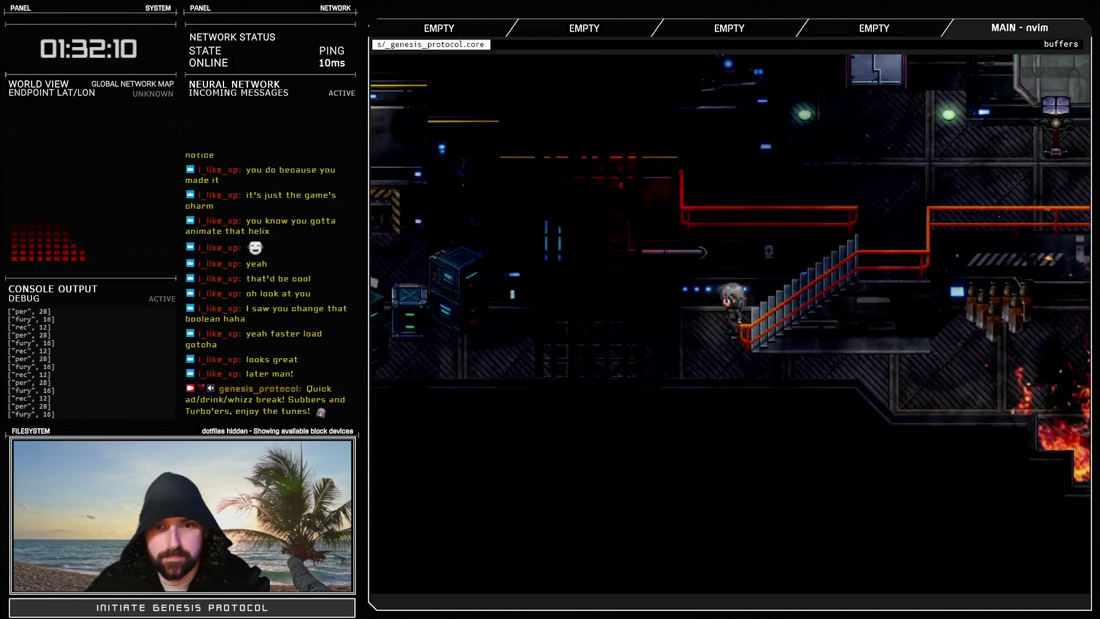
pyautogui.press('Left')
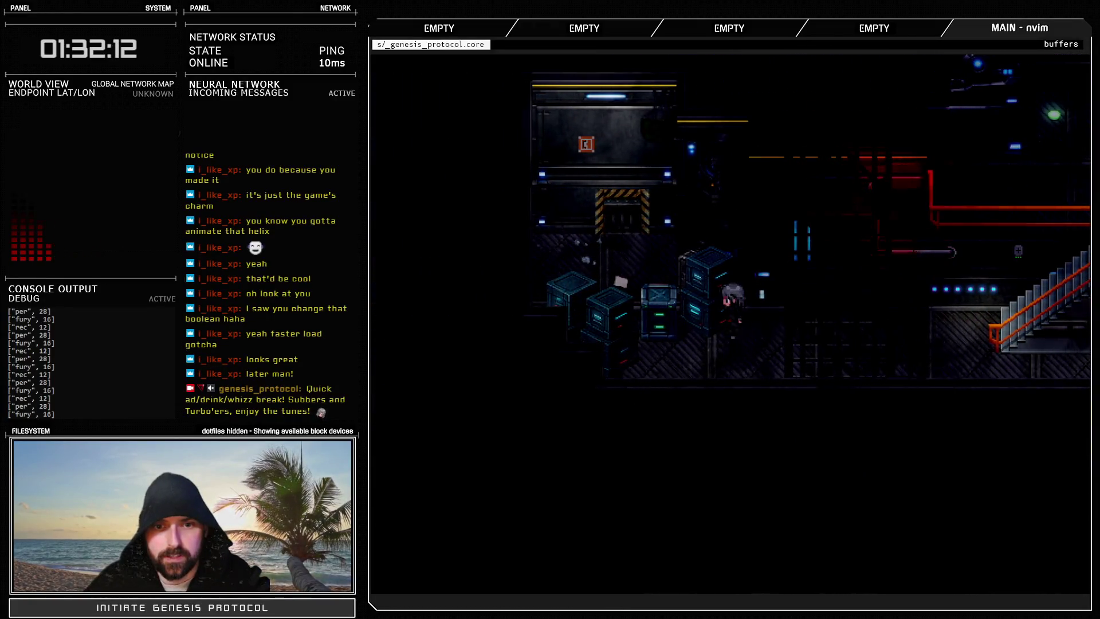
pyautogui.press('Left')
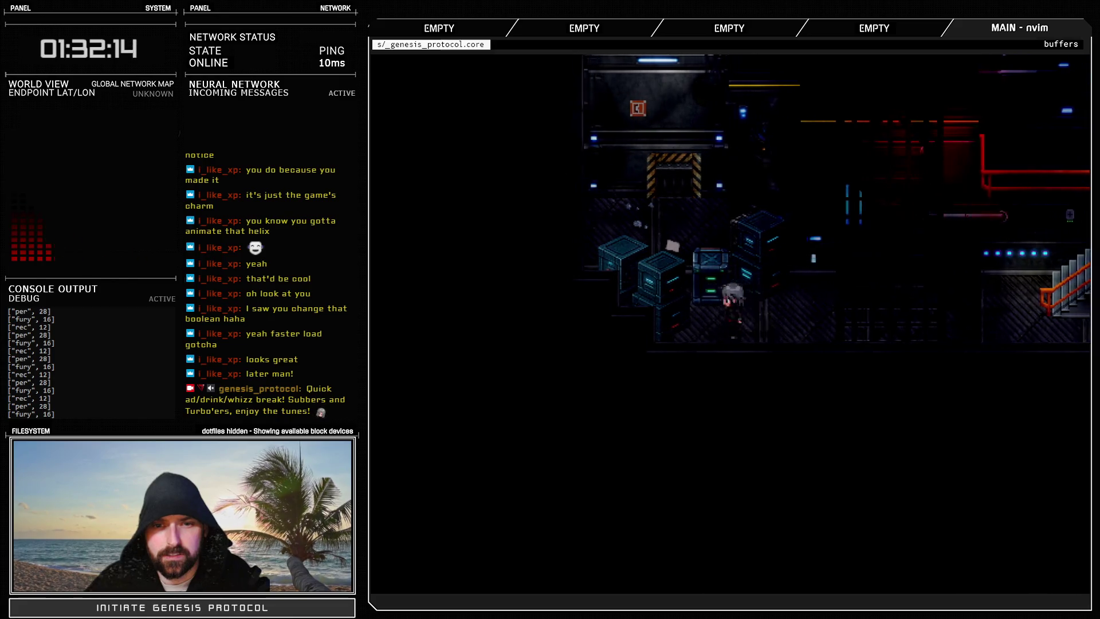
pyautogui.press('Up')
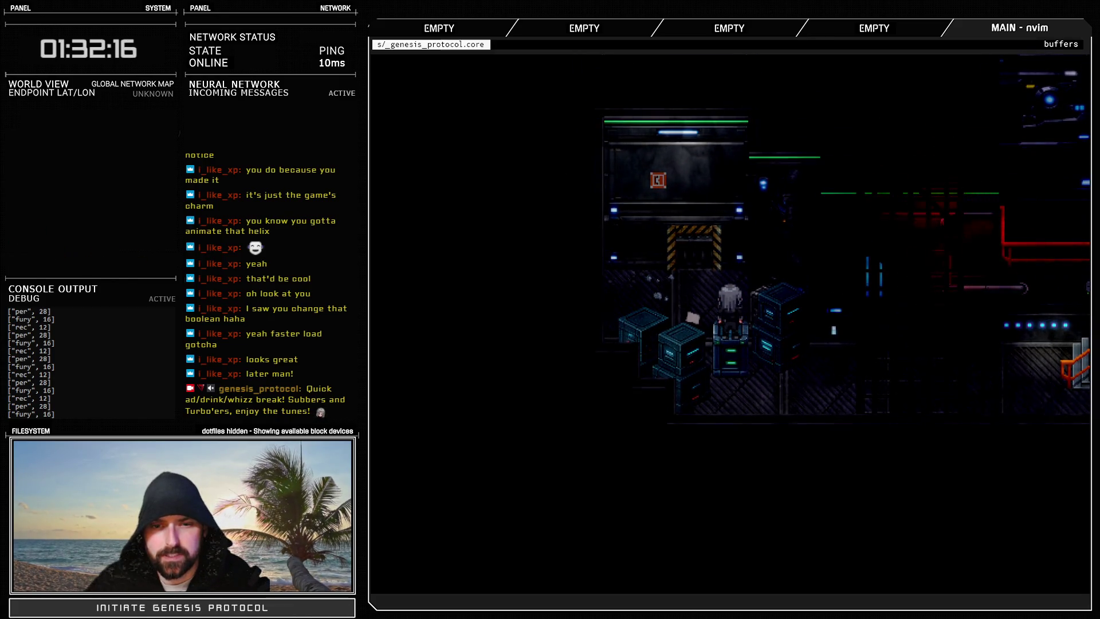
pyautogui.press('Up')
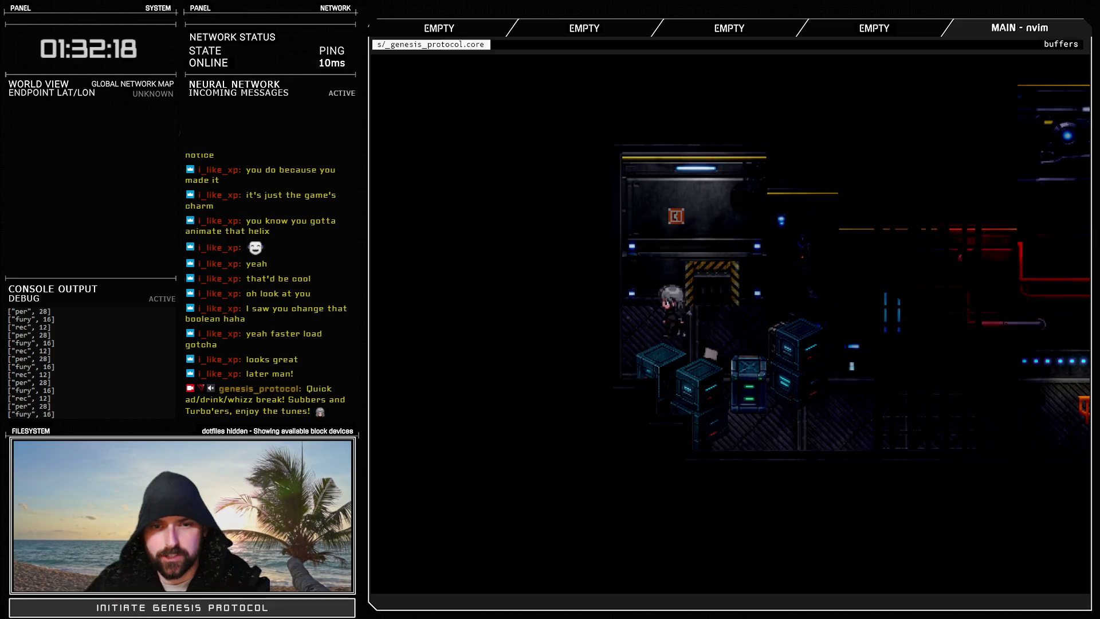
pyautogui.press('Up')
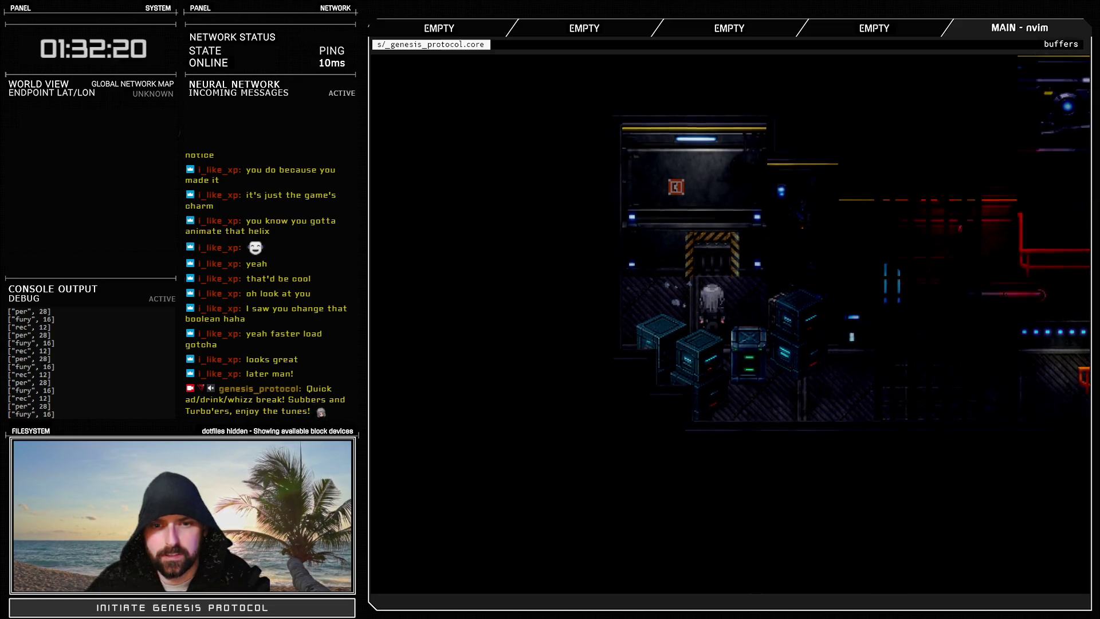
pyautogui.press('Return')
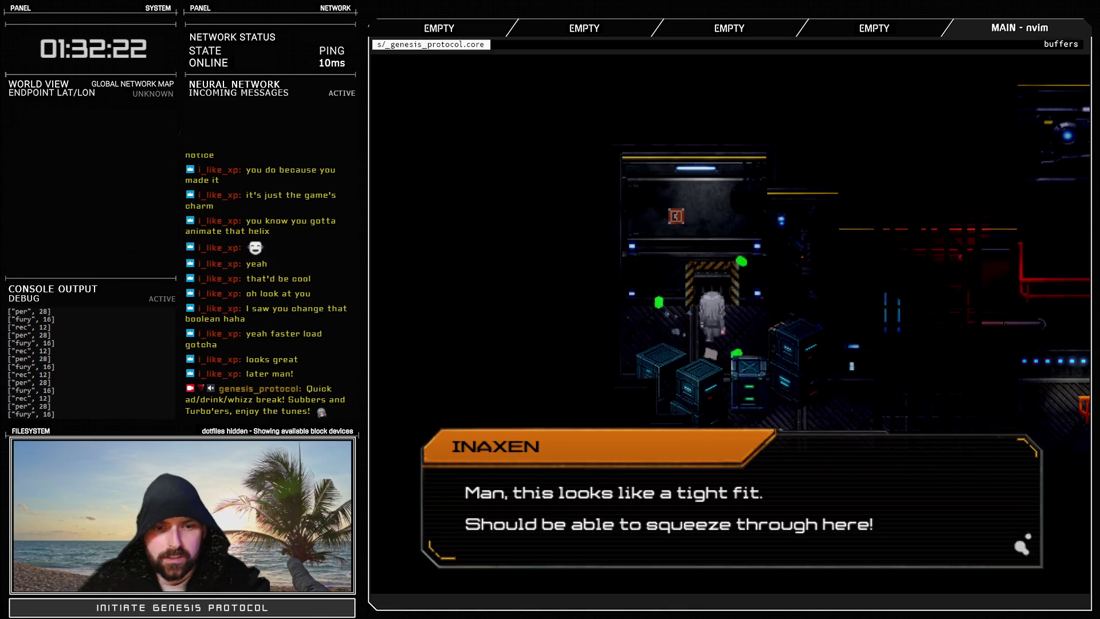
# Dismiss the tight-fit dialog so Inaxen can squeeze through the crate gap
pyautogui.press('Return')
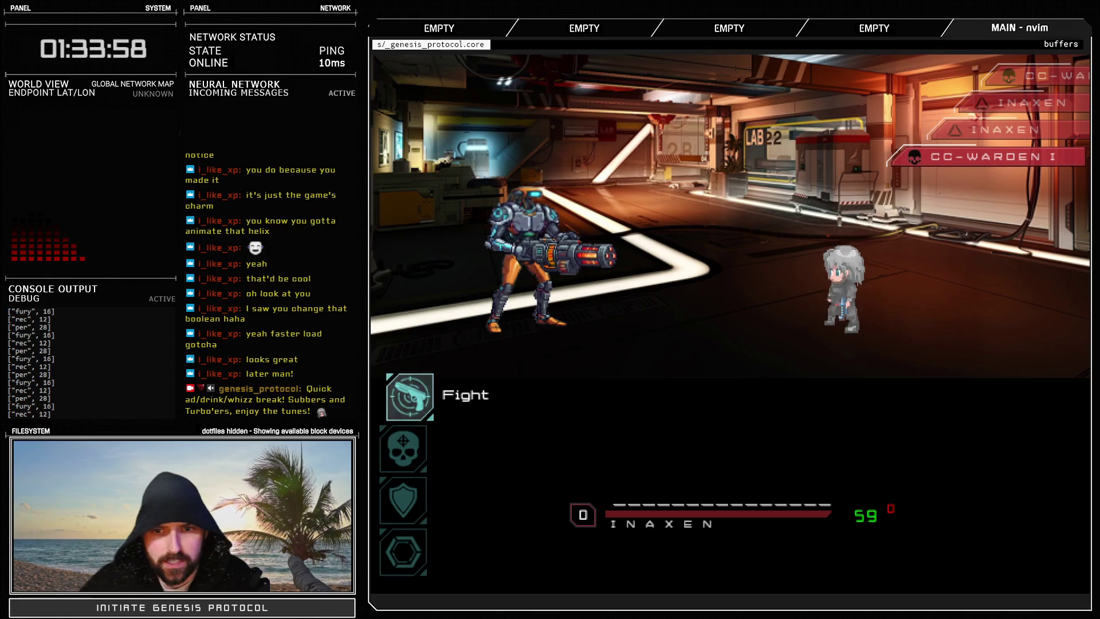
# Attack CC-WARDEN I with Fast Blast
pyautogui.press('Return')
pyautogui.press('Return')
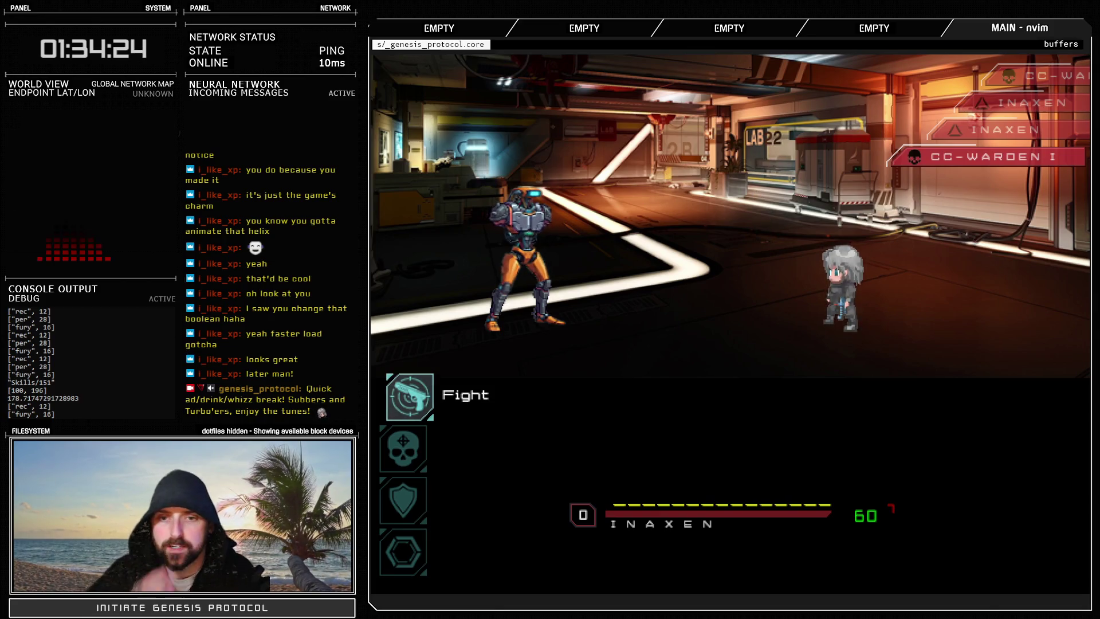
# Use the Crackshot skill on CC-Warden I
pyautogui.press('Return')
pyautogui.press('Down')
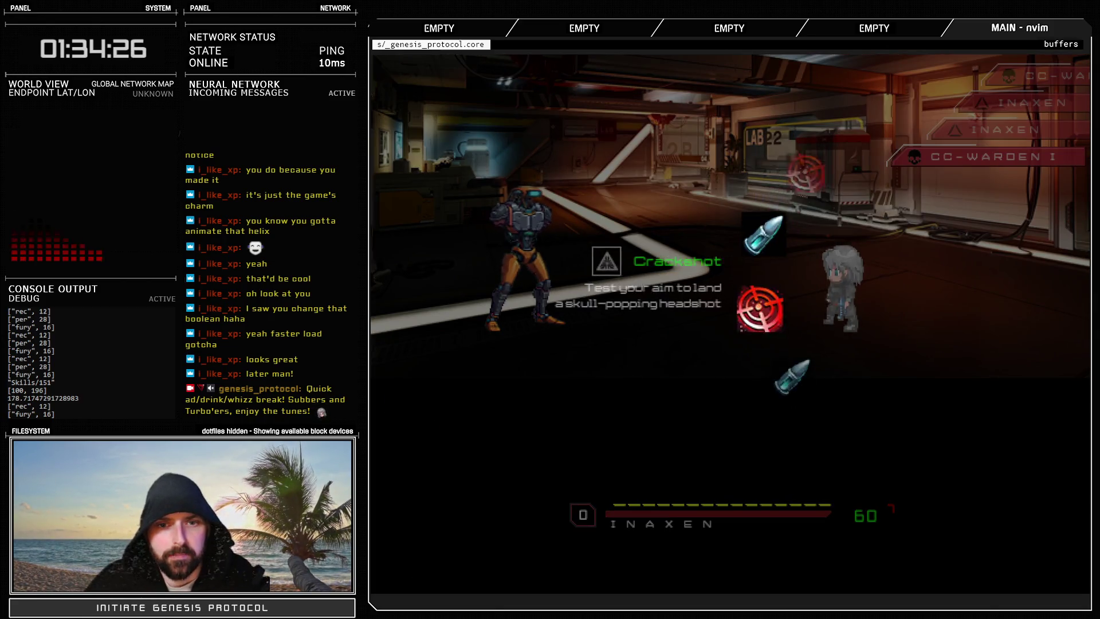
pyautogui.press('Return')
pyautogui.press('Return')
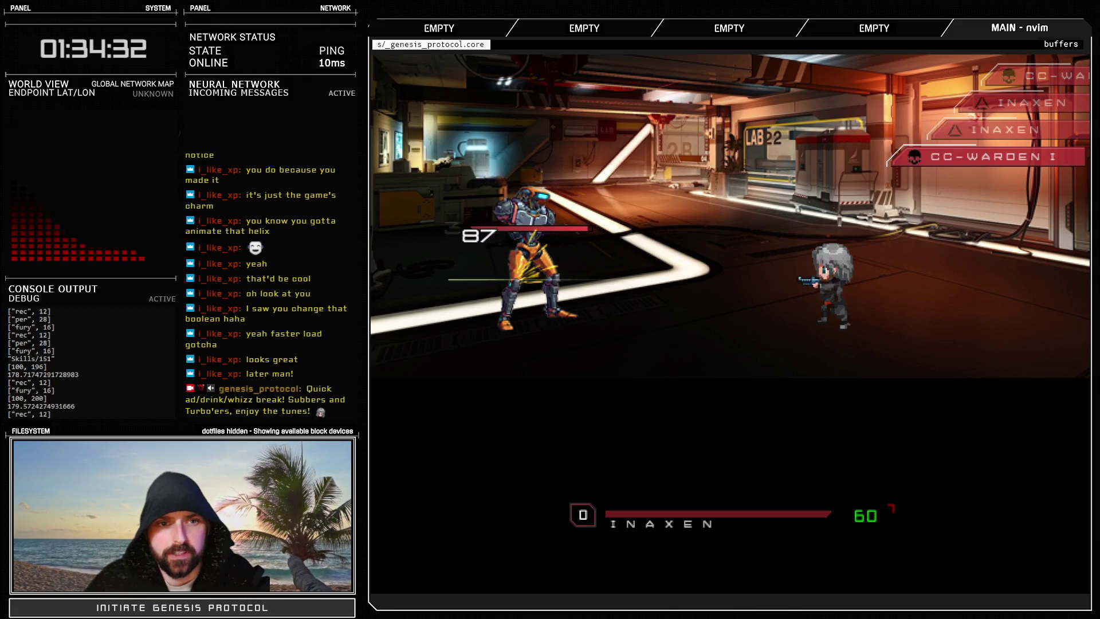
pyautogui.press('Return')
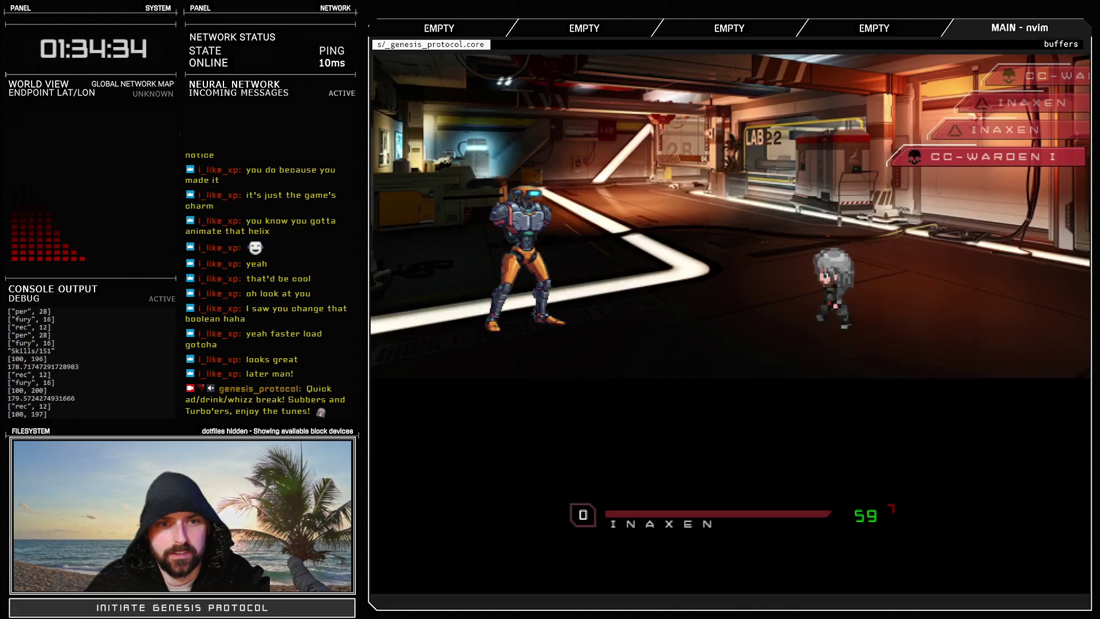
# Throw a Flashbang at CC-Warden I from the items list
pyautogui.press('Down')
pyautogui.press('Down')
pyautogui.press('Down')
pyautogui.press('Return')
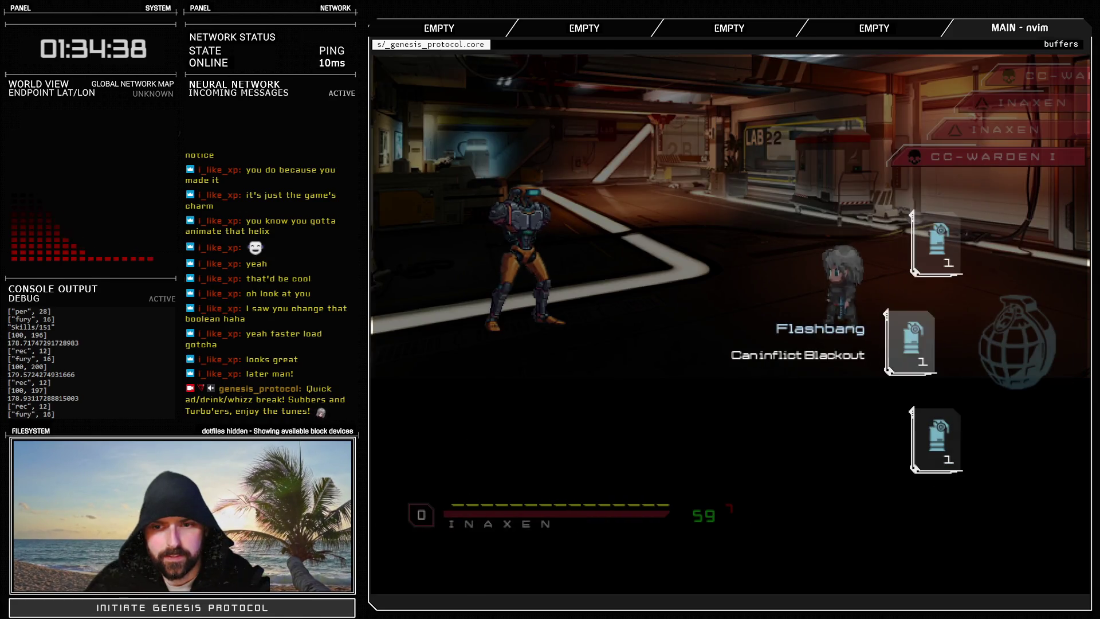
pyautogui.press('Return')
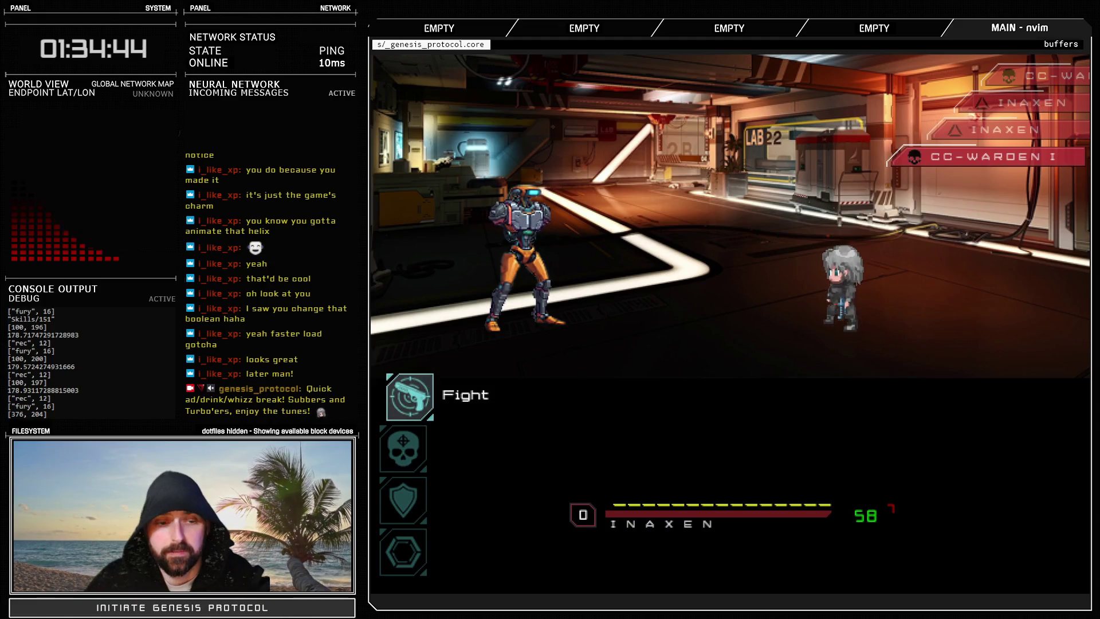
# Keep hitting CC-Warden I with Fast Blast until it falls, then take the Circuit Board
pyautogui.press('Return')
pyautogui.press('Return')
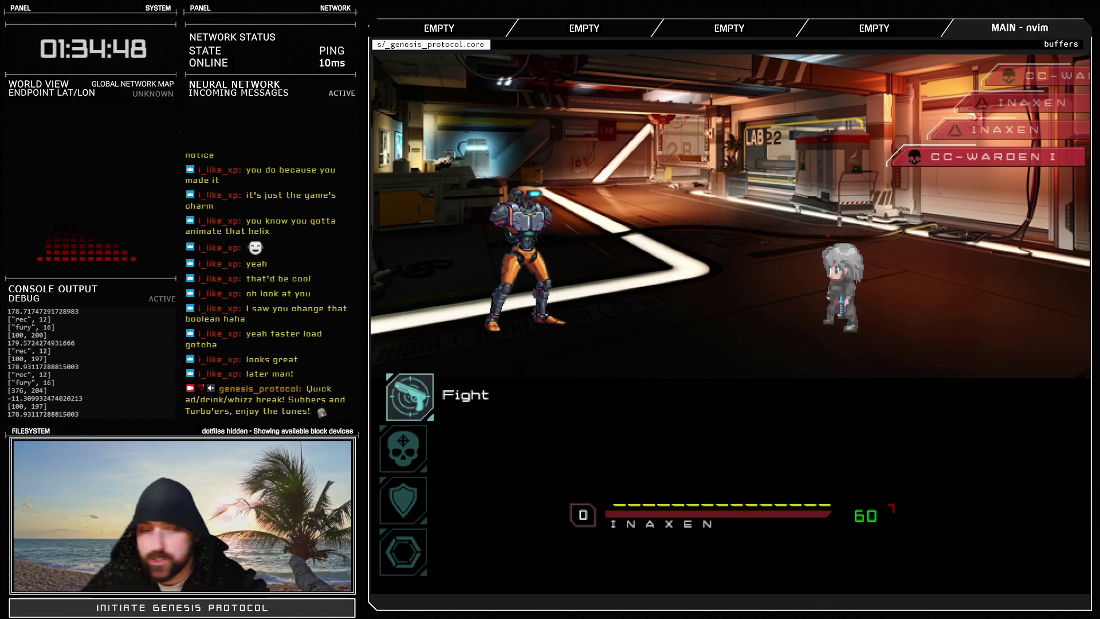
pyautogui.press('Return')
pyautogui.press('Return')
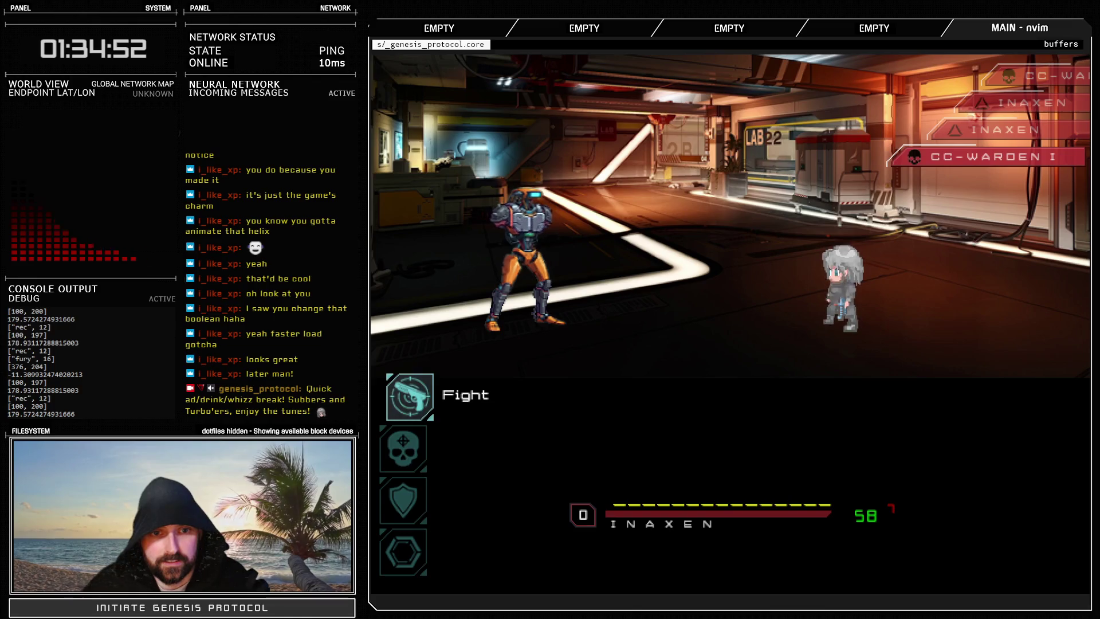
pyautogui.press('Return')
pyautogui.press('Return')
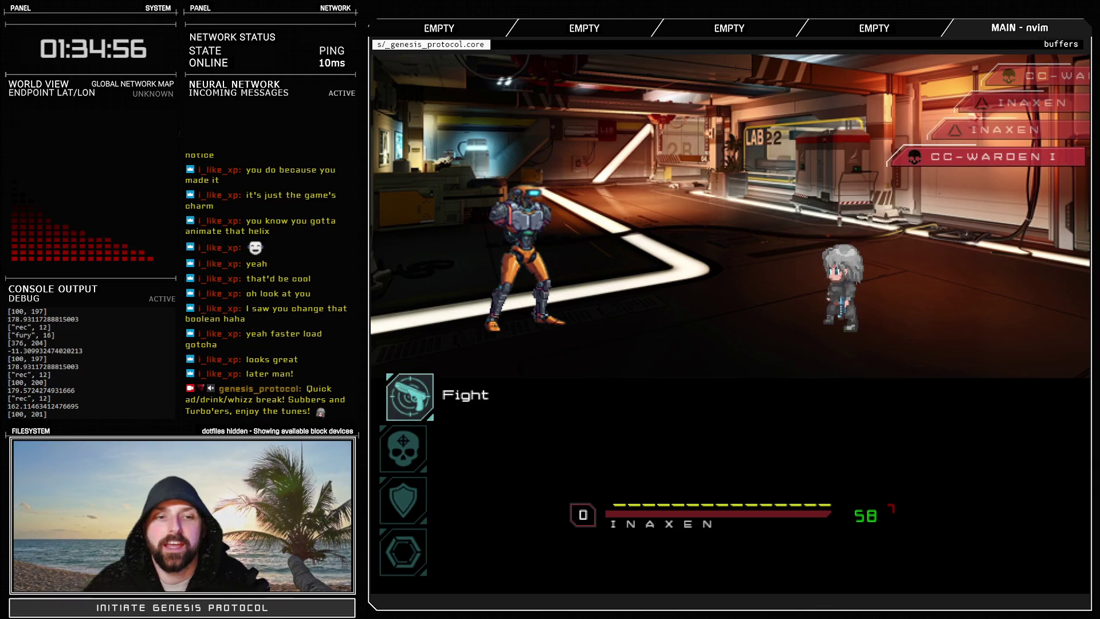
pyautogui.press('Return')
pyautogui.press('Return')
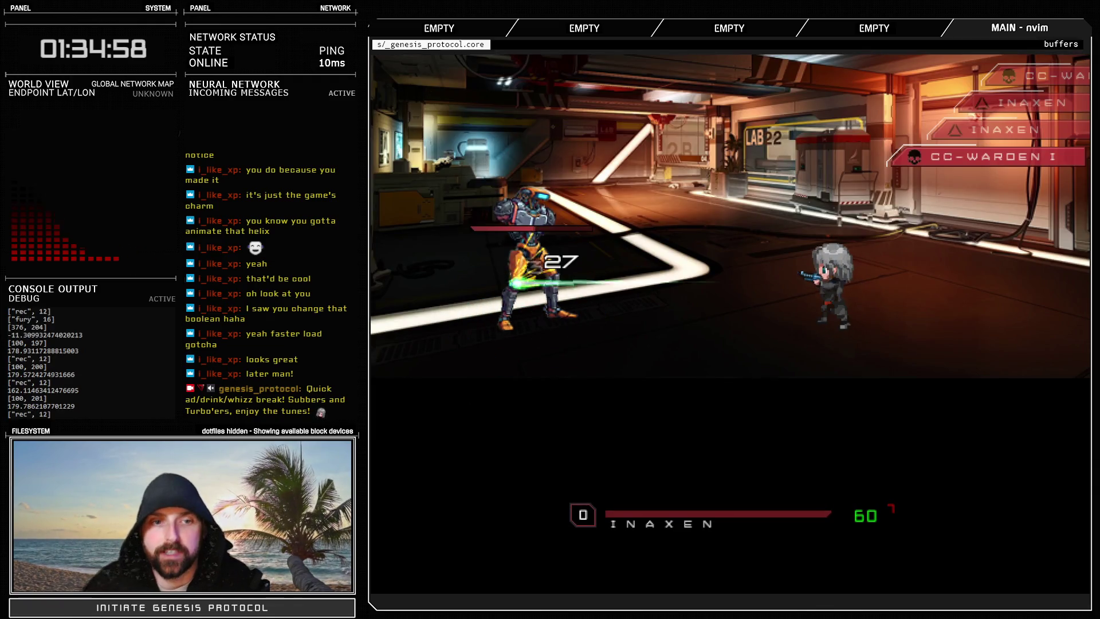
pyautogui.press('Return')
pyautogui.press('Return')
pyautogui.press('Return')
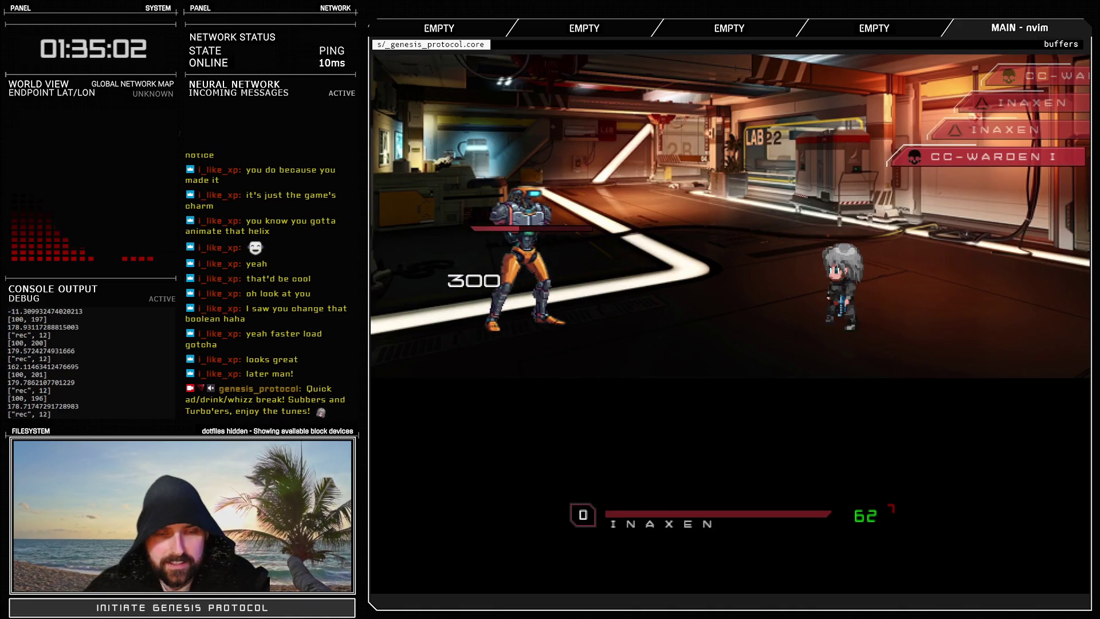
pyautogui.press('Return')
pyautogui.press('Return')
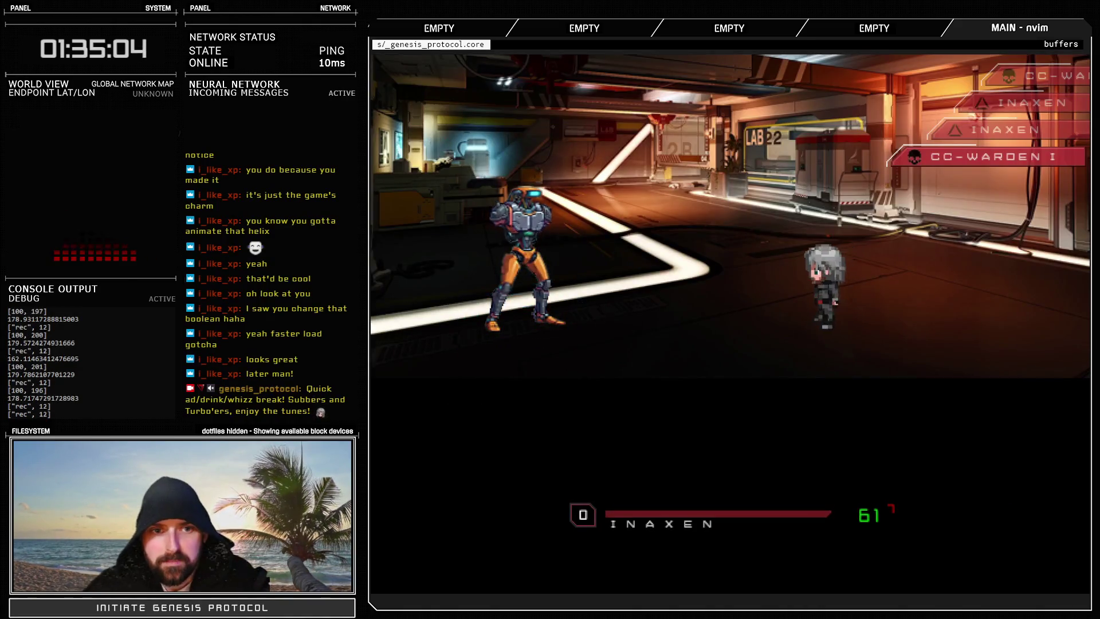
pyautogui.press('Return')
pyautogui.press('Return')
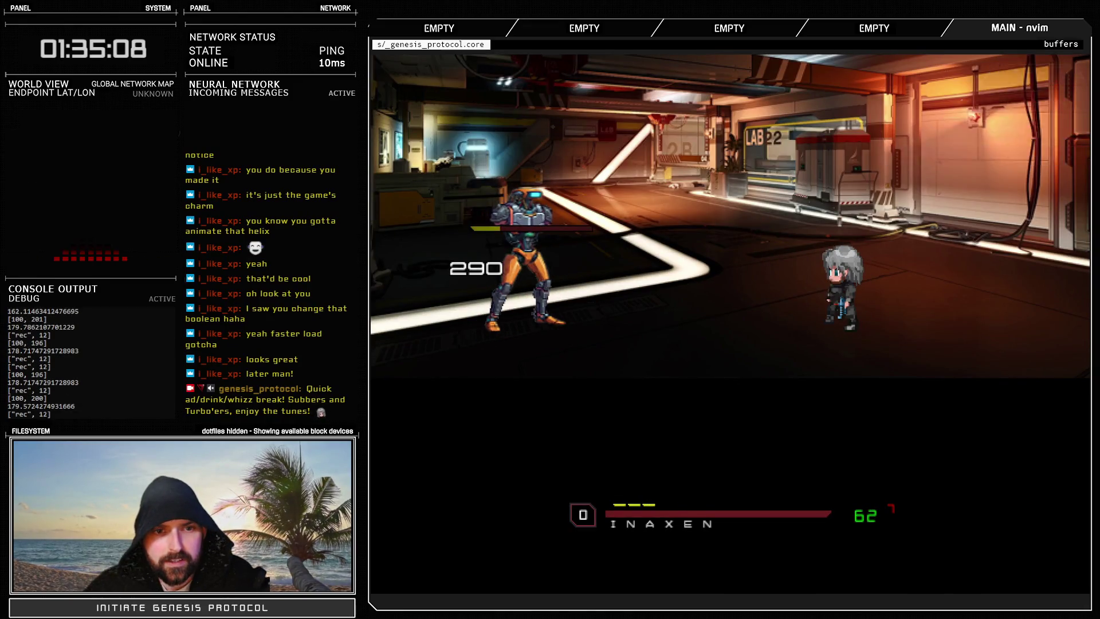
pyautogui.press('Return')
pyautogui.press('Return')
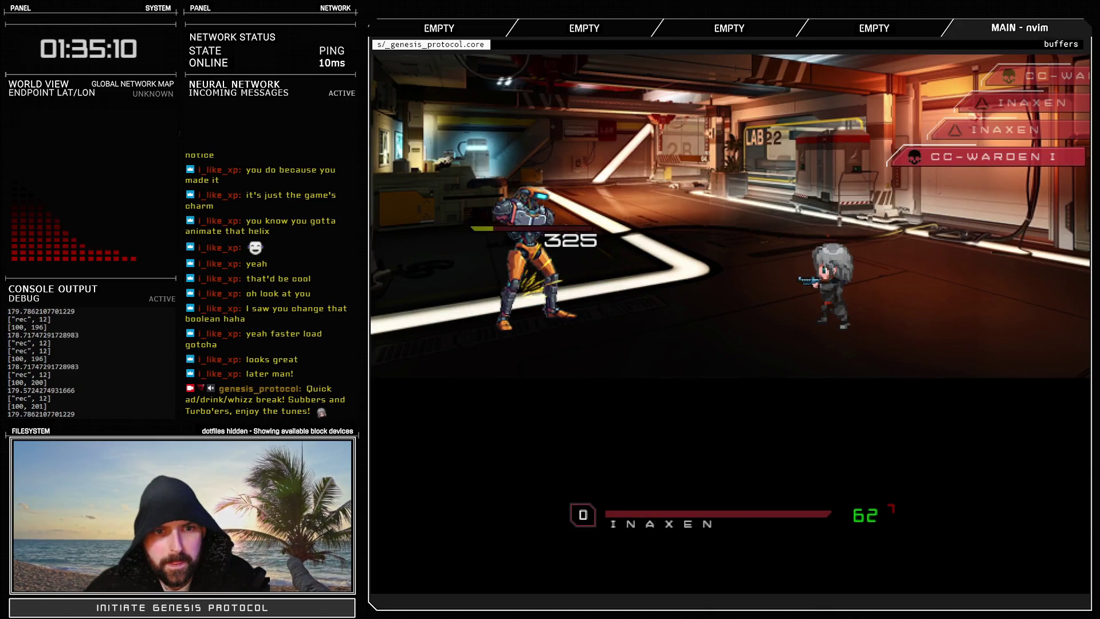
pyautogui.press('Return')
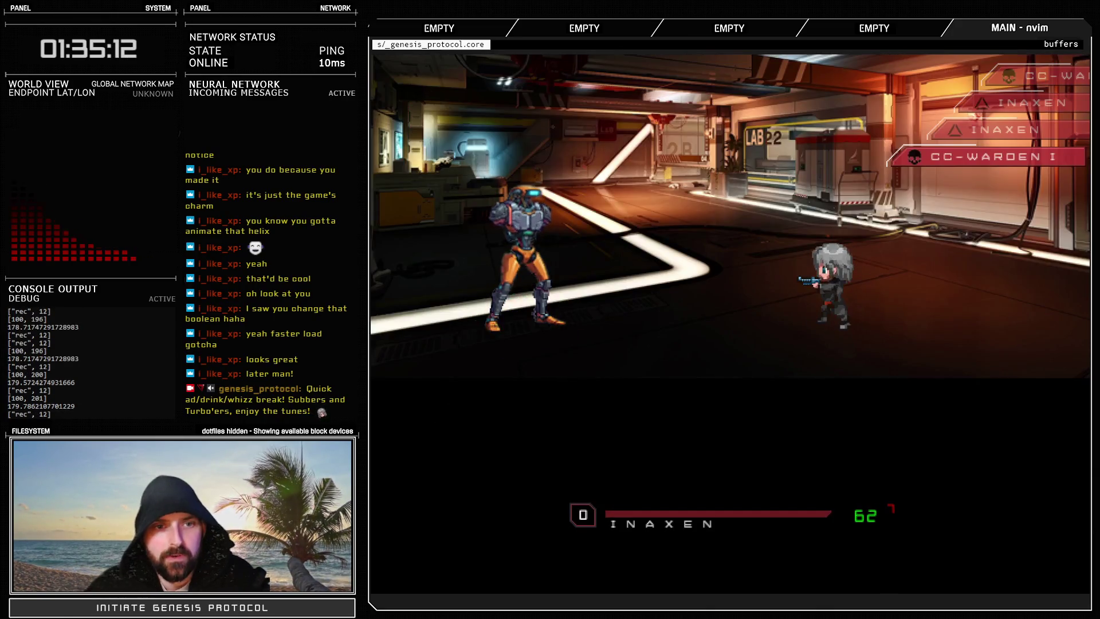
pyautogui.press('Return')
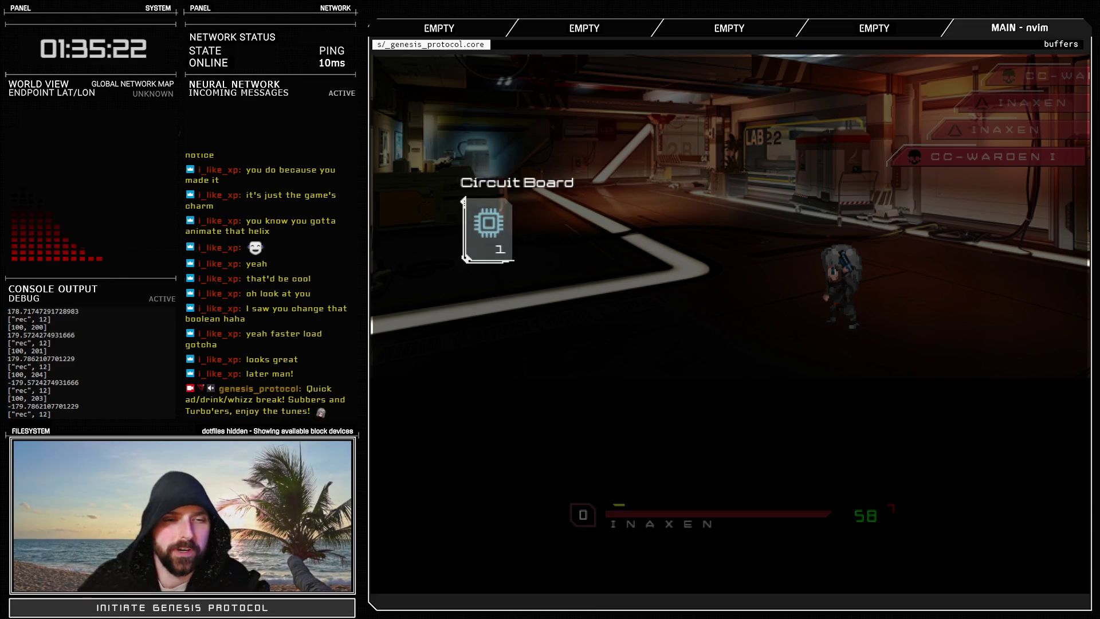
pyautogui.press('Return')
pyautogui.press('Return')
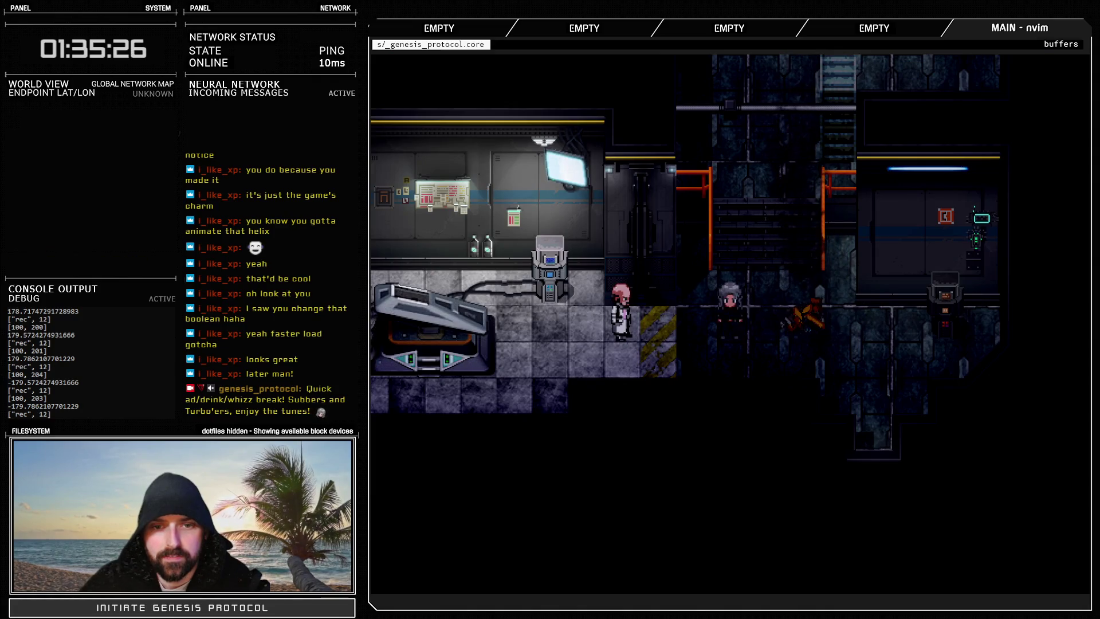
# Turn left toward the scientist, close the dialogue, and fire during the countdown
pyautogui.press('Left')
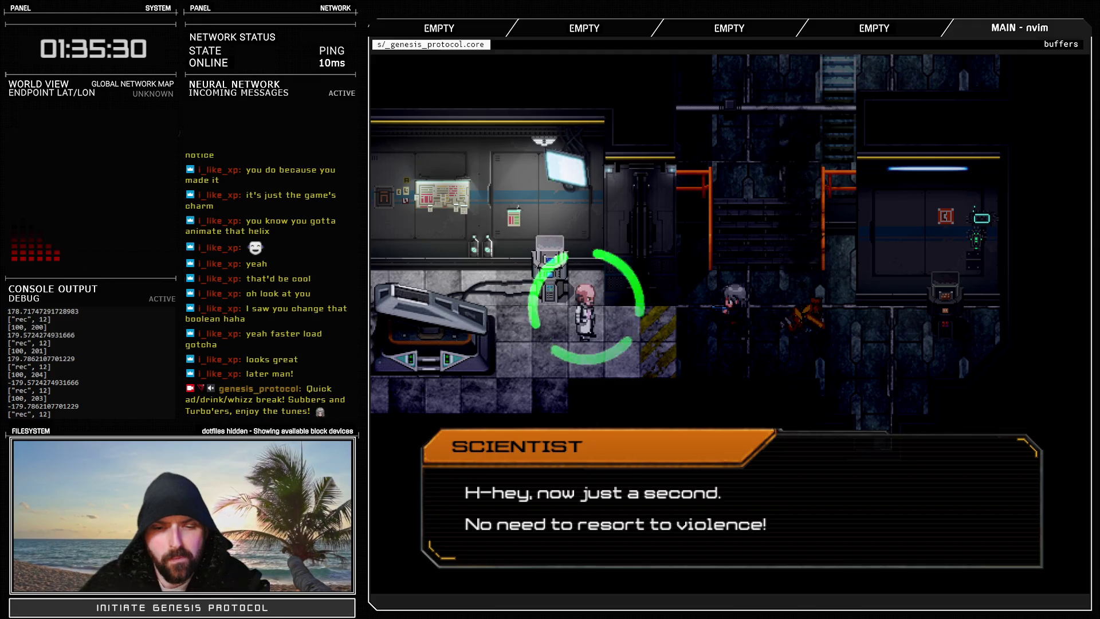
pyautogui.press('Return')
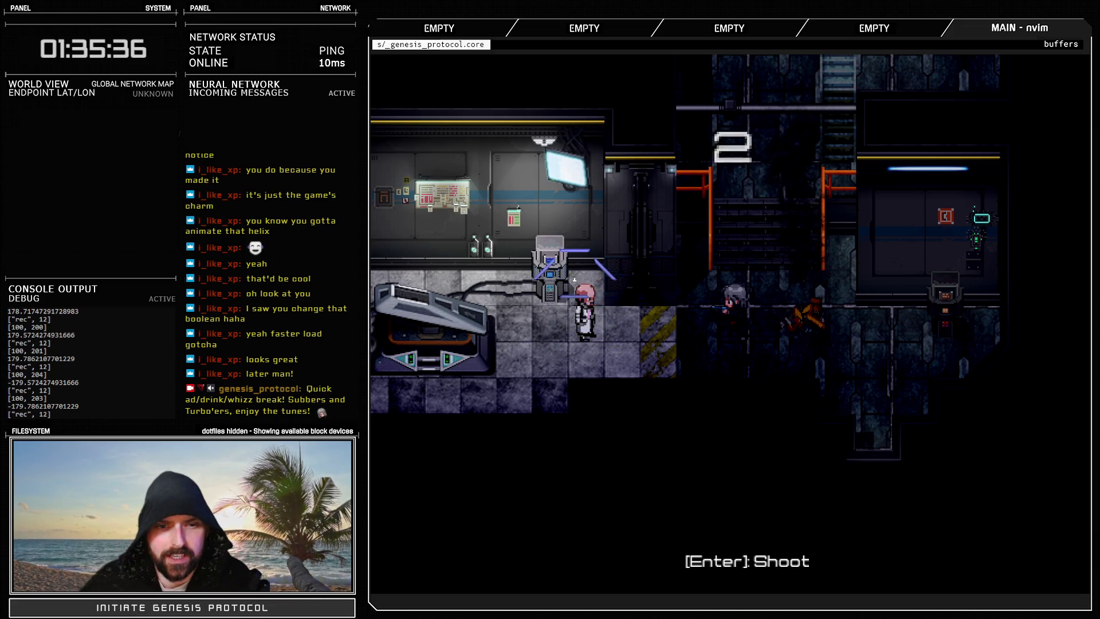
pyautogui.press('Return')
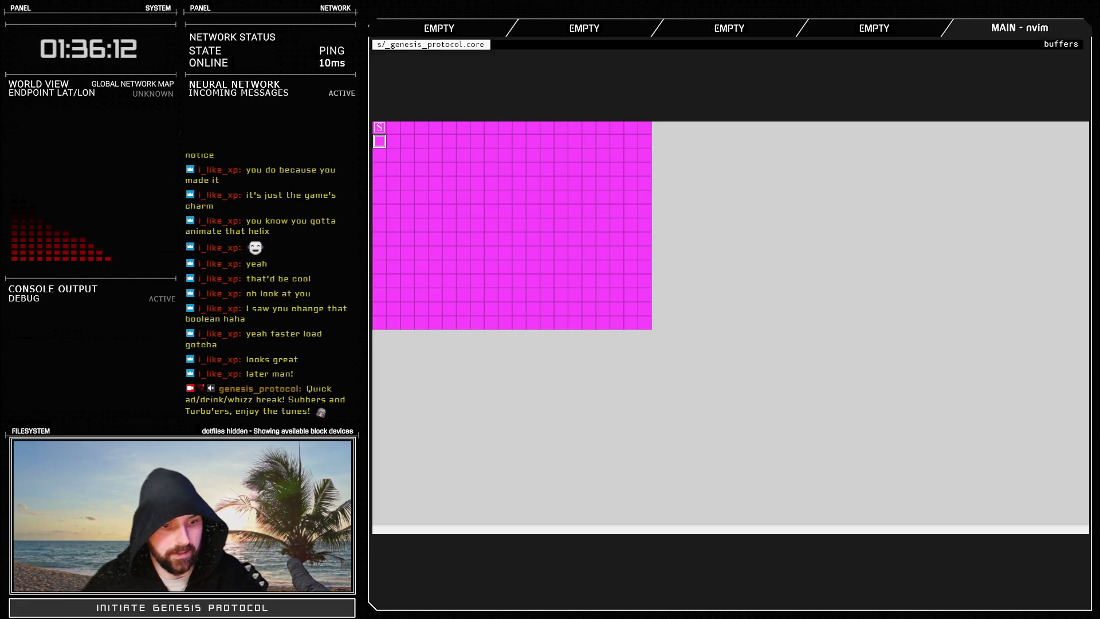
# Bring up the crash log in the editor and select line number 313 in the backtrace
pyautogui.click(521, 510)
pyautogui.click(417, 61)
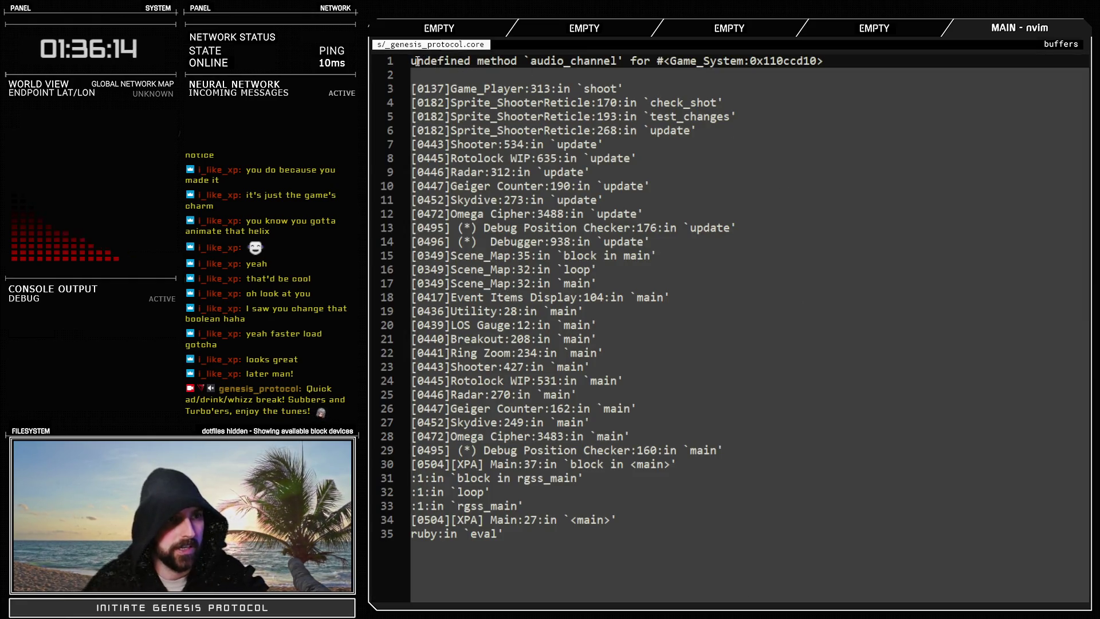
pyautogui.doubleClick(537, 89)
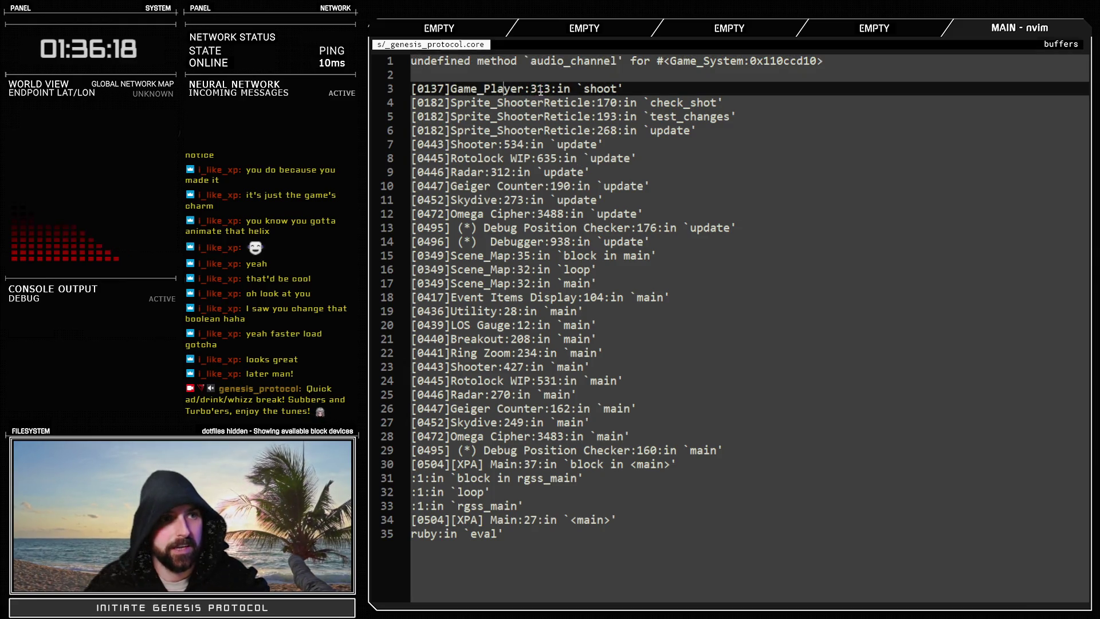
# Add the note 'game_player 313 sound oscillation' above the error, then close the crashed game
pyautogui.click(414, 65)
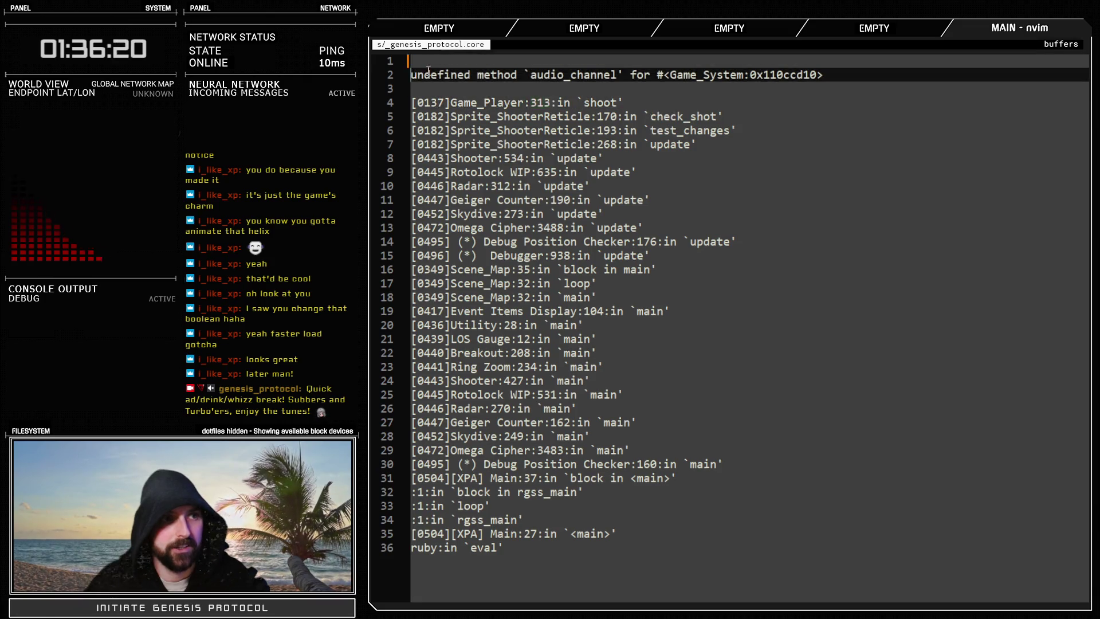
pyautogui.press('O')
pyautogui.press('Return')
pyautogui.press('Return')
pyautogui.press('Up')
pyautogui.press('Up')
pyautogui.write('game_player 313 sound oscillation')
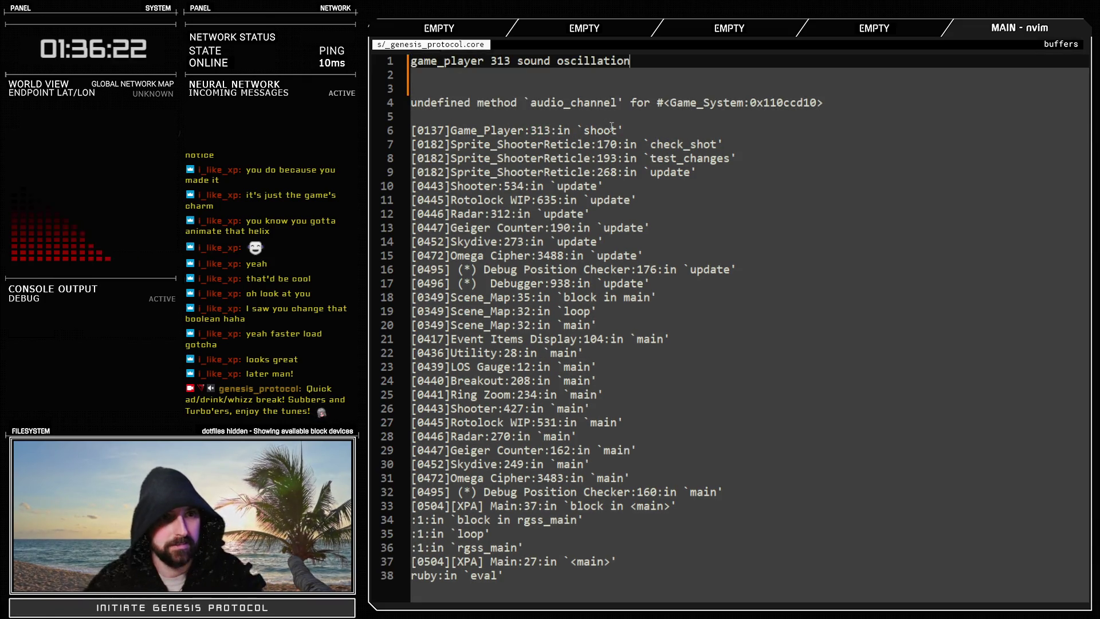
pyautogui.doubleClick(500, 61)
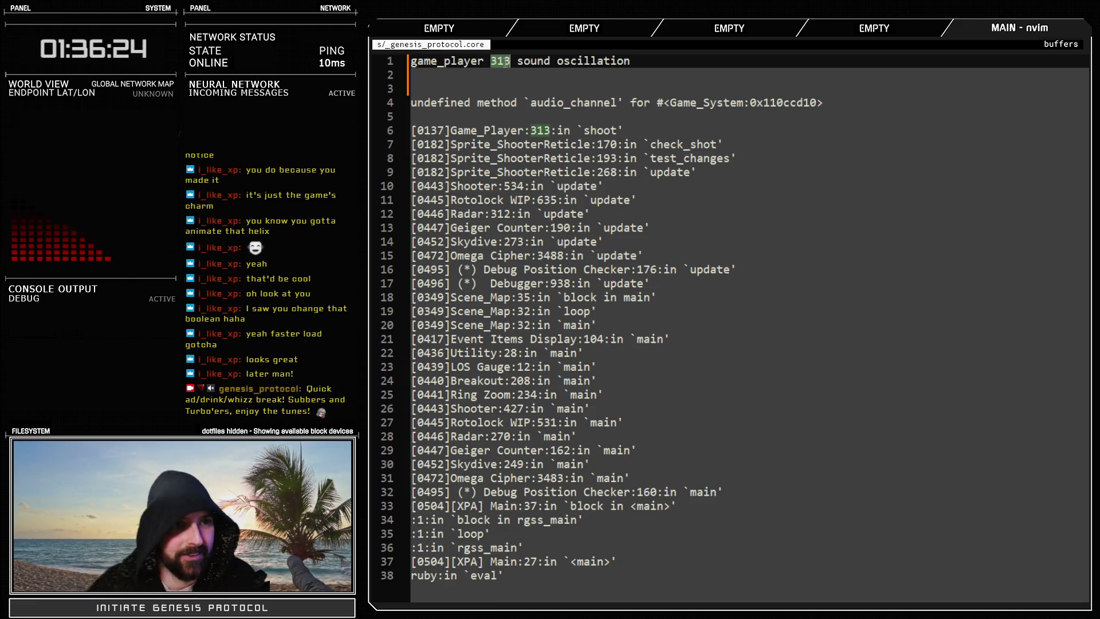
pyautogui.doubleClick(572, 62)
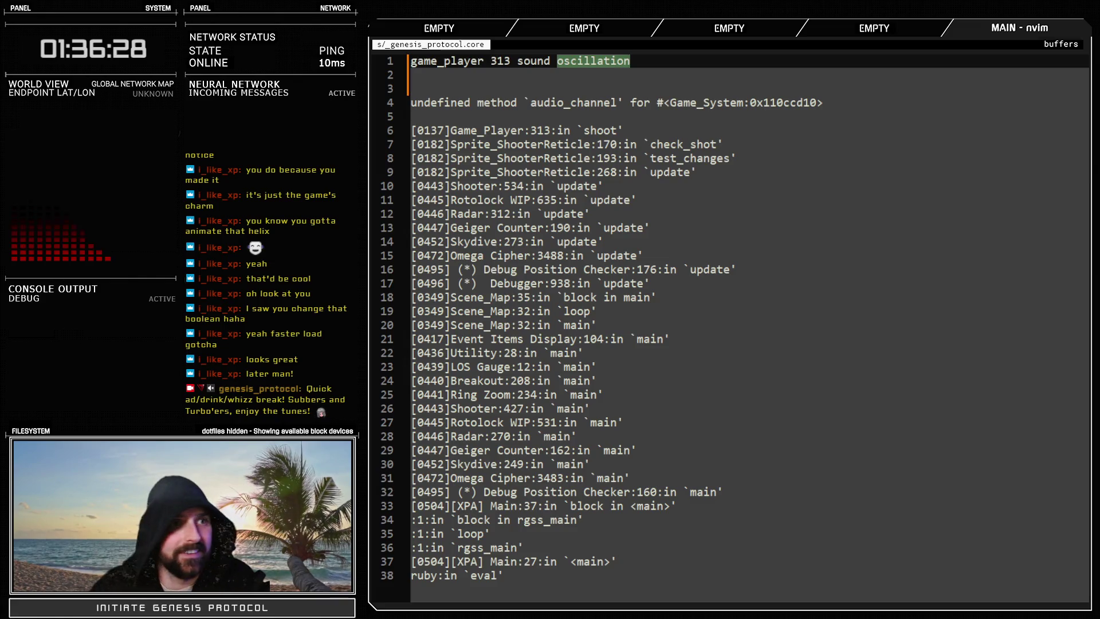
pyautogui.press('F5')
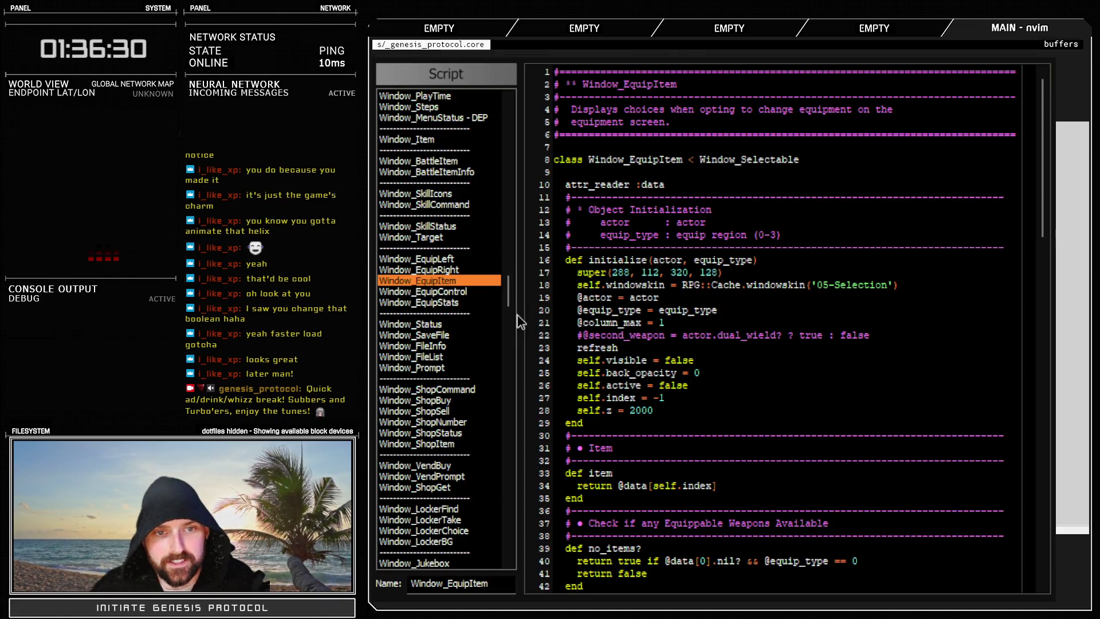
pyautogui.hotkey('alt', 'F4')
# Open the Game_Player script and locate line 313 with the sound call
pyautogui.moveTo(508, 302)
pyautogui.mouseDown()
pyautogui.moveTo(511, 401)
pyautogui.moveTo(523, 246)
pyautogui.mouseUp()
pyautogui.scroll(15, 482, 330)
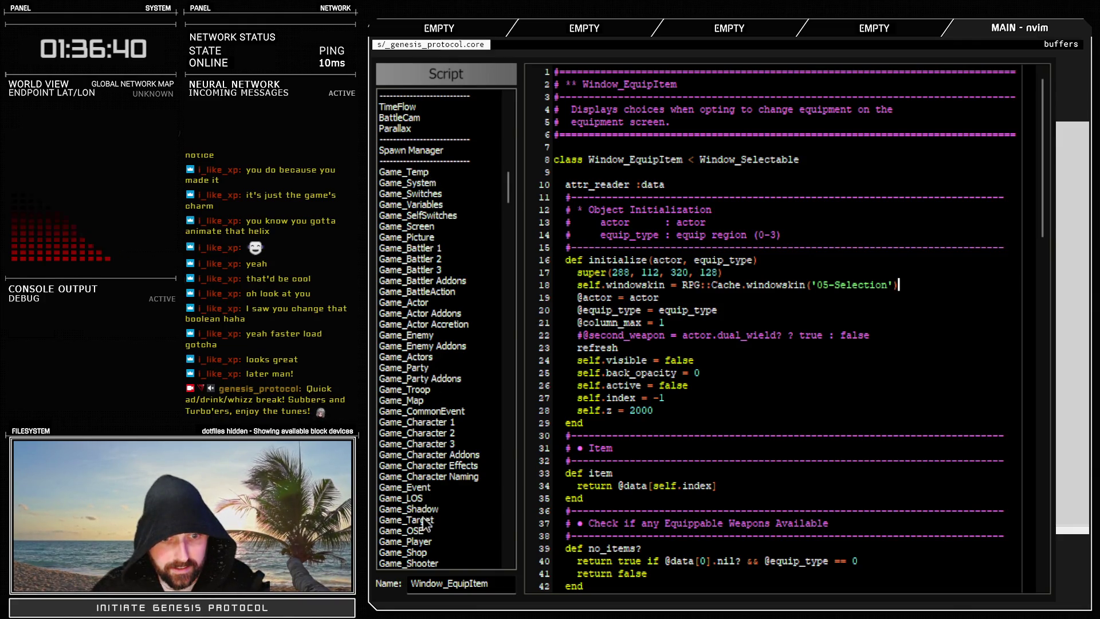
pyautogui.click(421, 542)
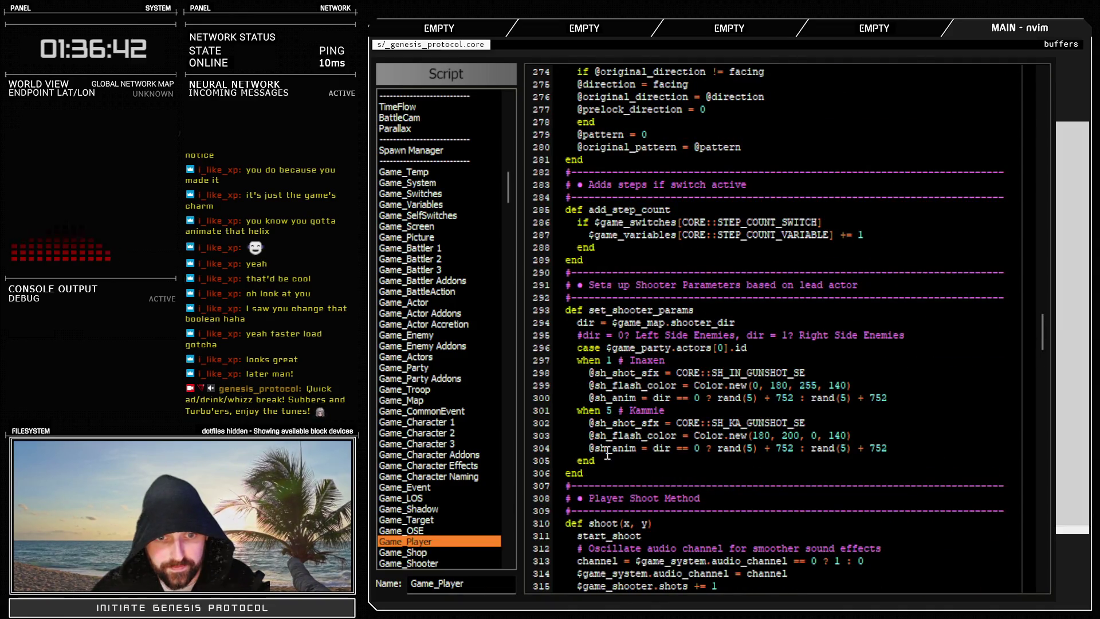
pyautogui.scroll(-6, 695, 473)
pyautogui.moveTo(636, 322); pyautogui.dragTo(846, 335)
pyautogui.click(889, 331)
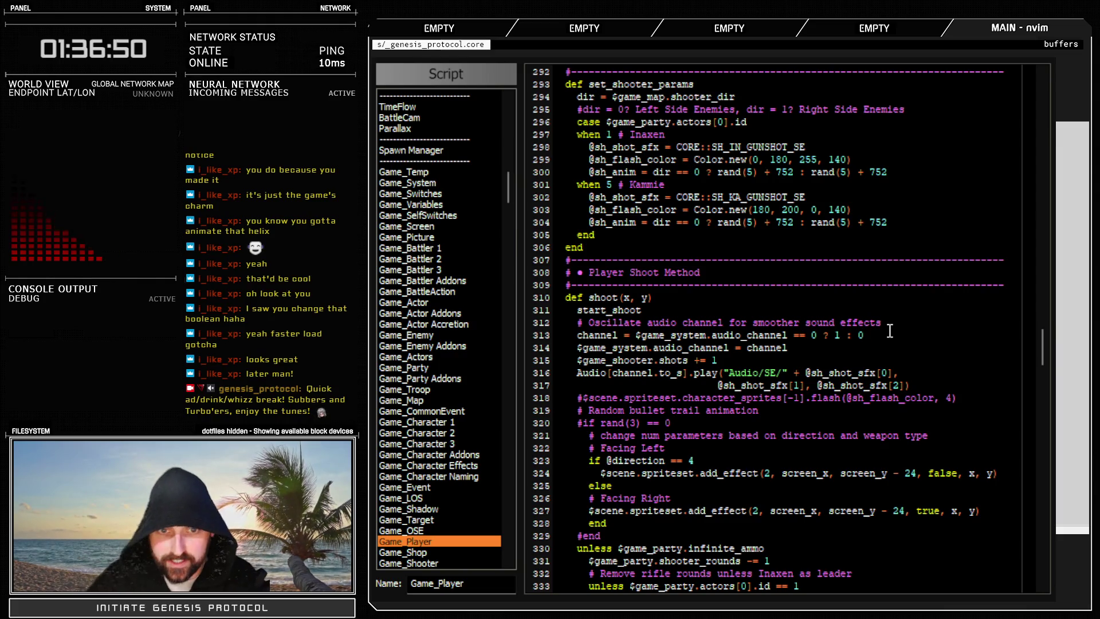
# Comment out the channel code with ## and add a $game_system.se_play line below
pyautogui.click(583, 332)
pyautogui.write('#')
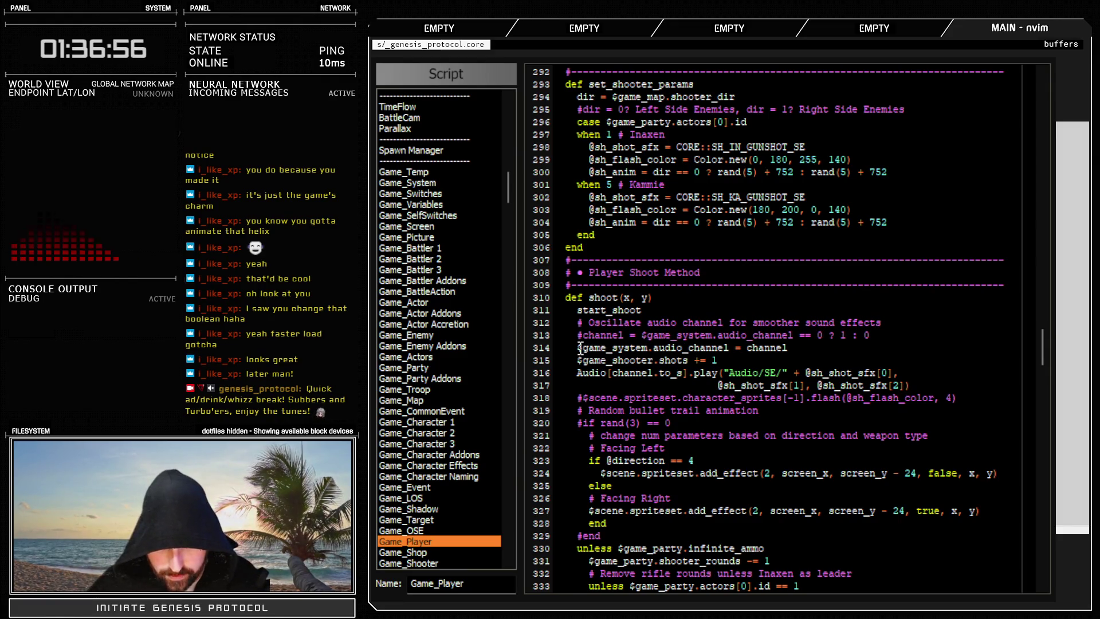
pyautogui.write('#')
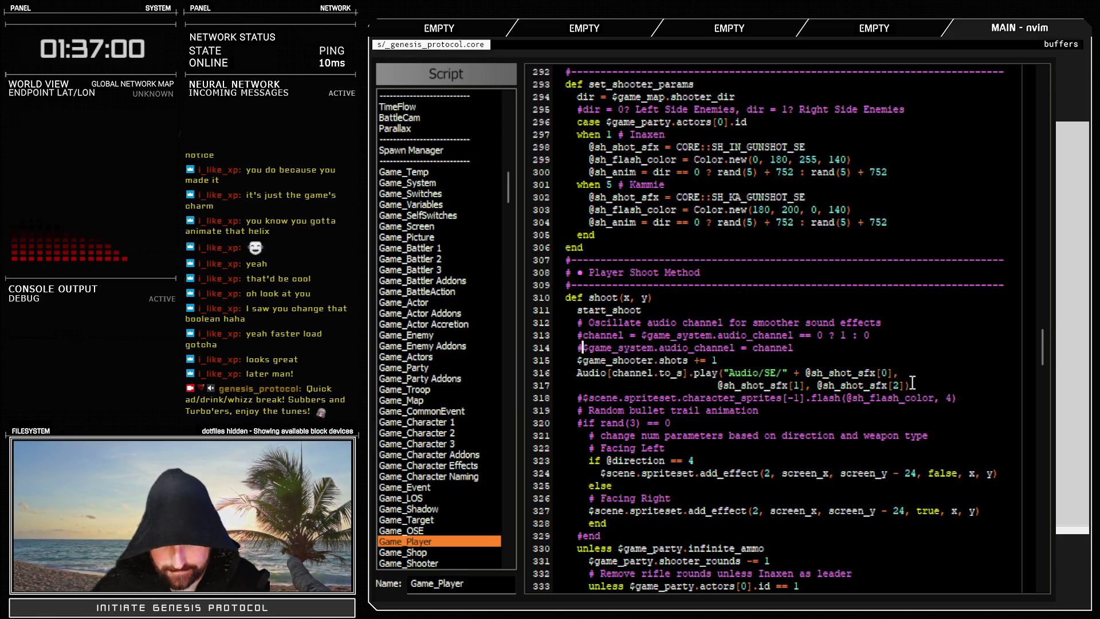
pyautogui.press('Return')
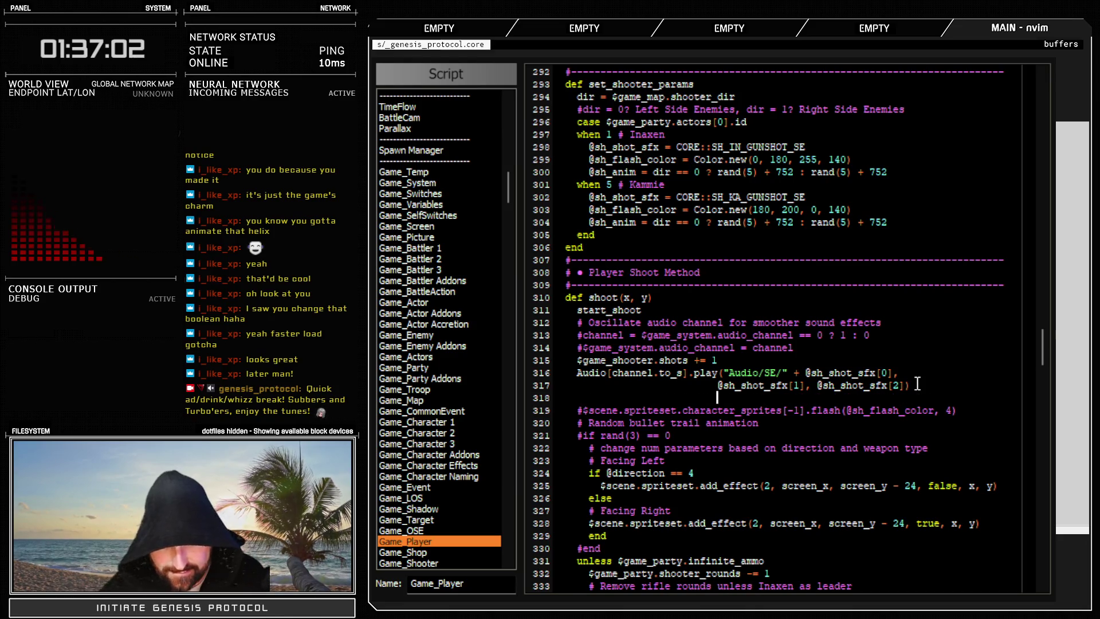
pyautogui.press('BackSpace')
pyautogui.press('BackSpace')
pyautogui.press('BackSpace')
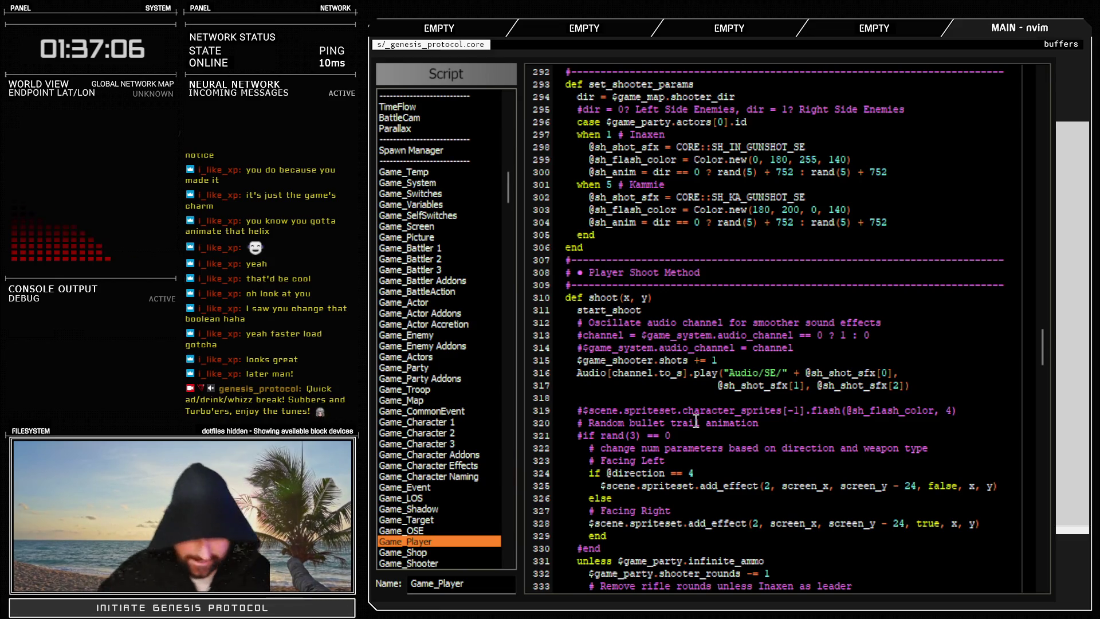
pyautogui.write('$game_sys')
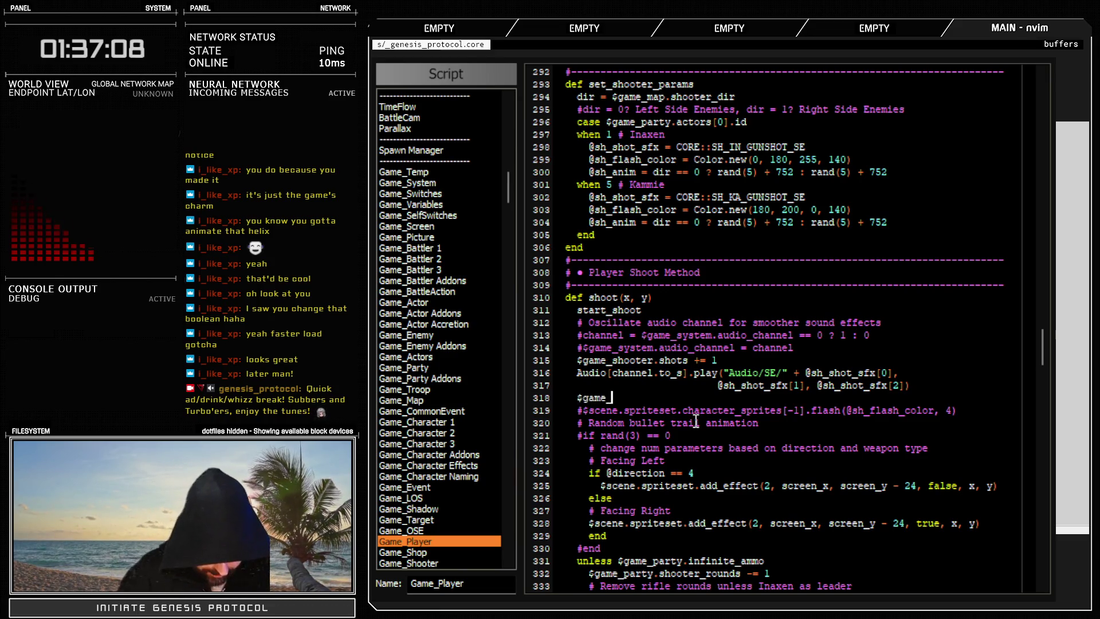
pyautogui.write('tem.se_pl')
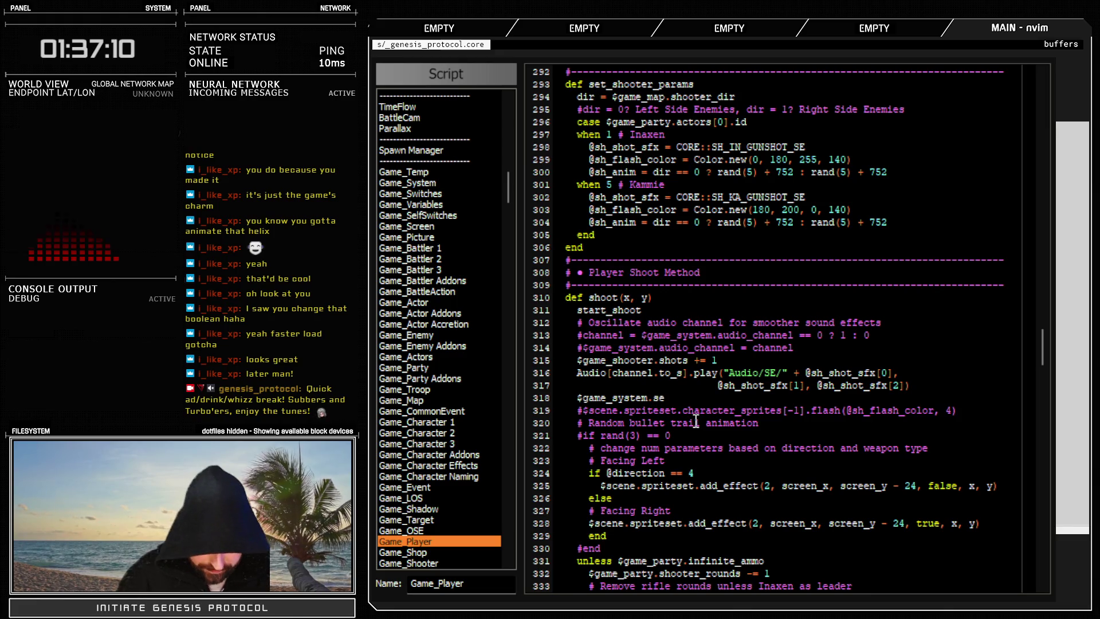
pyautogui.write('ay(')
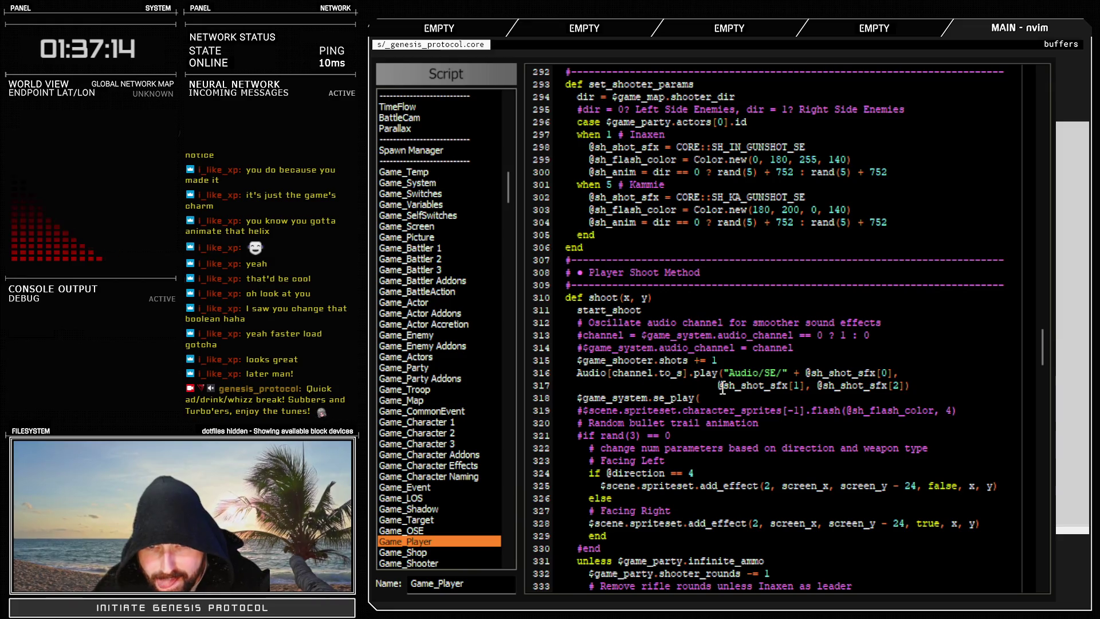
pyautogui.moveTo(805, 372); pyautogui.dragTo(876, 373)
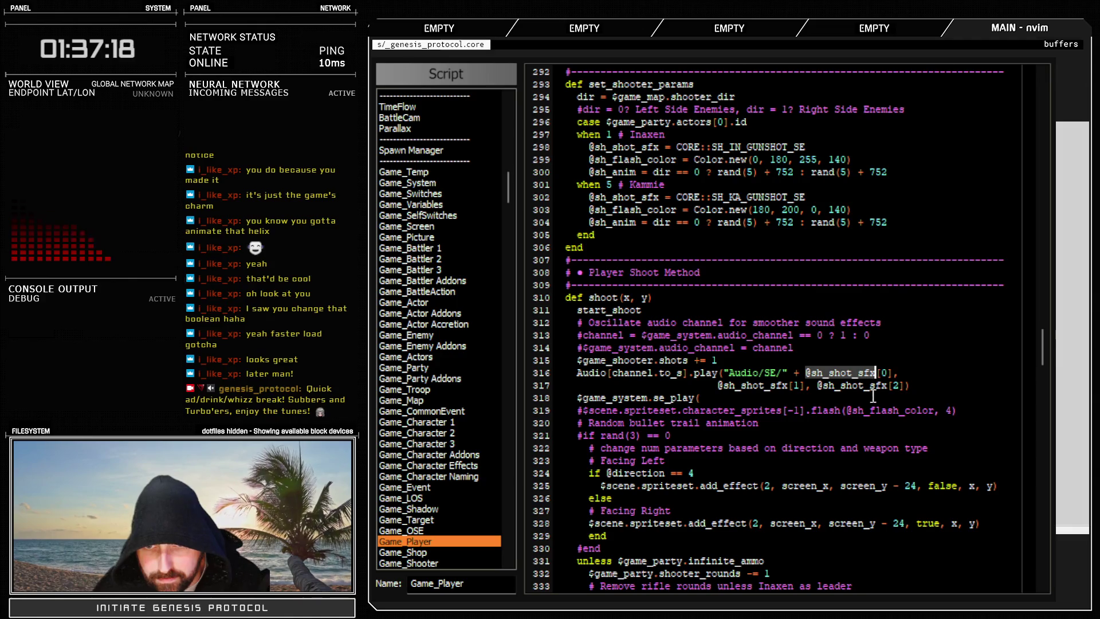
pyautogui.click(724, 402)
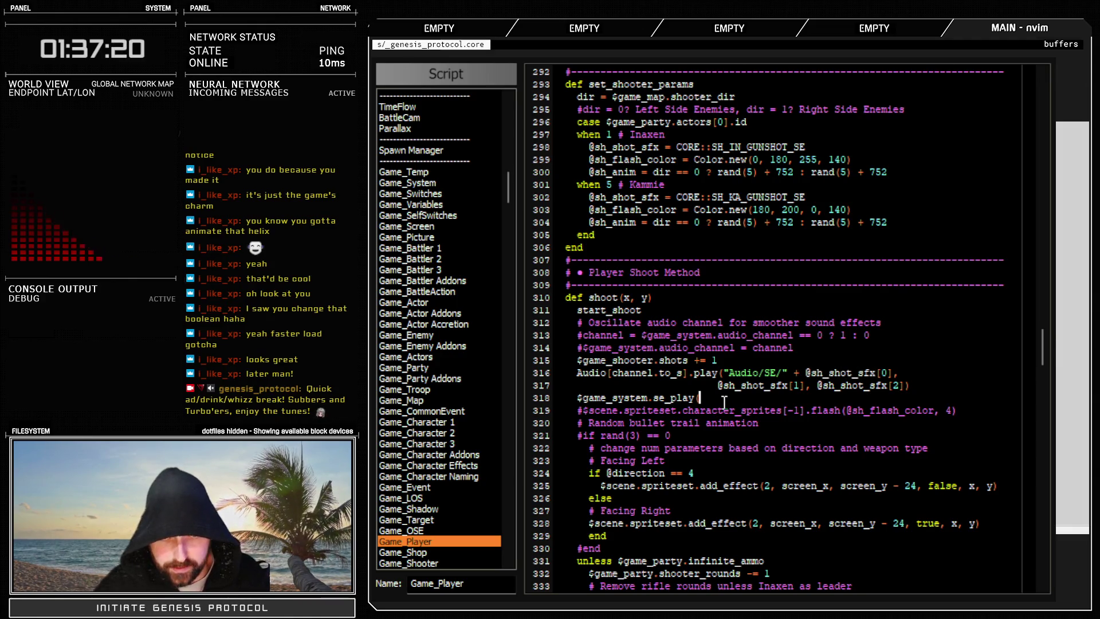
pyautogui.write('@sh_shot_sfx)')
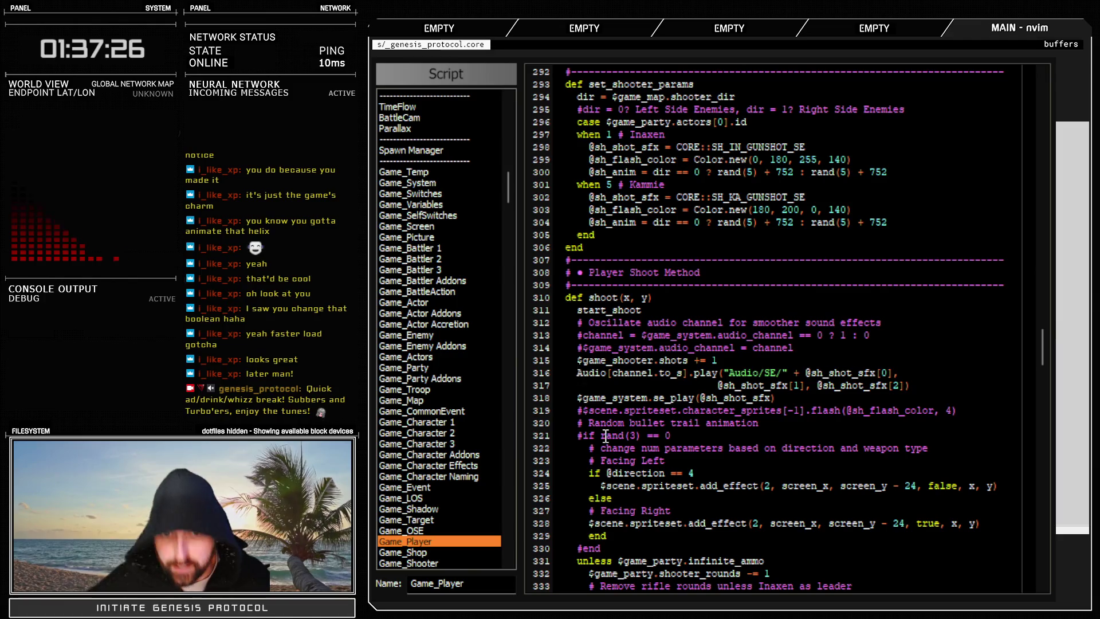
pyautogui.write('#')
pyautogui.press('Down')
pyautogui.write('#')
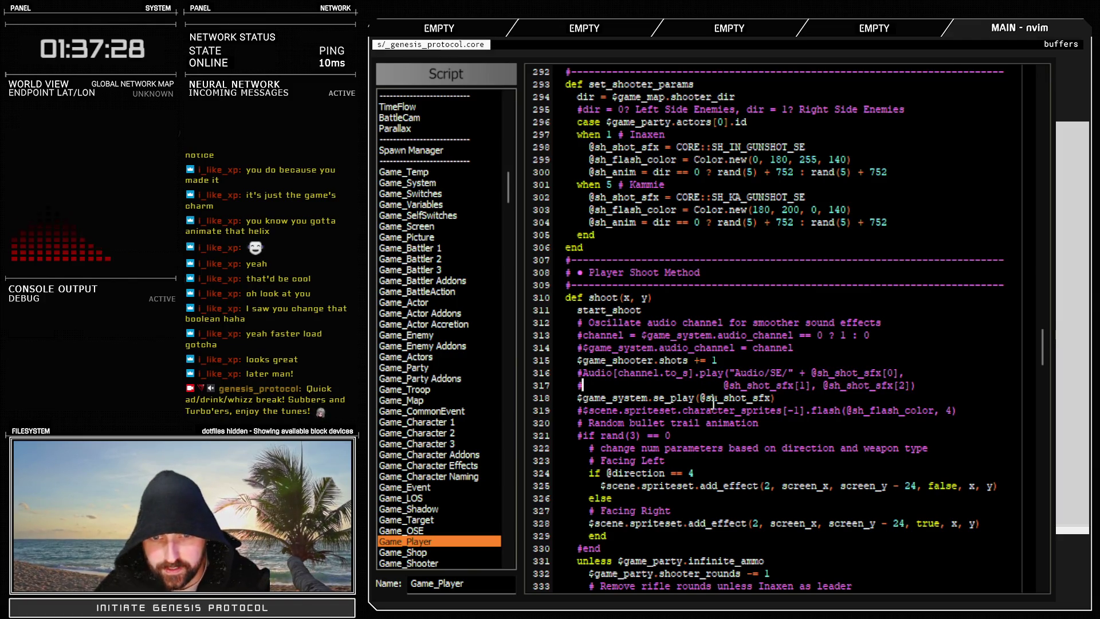
pyautogui.doubleClick(718, 398)
pyautogui.hotkey('ctrl', 'f')
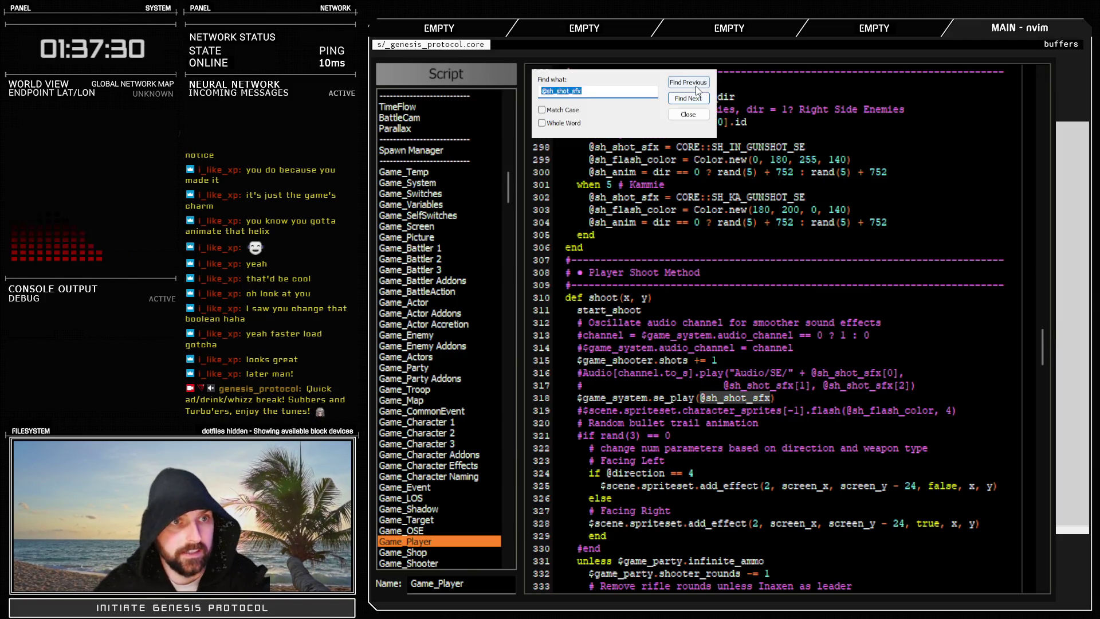
pyautogui.click(695, 86)
pyautogui.click(695, 86)
pyautogui.click(696, 86)
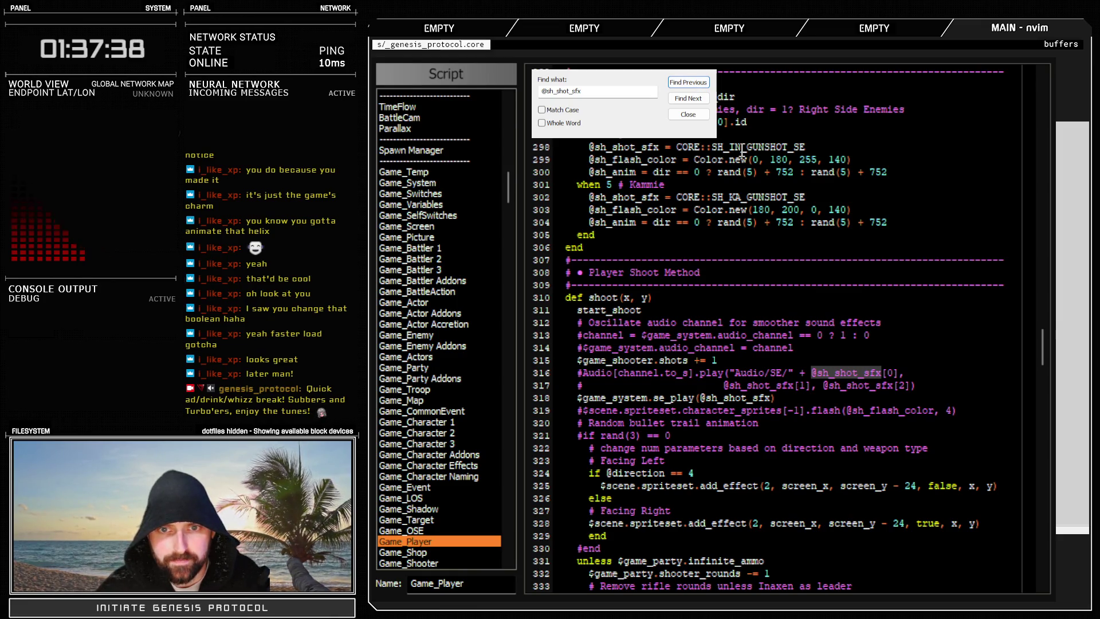
pyautogui.click(701, 83)
pyautogui.click(703, 84)
pyautogui.click(703, 84)
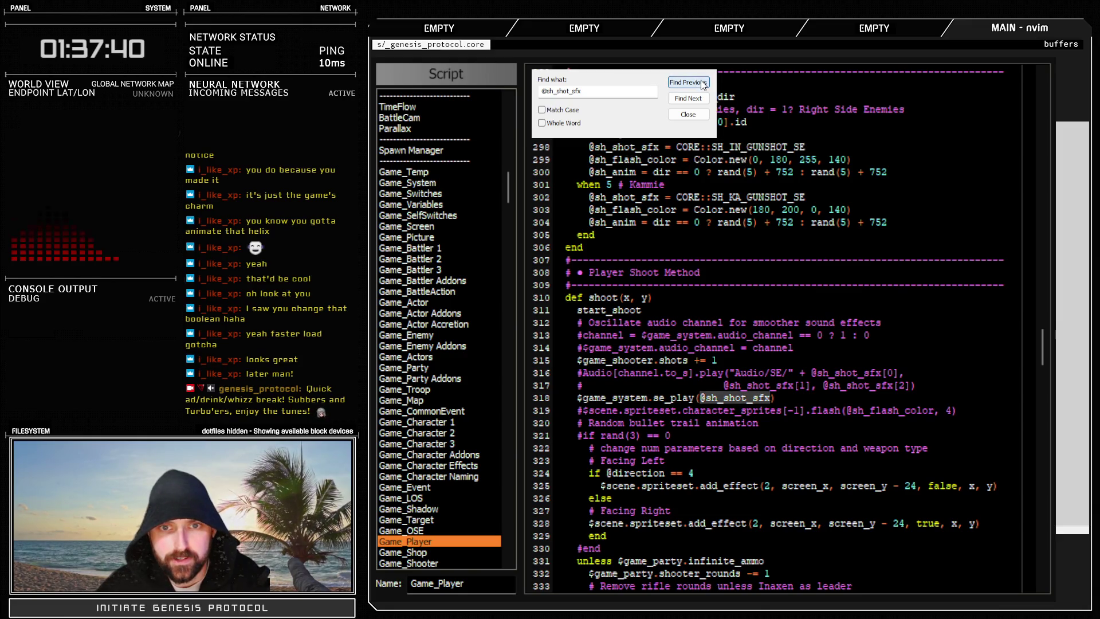
pyautogui.doubleClick(775, 147)
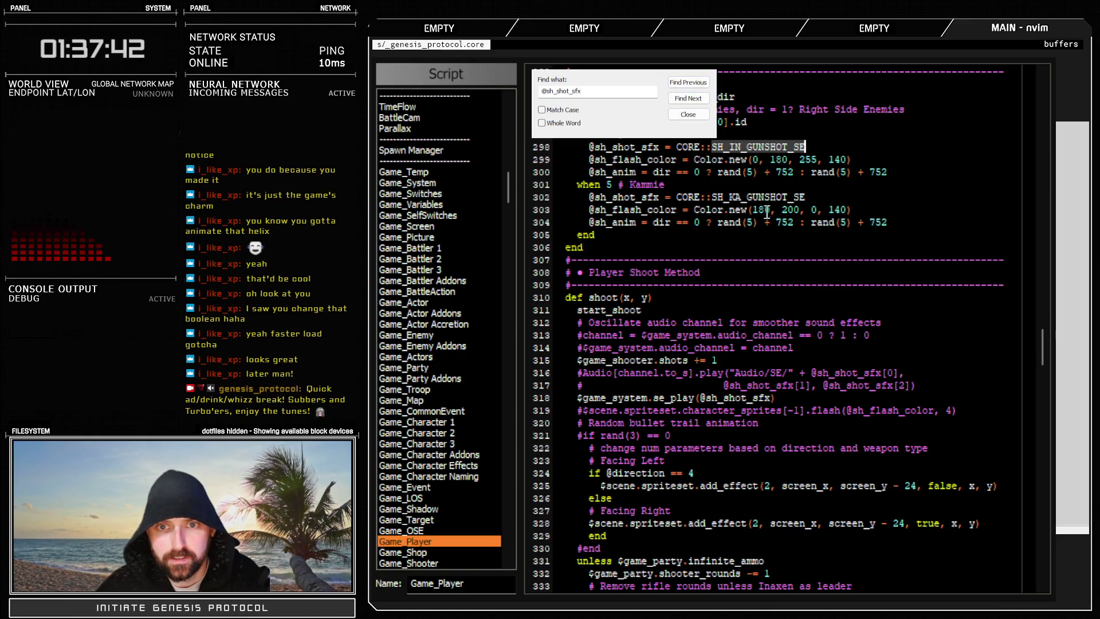
pyautogui.scroll(6, 745, 395)
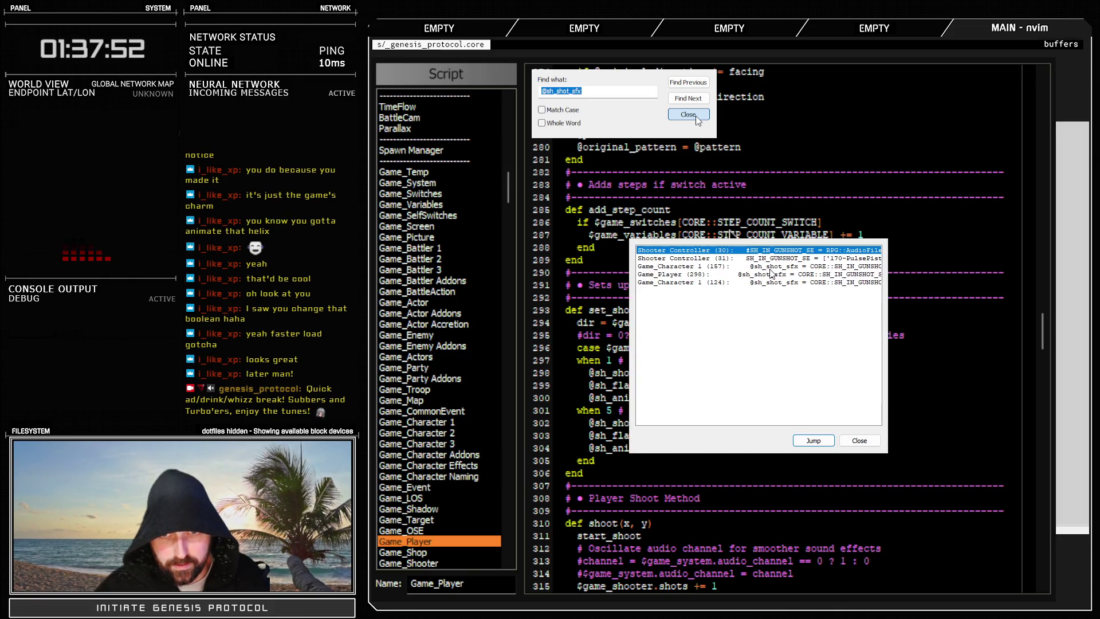
# Jump to SH_IN_GUNSHOT_SE in Shooter Controller, copy lines 31–33, and prefix line 31 with ##
pyautogui.doubleClick(697, 252)
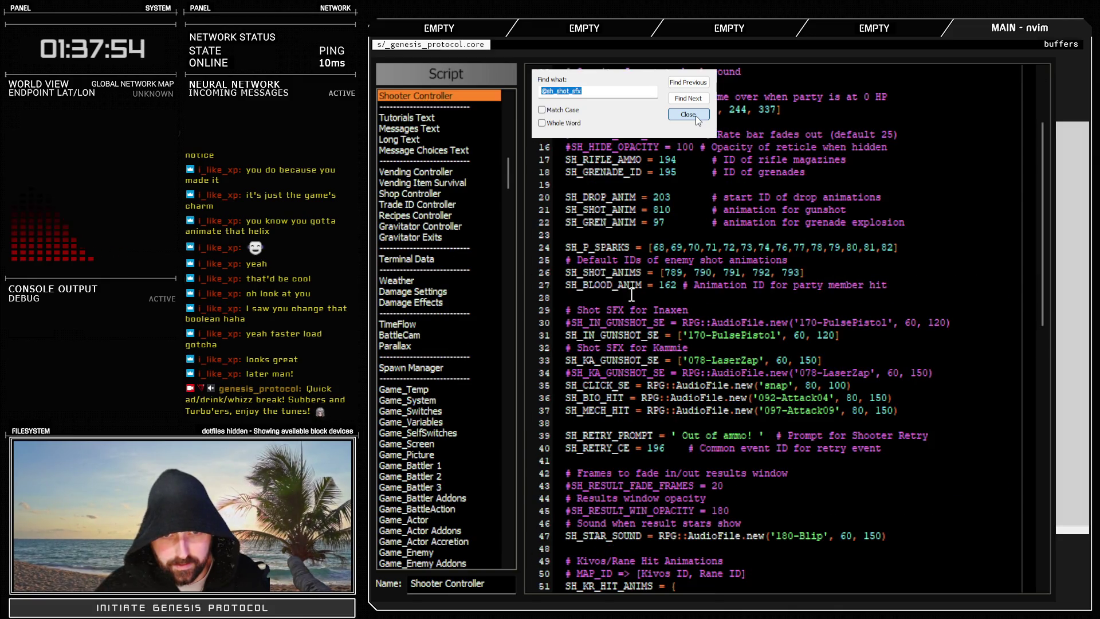
pyautogui.moveTo(539, 338)
pyautogui.mouseDown()
pyautogui.moveTo(550, 369)
pyautogui.moveTo(547, 361)
pyautogui.mouseUp()
pyautogui.hotkey('ctrl', 'c')
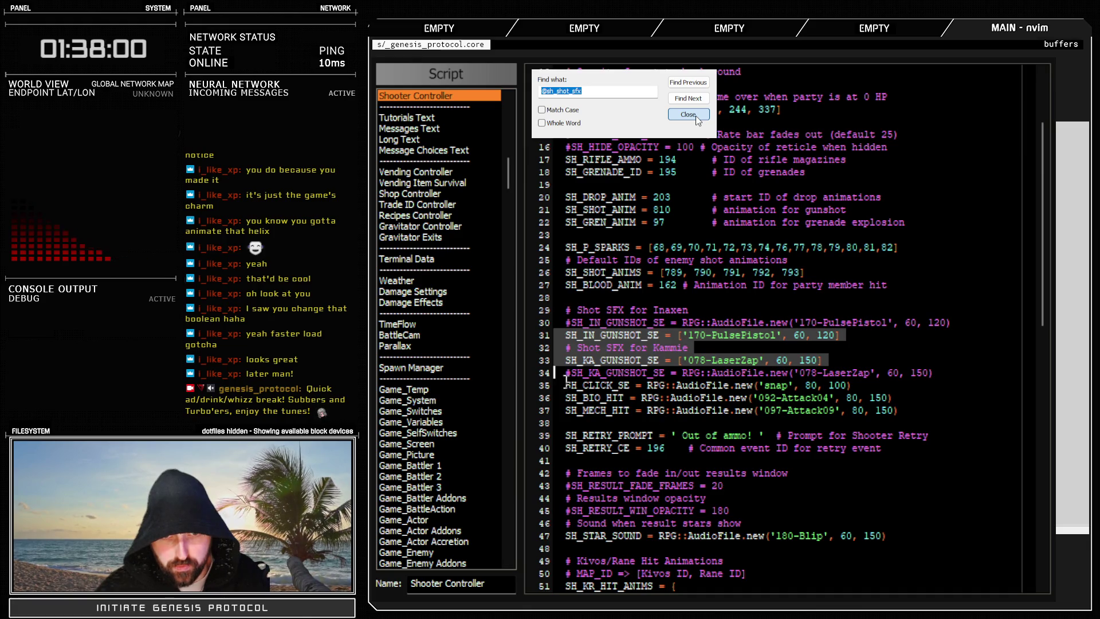
pyautogui.press('Left')
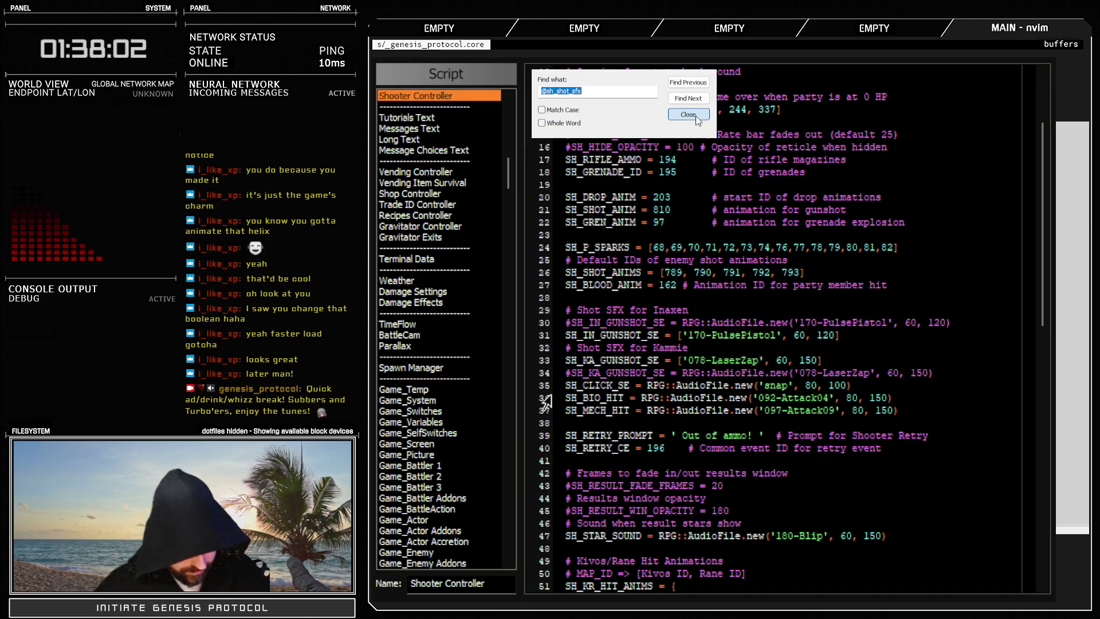
pyautogui.write('# ')
pyautogui.write('#')
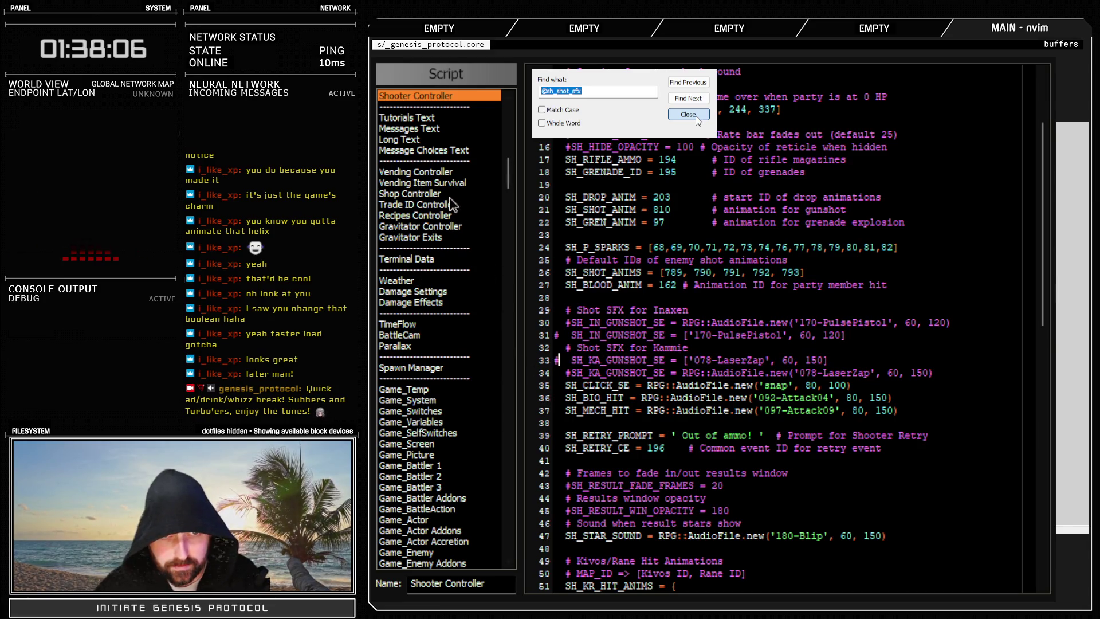
pyautogui.moveTo(508, 166); pyautogui.dragTo(508, 200)
pyautogui.click(435, 260)
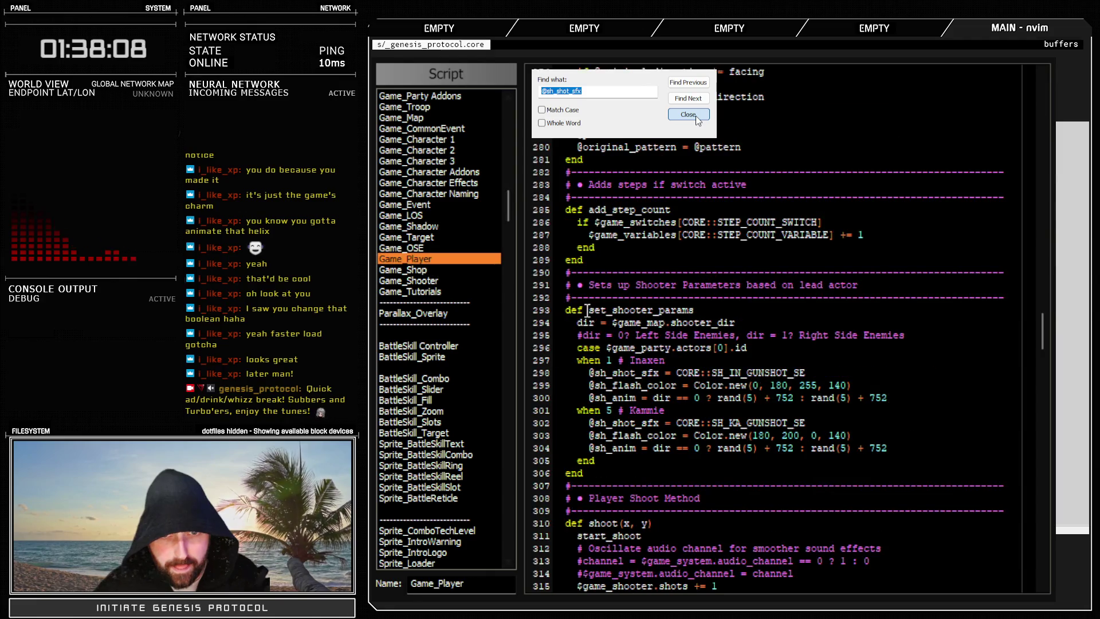
pyautogui.press('Return')
pyautogui.press('Return')
pyautogui.press('Return')
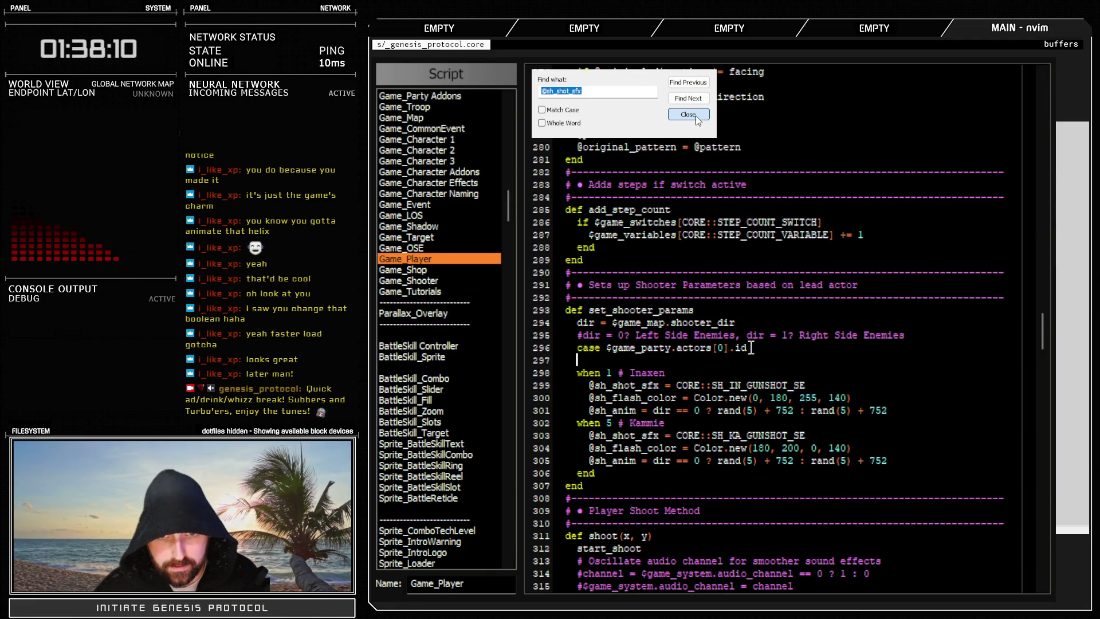
pyautogui.hotkey('ctrl', 'v')
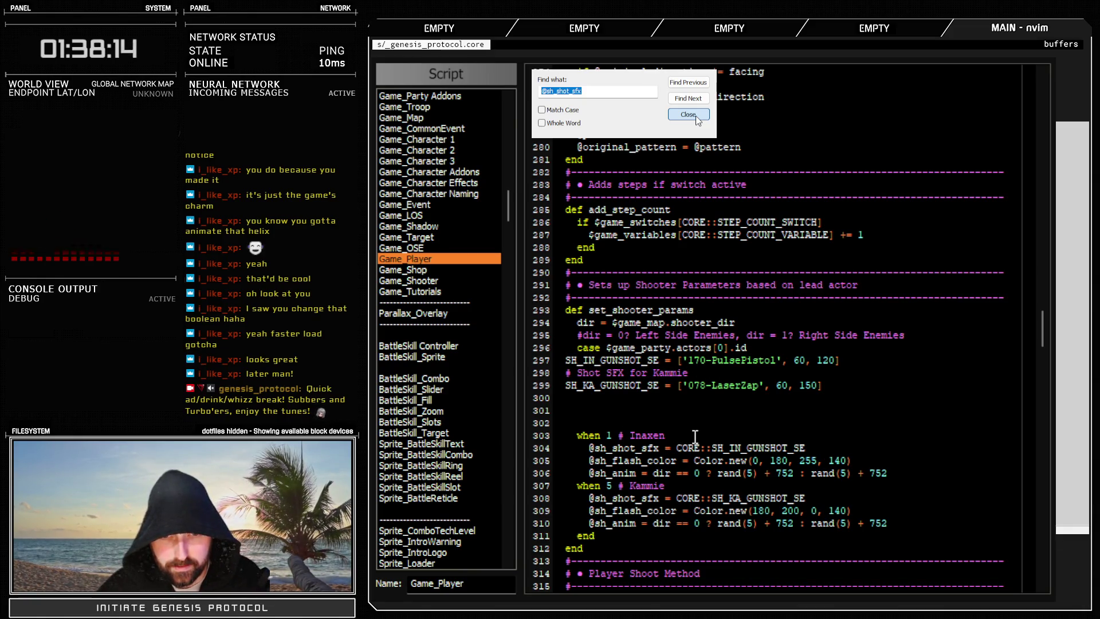
pyautogui.moveTo(676, 447); pyautogui.dragTo(840, 446)
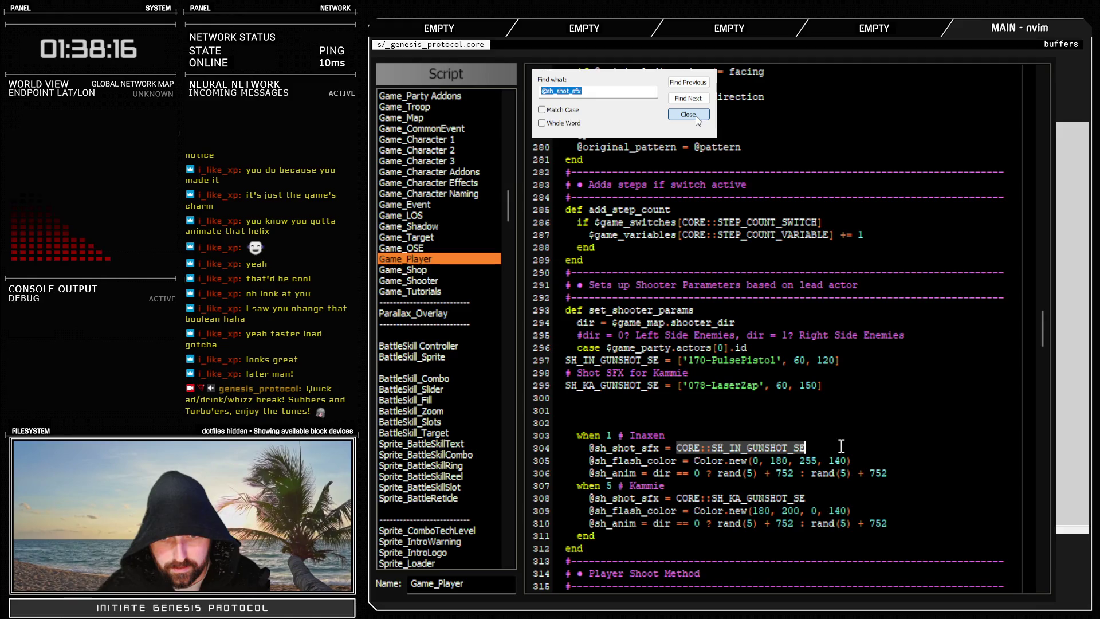
pyautogui.click(652, 448)
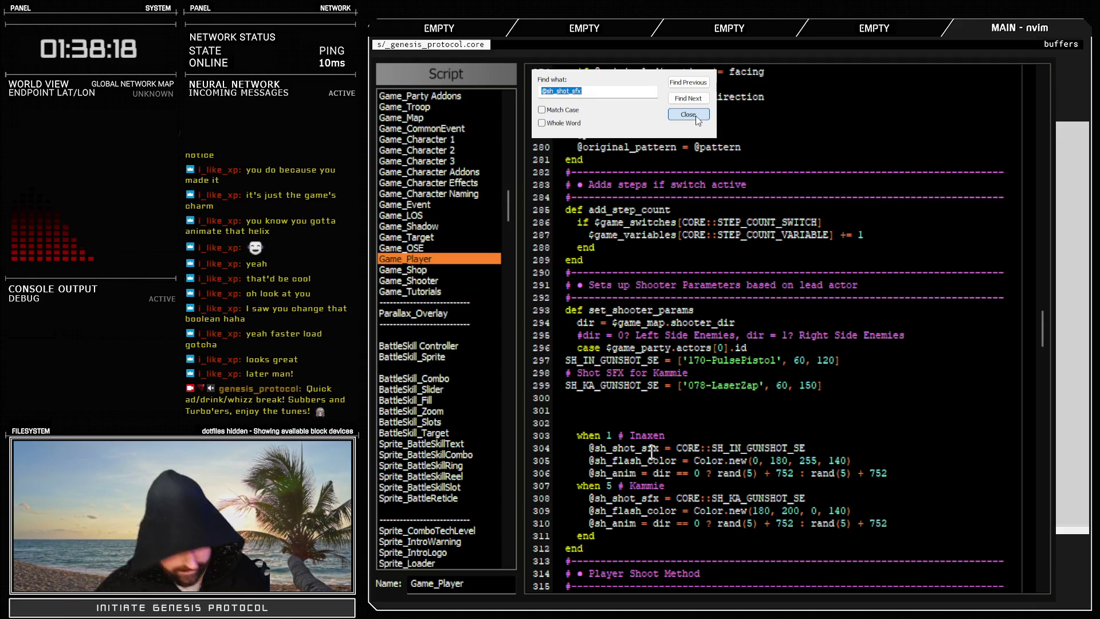
pyautogui.hotkey('ctrl', 'd')
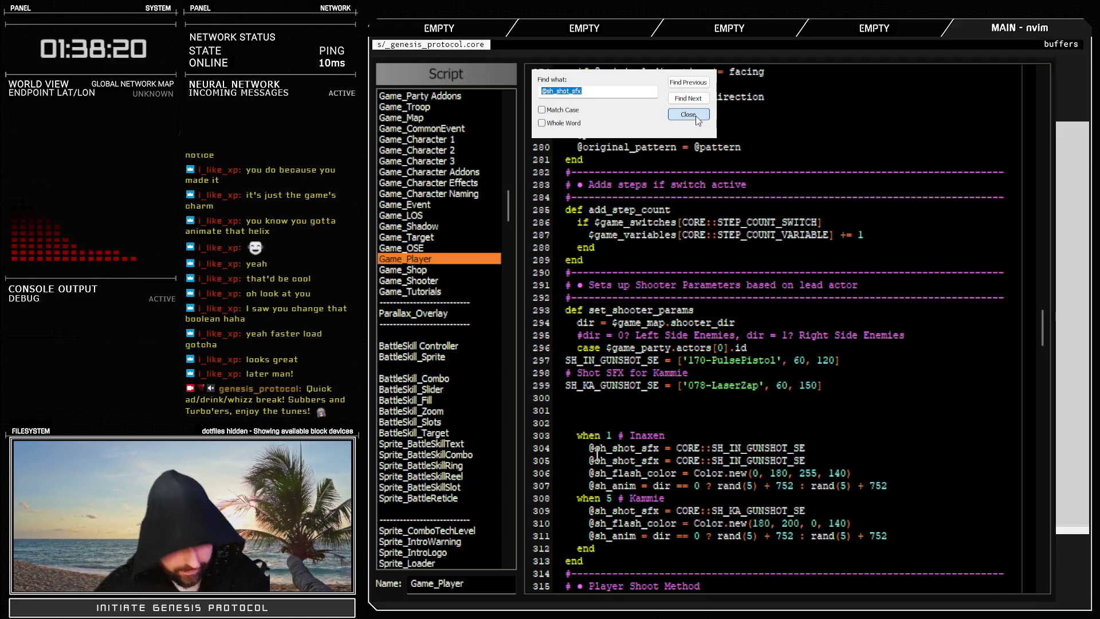
pyautogui.write('#')
pyautogui.hotkey('ctrl', 'd')
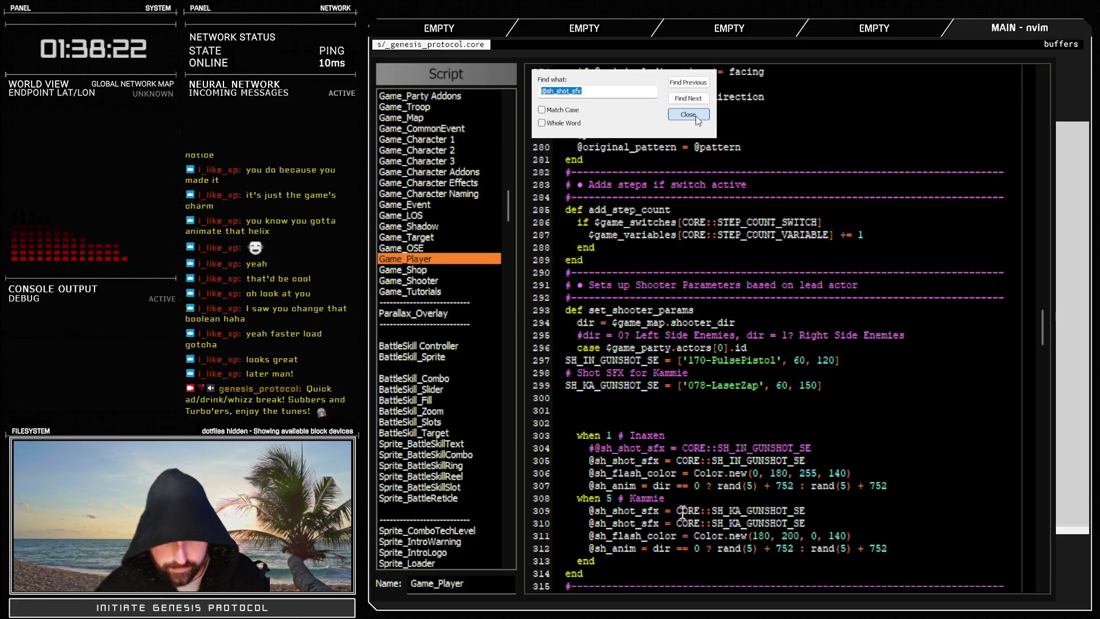
pyautogui.click(594, 509)
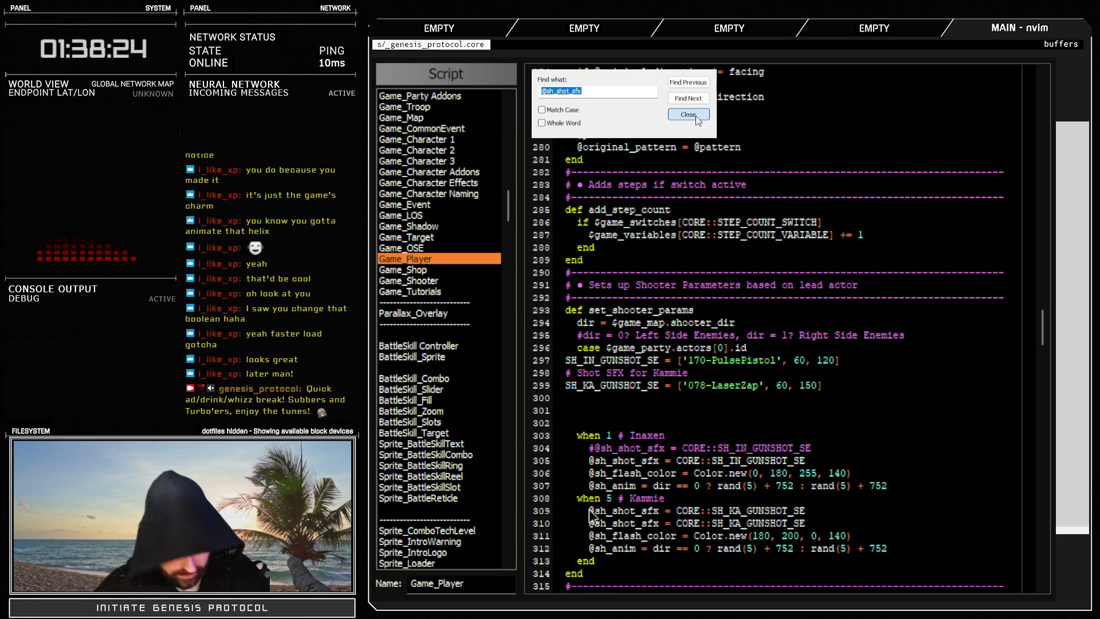
pyautogui.write('#')
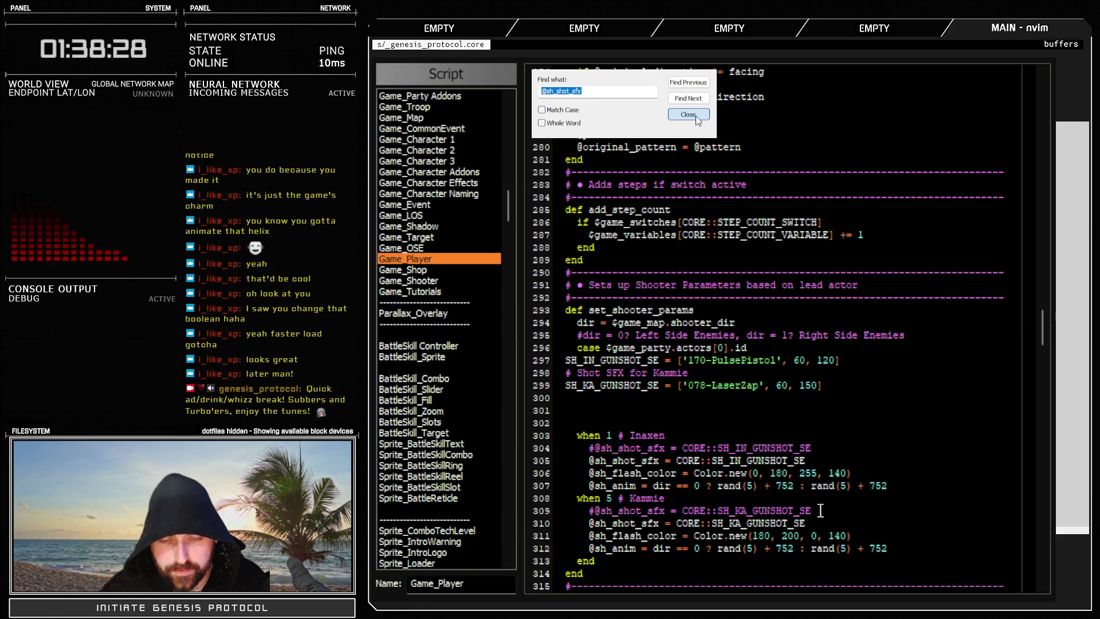
pyautogui.moveTo(676, 522); pyautogui.dragTo(821, 517)
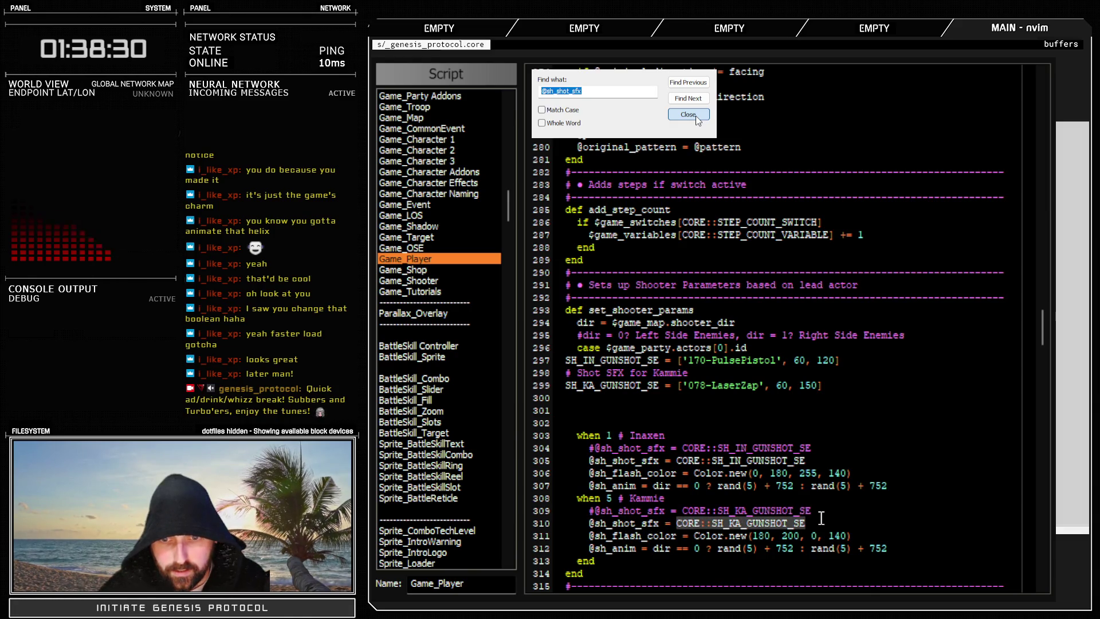
# Search all scripts for AudioFile
pyautogui.click(456, 259)
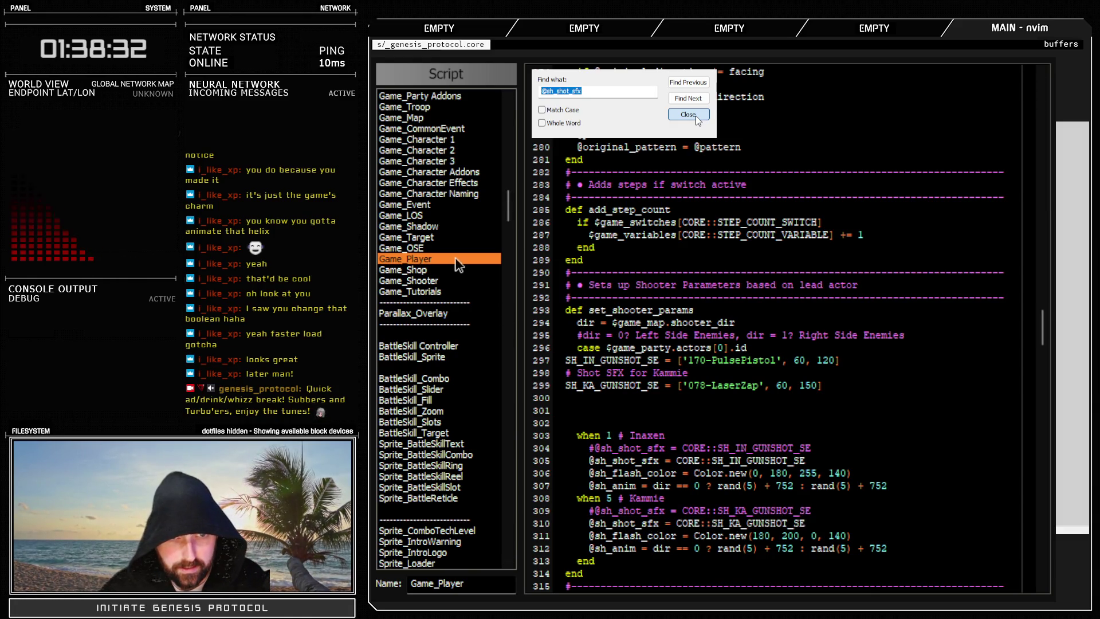
pyautogui.hotkey('ctrl', 'shift', 'f')
pyautogui.write('Audi')
pyautogui.write('le')
pyautogui.press('Return')
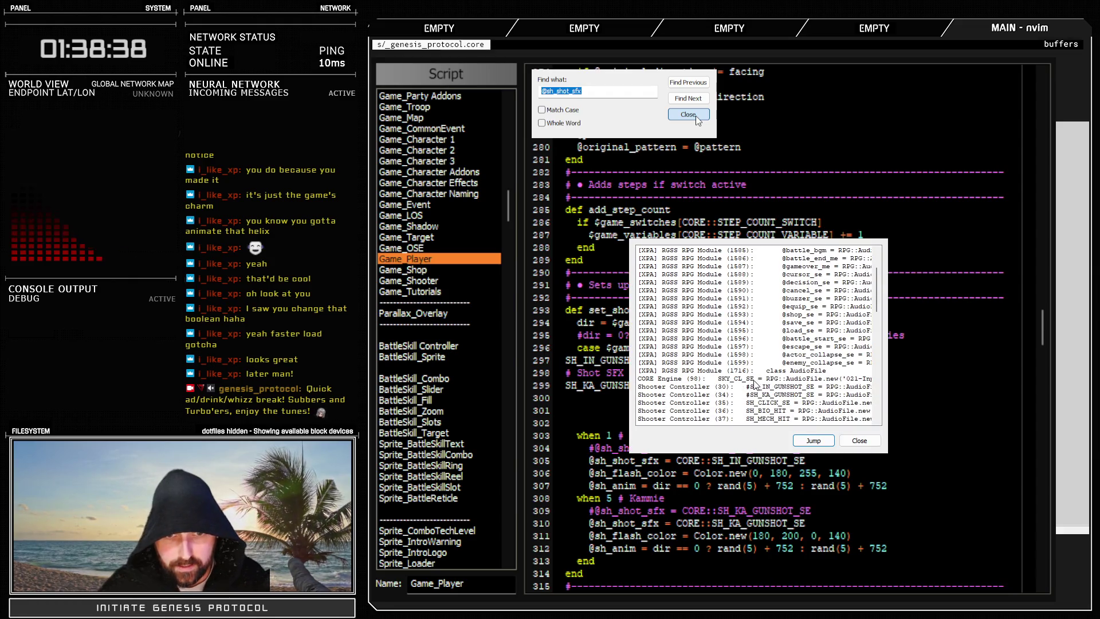
# Inspect SKY_CL_SE's RPG::AudioFile.new expression at CORE Engine line 98, then go back to Game_Player
pyautogui.doubleClick(744, 380)
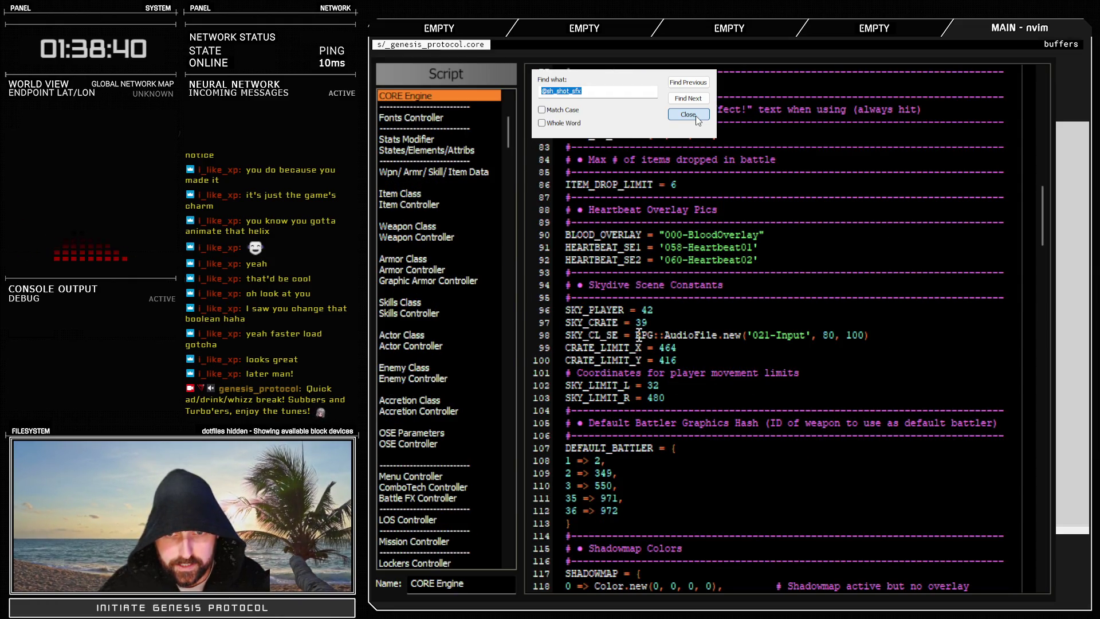
pyautogui.moveTo(636, 335); pyautogui.dragTo(869, 336)
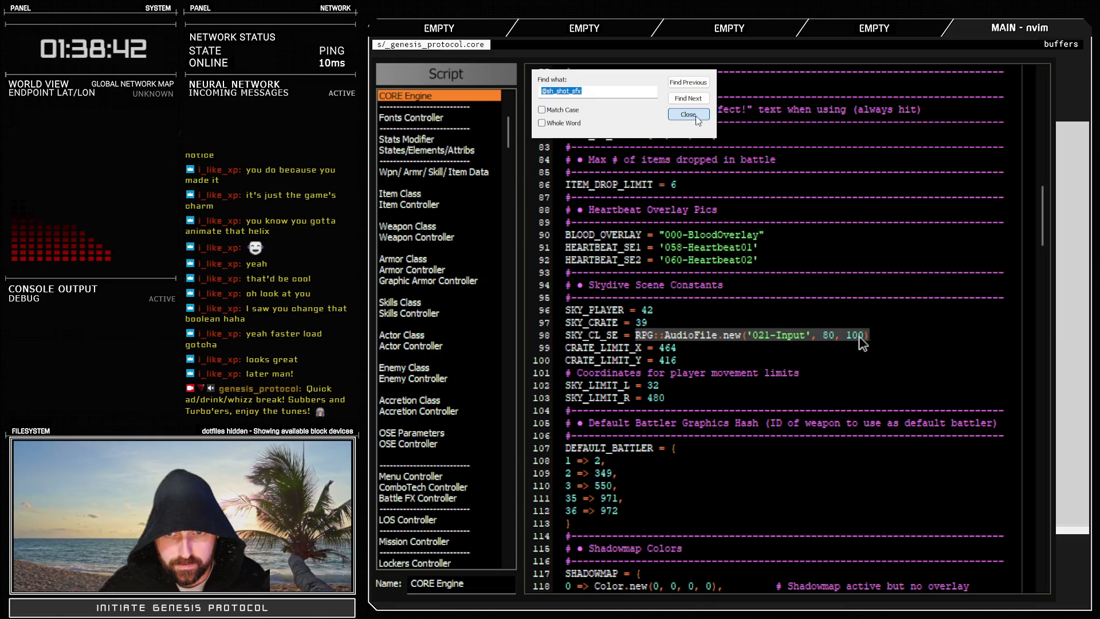
pyautogui.moveTo(510, 150); pyautogui.dragTo(519, 213)
pyautogui.click(434, 465)
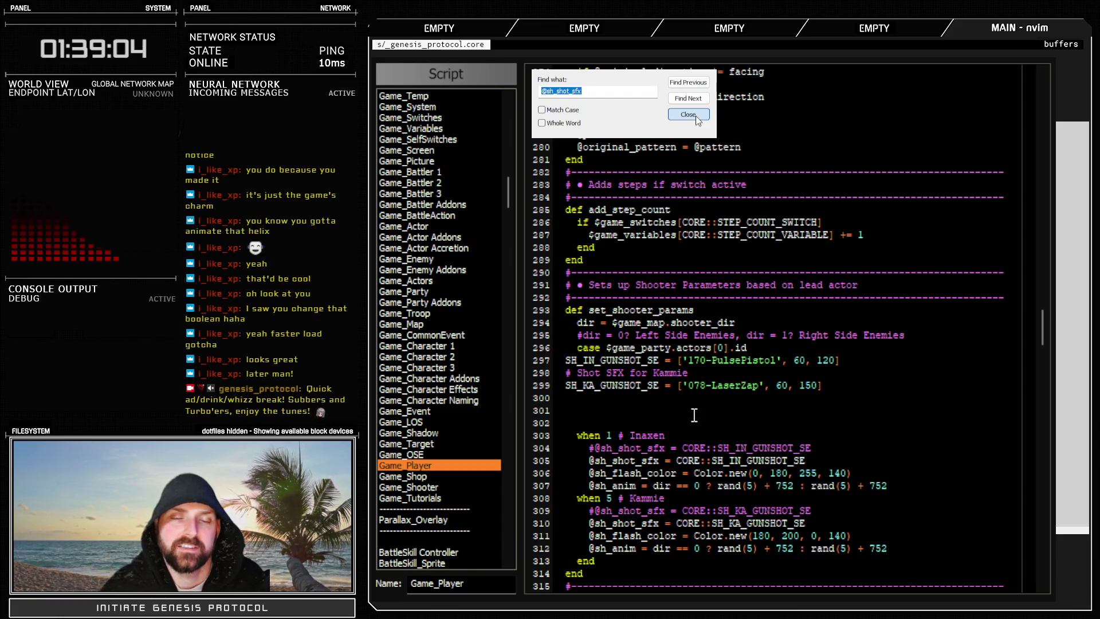
# Delete the pasted constant lines 297–299 and the leftover blank lines
pyautogui.moveTo(532, 362); pyautogui.dragTo(540, 390)
pyautogui.press('Delete')
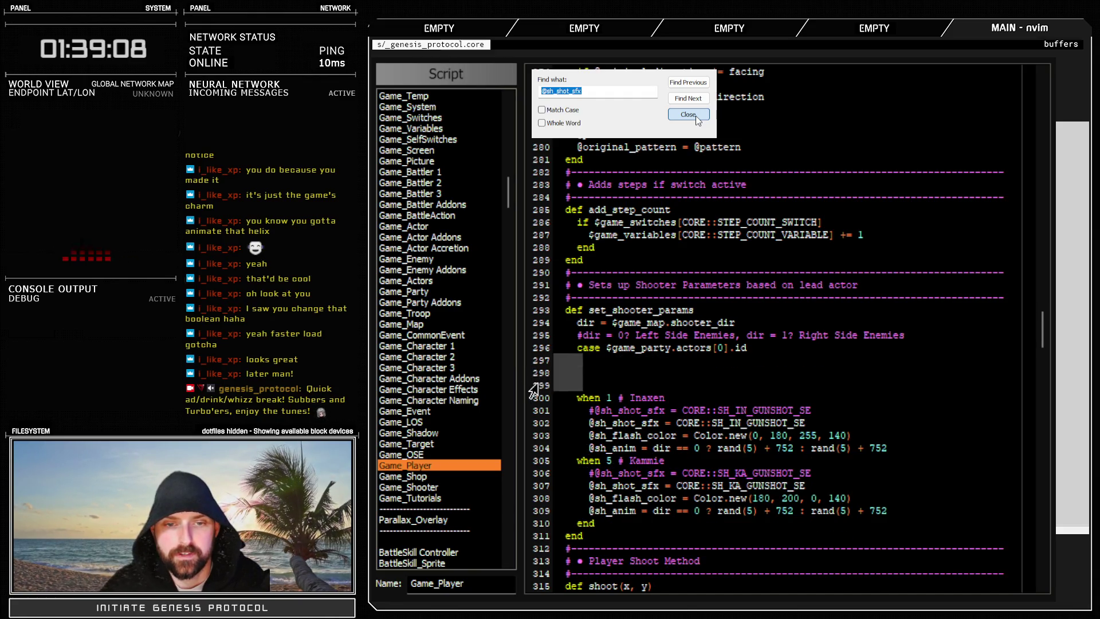
pyautogui.press('Delete')
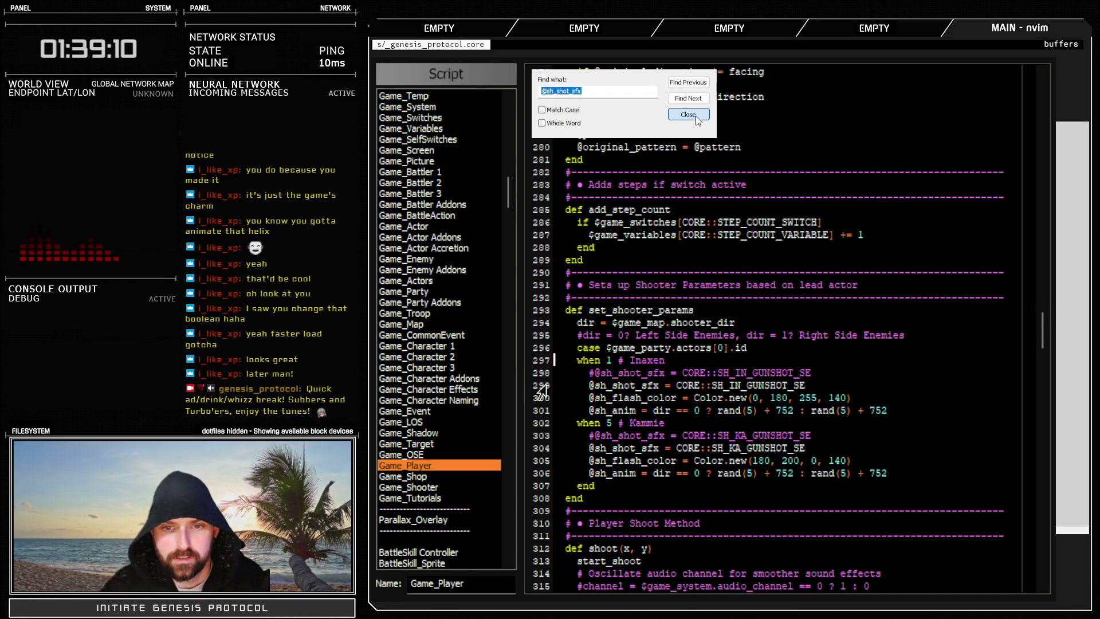
pyautogui.moveTo(537, 372); pyautogui.dragTo(540, 383)
pyautogui.press('Delete')
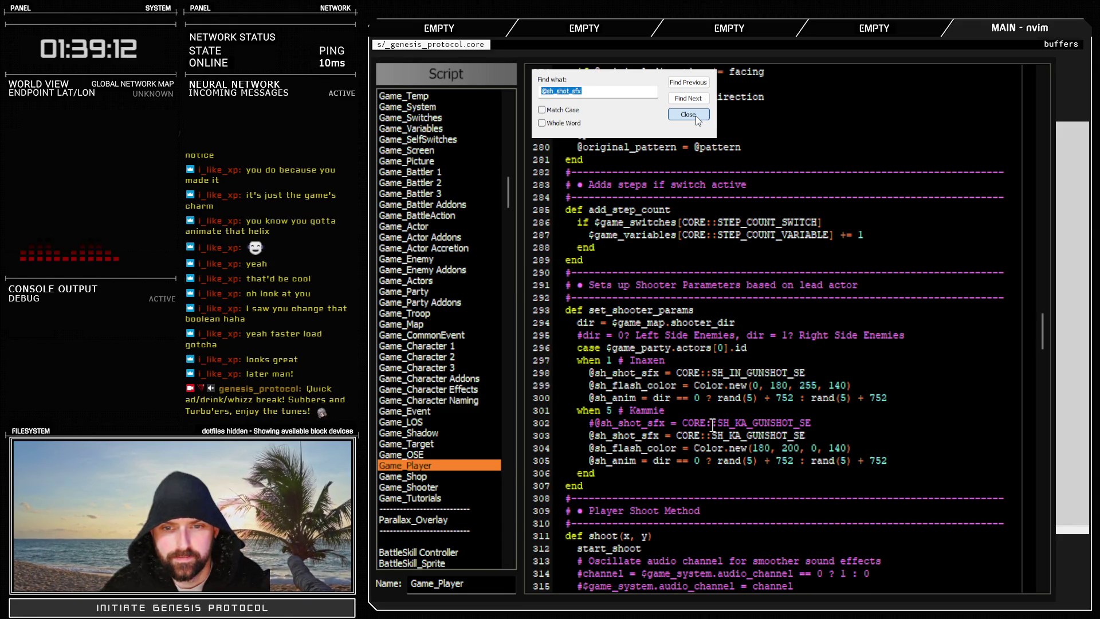
pyautogui.moveTo(539, 423); pyautogui.dragTo(540, 434)
pyautogui.press('Delete')
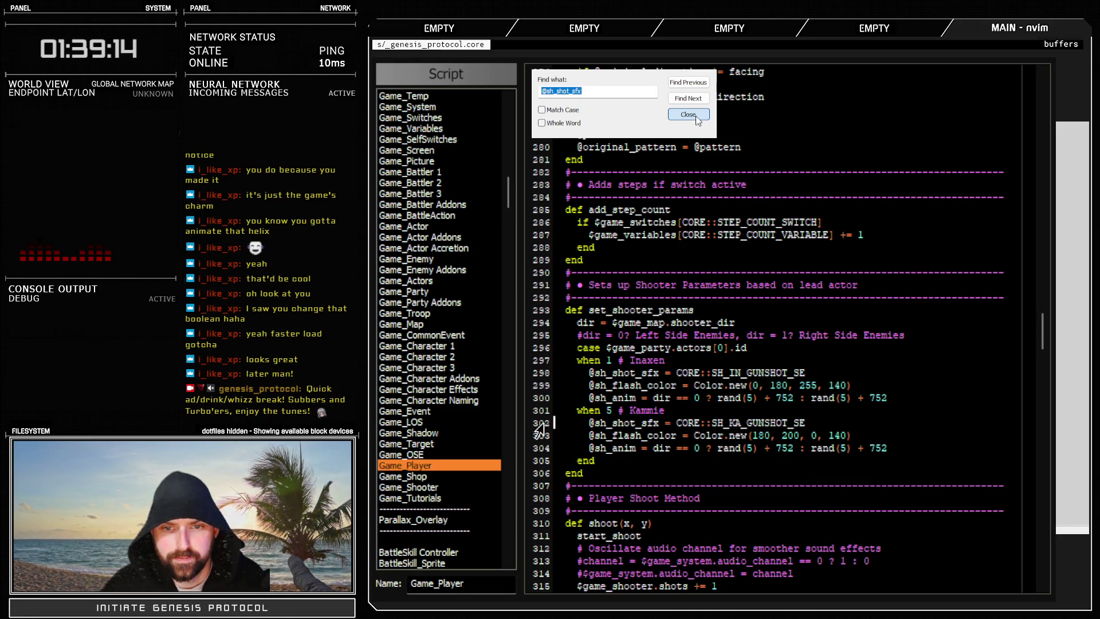
pyautogui.scroll(8, 511, 183)
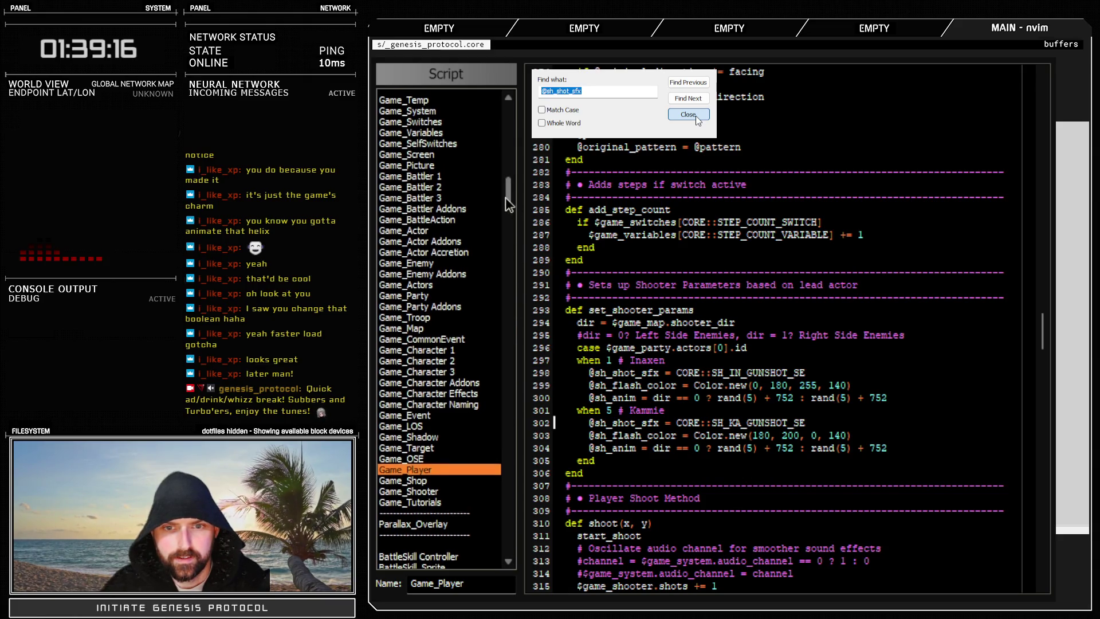
pyautogui.scroll(8, 511, 182)
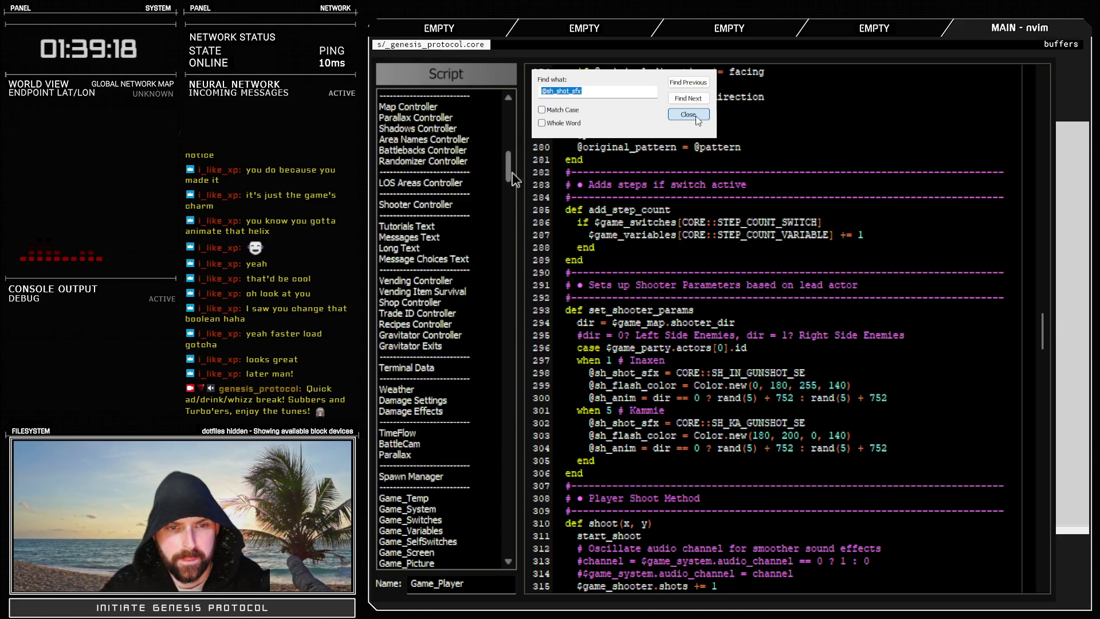
pyautogui.scroll(3, 515, 172)
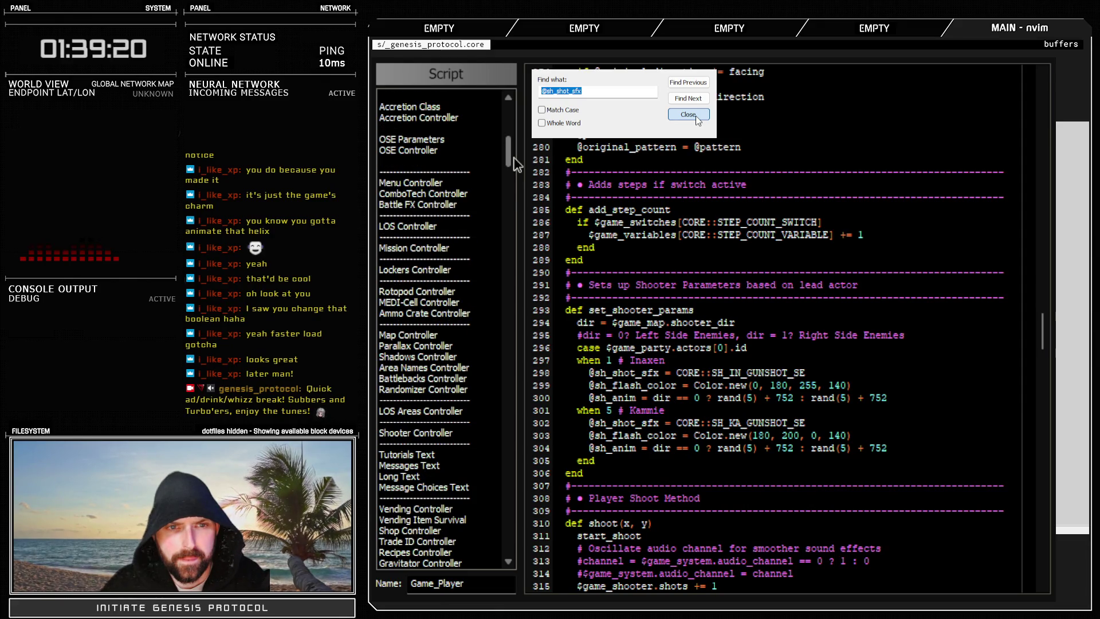
pyautogui.scroll(-5, 517, 177)
pyautogui.scroll(-2, 483, 363)
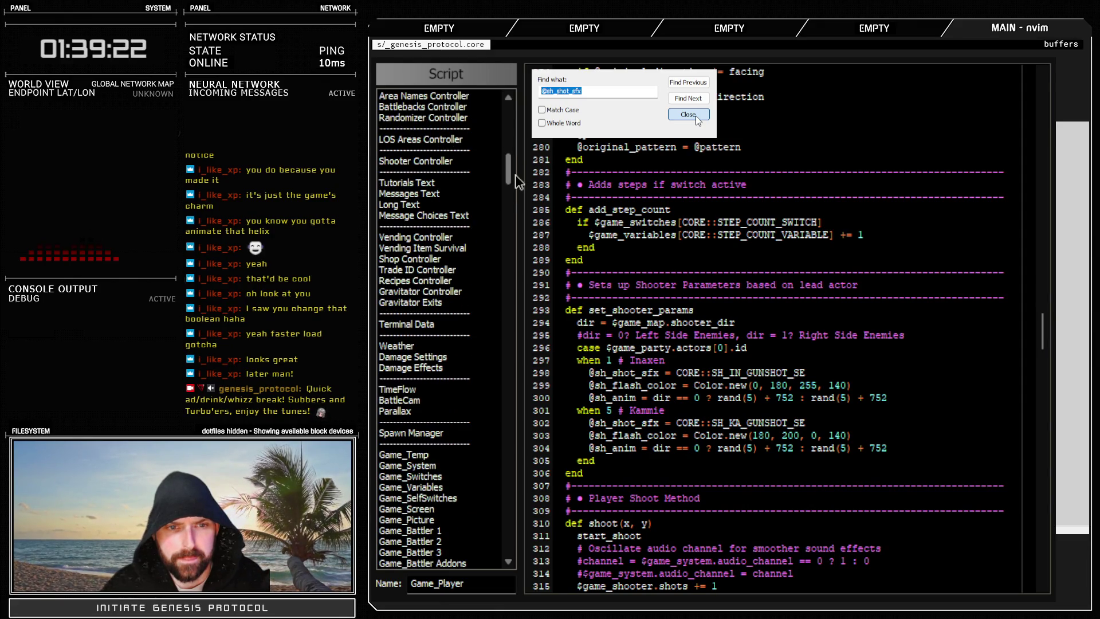
pyautogui.scroll(10, 452, 332)
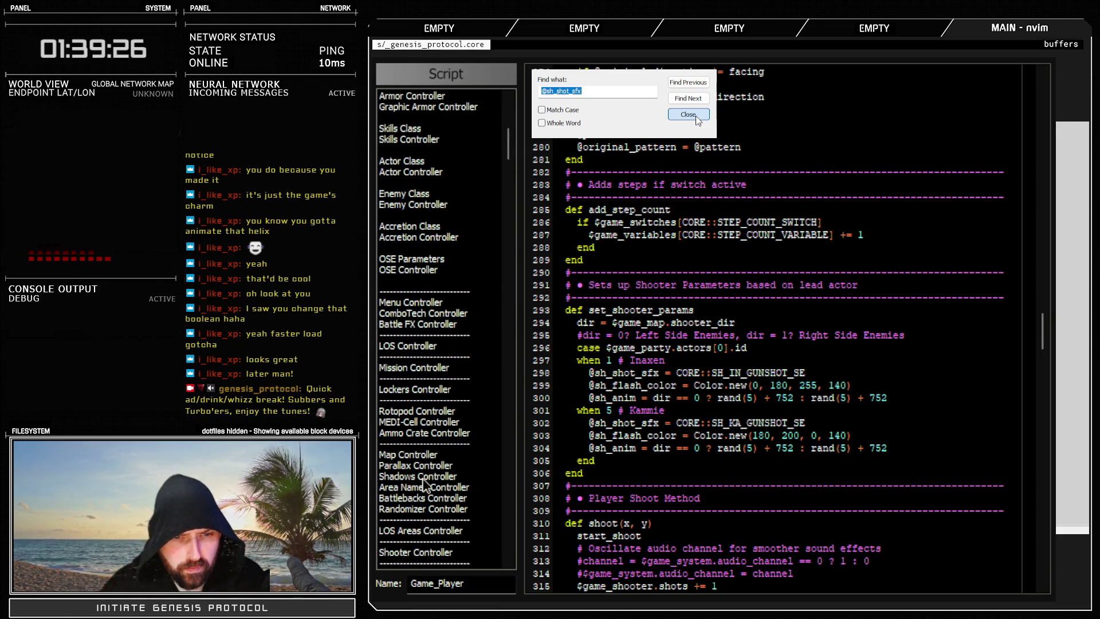
pyautogui.scroll(-5, 428, 476)
# In Shooter Controller, uncomment the RPG::AudioFile gunshot definitions for Inaxen and Kammie
pyautogui.click(423, 358)
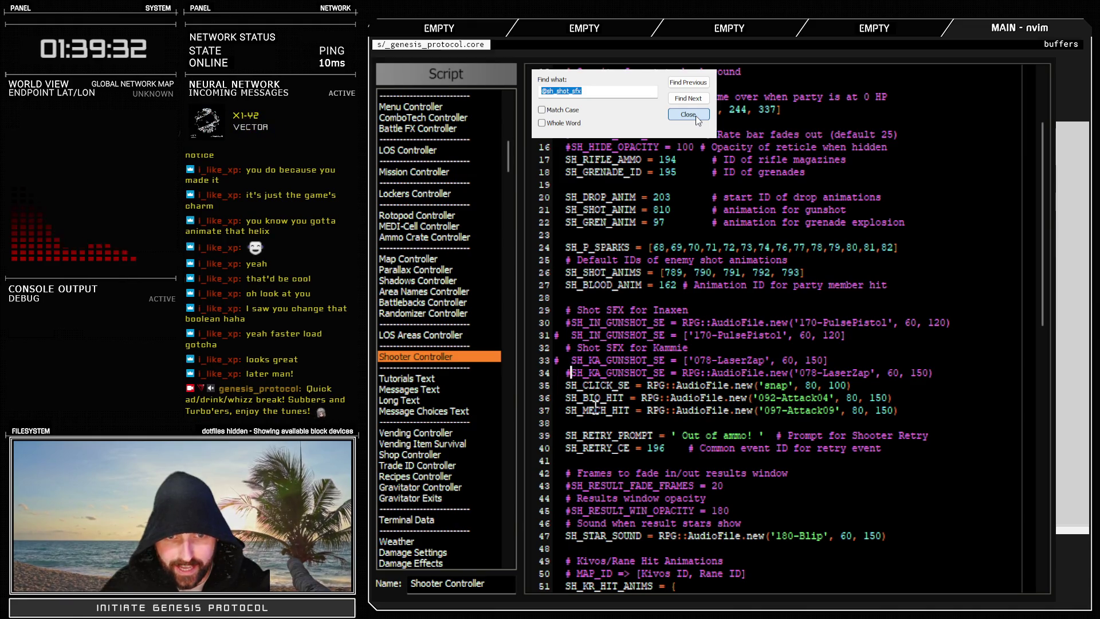
pyautogui.press('Delete')
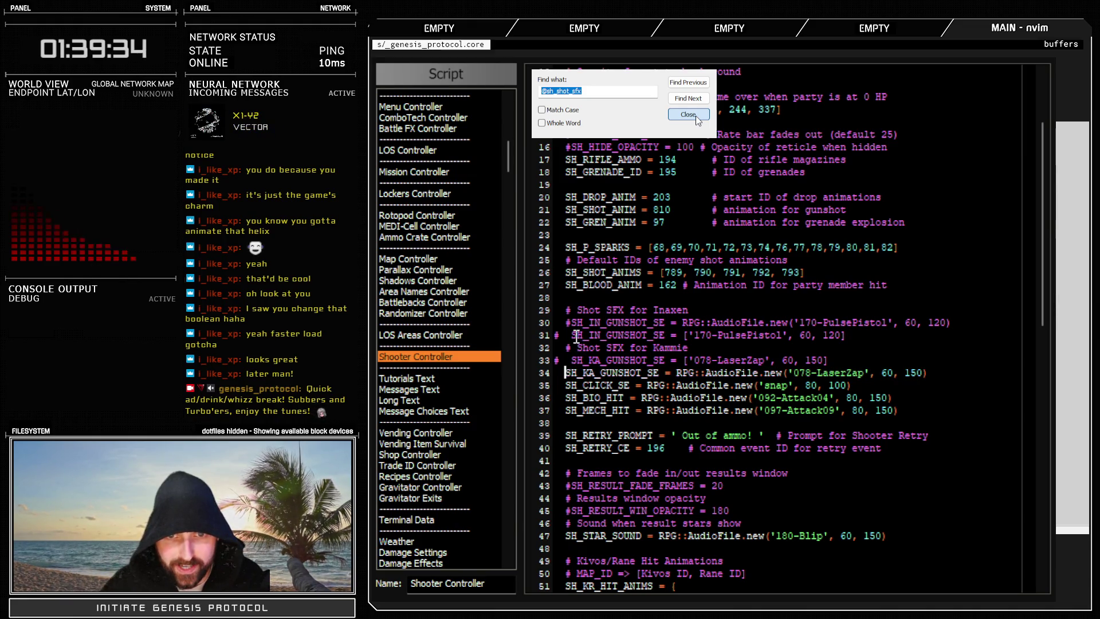
pyautogui.click(573, 322)
pyautogui.press('BackSpace')
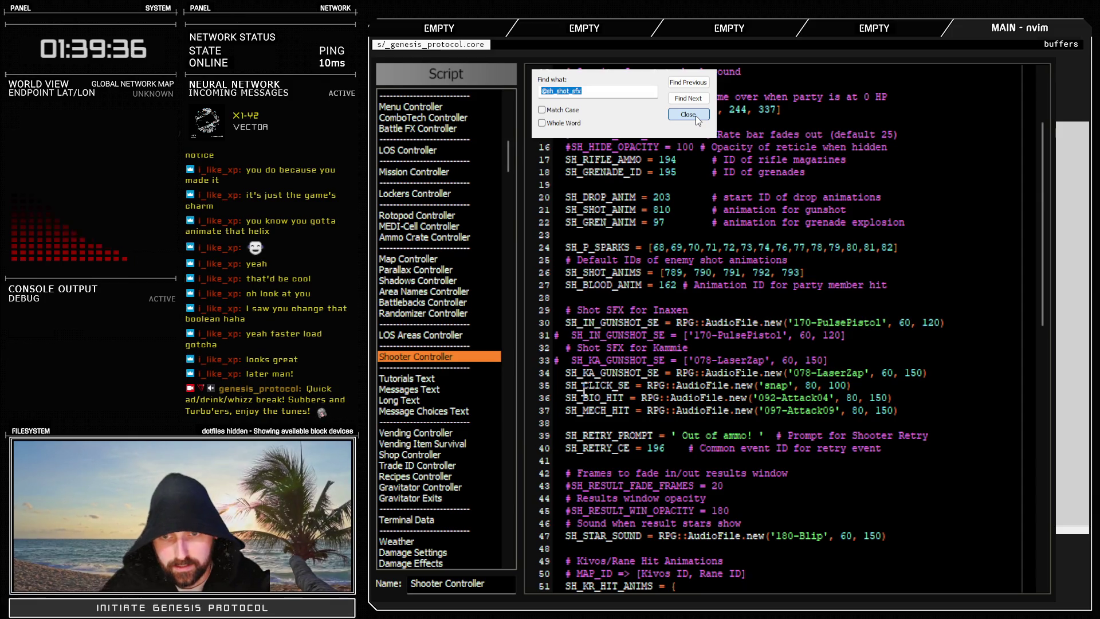
# Delete the commented array versions of the Inaxen and Kammie gunshot sounds
pyautogui.click(541, 335)
pyautogui.press('Delete')
pyautogui.click(543, 347)
pyautogui.press('Delete')
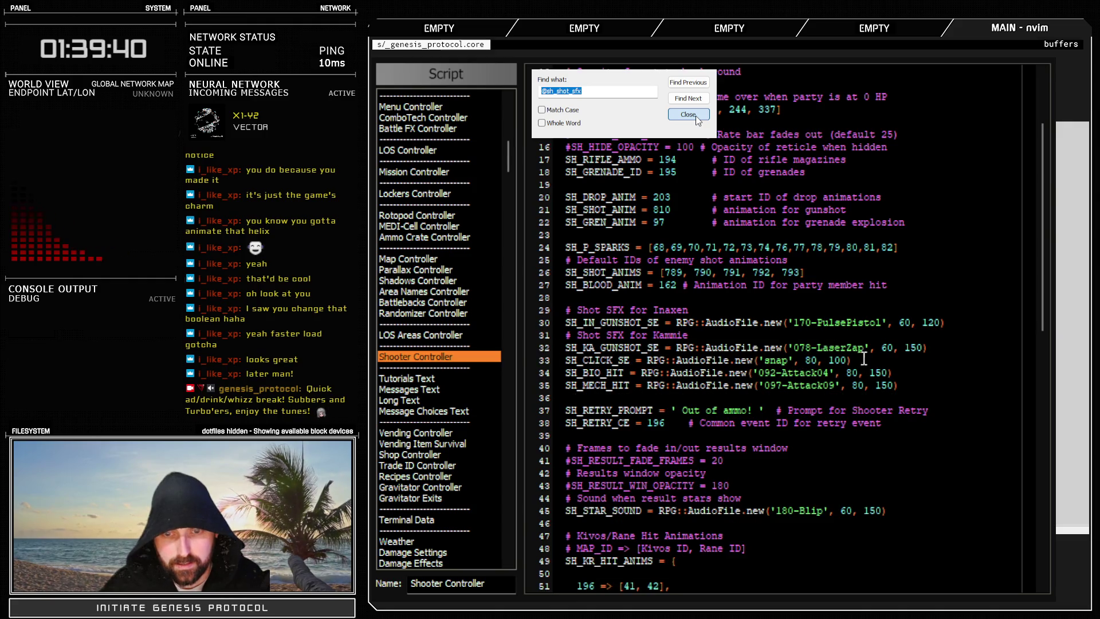
pyautogui.click(961, 322)
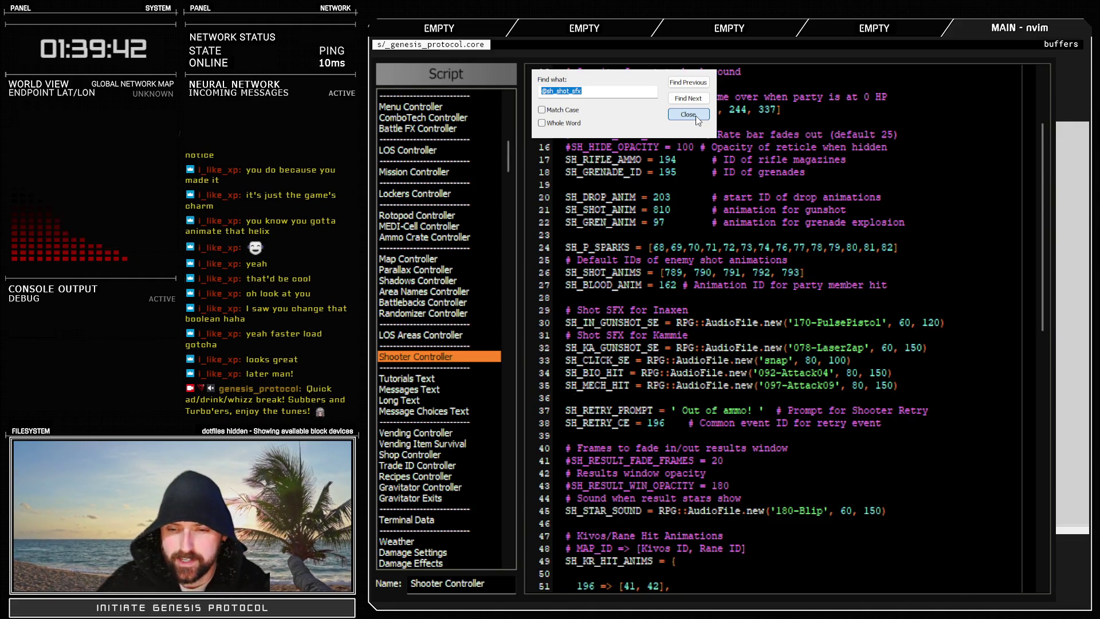
# Open Game_Player and inspect the Kammie shot sound assignment and commented audio play lines
pyautogui.moveTo(508, 166); pyautogui.dragTo(510, 205)
pyautogui.click(405, 345)
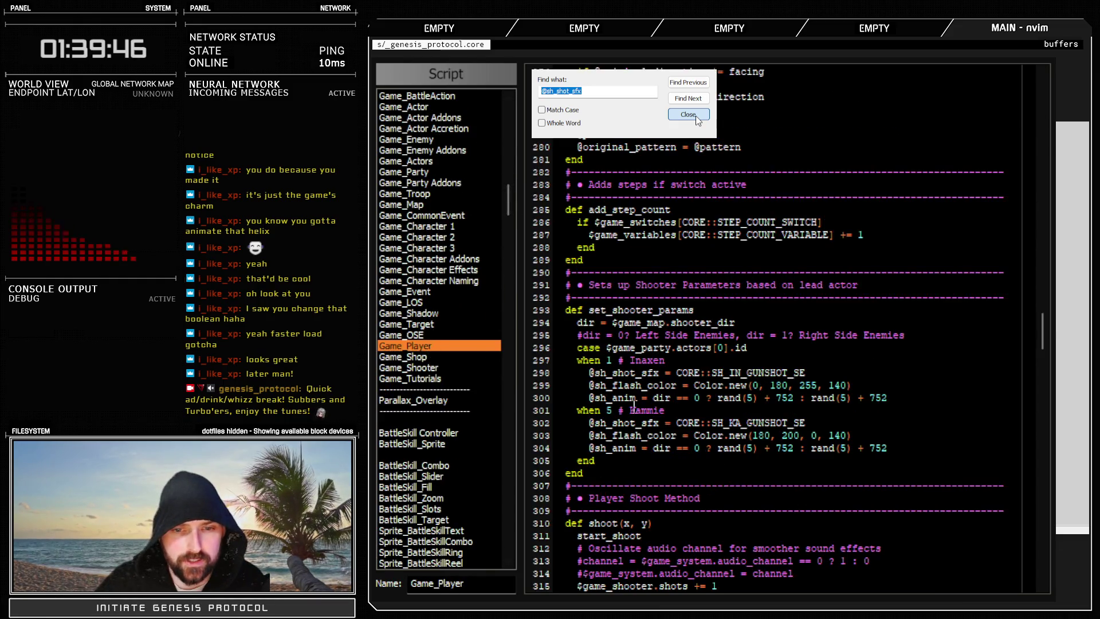
pyautogui.moveTo(588, 423); pyautogui.dragTo(832, 422)
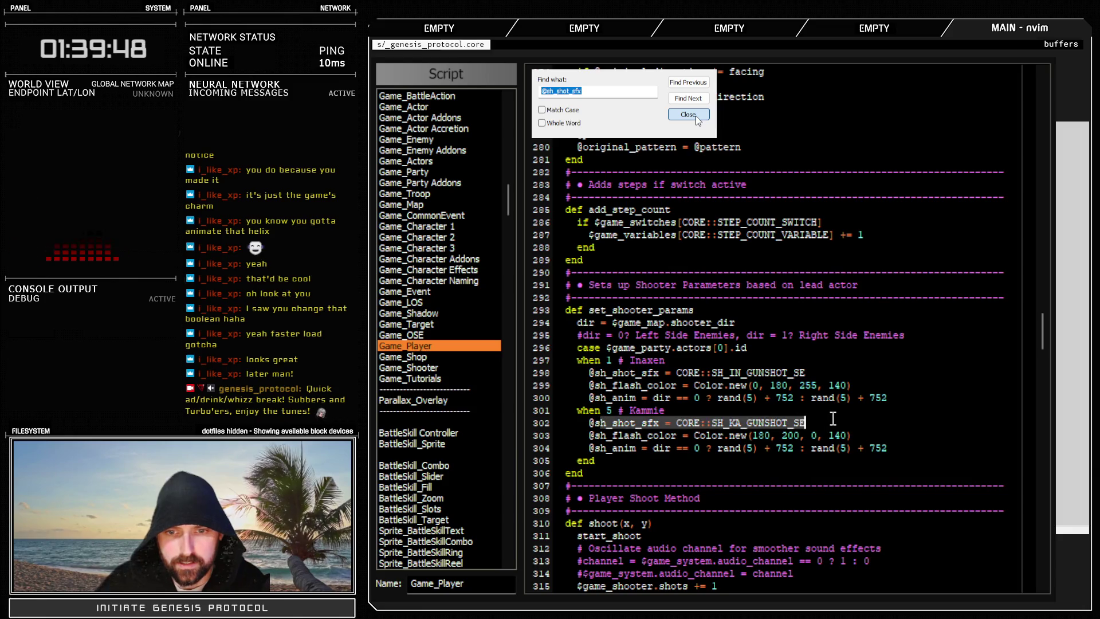
pyautogui.scroll(-6, 823, 436)
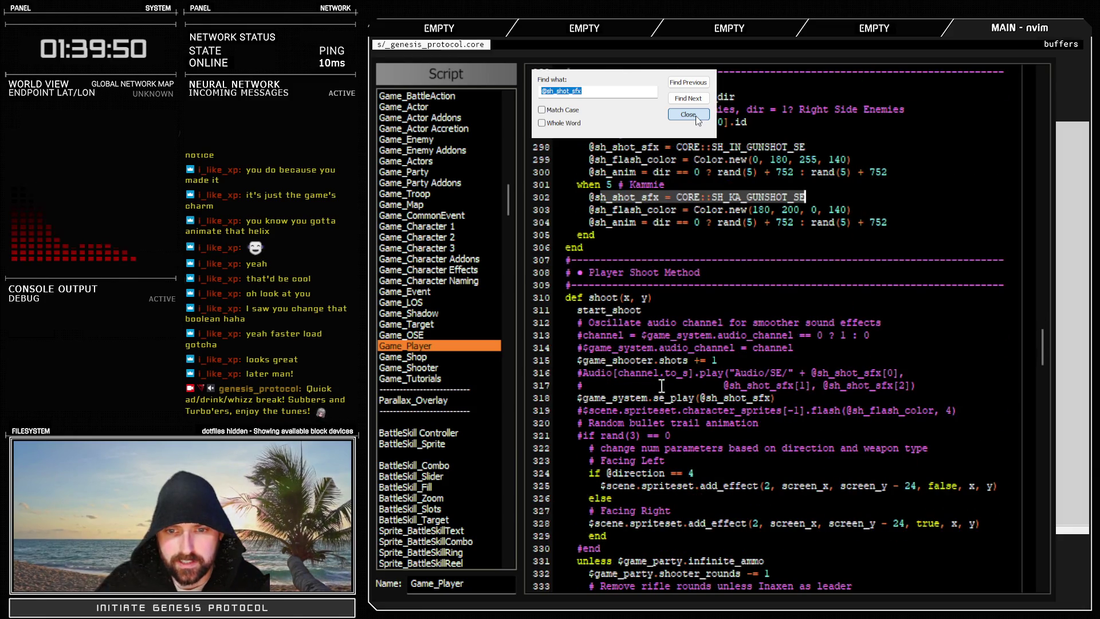
pyautogui.moveTo(629, 373)
pyautogui.mouseDown()
pyautogui.moveTo(844, 373)
pyautogui.moveTo(901, 386)
pyautogui.mouseUp()
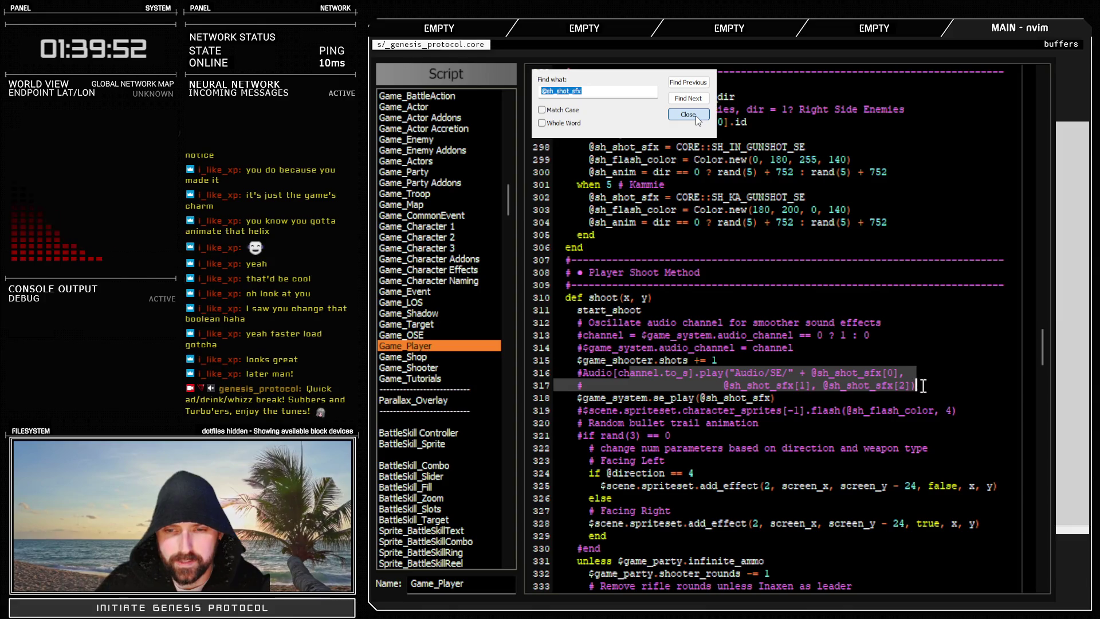
pyautogui.moveTo(620, 373)
pyautogui.mouseDown()
pyautogui.moveTo(847, 369)
pyautogui.moveTo(848, 382)
pyautogui.mouseUp()
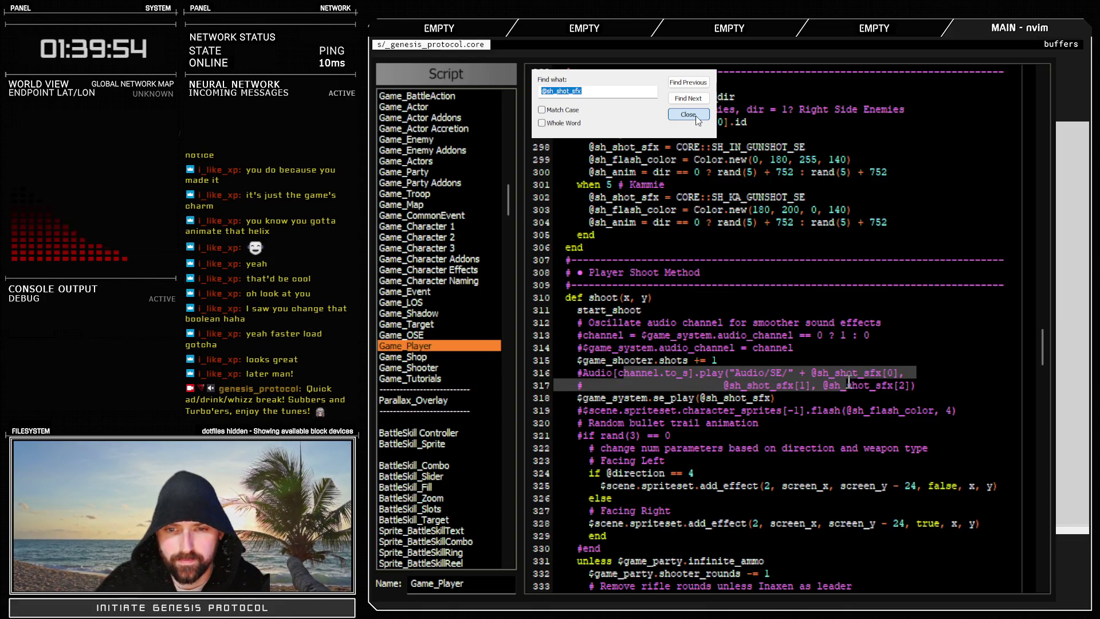
# Check the channel toggle, se_play call and shot sound reference, then add a blank line after the trail block
pyautogui.click(735, 335)
pyautogui.click(819, 335)
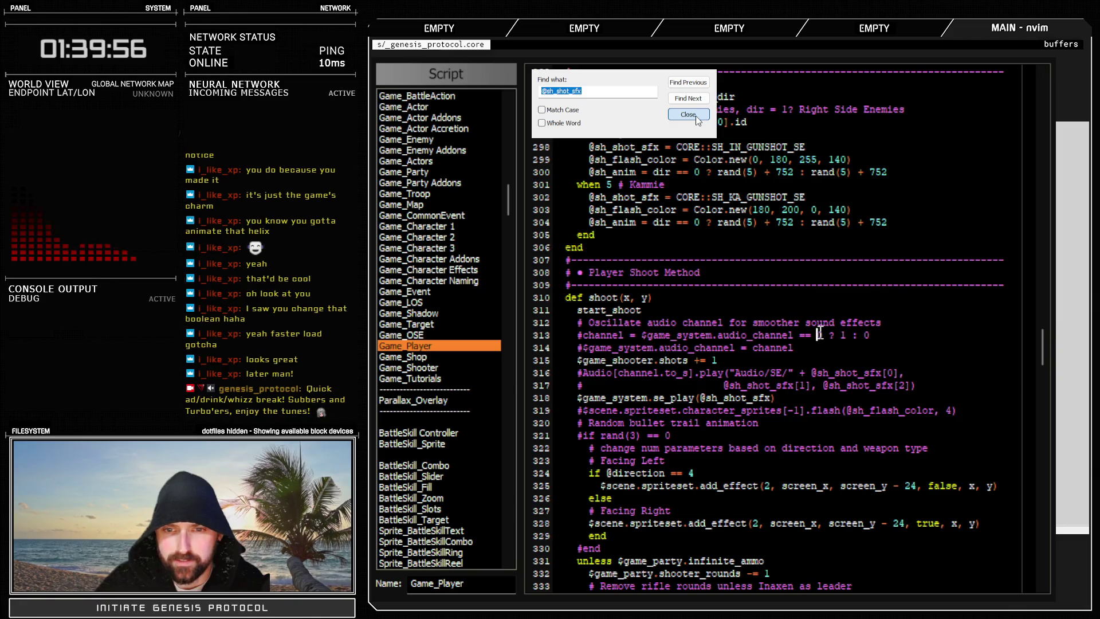
pyautogui.click(840, 336)
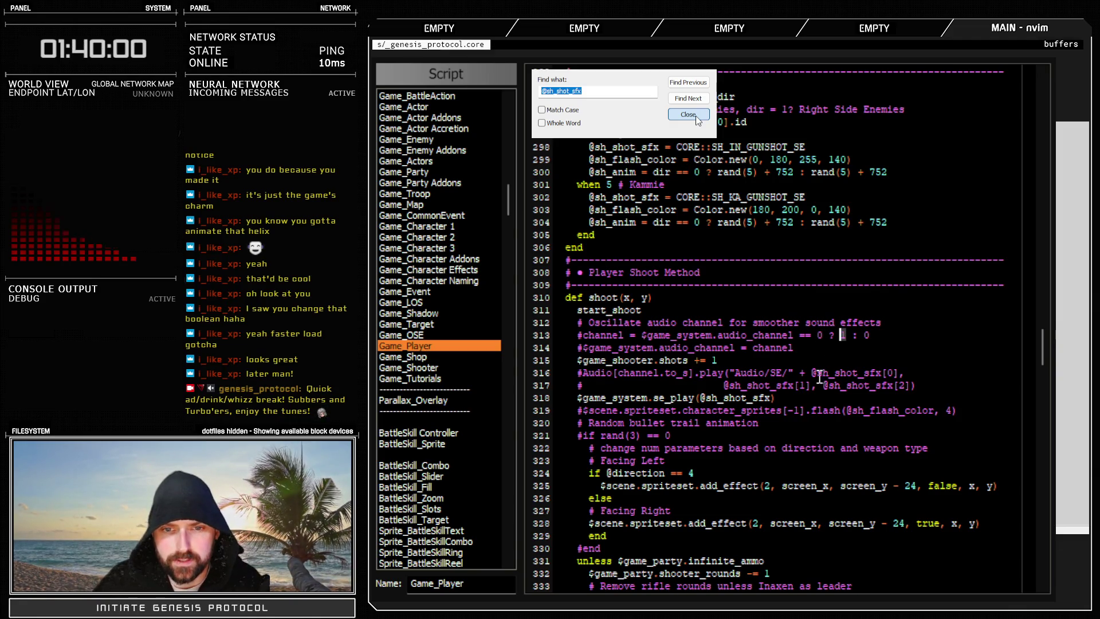
pyautogui.moveTo(577, 398); pyautogui.dragTo(782, 398)
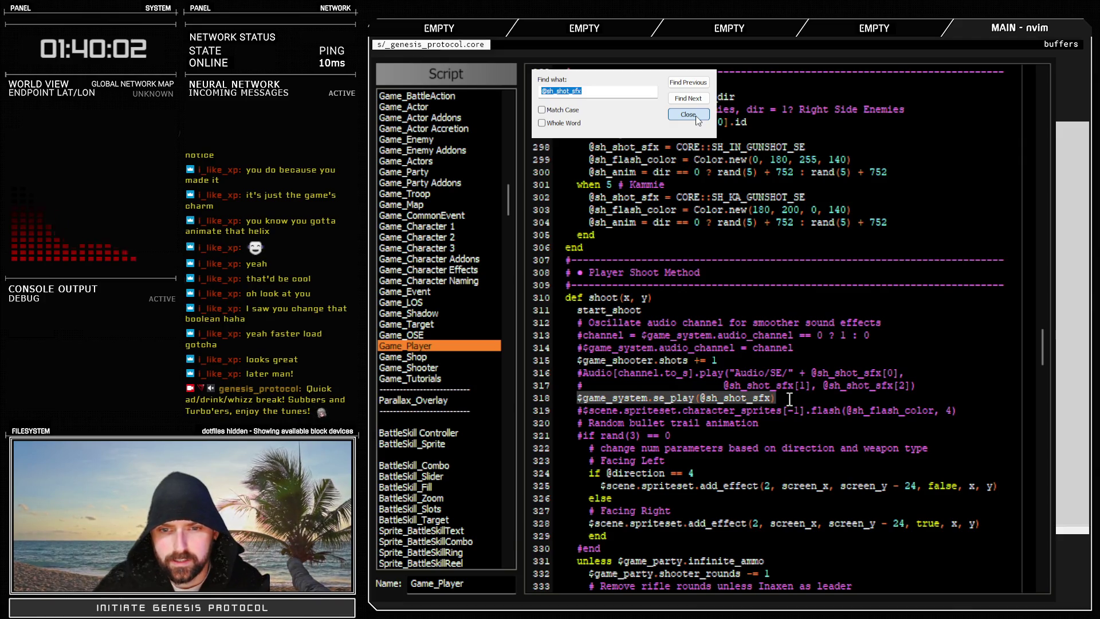
pyautogui.click(777, 398)
pyautogui.click(816, 373)
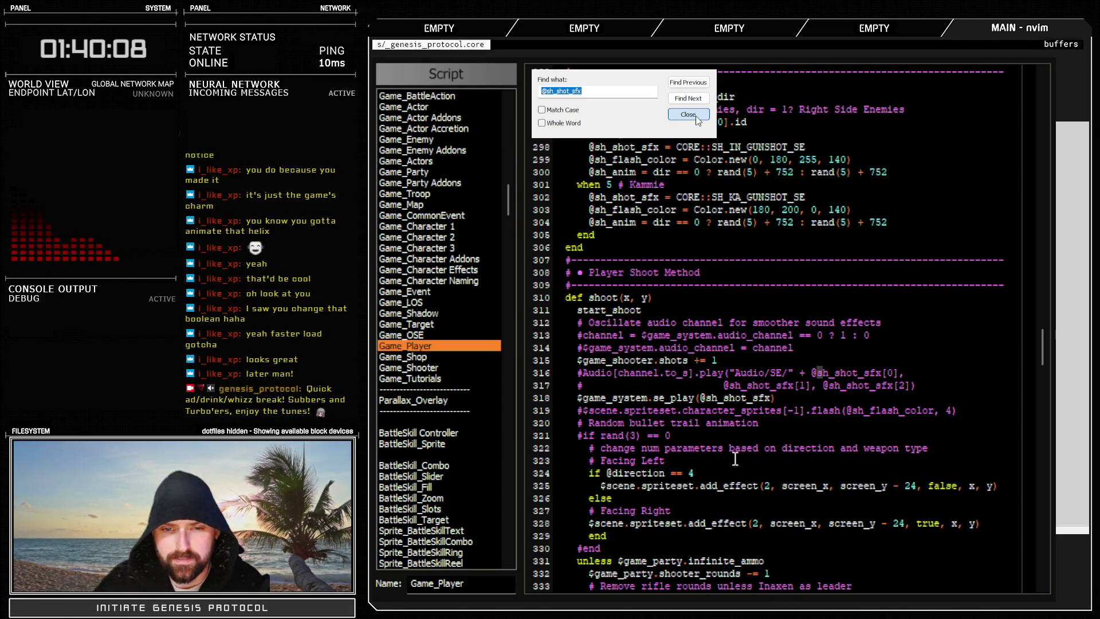
pyautogui.scroll(-2, 734, 458)
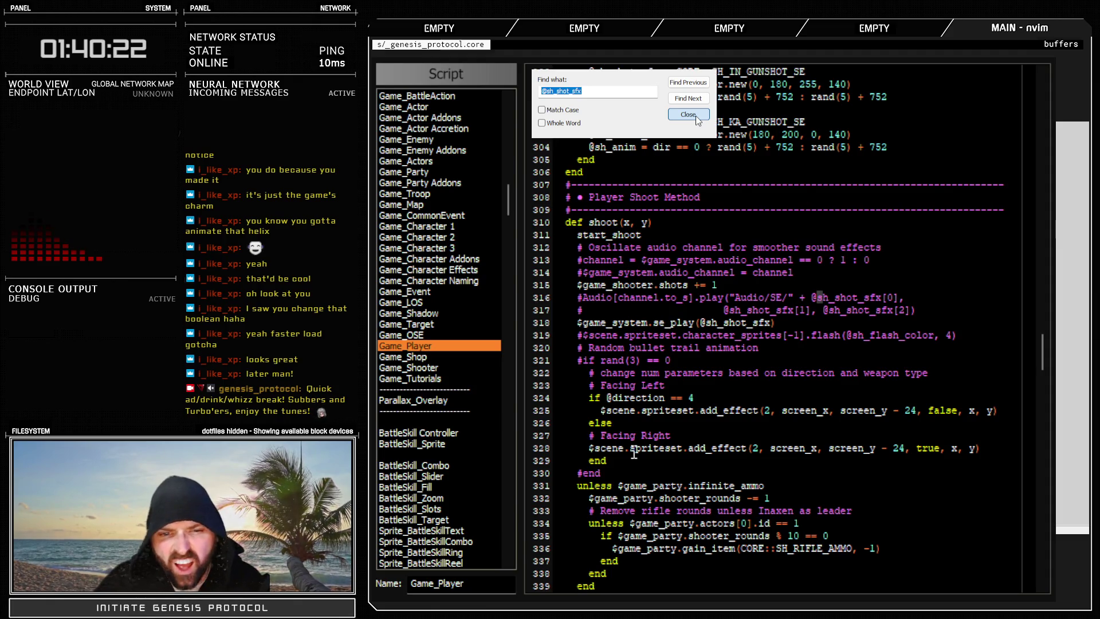
pyautogui.click(621, 463)
pyautogui.press('Return')
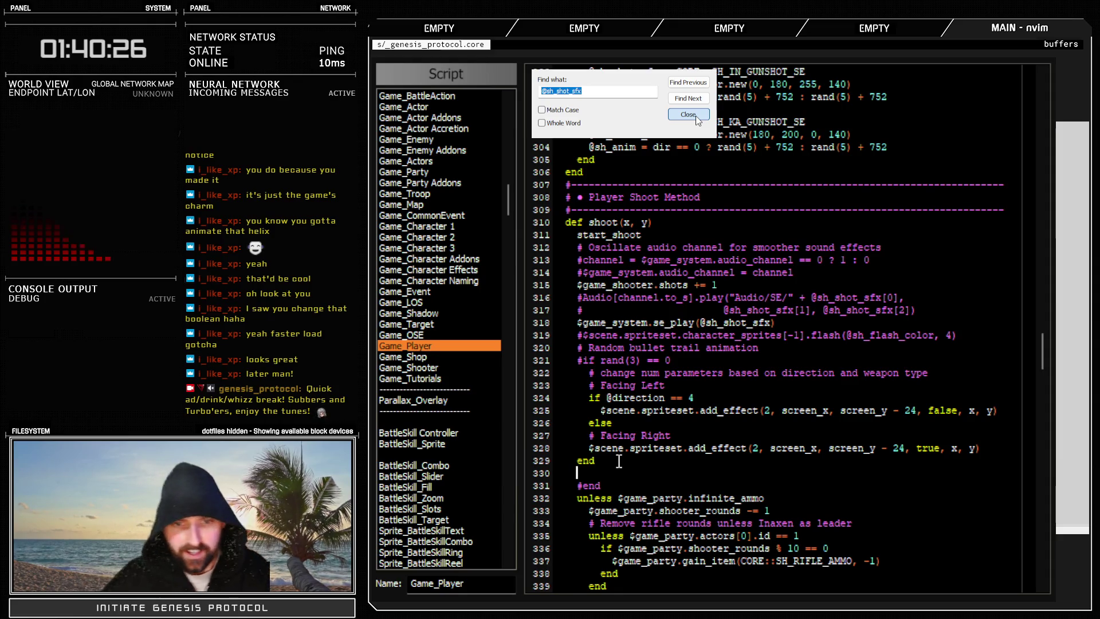
# Add a direction-based flip assignment under the Facing Left comment
pyautogui.write('p')
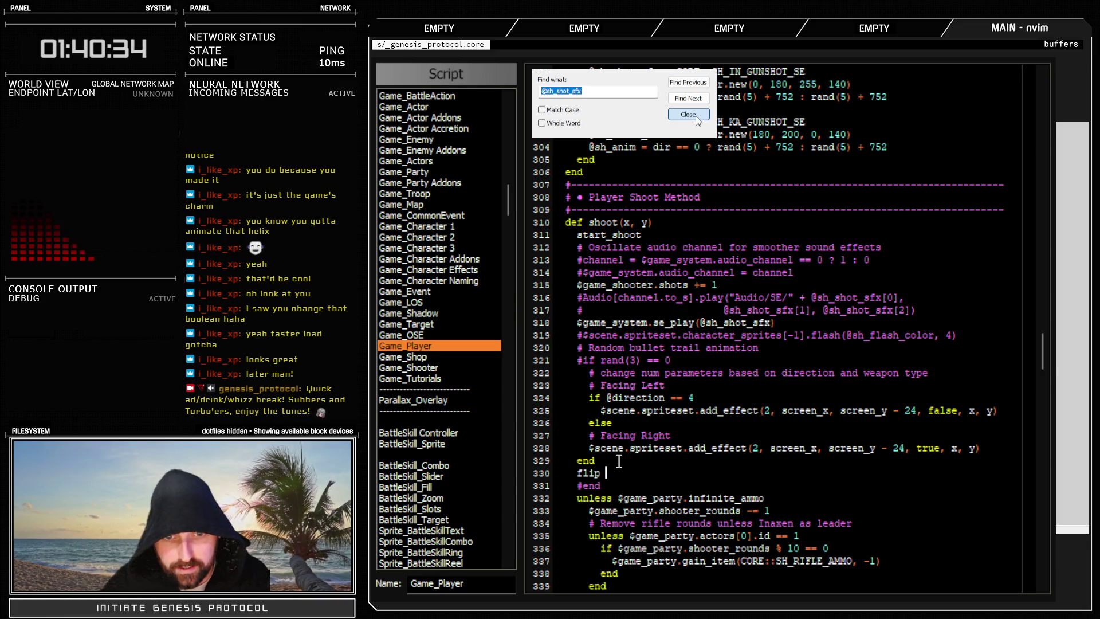
pyautogui.press('BackSpace')
pyautogui.press('BackSpace')
pyautogui.press('BackSpace')
pyautogui.click(686, 386)
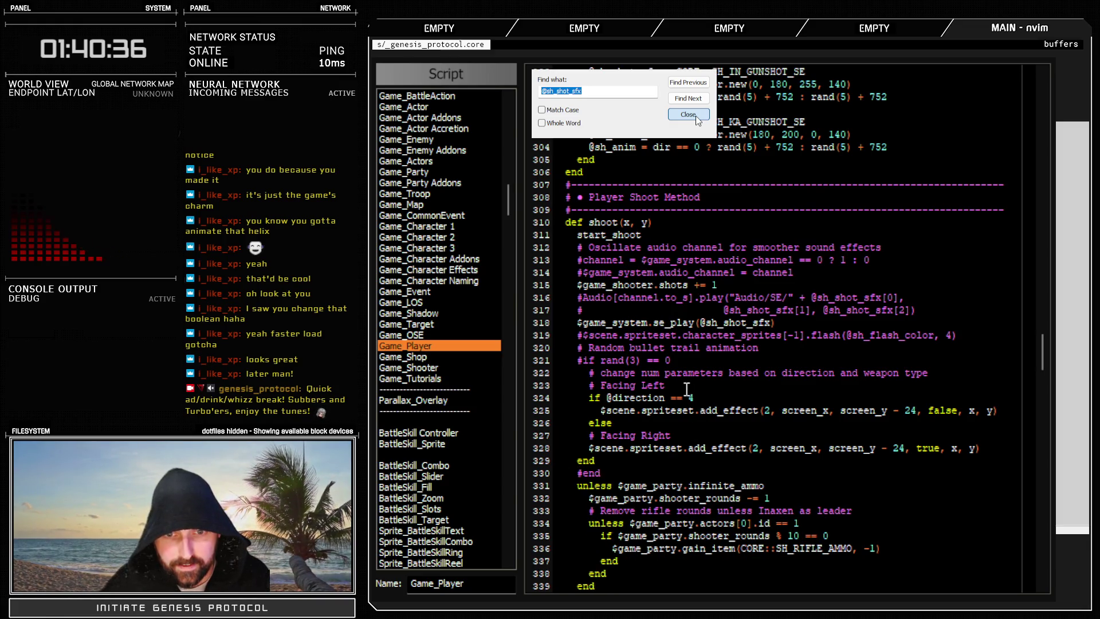
pyautogui.press('Return')
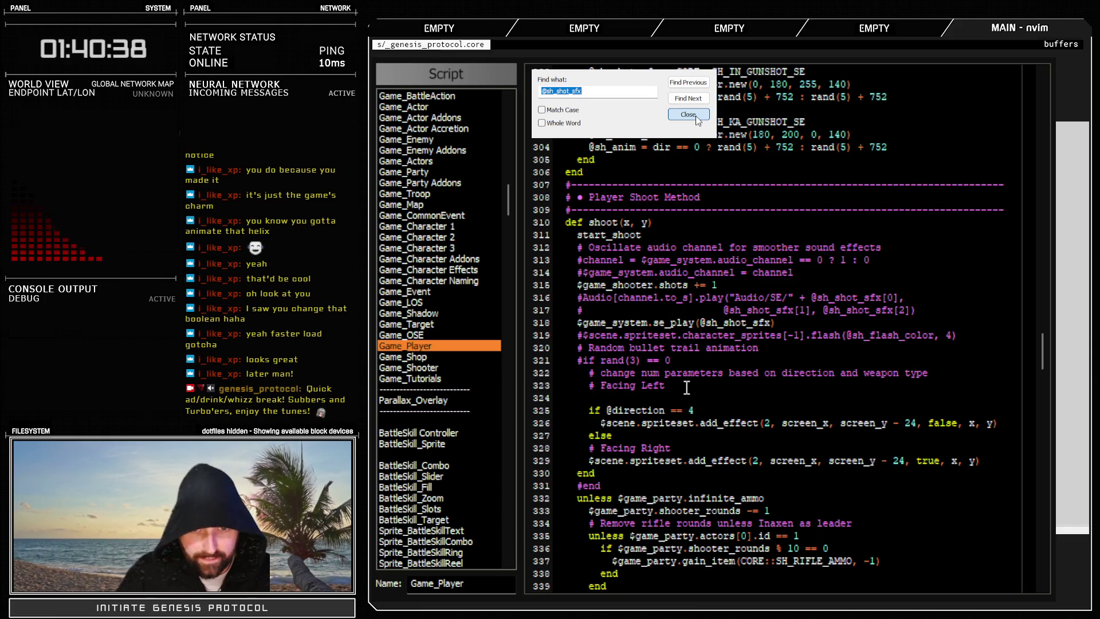
pyautogui.write('p ')
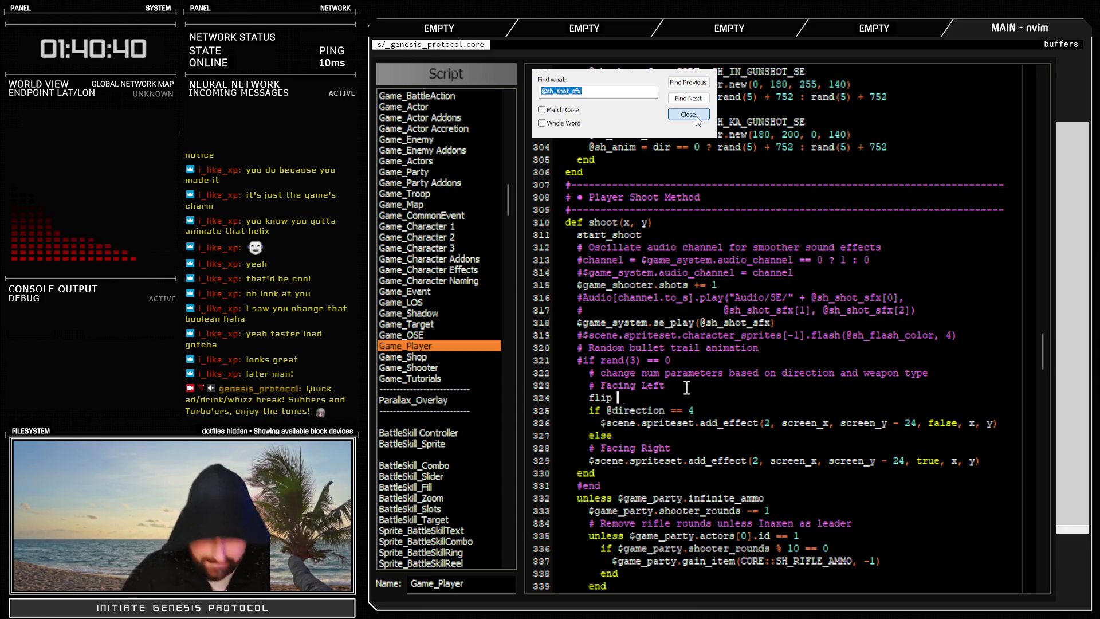
pyautogui.write('irec')
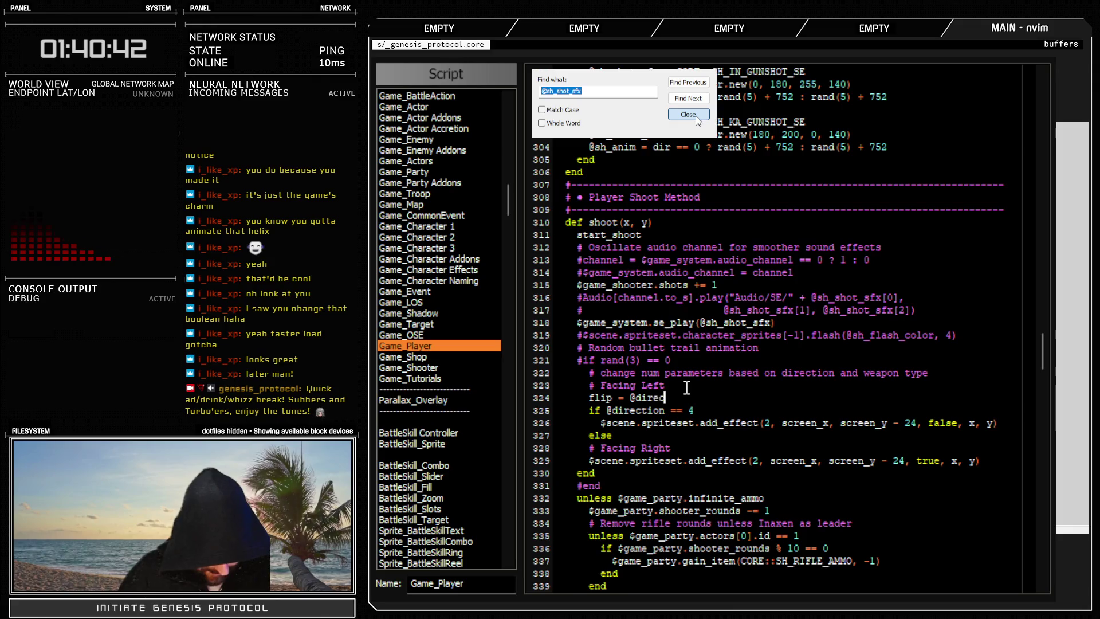
pyautogui.write(' ?')
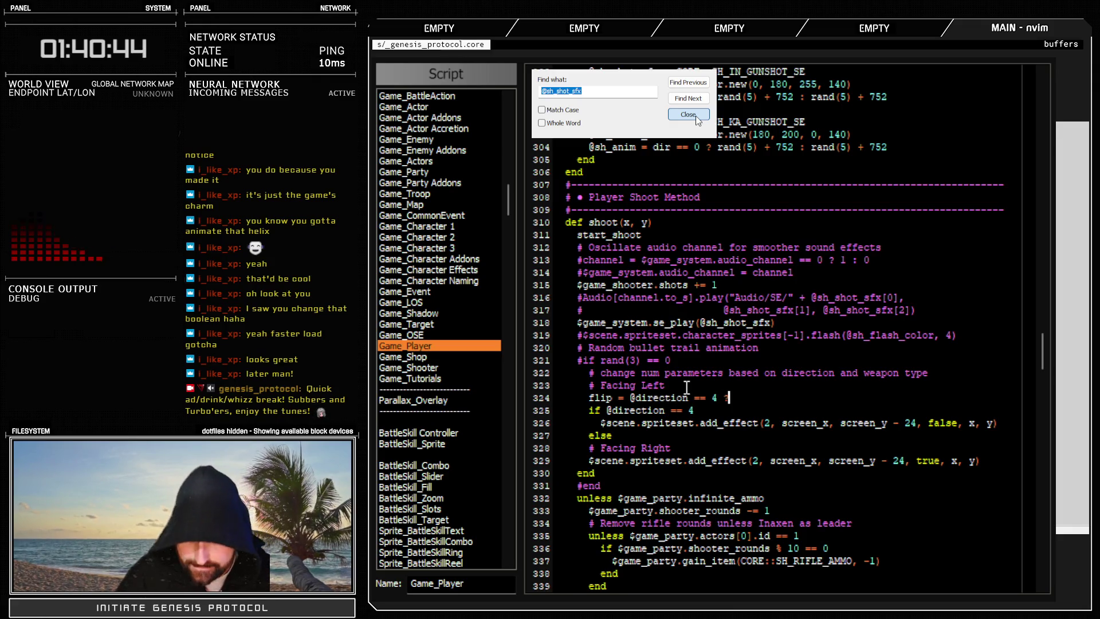
pyautogui.write('false :')
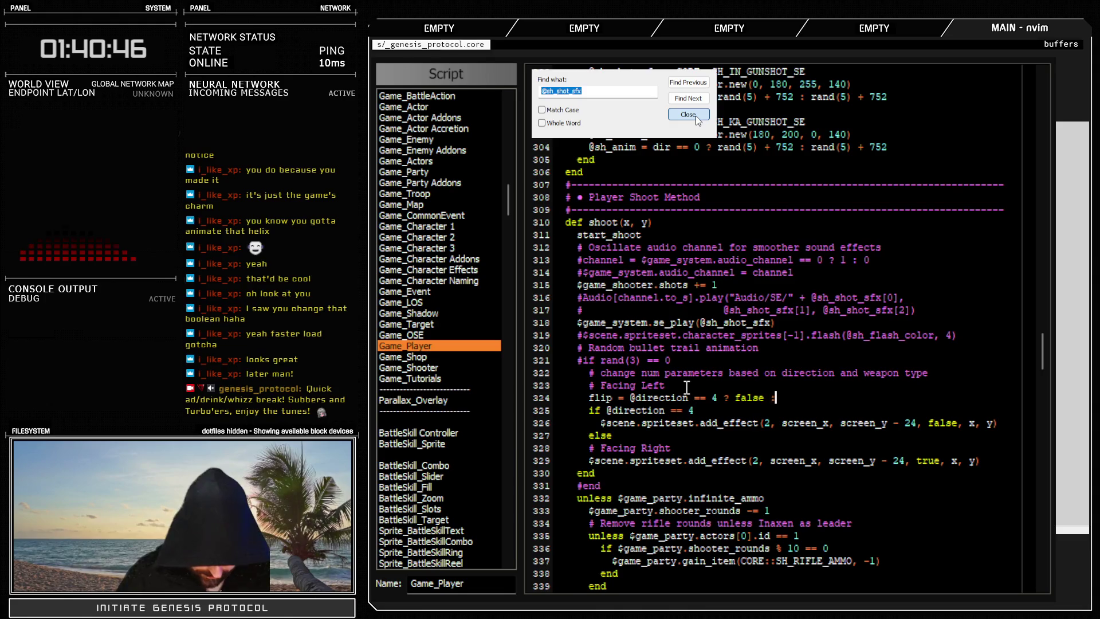
pyautogui.write('e')
pyautogui.press('Return')
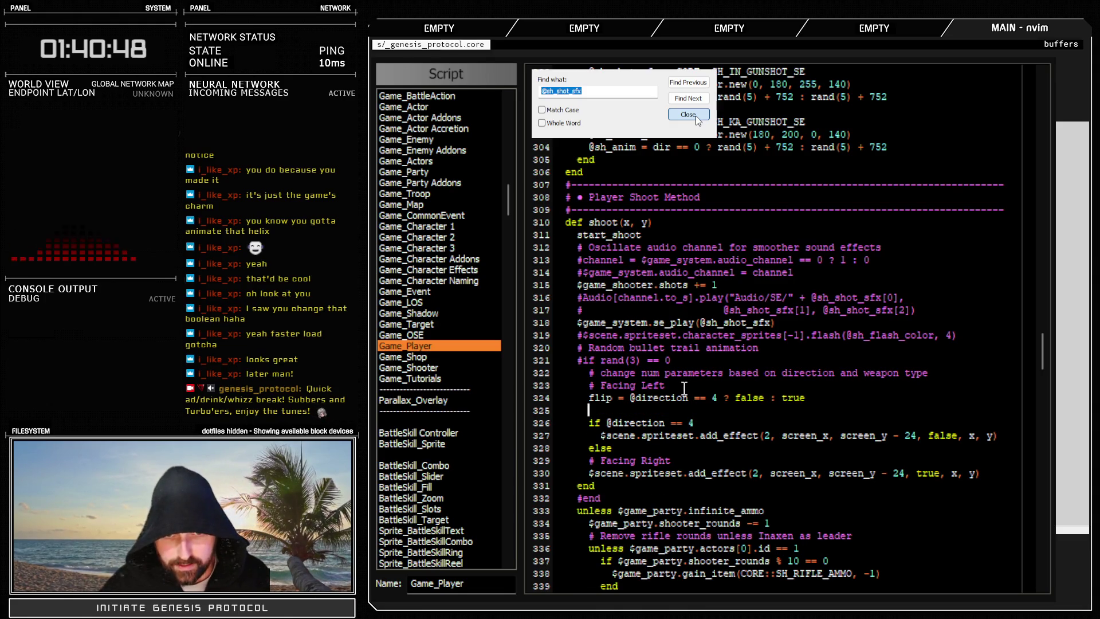
pyautogui.write("RPG::AudioFile.new('021-Input', 80, 100)")
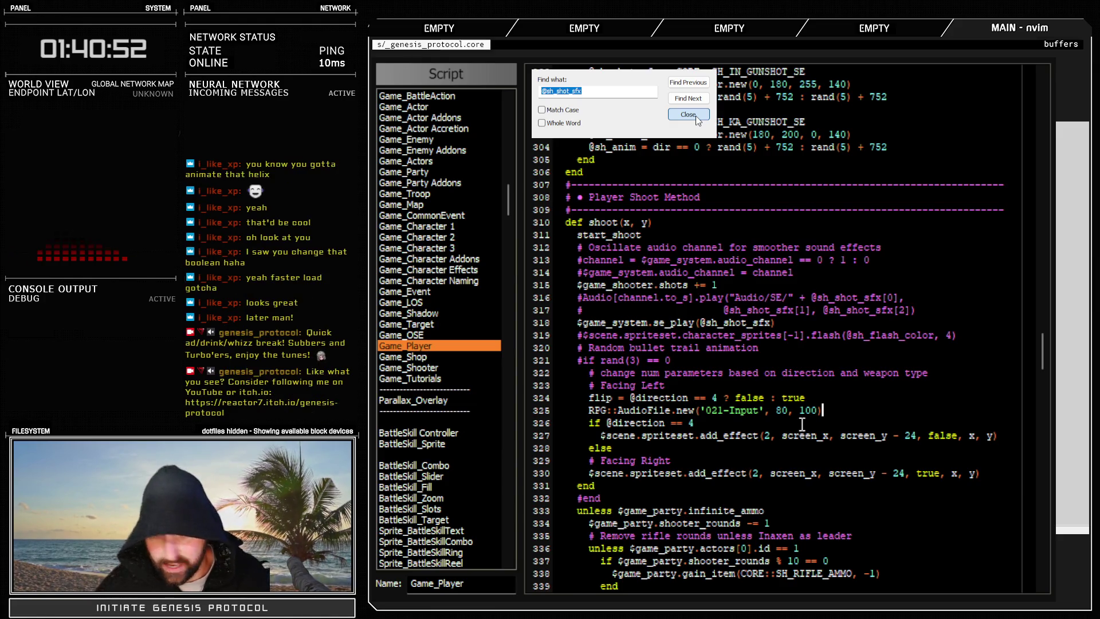
pyautogui.hotkey('ctrl', 'z')
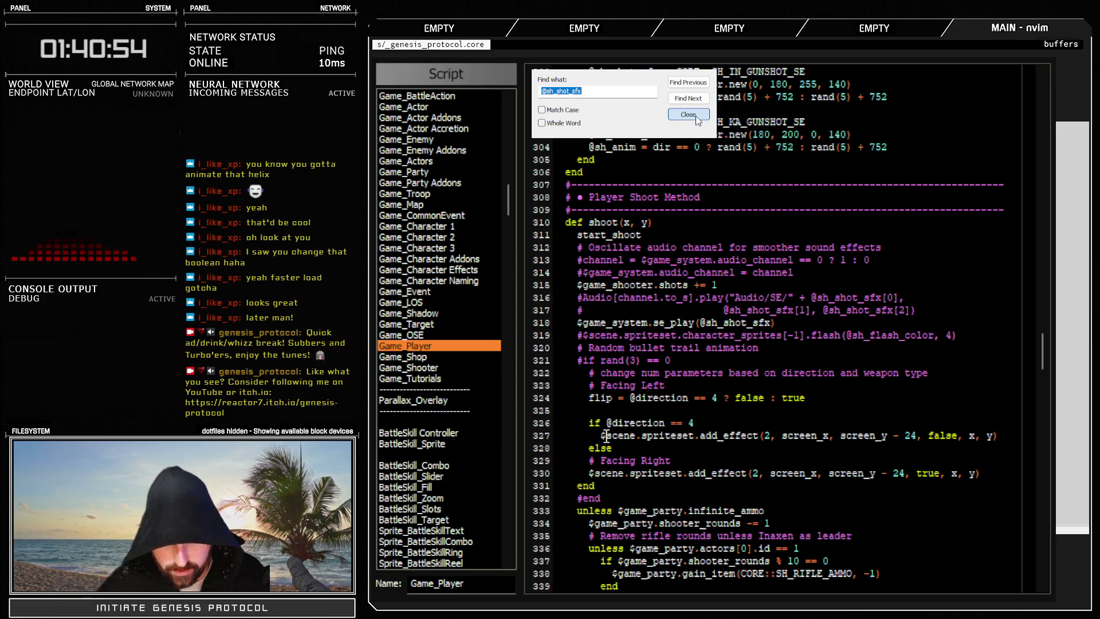
# Move the left-facing add_effect call under flip, change false to flip, and delete the if/else block
pyautogui.moveTo(600, 435); pyautogui.dragTo(999, 436)
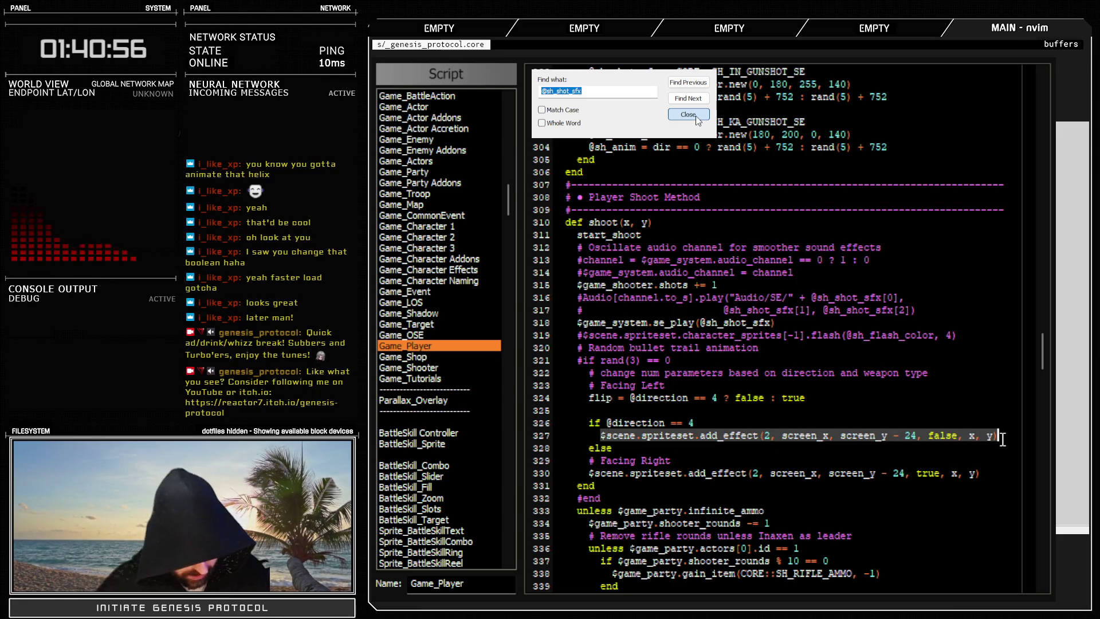
pyautogui.moveTo(885, 439)
pyautogui.mouseDown()
pyautogui.moveTo(674, 425)
pyautogui.moveTo(621, 410)
pyautogui.mouseUp()
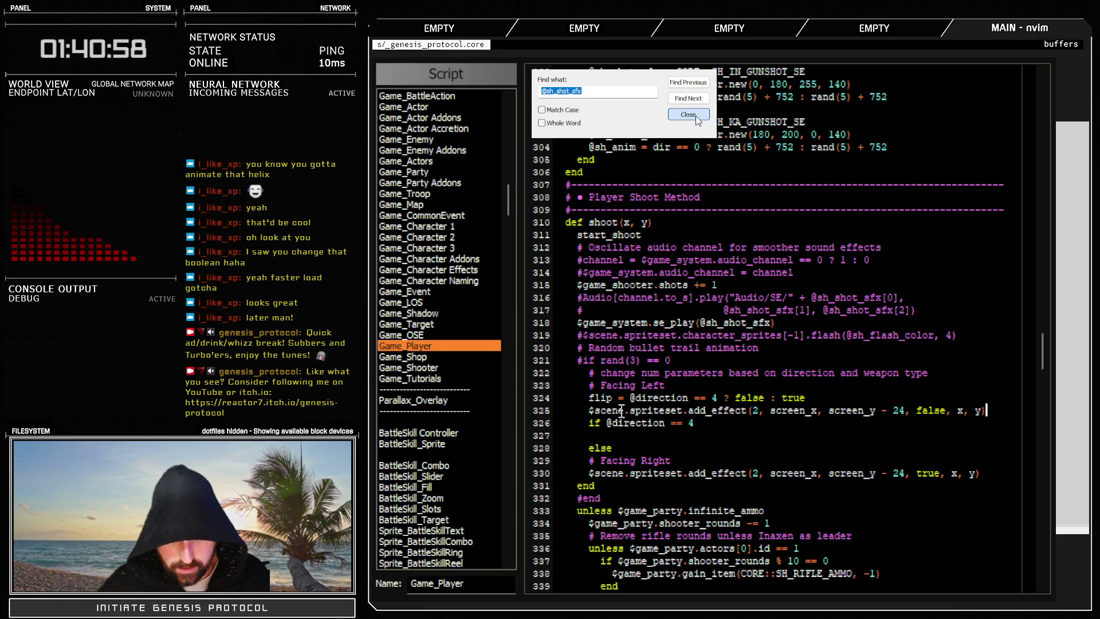
pyautogui.moveTo(916, 410); pyautogui.dragTo(947, 410)
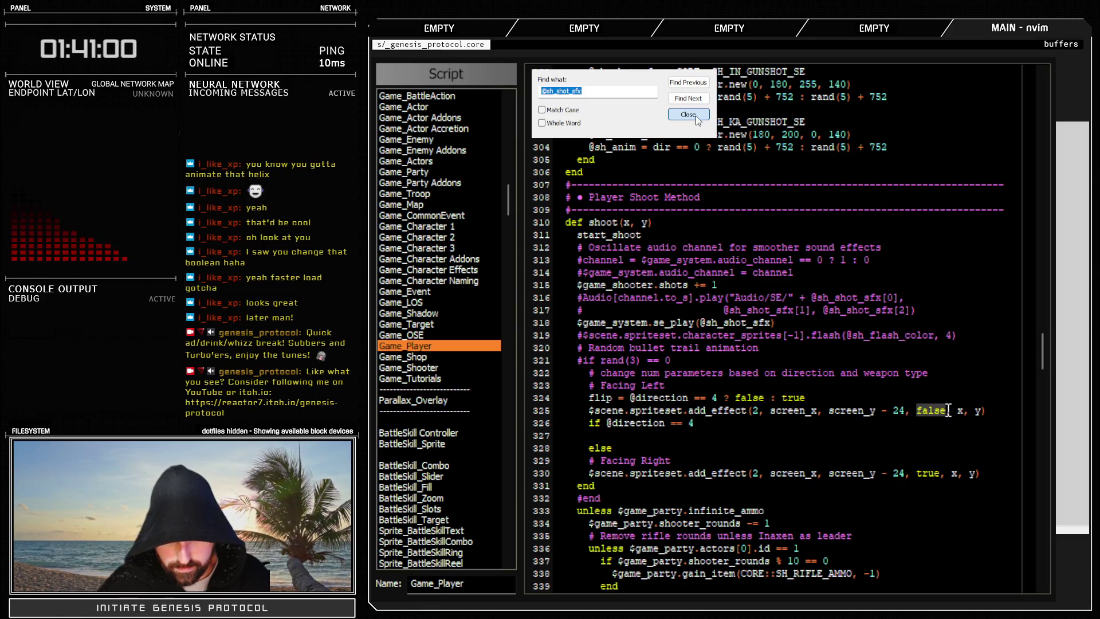
pyautogui.write('flip')
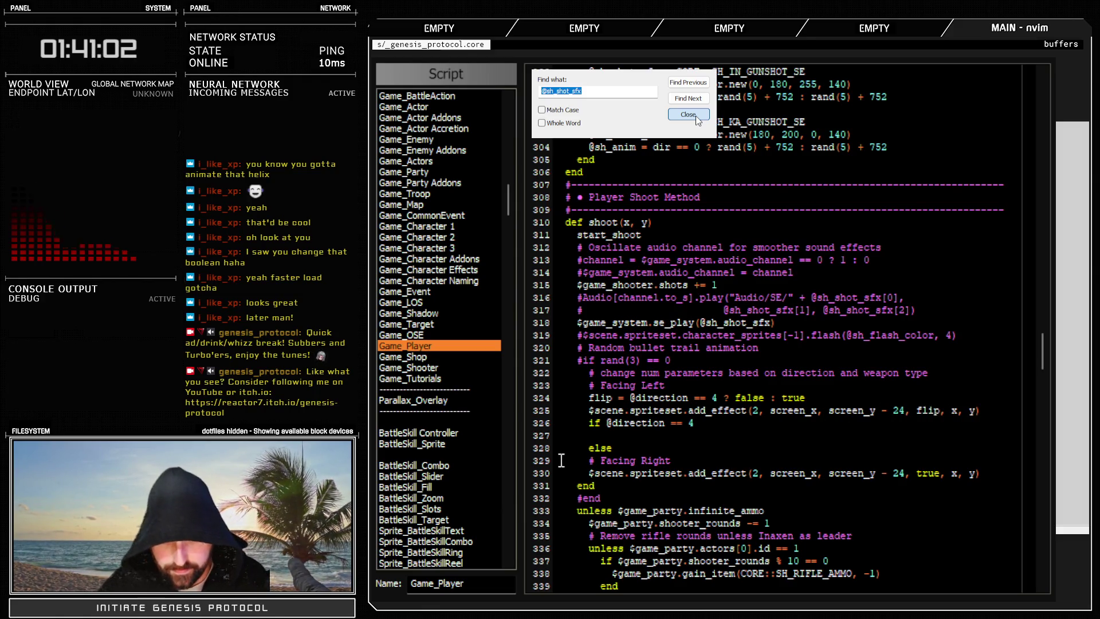
pyautogui.moveTo(541, 423); pyautogui.dragTo(553, 482)
pyautogui.press('Delete')
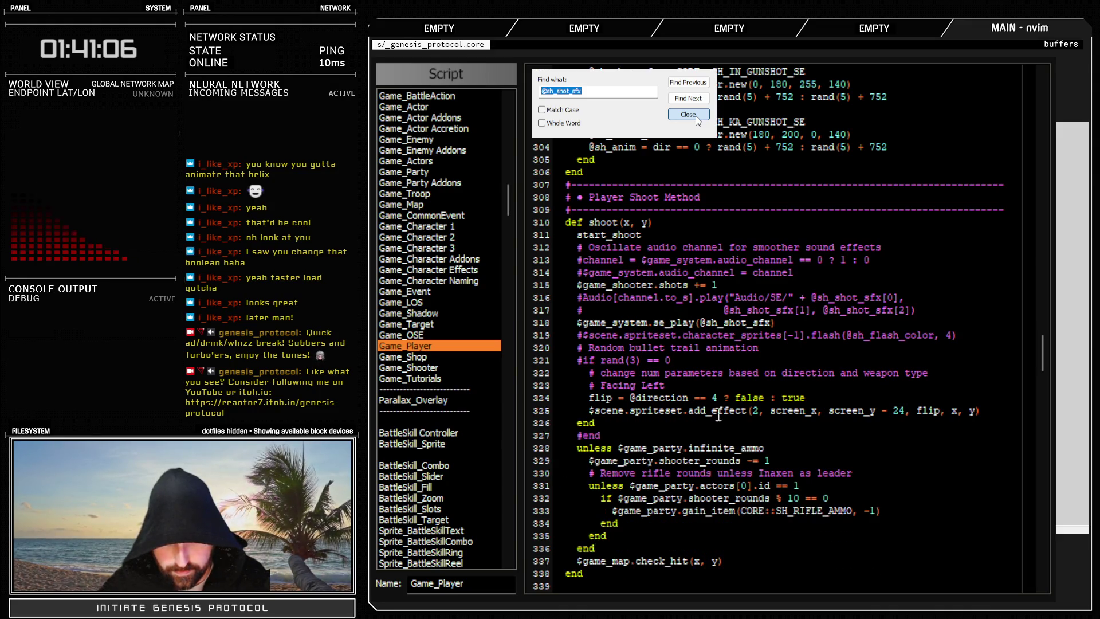
# Remove the # Facing Left comment and commented #end line, undoing an over-deletion and re-entering flip
pyautogui.click(544, 386)
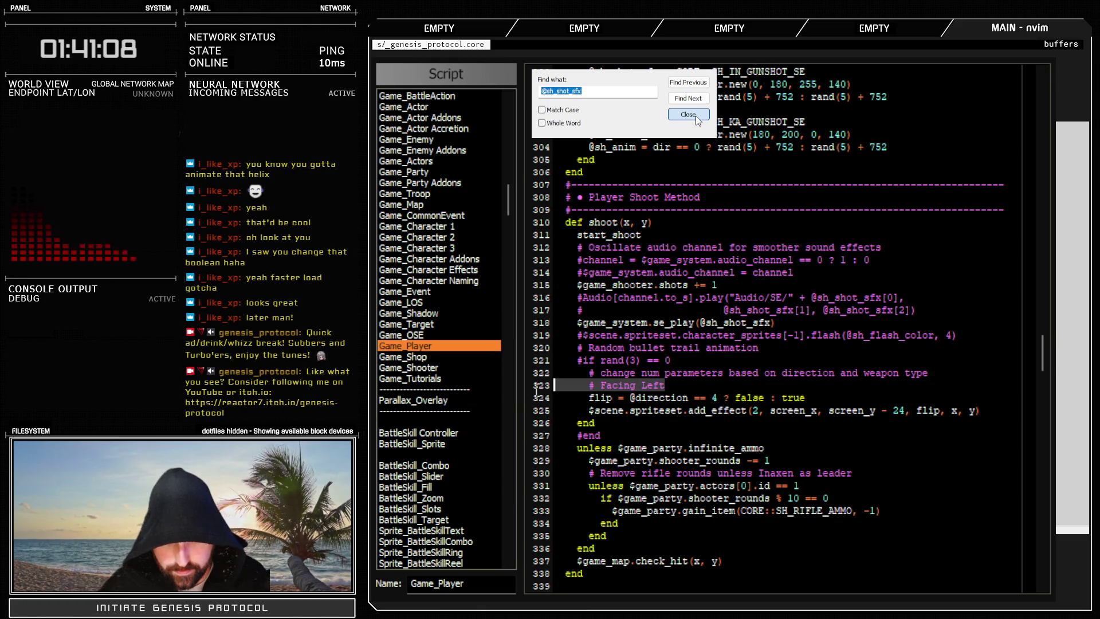
pyautogui.press('Delete')
pyautogui.click(553, 423)
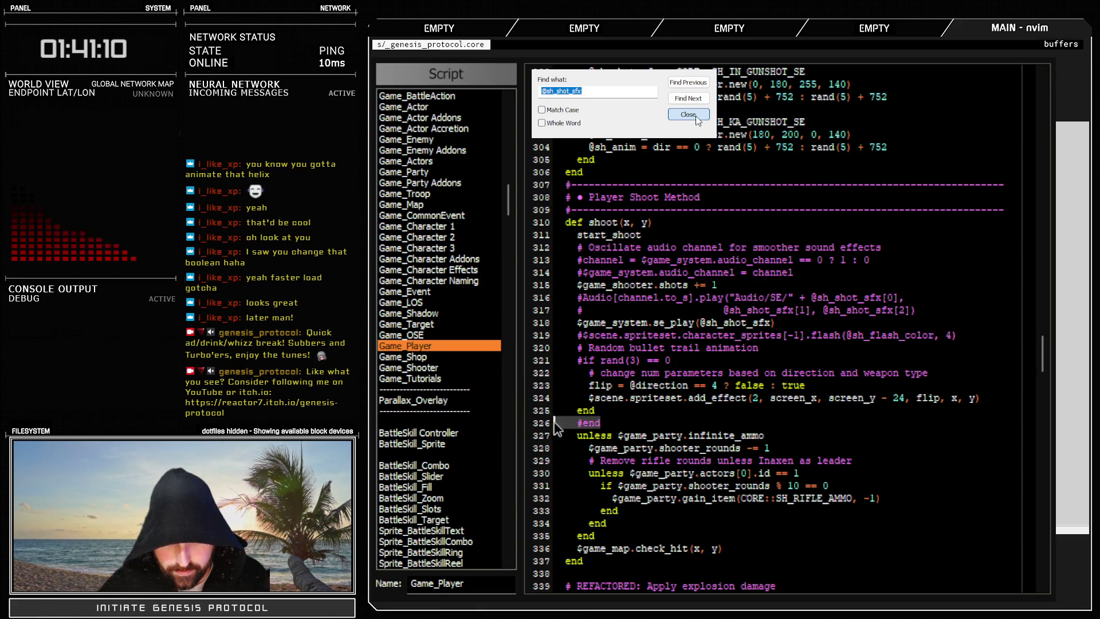
pyautogui.press('Delete')
pyautogui.hotkey('shift', 'Tab')
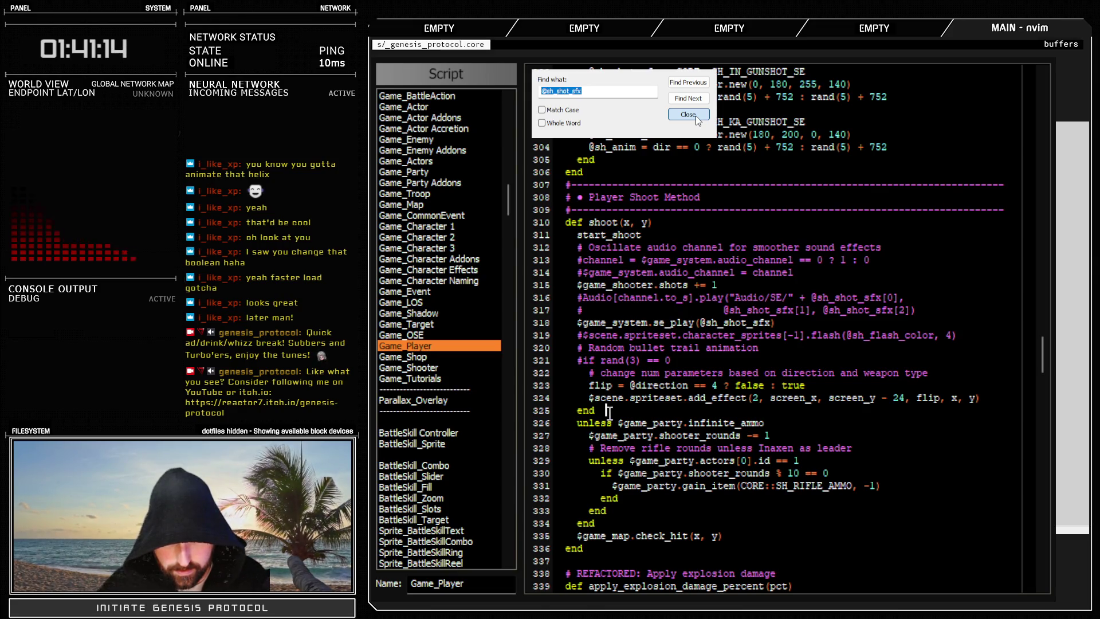
pyautogui.hotkey('ctrl', 'z')
pyautogui.hotkey('ctrl', 'z')
pyautogui.hotkey('ctrl', 'z')
pyautogui.hotkey('ctrl', 'z')
pyautogui.hotkey('ctrl', 'z')
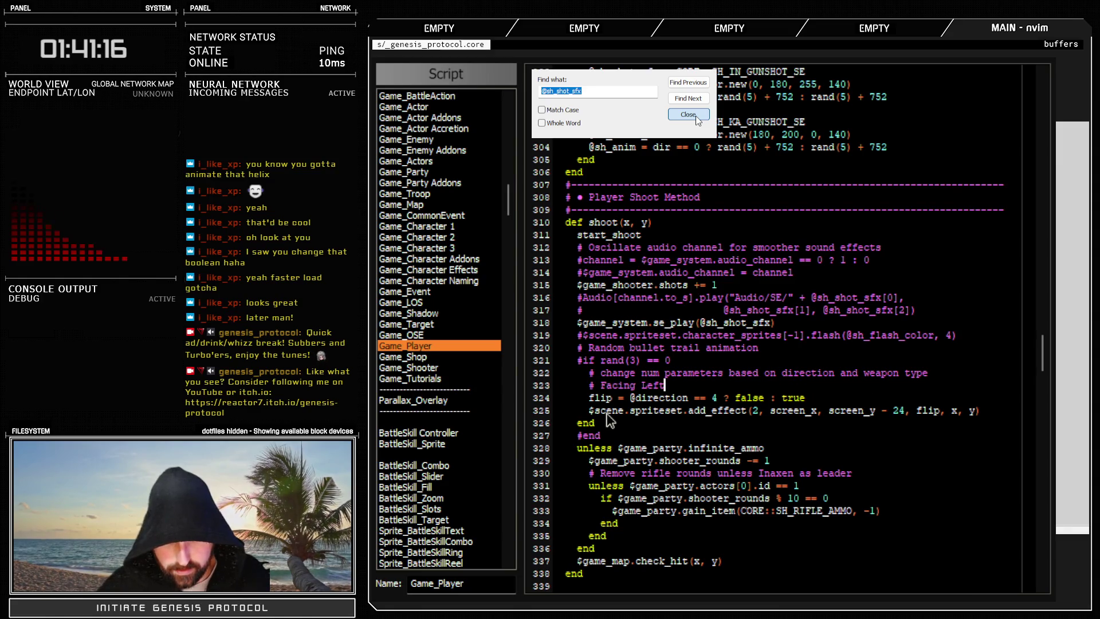
pyautogui.write('flip')
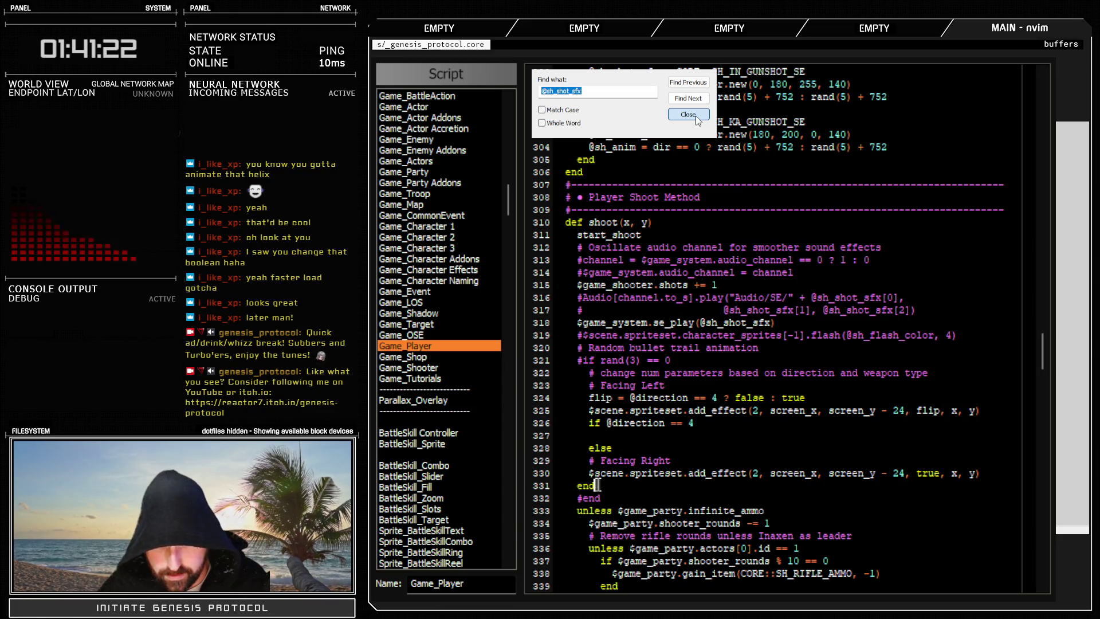
# Delete the facing if/else block, the commented #end line, and the #if rand(3) == 0 check with its comments
pyautogui.moveTo(597, 485)
pyautogui.mouseDown()
pyautogui.moveTo(553, 473)
pyautogui.moveTo(548, 427)
pyautogui.mouseUp()
pyautogui.press('BackSpace')
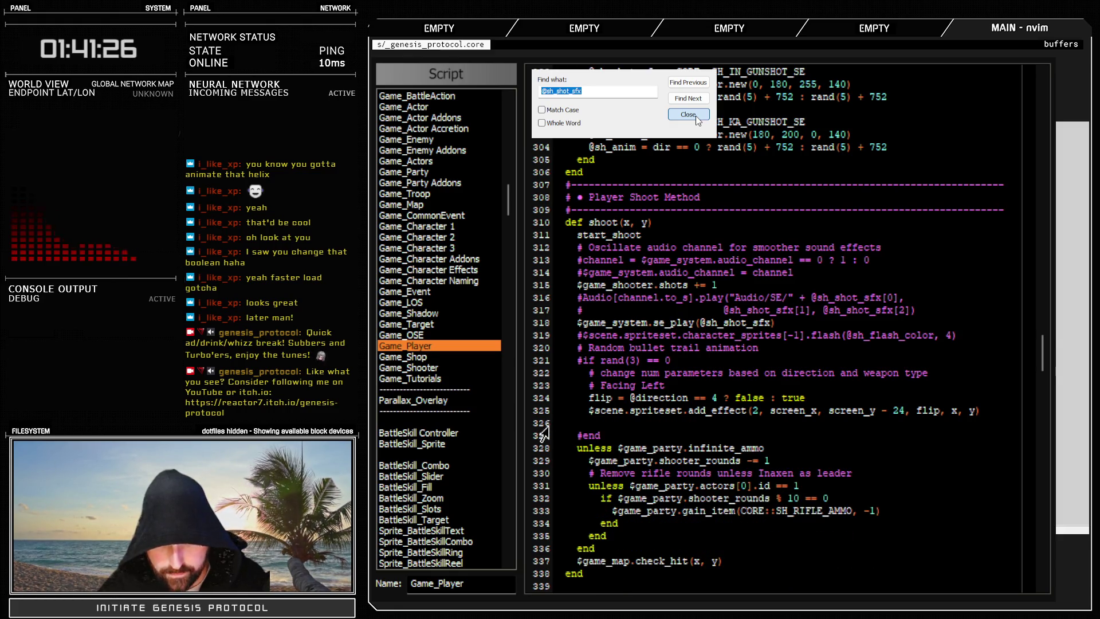
pyautogui.press('BackSpace')
pyautogui.moveTo(612, 422); pyautogui.dragTo(537, 436)
pyautogui.press('BackSpace')
pyautogui.press('BackSpace')
pyautogui.moveTo(555, 361); pyautogui.dragTo(541, 386)
pyautogui.press('BackSpace')
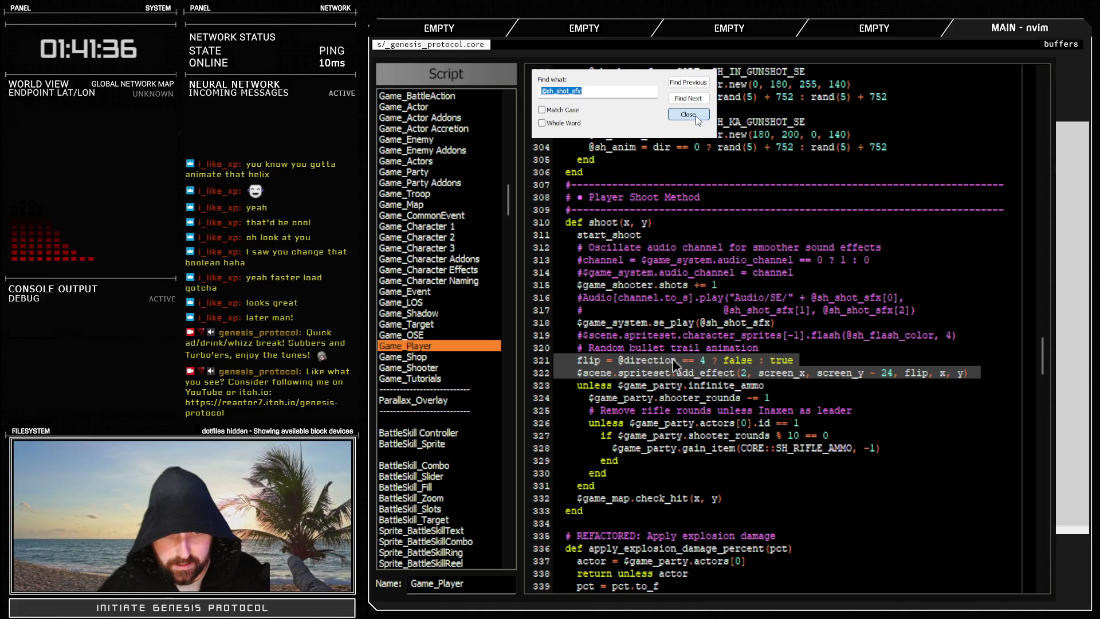
# Delete the two commented Audio.play lines from the shoot method
pyautogui.click(693, 341)
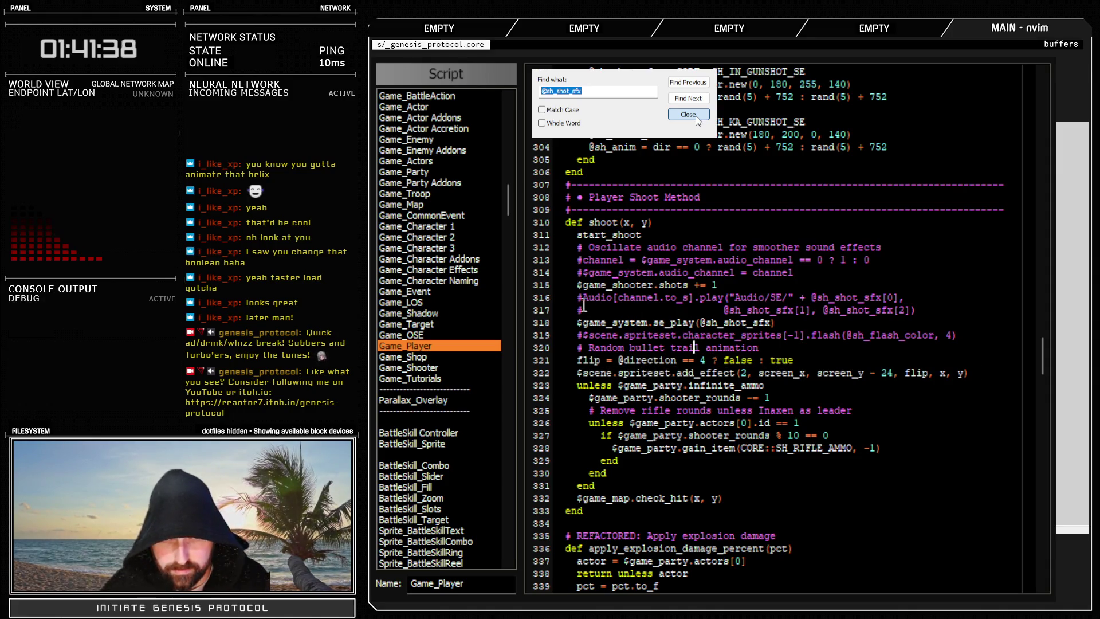
pyautogui.click(531, 297)
pyautogui.keyDown('shift'); pyautogui.click(541, 310); pyautogui.keyUp('shift')
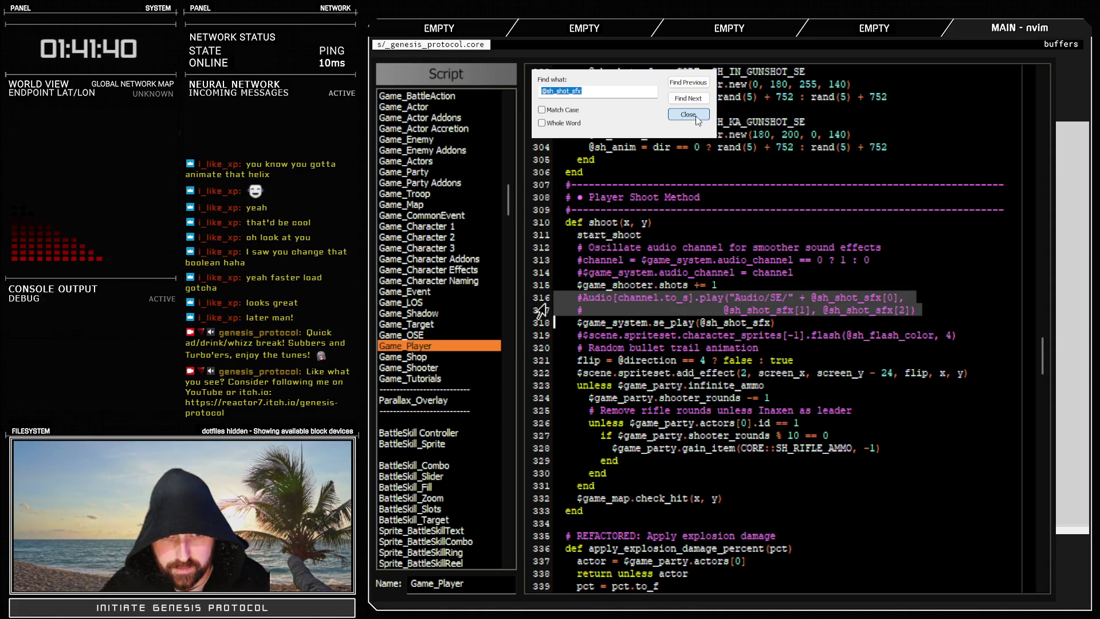
pyautogui.press('Delete')
# Delete the oscillating audio channel comments and start a playtest with F12
pyautogui.moveTo(538, 247); pyautogui.dragTo(549, 280)
pyautogui.press('Delete')
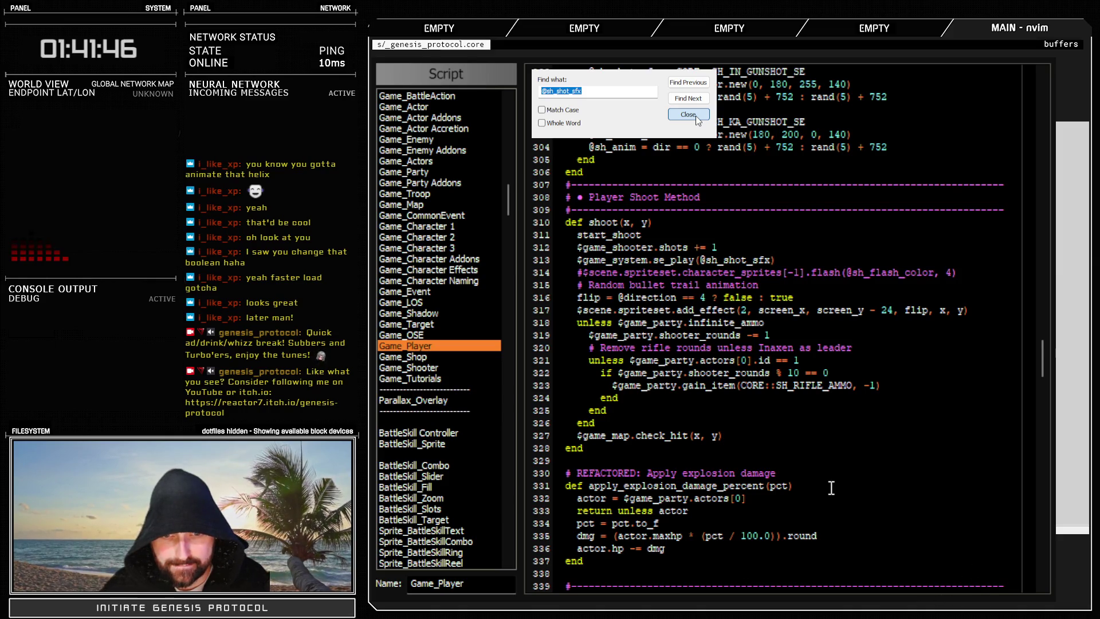
pyautogui.press('F12')
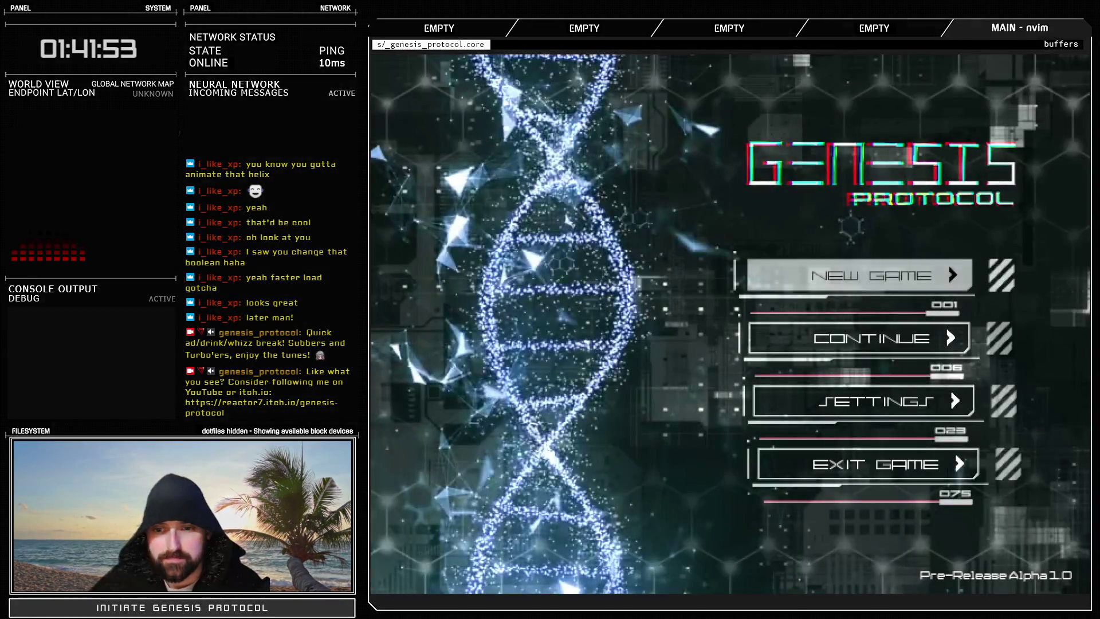
# Continue the saved game, walk Inaxen left then up to the hazard-striped doorway, and dismiss her dialogue
pyautogui.click(848, 339)
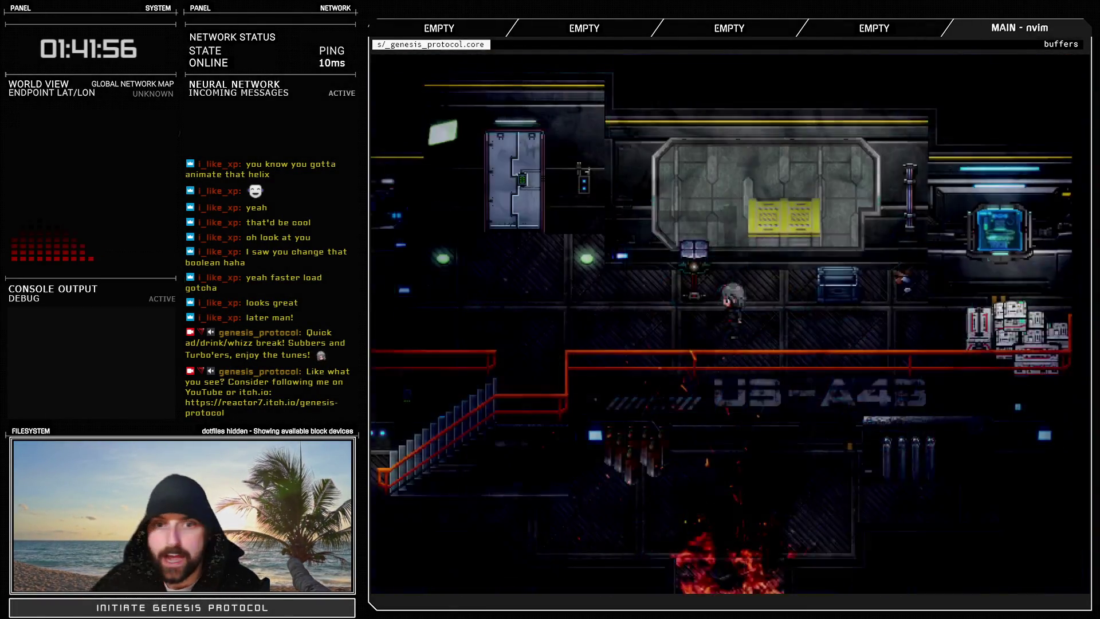
pyautogui.press('Left')
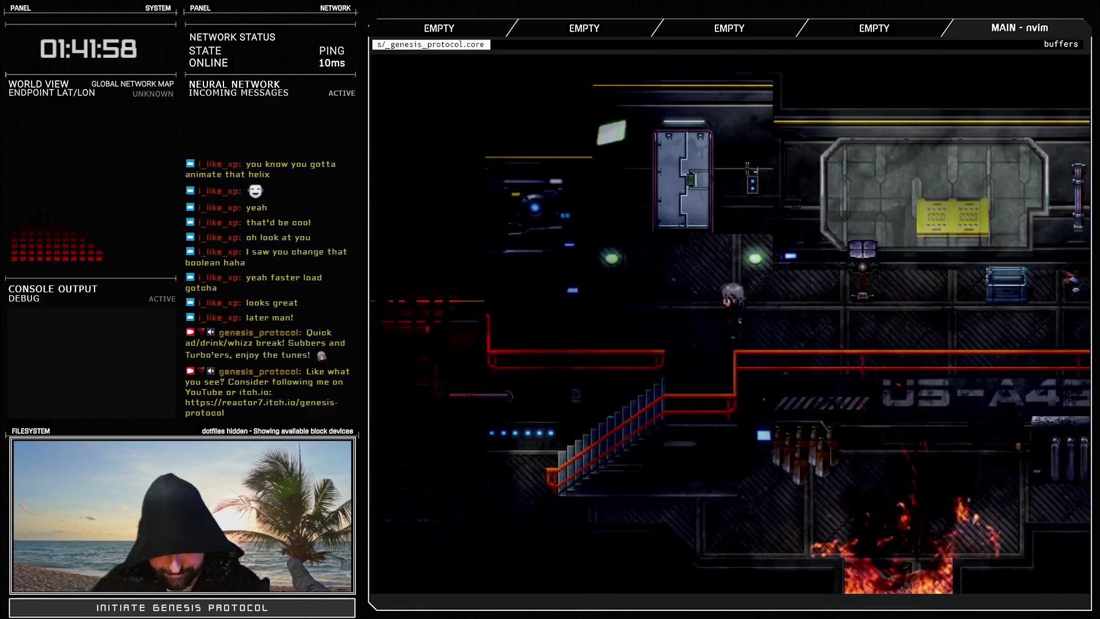
pyautogui.press('Left')
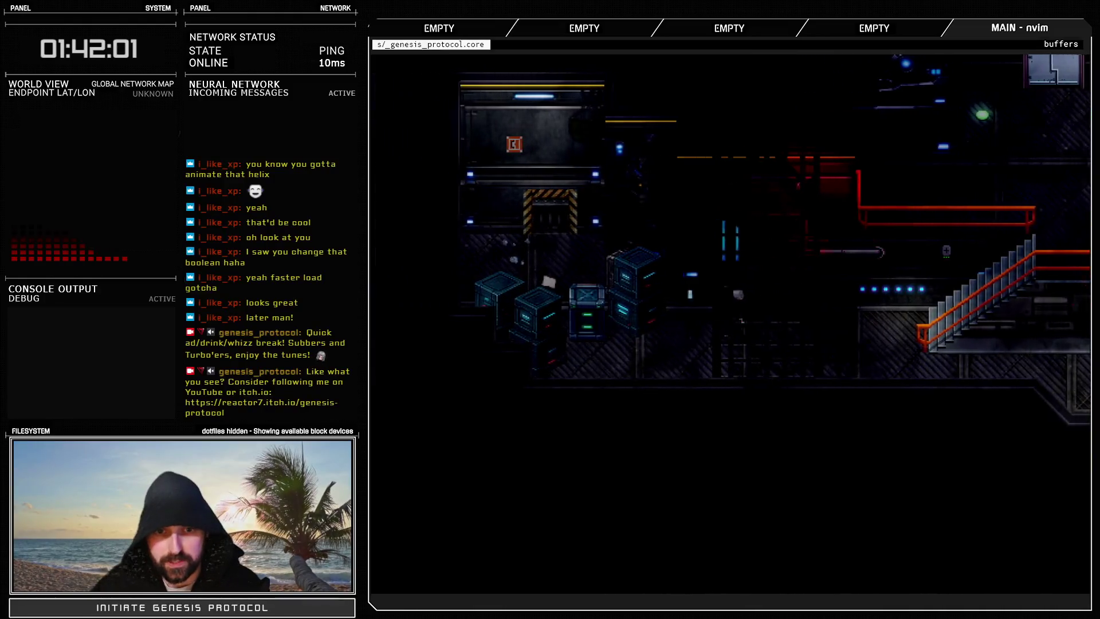
pyautogui.press('Left')
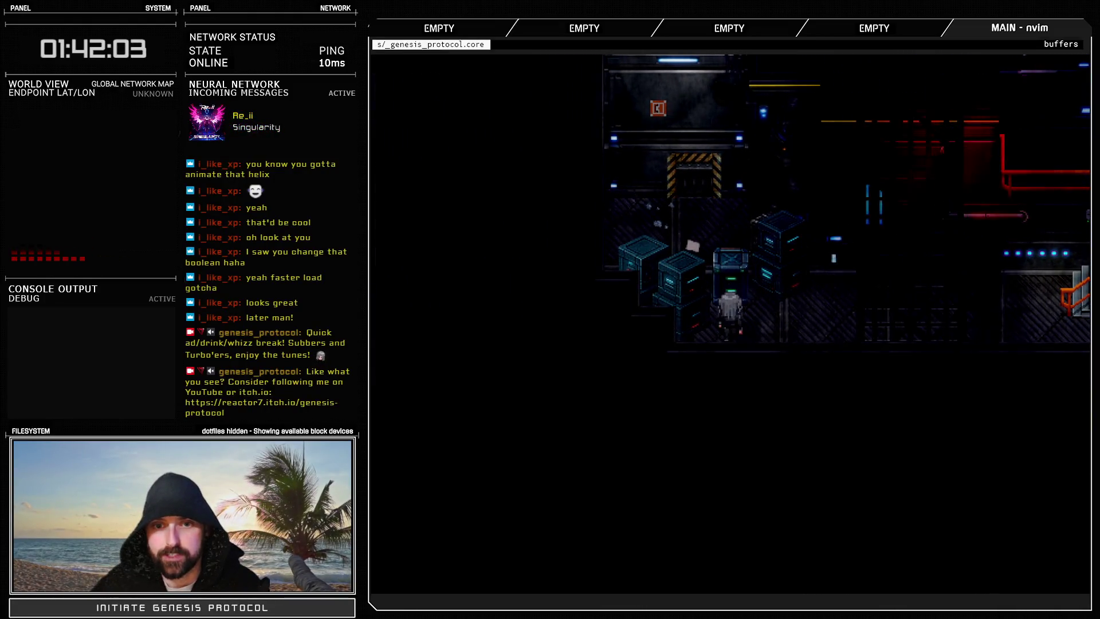
pyautogui.press('Up')
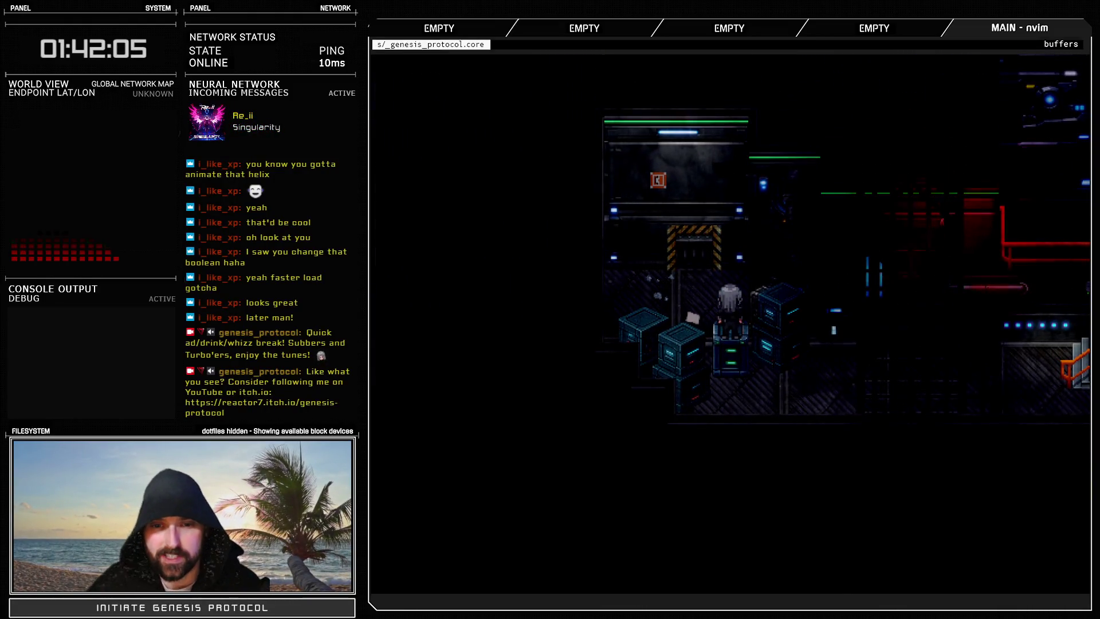
pyautogui.press('Up')
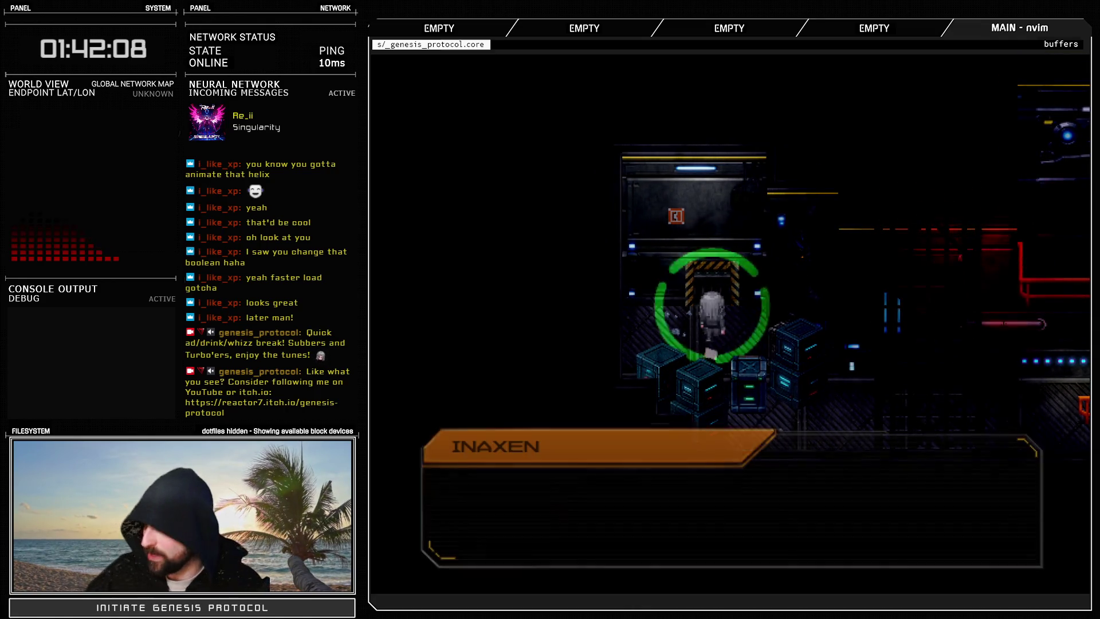
pyautogui.press('Return')
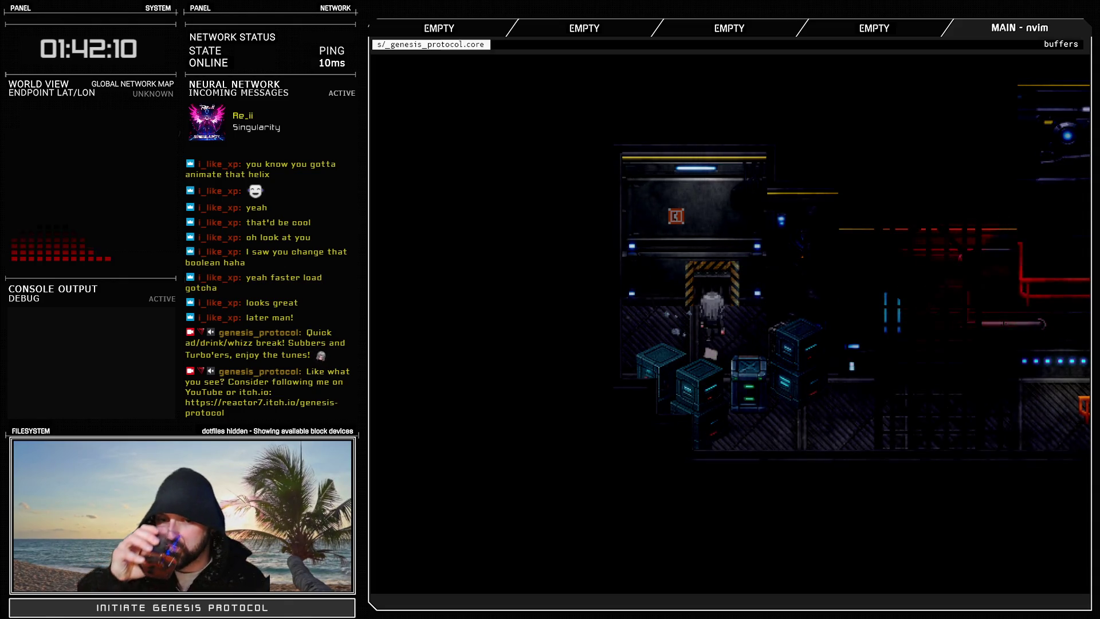
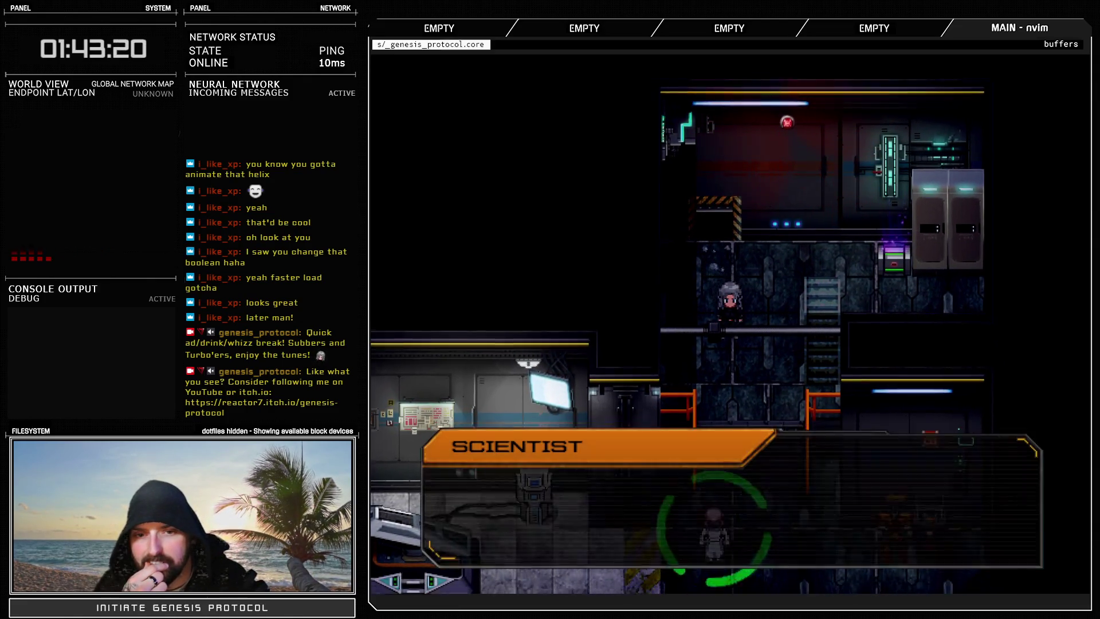
# Close the SCIENTIST's lockdown warning so the battle against the armored enemy begins
pyautogui.press('space')
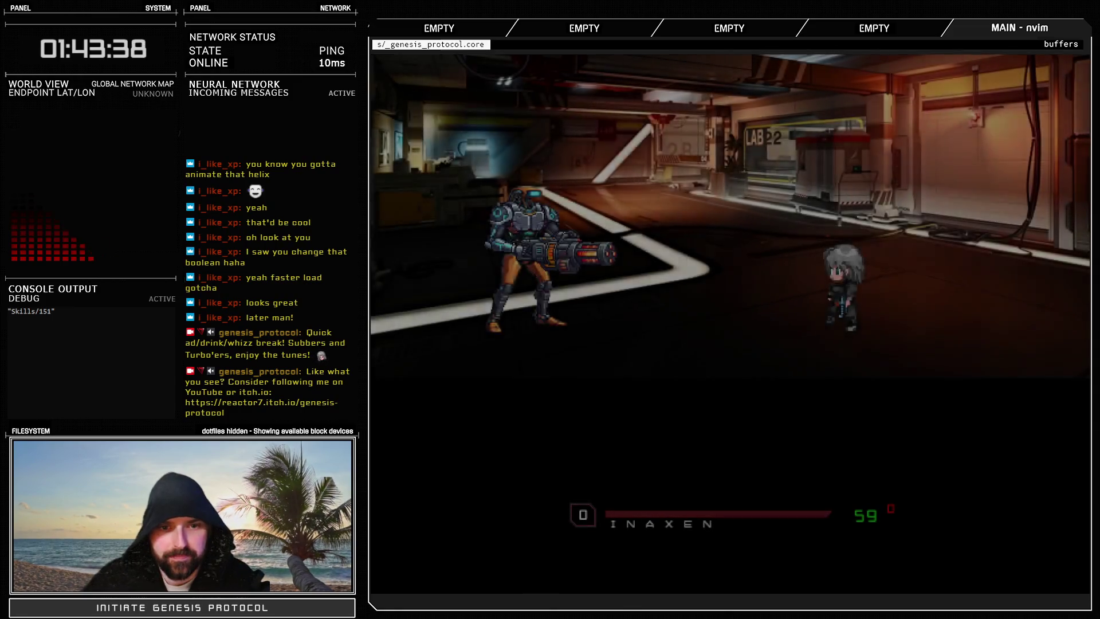
# Hit CC-Warden I with Fast Blast each turn until it falls and the Circuit Board loot prompt appears
pyautogui.press('Return')
pyautogui.press('Return')
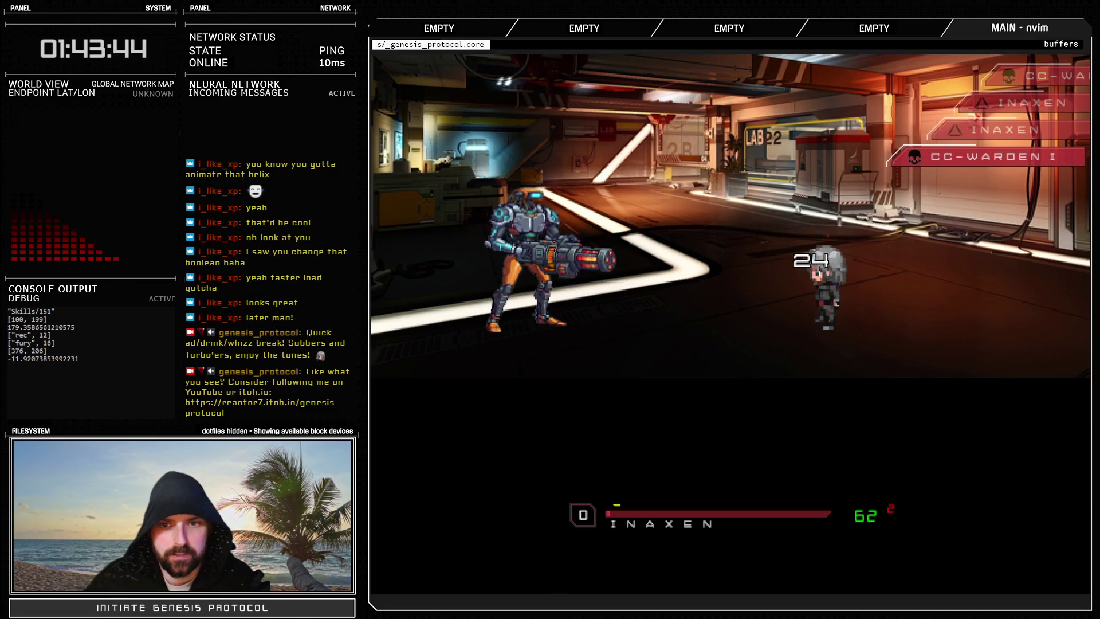
pyautogui.press('Return')
pyautogui.press('Return')
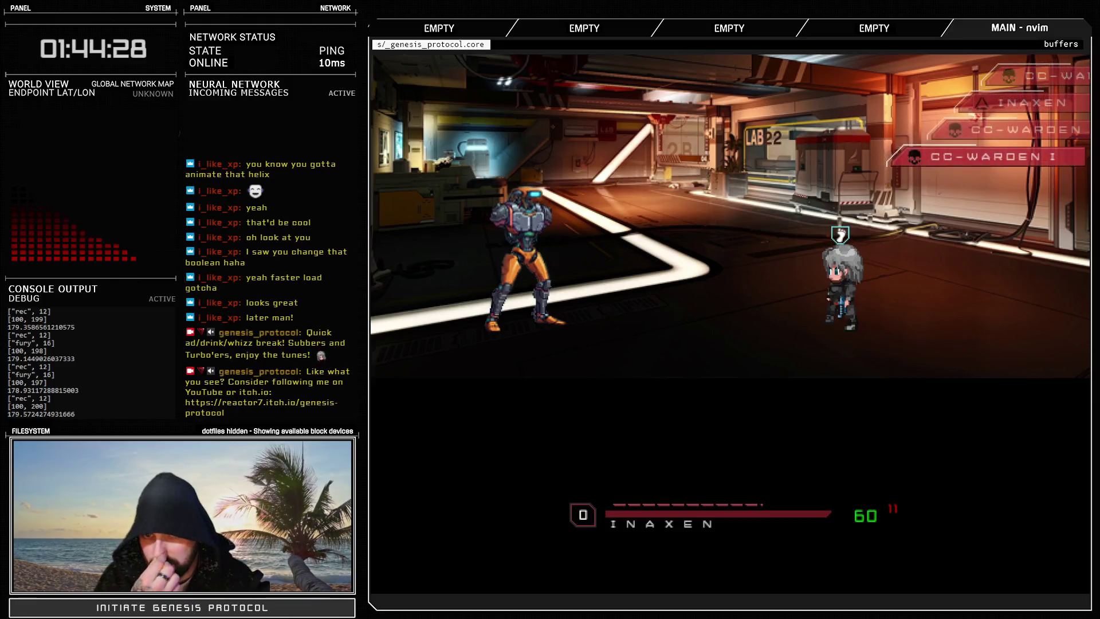
pyautogui.press('Return')
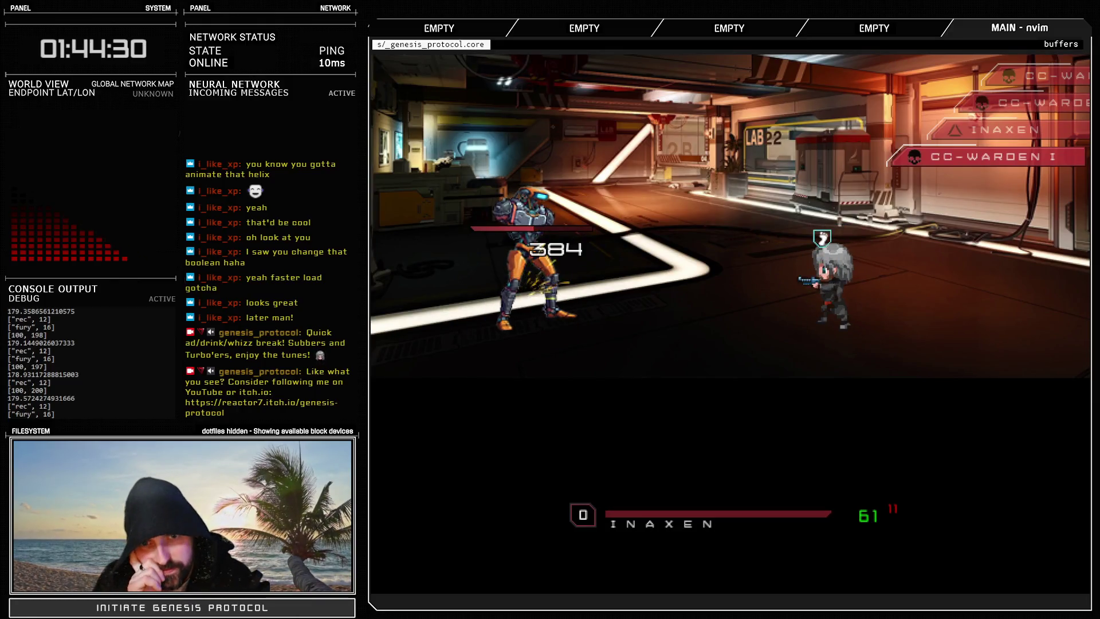
pyautogui.press('Return')
pyautogui.press('Return')
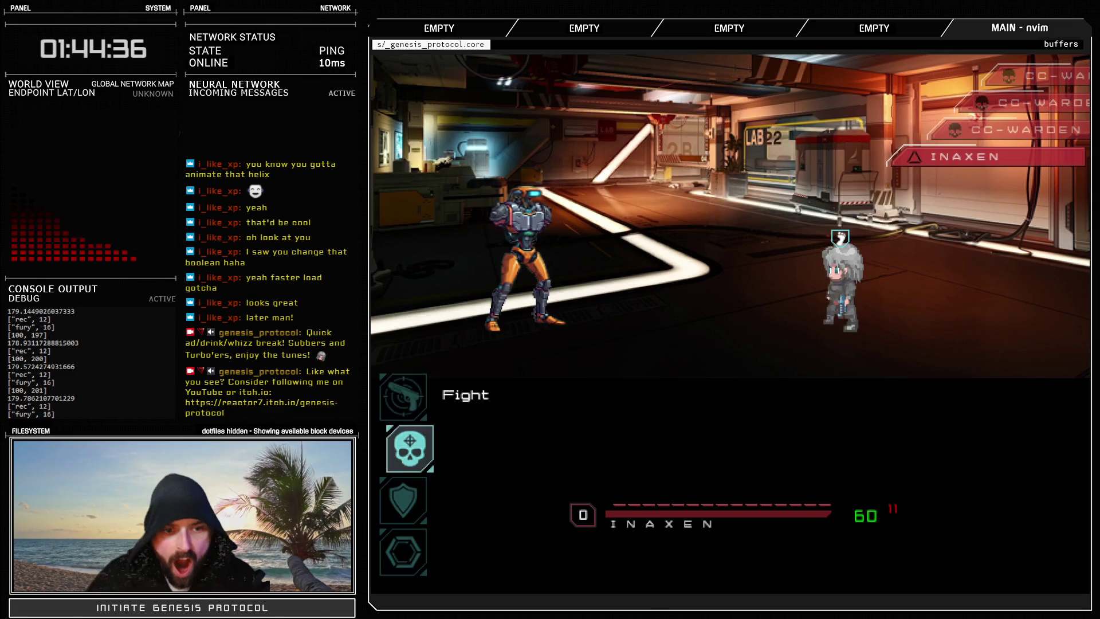
pyautogui.press('Return')
pyautogui.press('Escape')
pyautogui.press('Down')
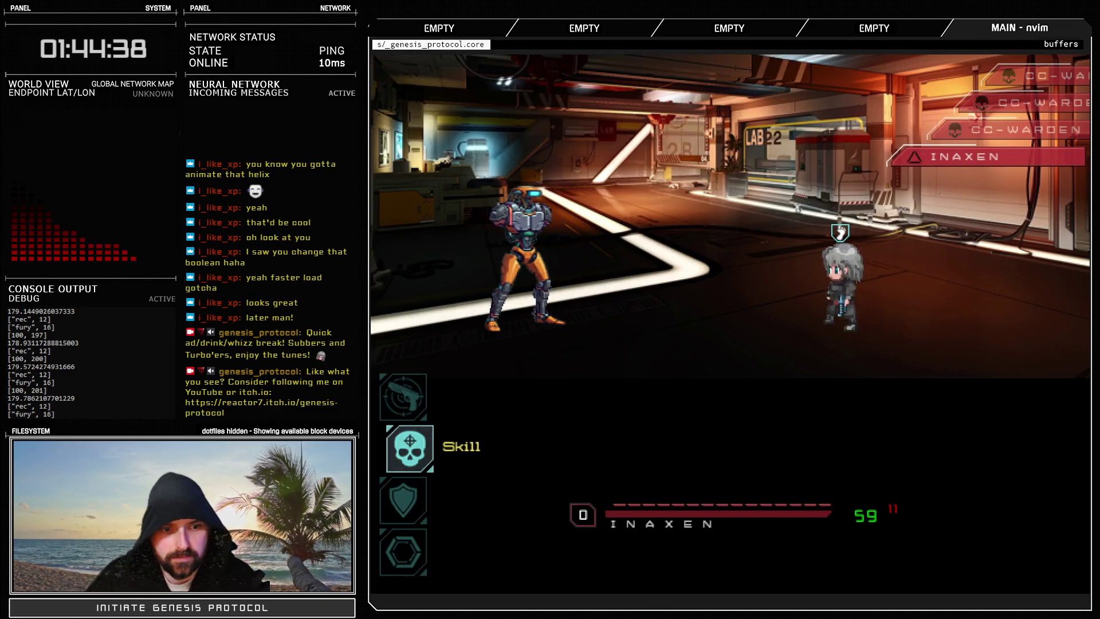
pyautogui.press('Return')
pyautogui.press('Return')
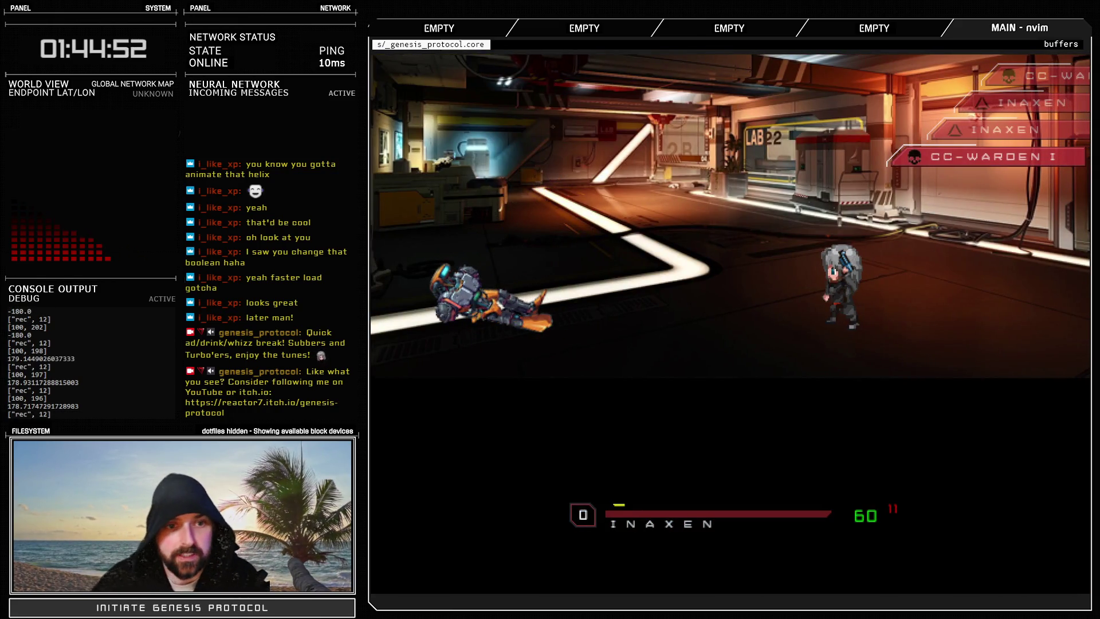
pyautogui.press('Return')
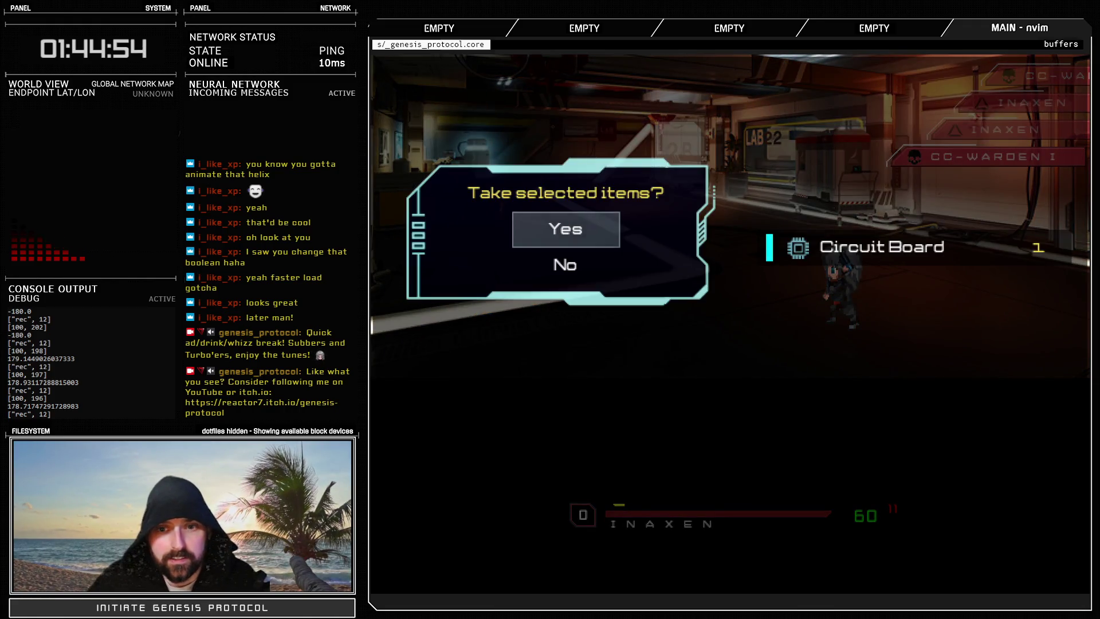
# Take the Circuit Board, then advance the SCIENTIST and INAXEN post-battle lines
pyautogui.press('Return')
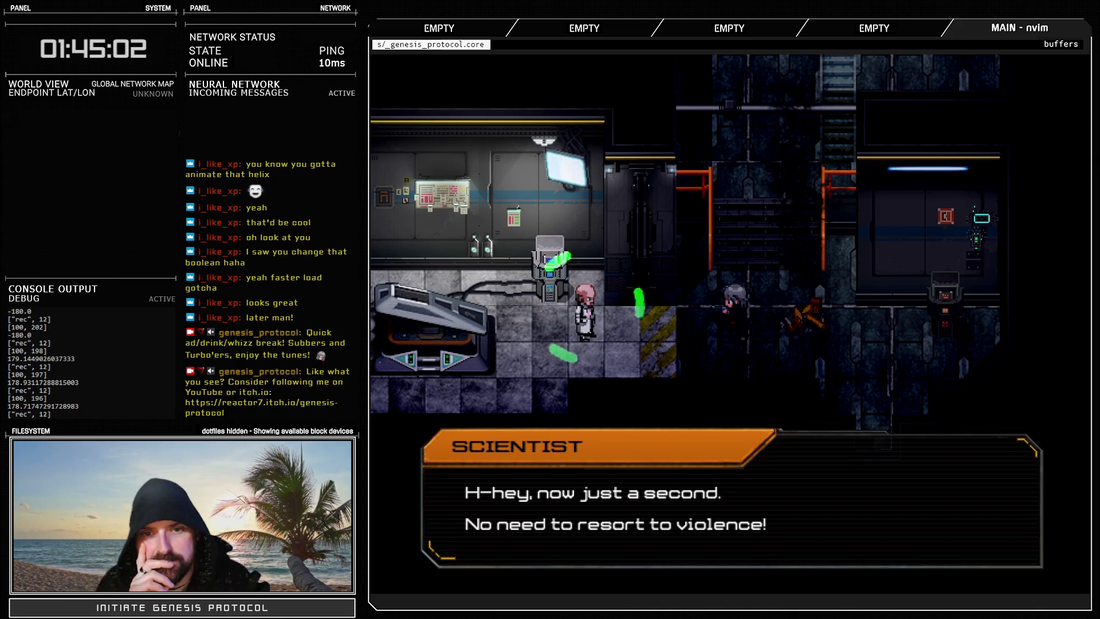
pyautogui.press('Return')
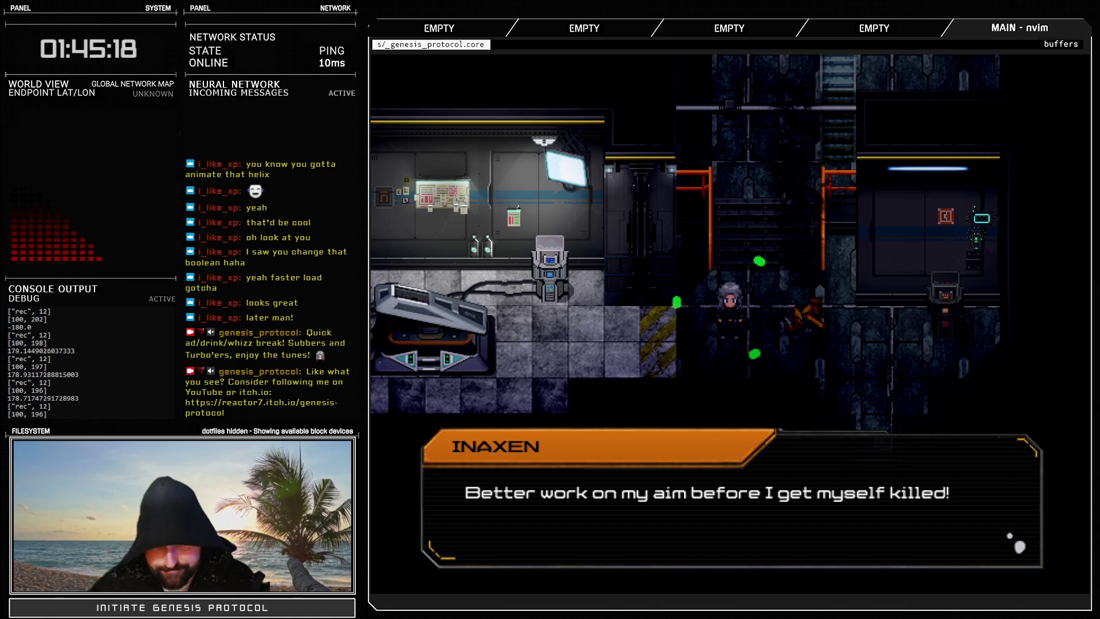
pyautogui.press('space')
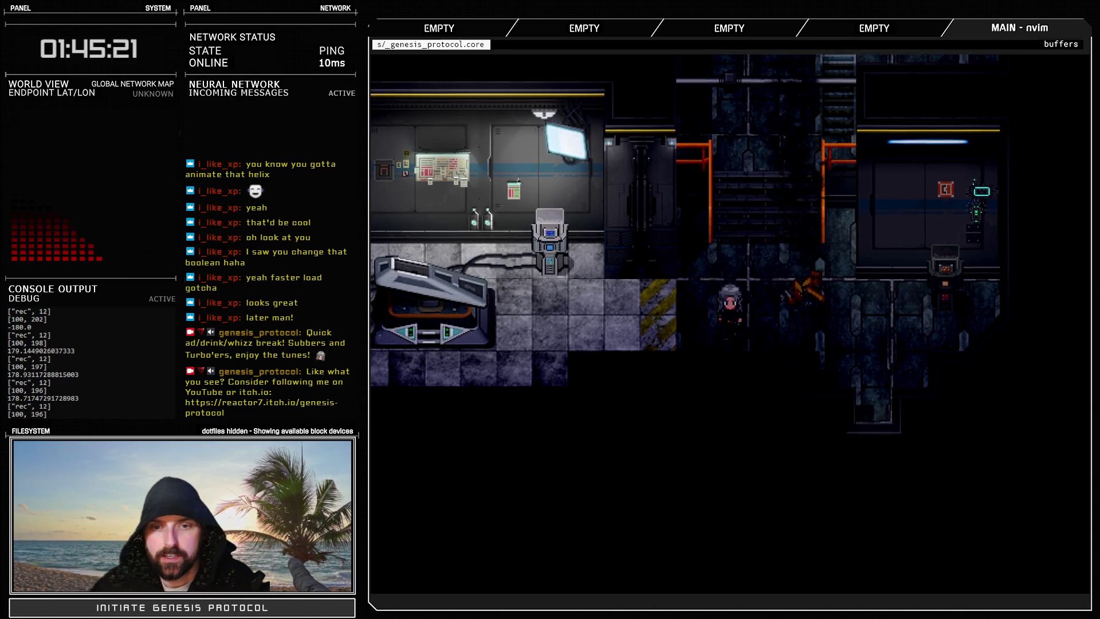
# Walk down the corridor, then use the F9 debug menu to return to the DEBUG ROOM, overwriting save slot 2
pyautogui.press('Left')
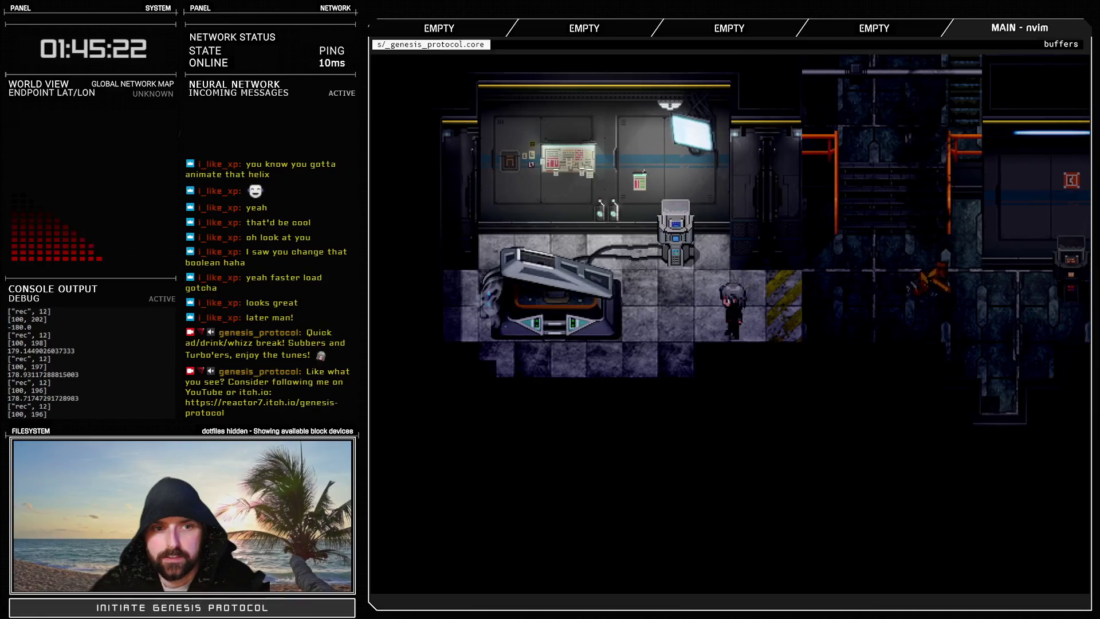
pyautogui.press('Right')
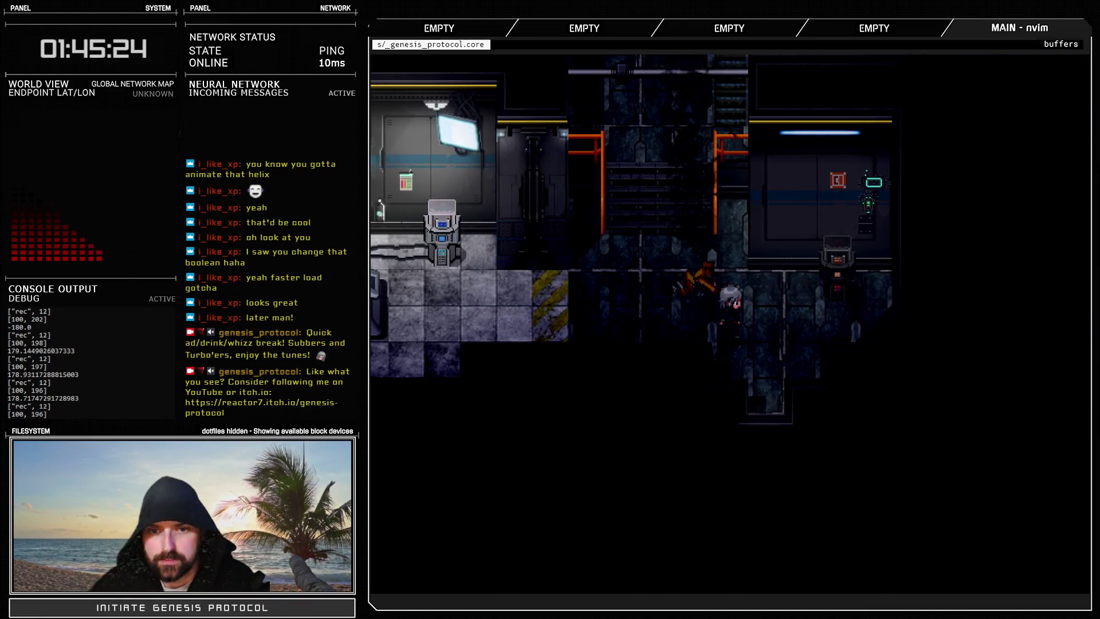
pyautogui.press('Down')
pyautogui.press('F9')
pyautogui.press('Up')
pyautogui.press('Up')
pyautogui.press('Return')
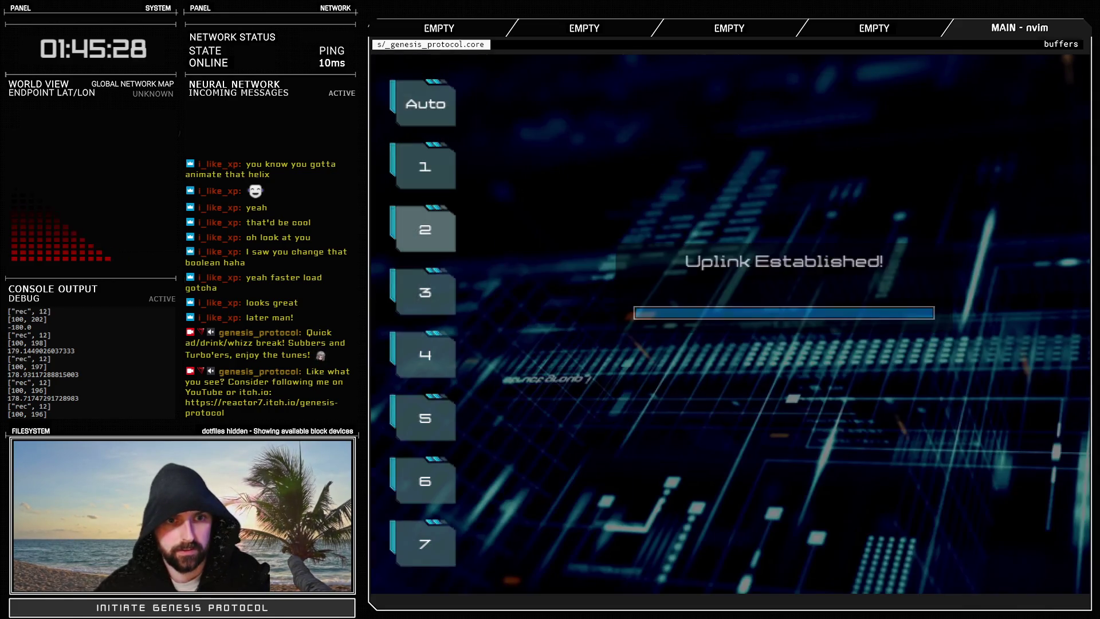
pyautogui.press('Down')
pyautogui.press('Return')
pyautogui.press('Return')
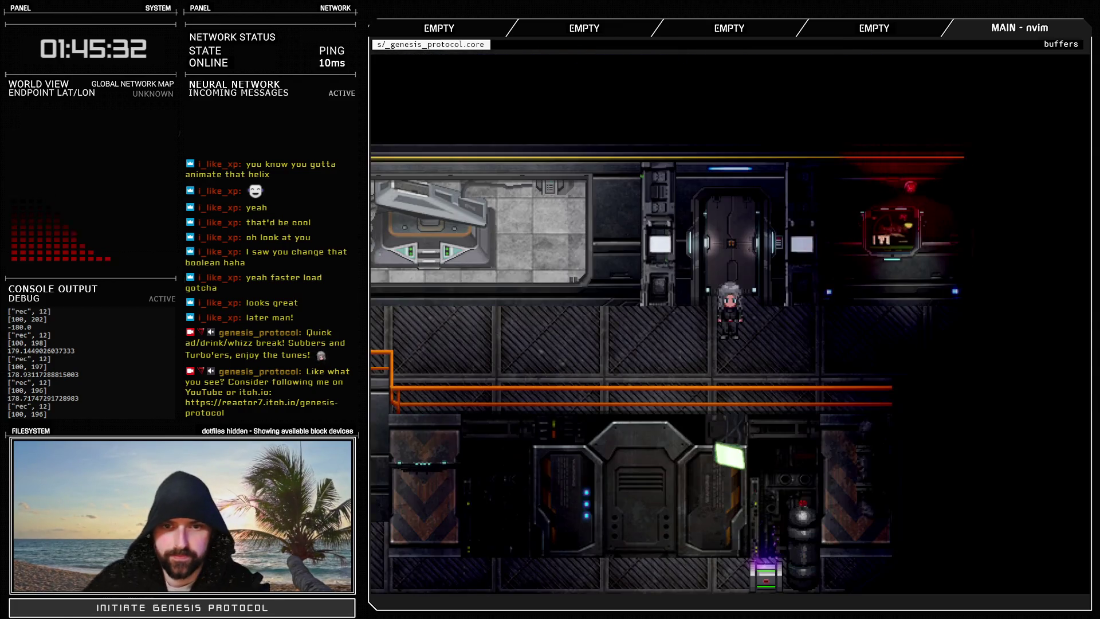
# Walk Inaxen left along the corridor past the scaffolding and upper door to the top of the stairs
pyautogui.press('Left')
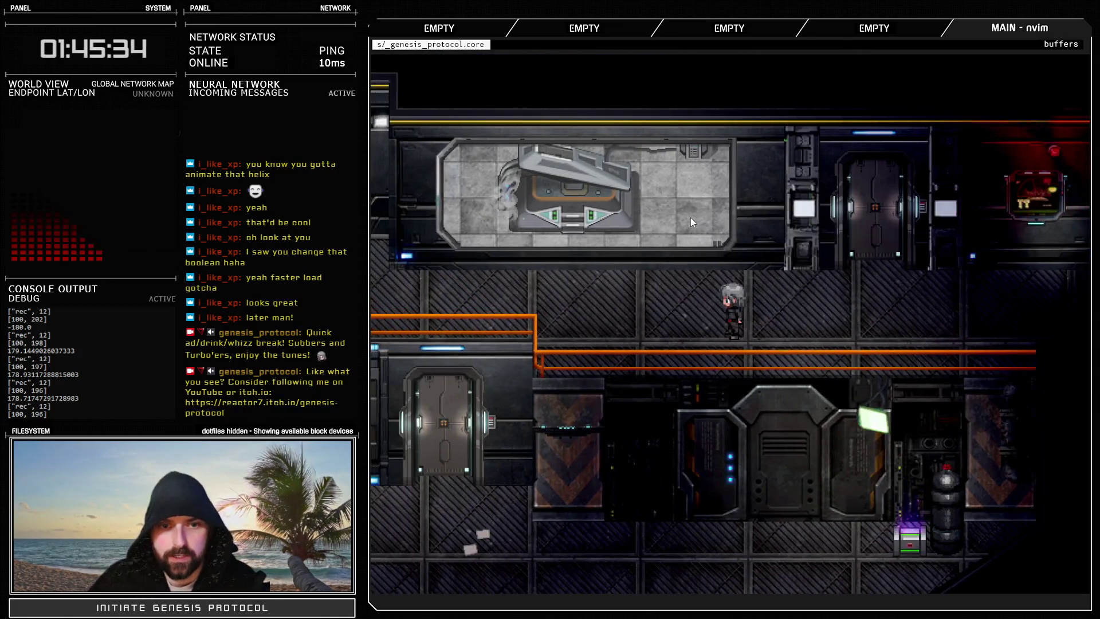
pyautogui.press('Left')
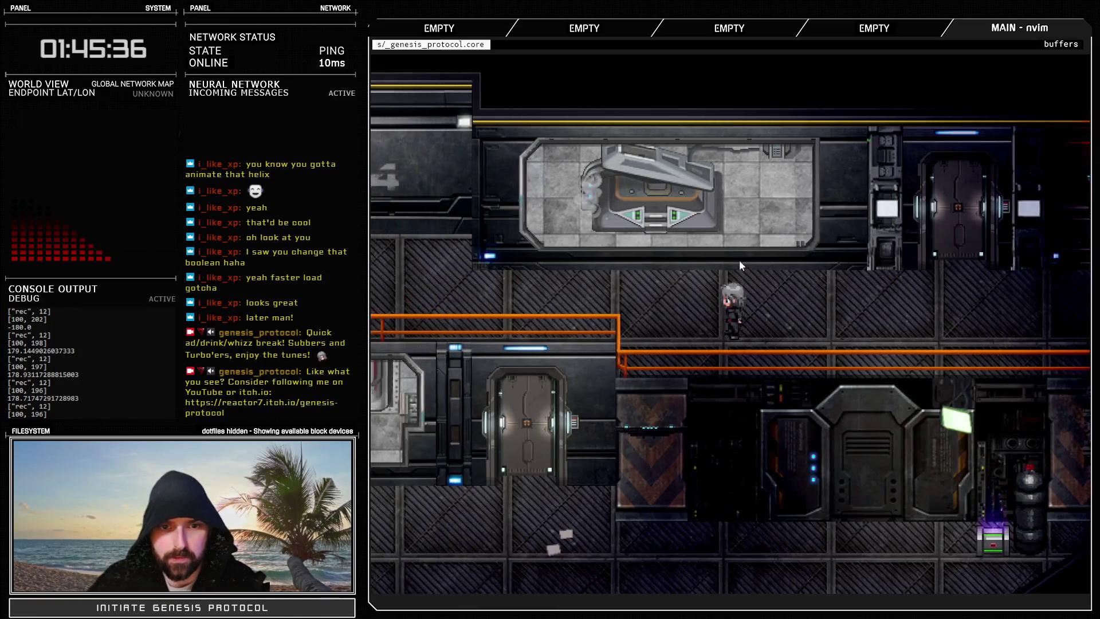
pyautogui.press('Left')
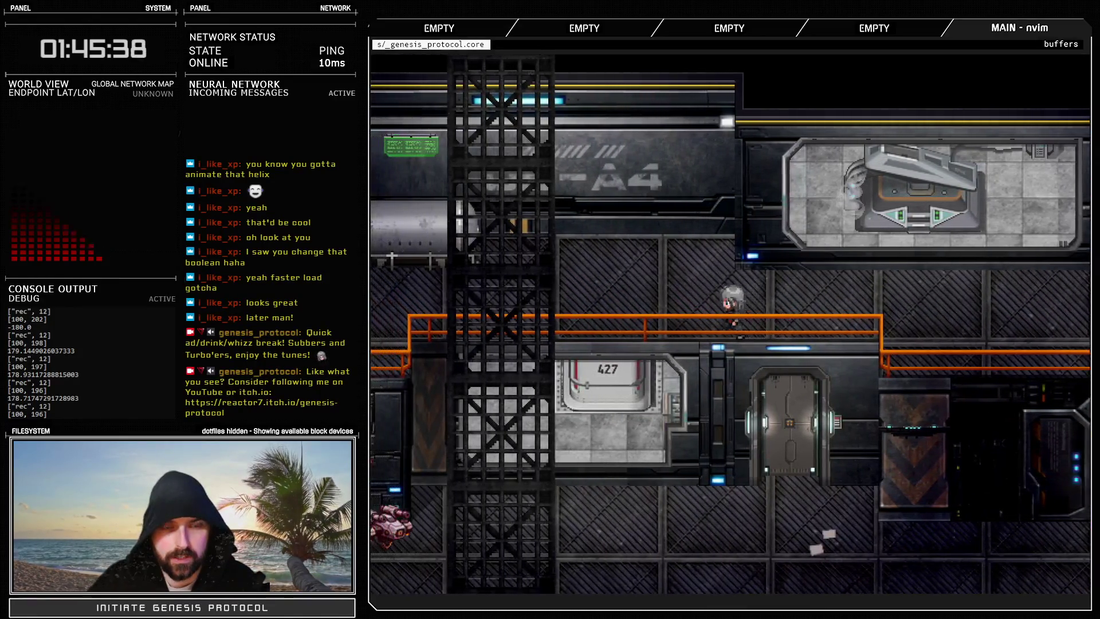
pyautogui.press('Left')
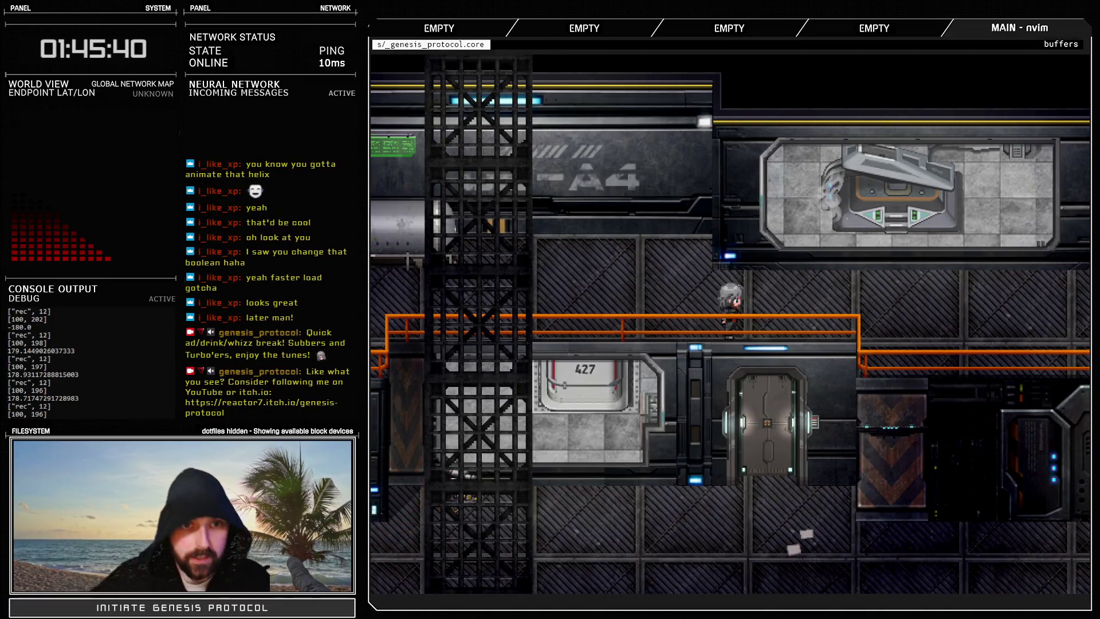
pyautogui.press('Left')
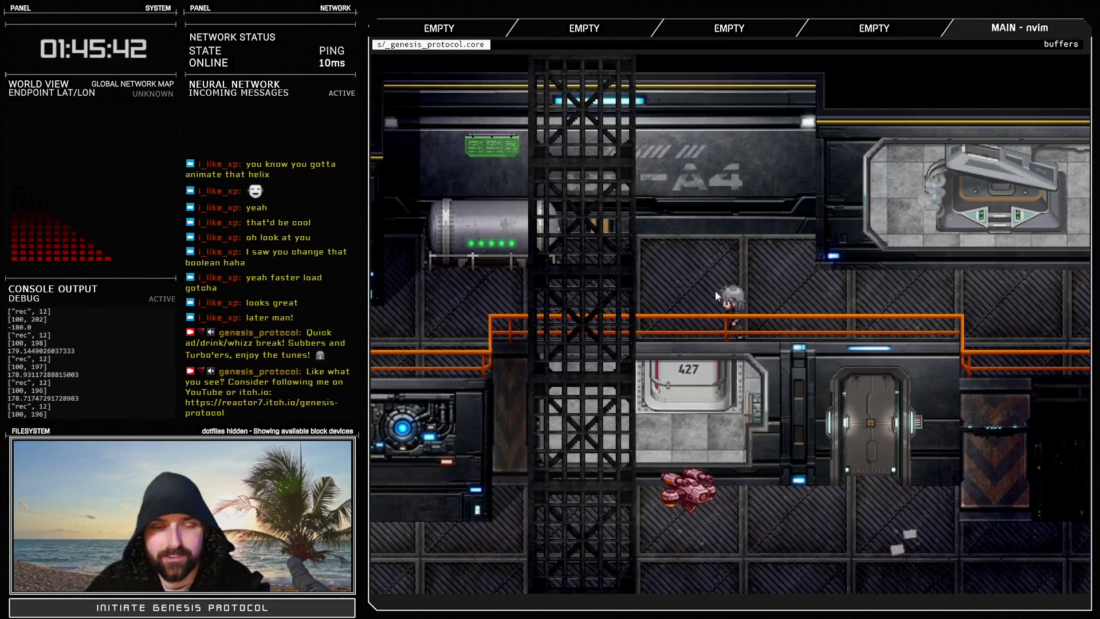
pyautogui.press('Left')
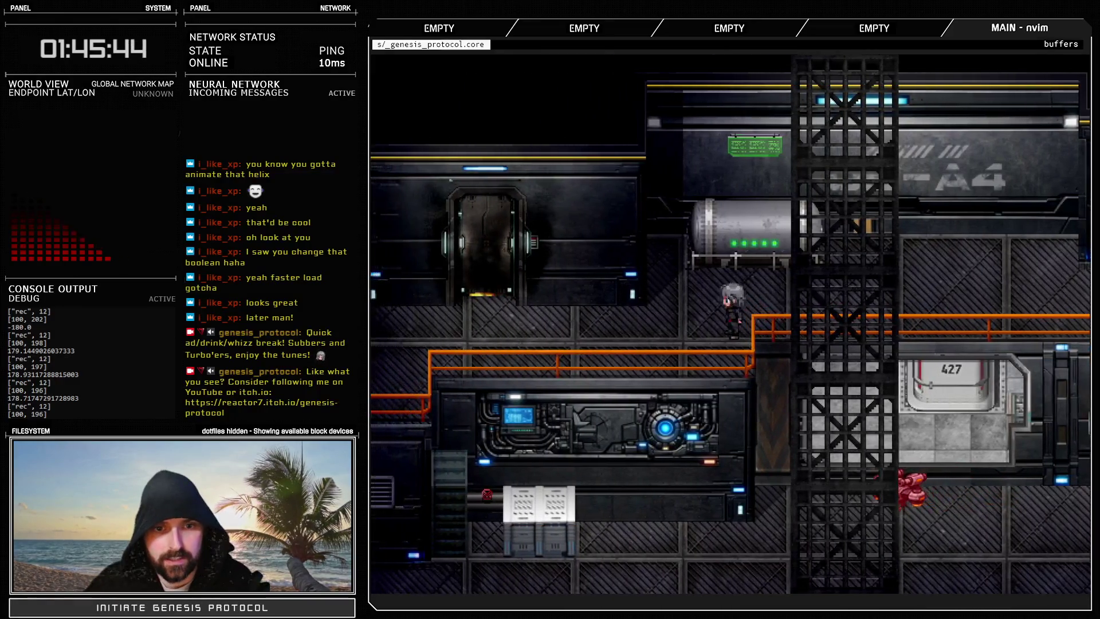
pyautogui.press('Left')
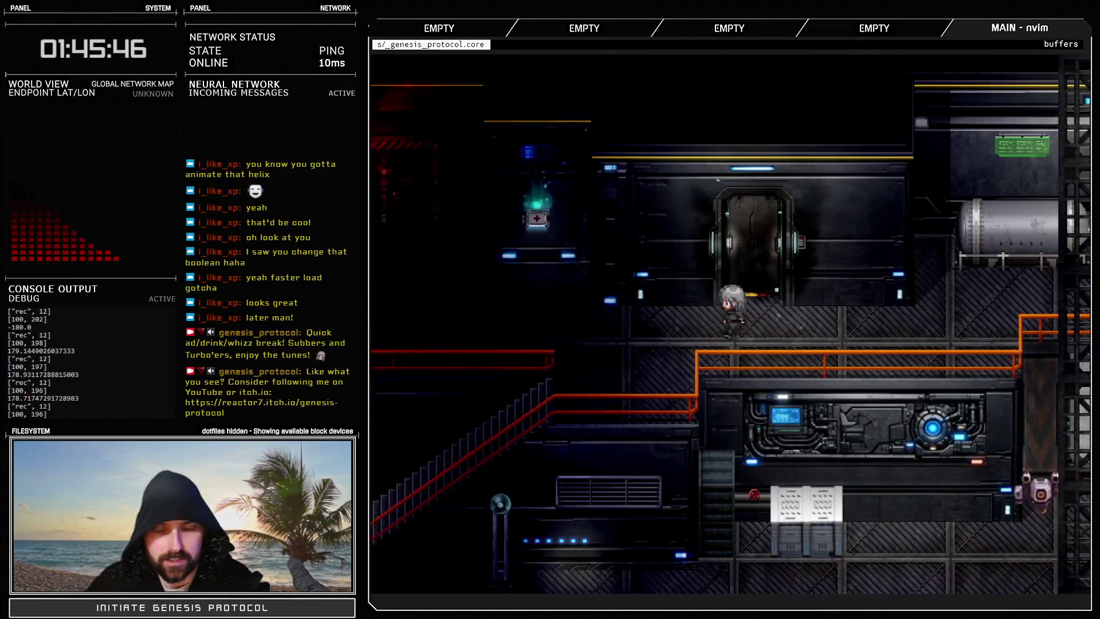
pyautogui.press('Left')
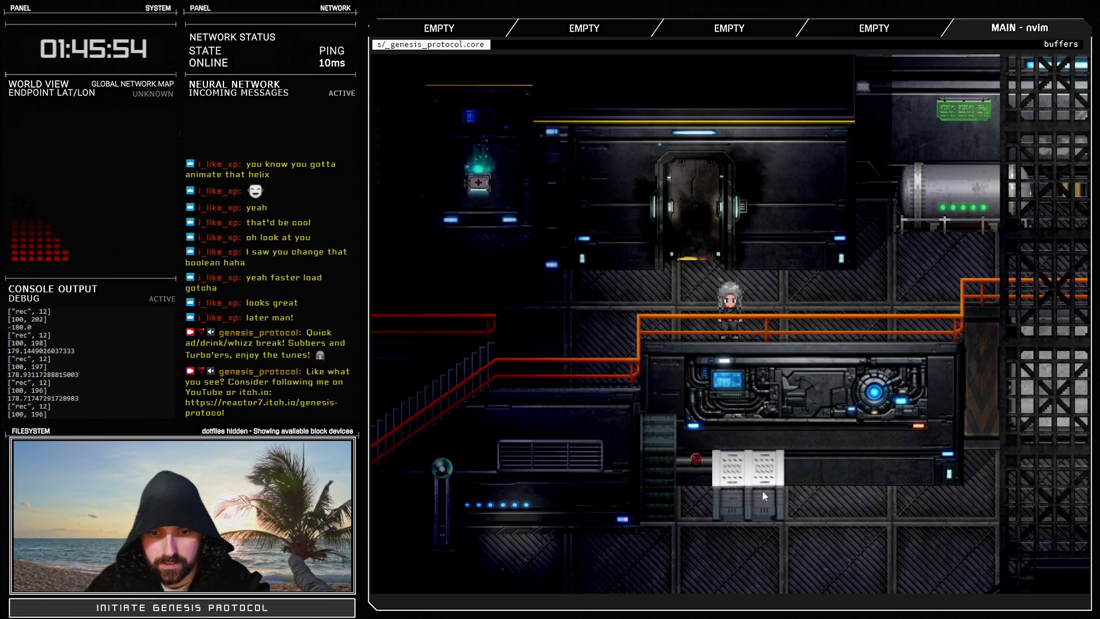
pyautogui.press('Left')
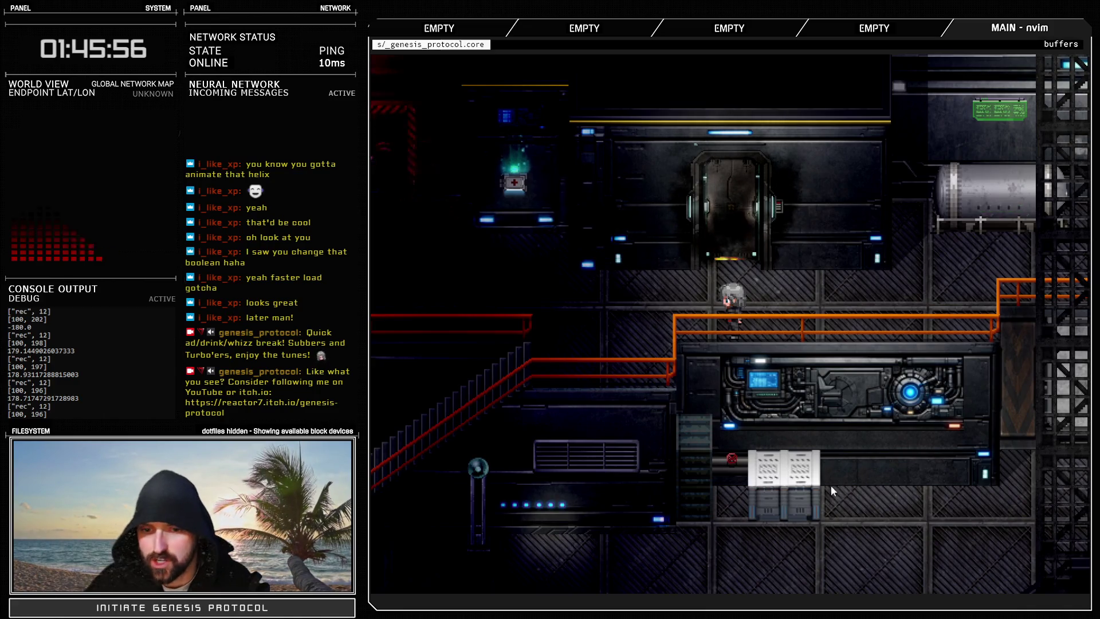
pyautogui.press('Left')
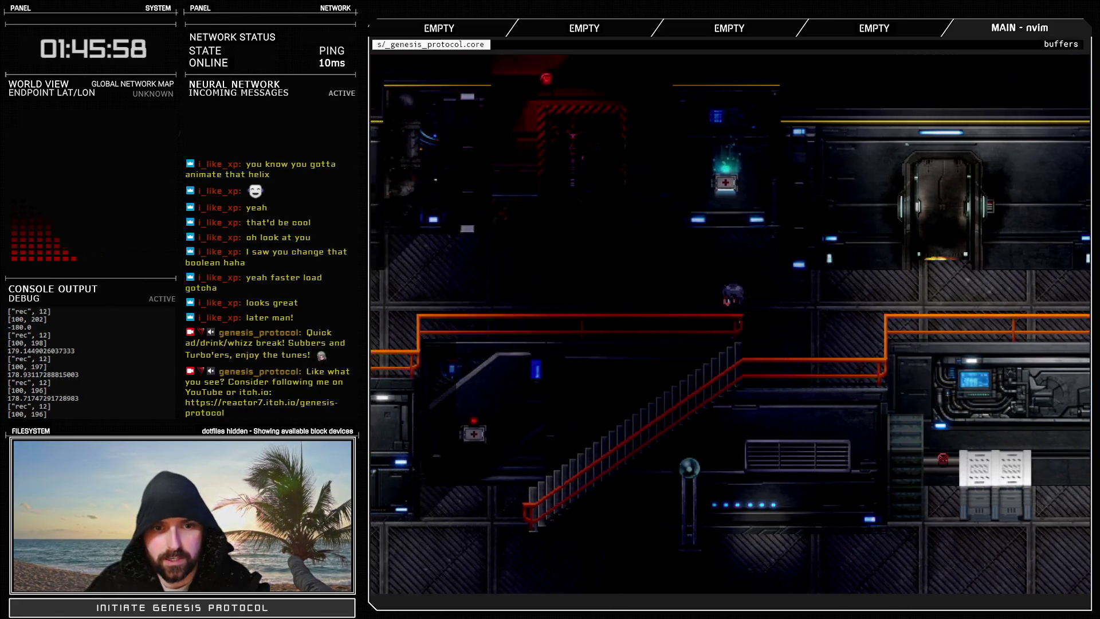
pyautogui.press('Left')
# Go down the stairs to the lower deck and head right along the lower walkway
pyautogui.press('Right')
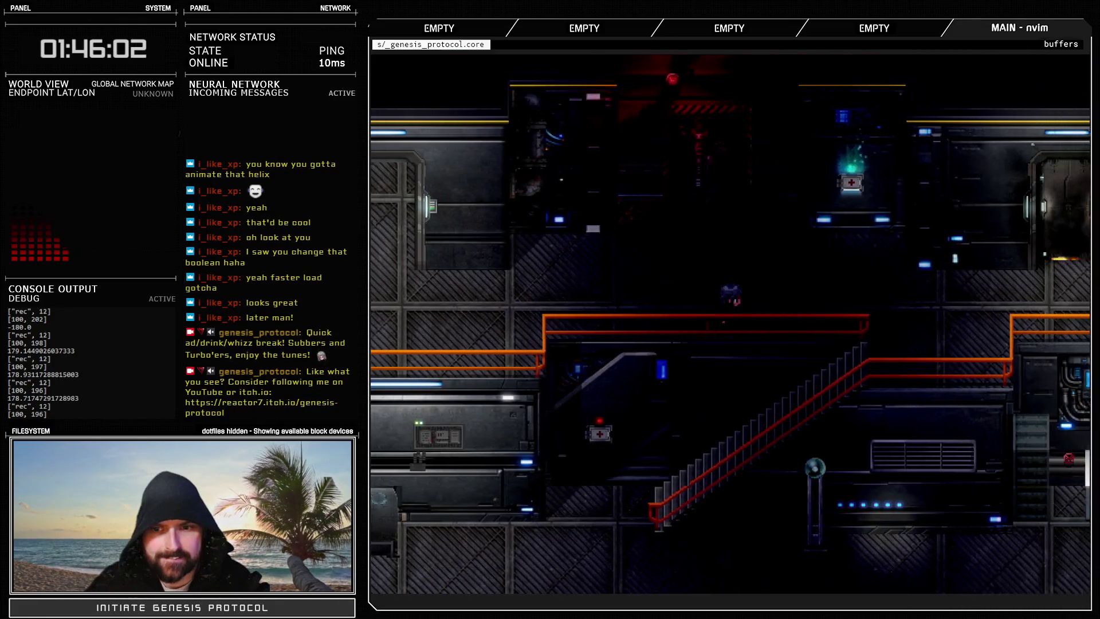
pyautogui.press('Right')
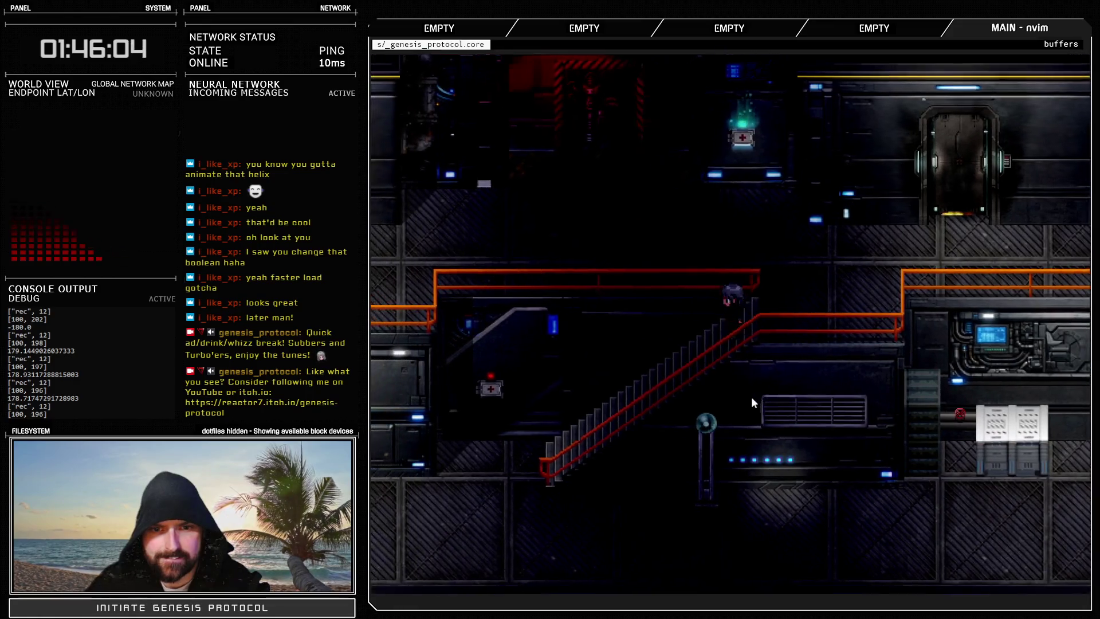
pyautogui.press('Left')
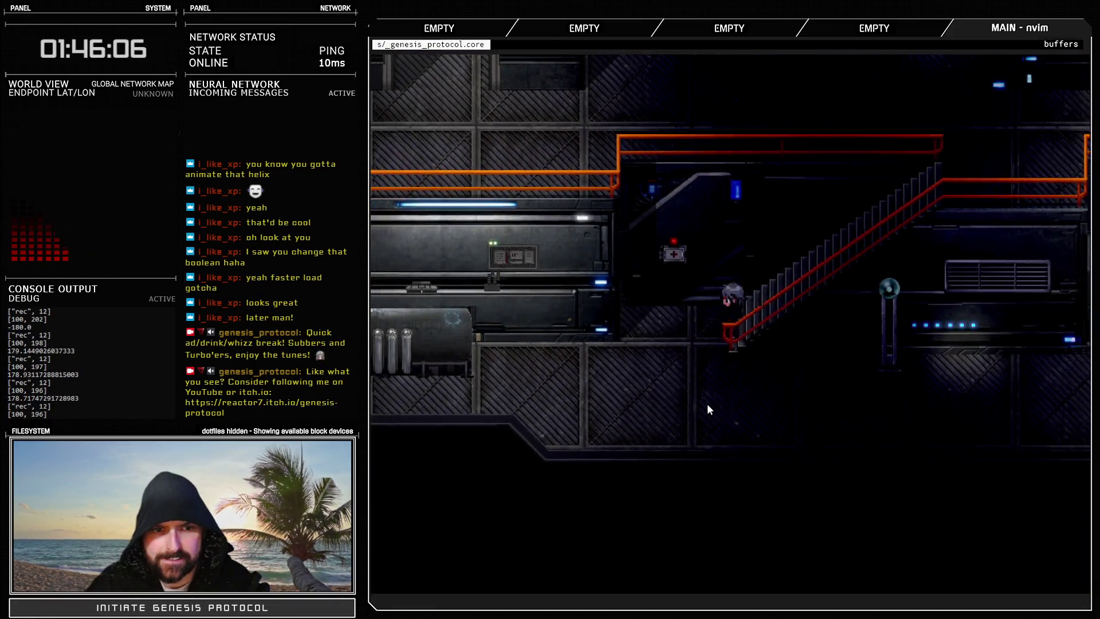
pyautogui.press('Right')
pyautogui.press('Down')
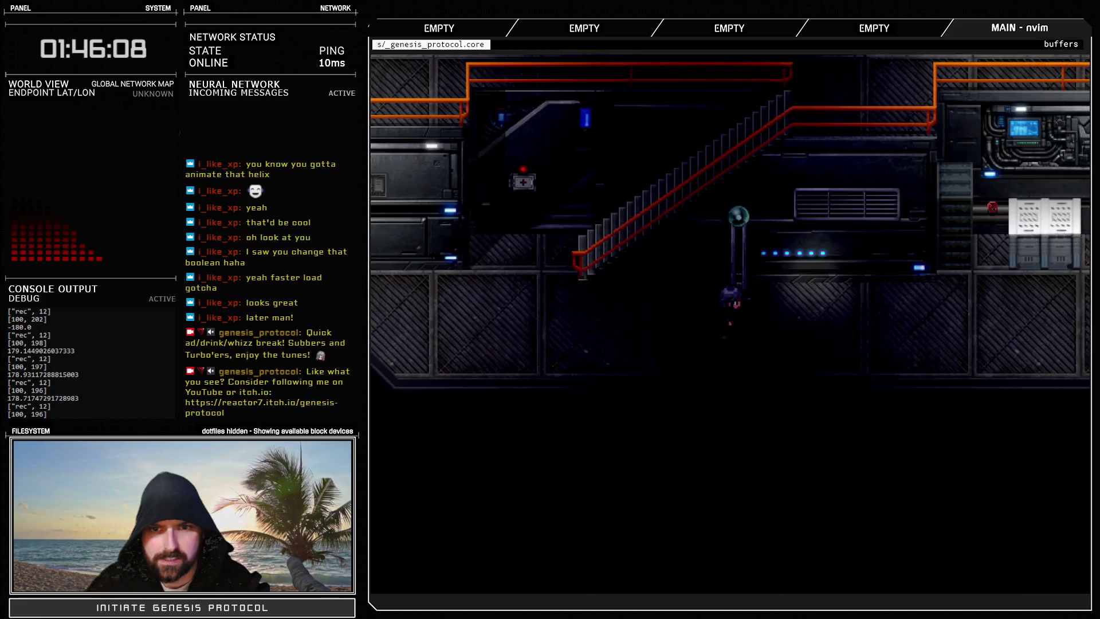
pyautogui.press('Right')
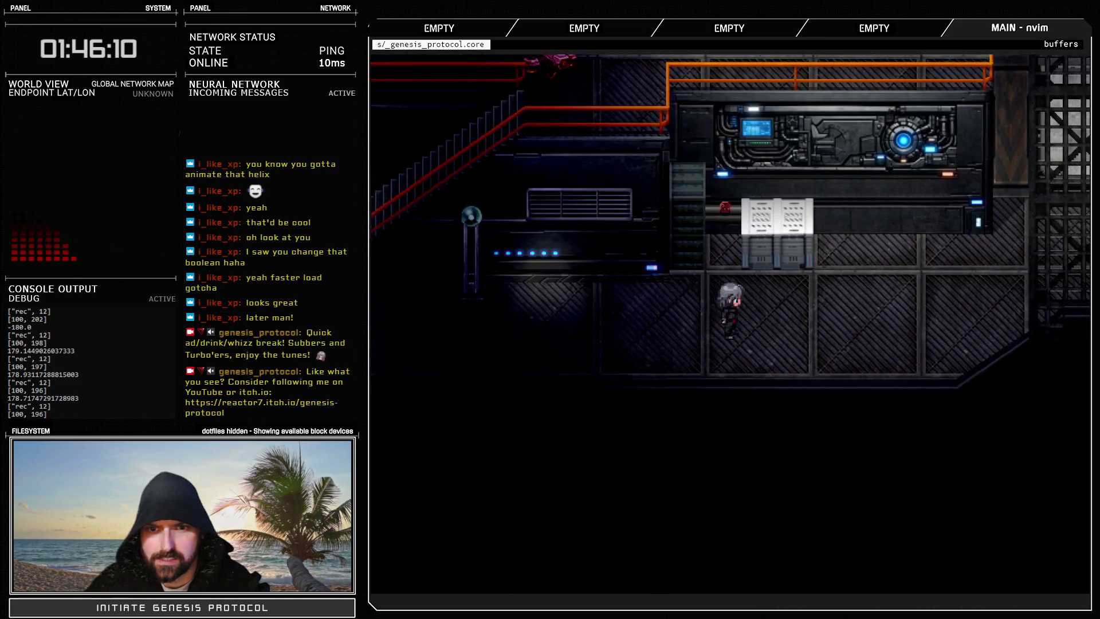
# Walk up to the upper walkway, right past the scaffold, and down to face the purple lockbox
pyautogui.press('Right')
pyautogui.press('Up')
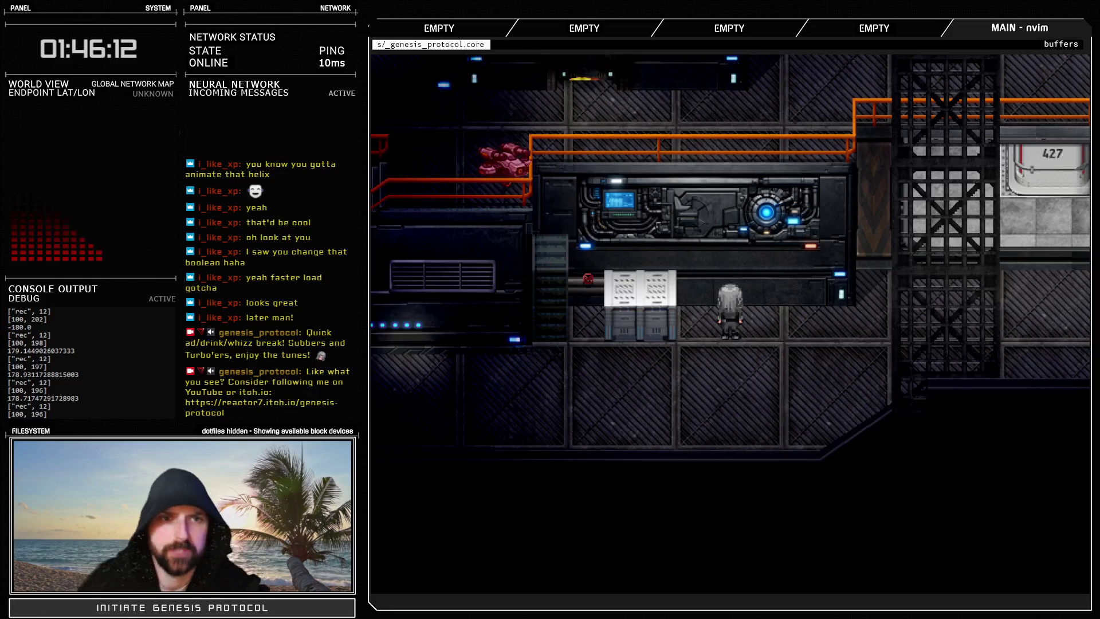
pyautogui.press('Up')
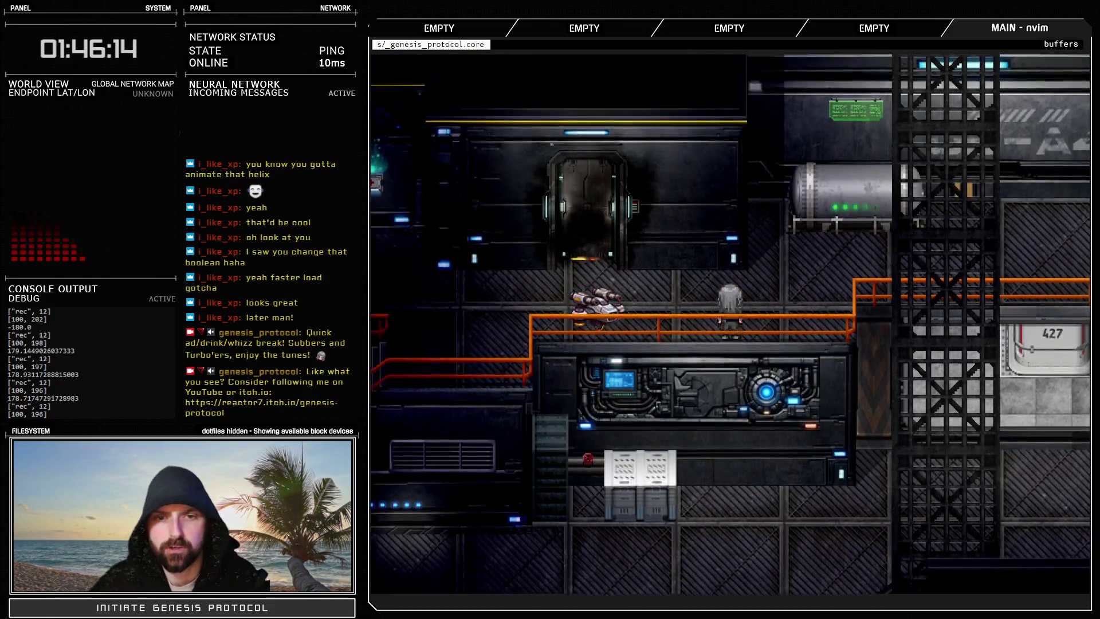
pyautogui.press('Right')
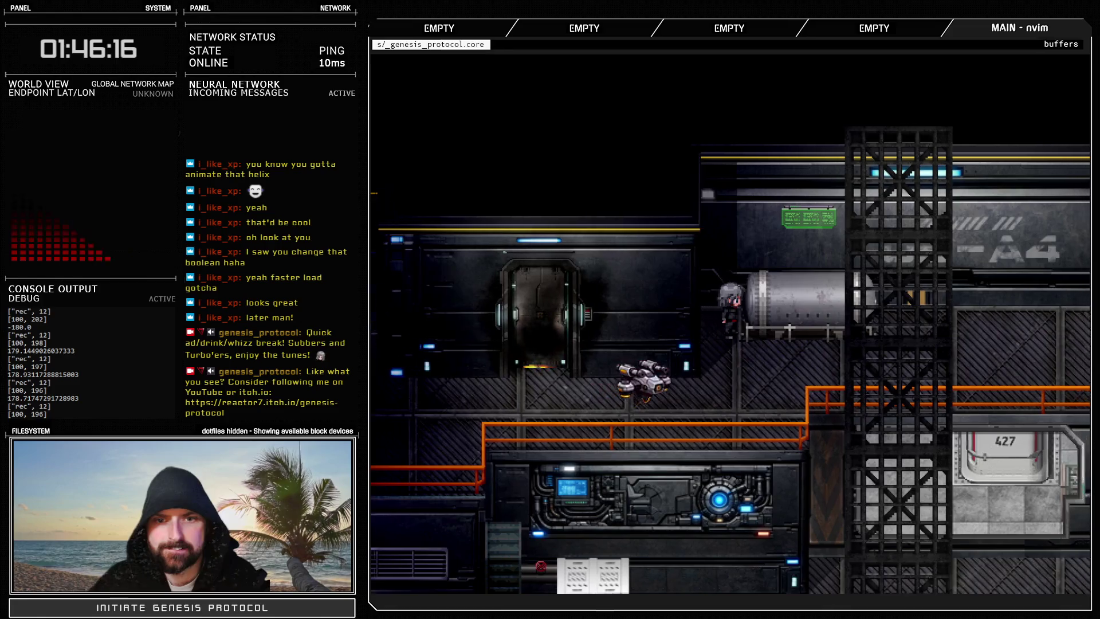
pyautogui.press('Right')
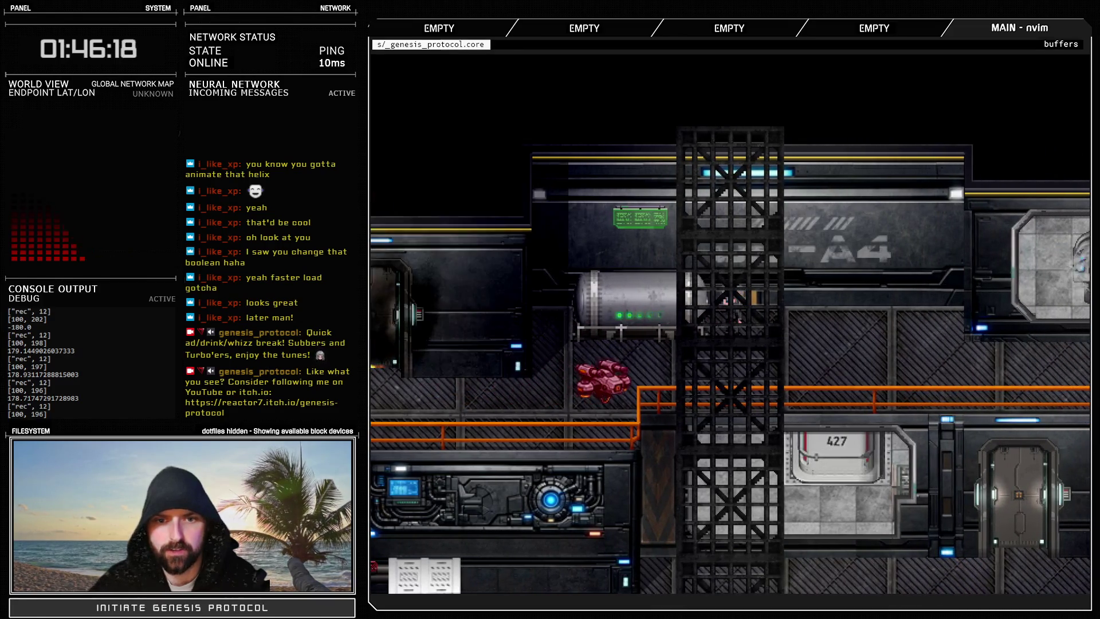
pyautogui.press('Right')
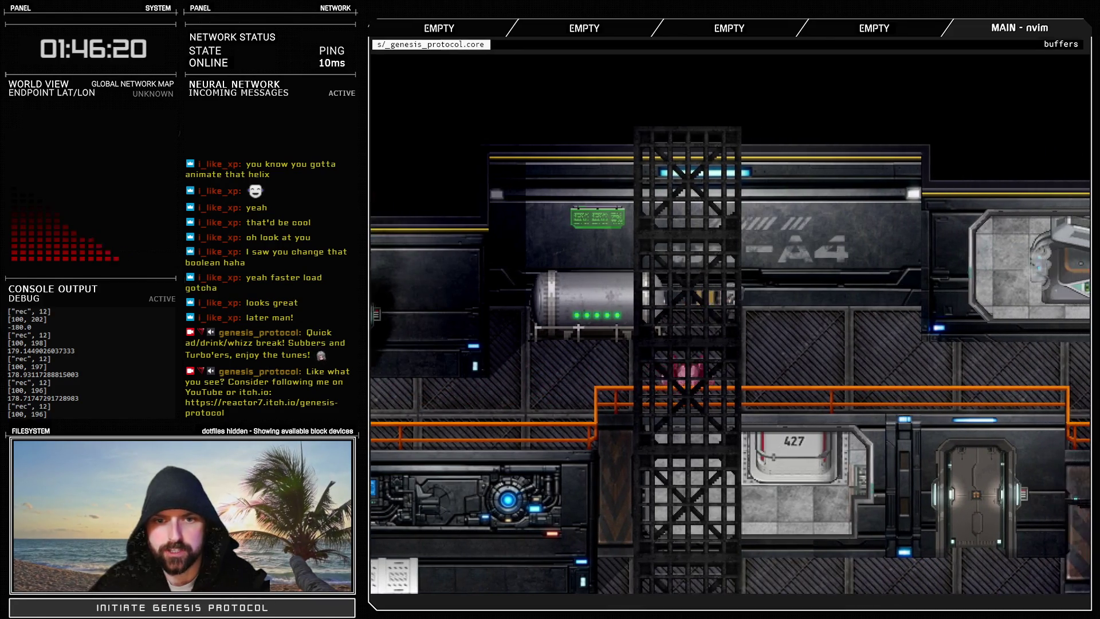
pyautogui.press('Right')
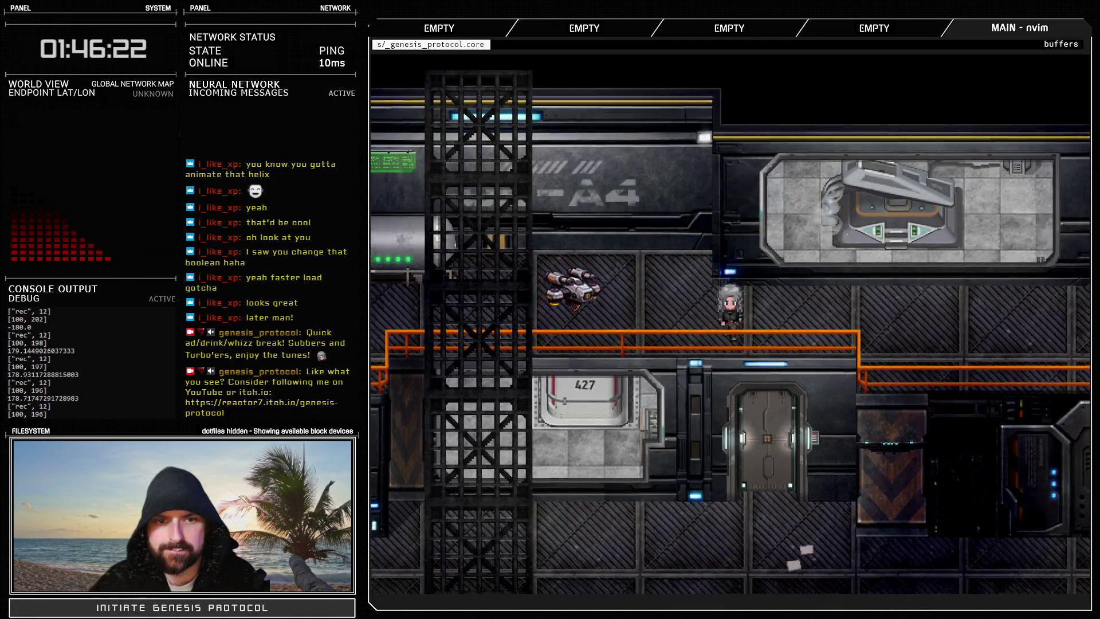
pyautogui.press('Right')
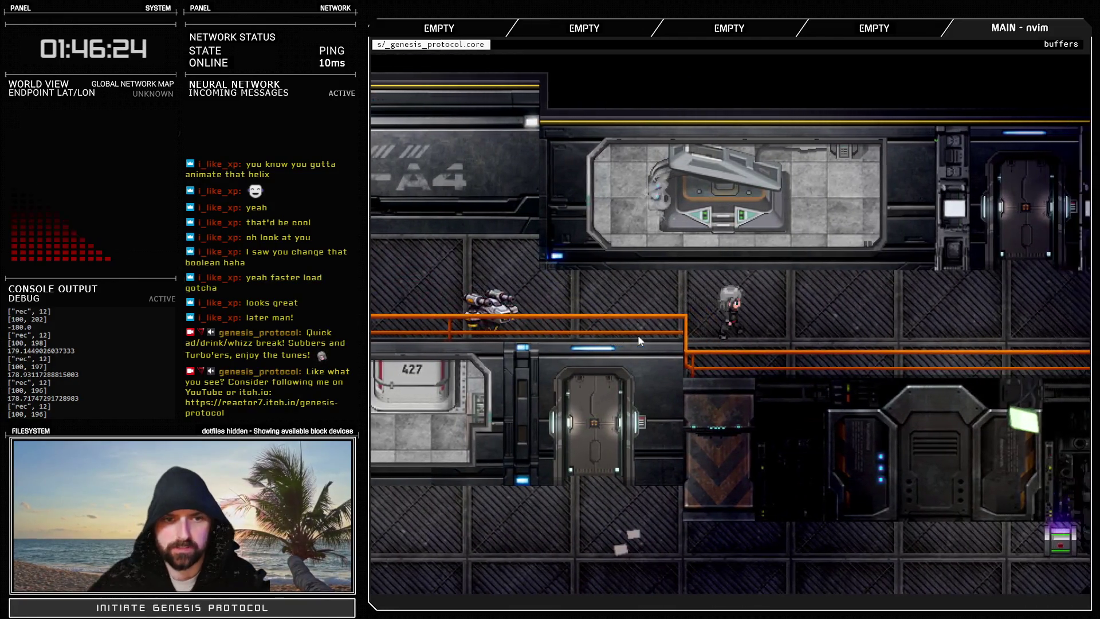
pyautogui.press('Down')
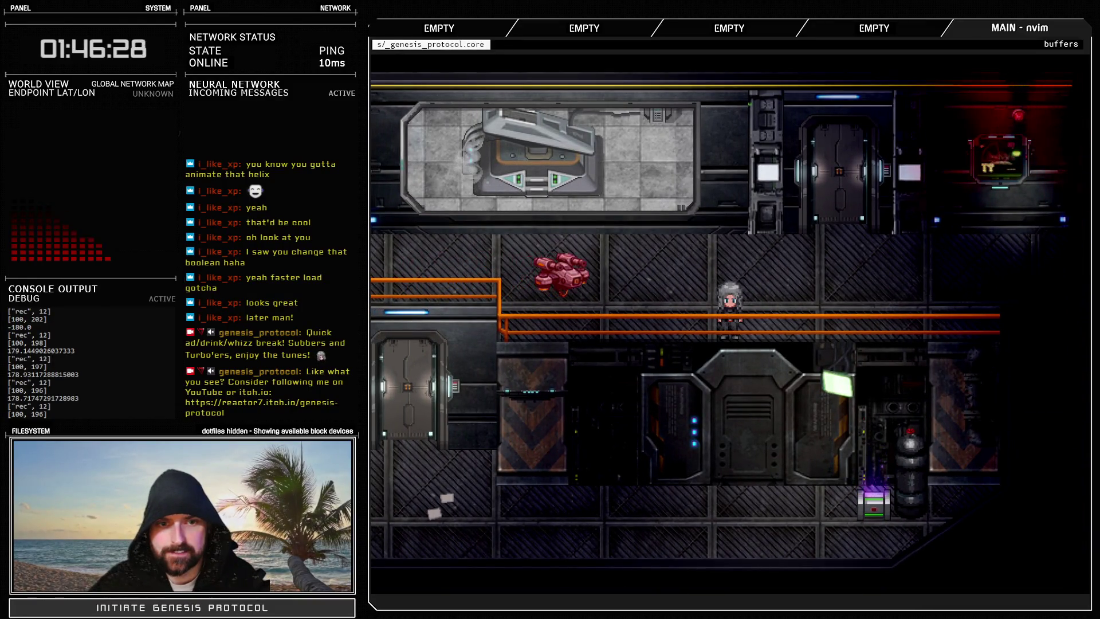
pyautogui.press('Right')
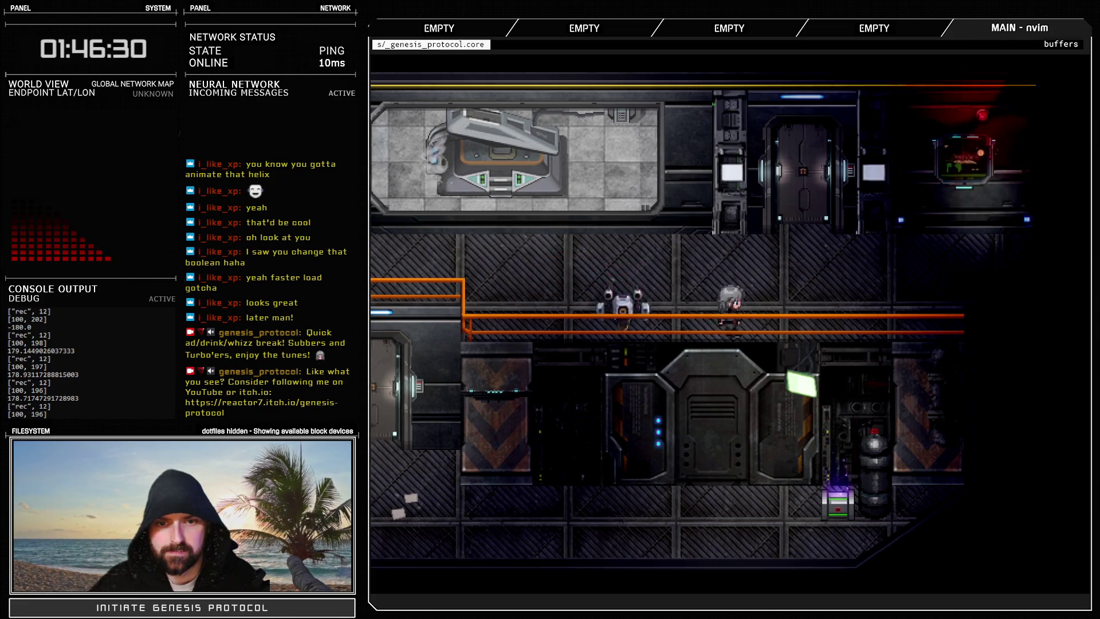
pyautogui.press('Down')
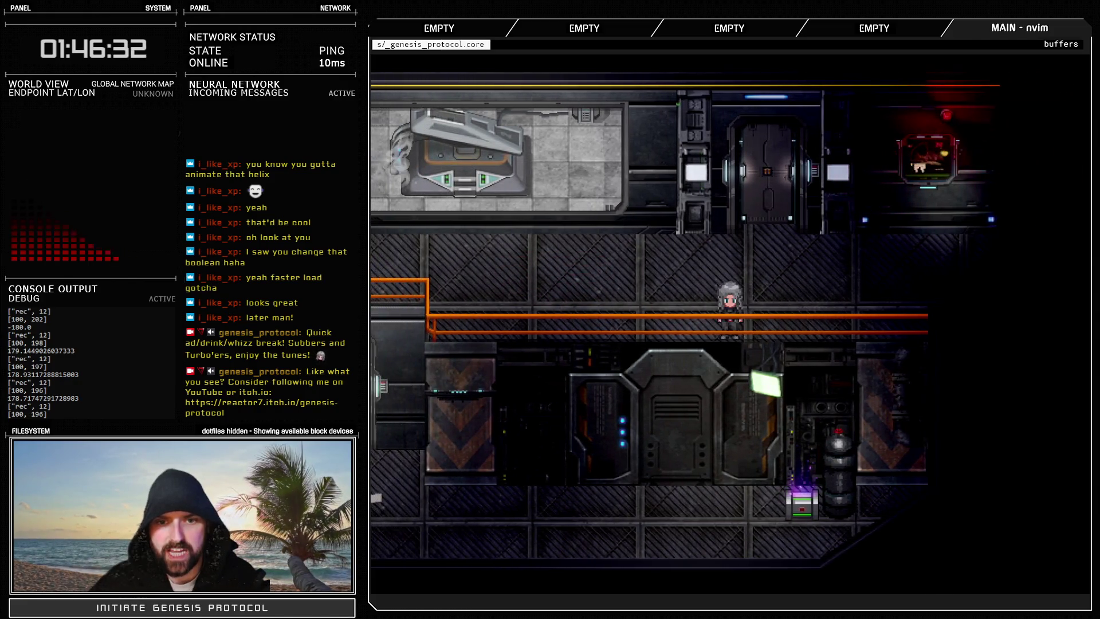
pyautogui.press('Right')
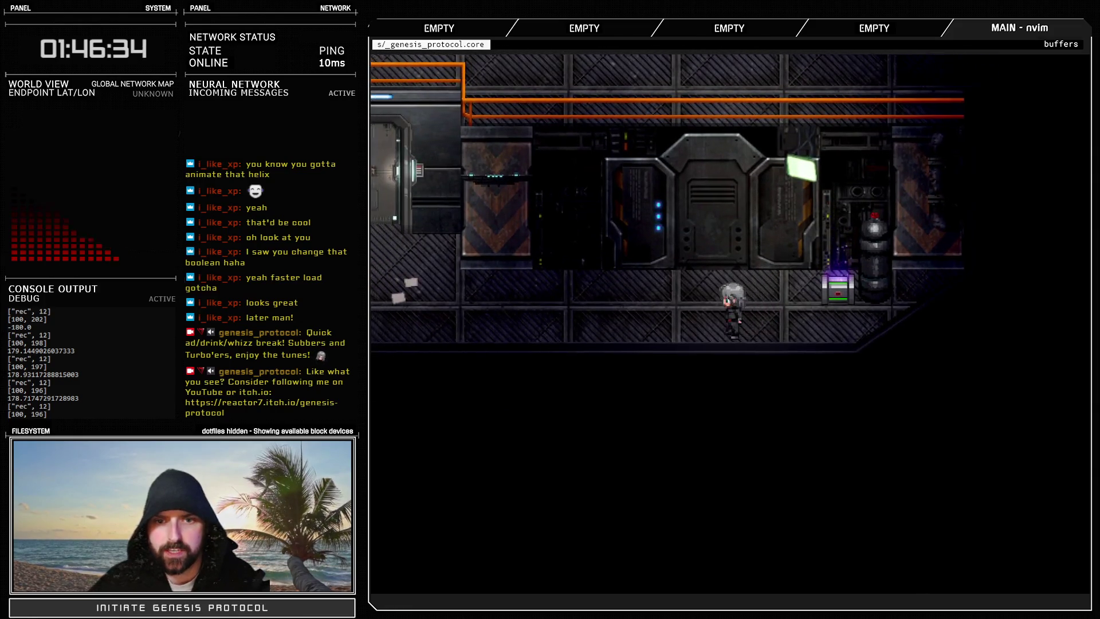
pyautogui.press('Up')
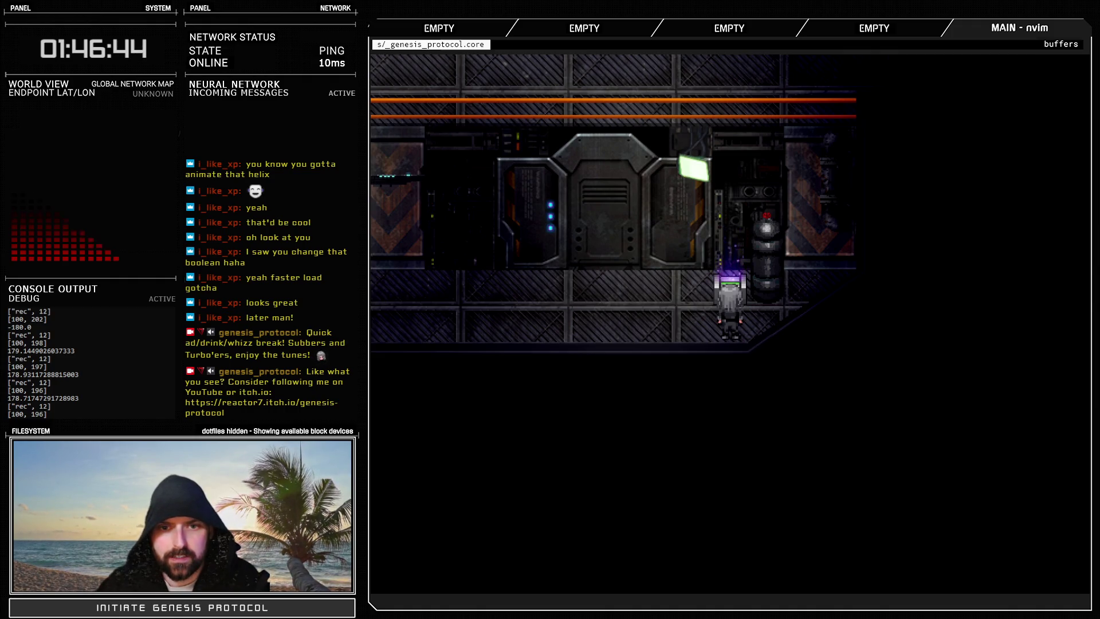
# Walk left toward door 427 and back right across the room
pyautogui.press('Left')
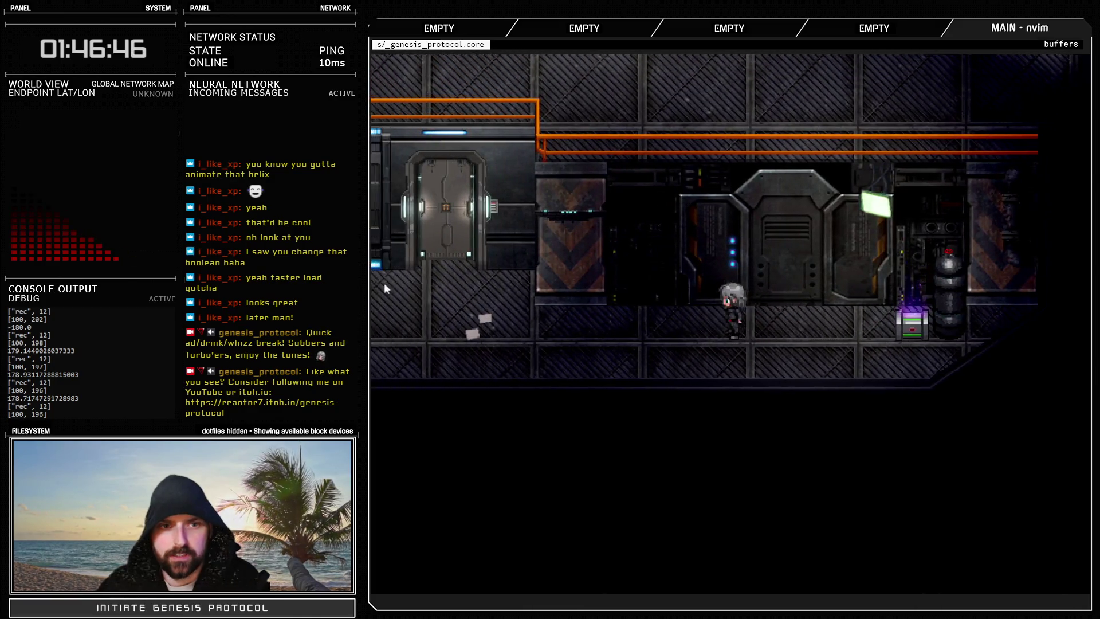
pyautogui.press('Left')
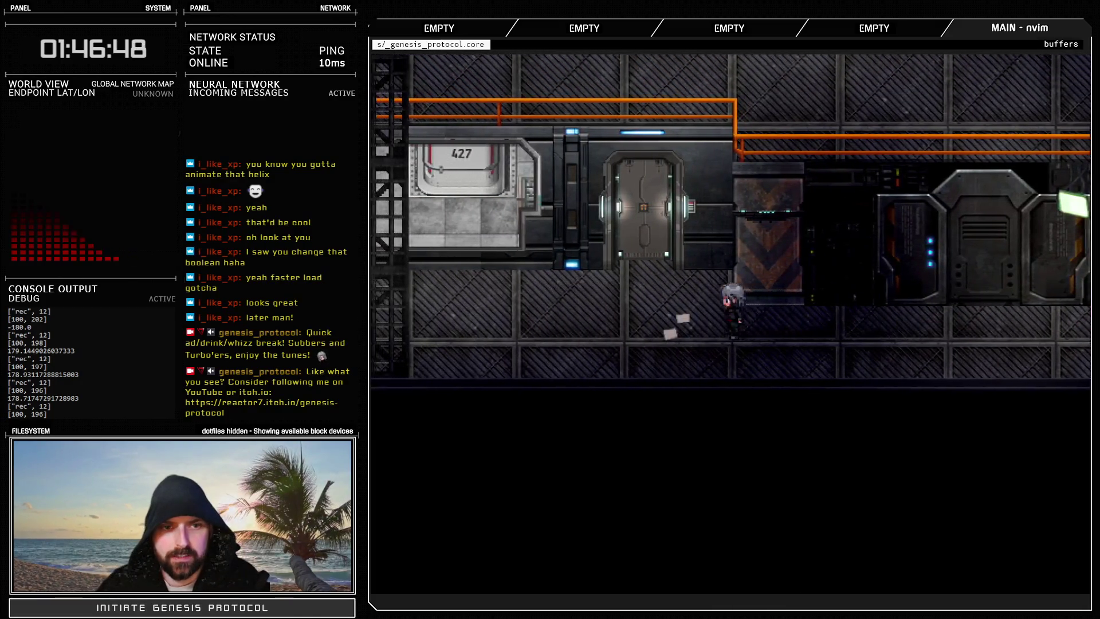
pyautogui.press('Left')
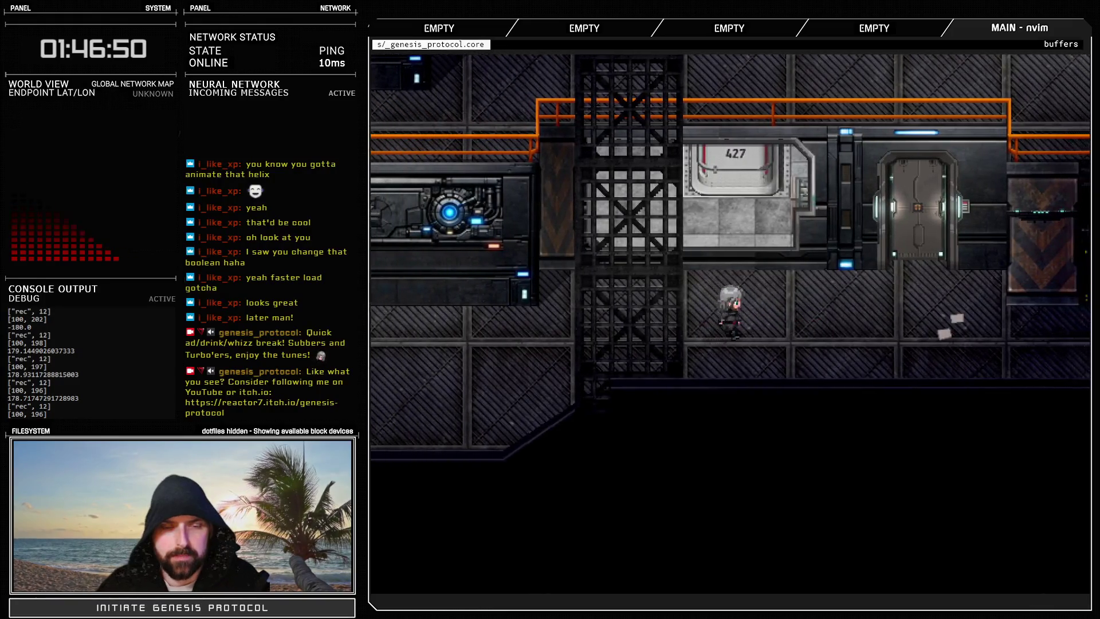
pyautogui.press('Right')
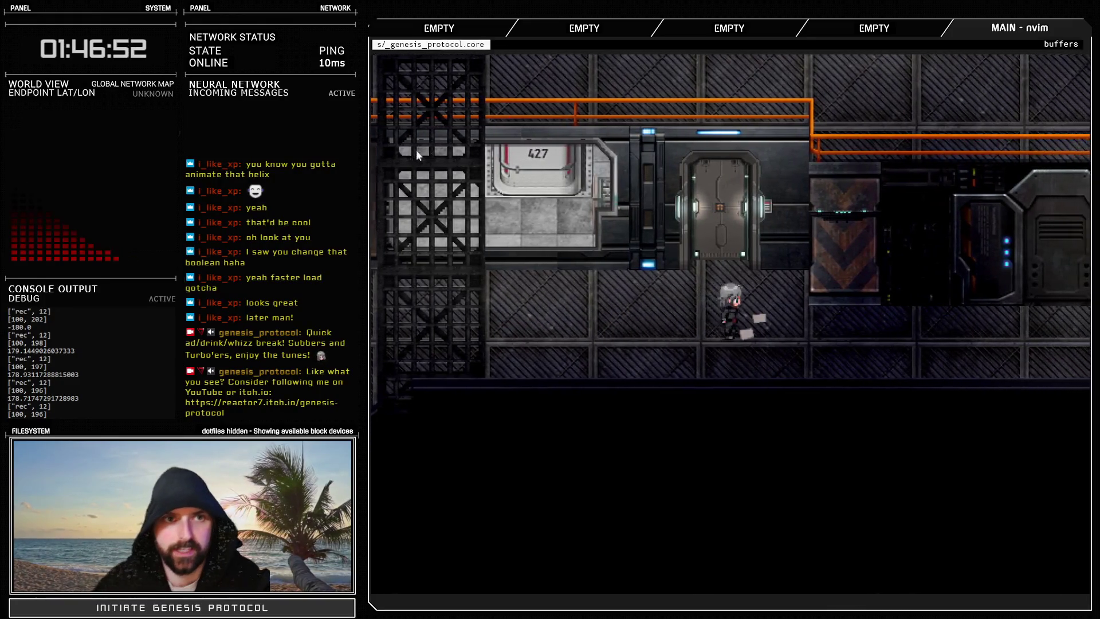
pyautogui.press('Right')
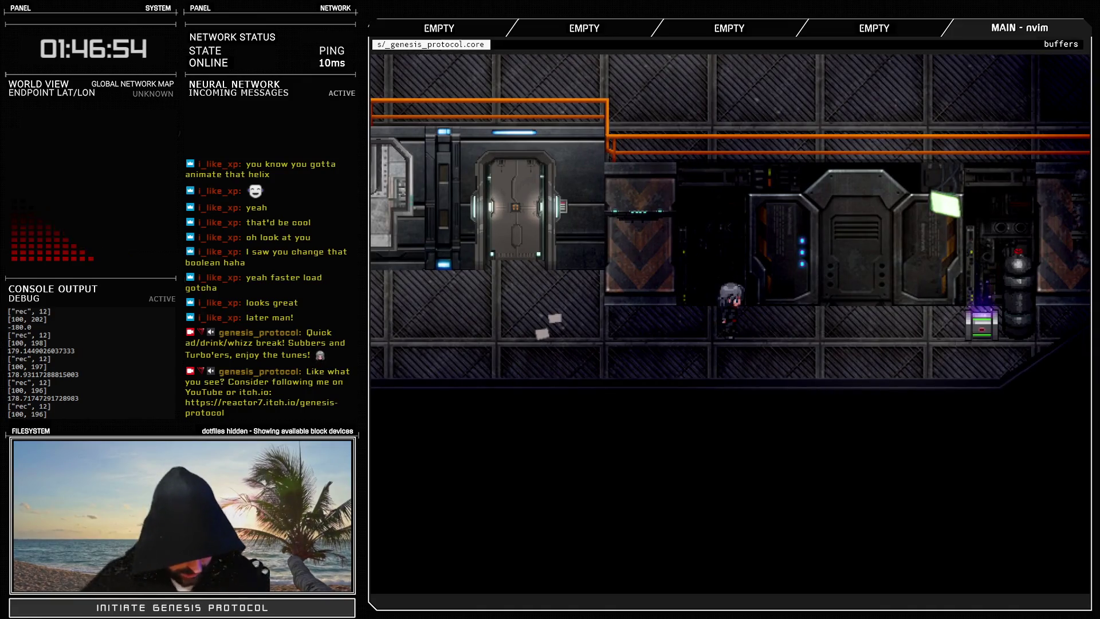
pyautogui.press('Right')
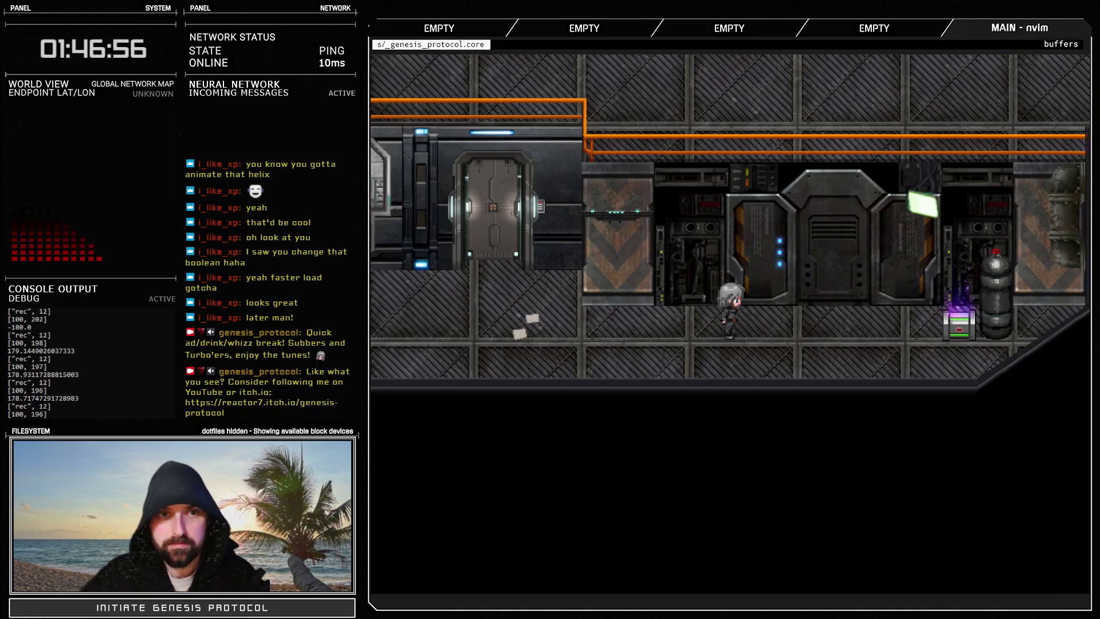
pyautogui.press('Down')
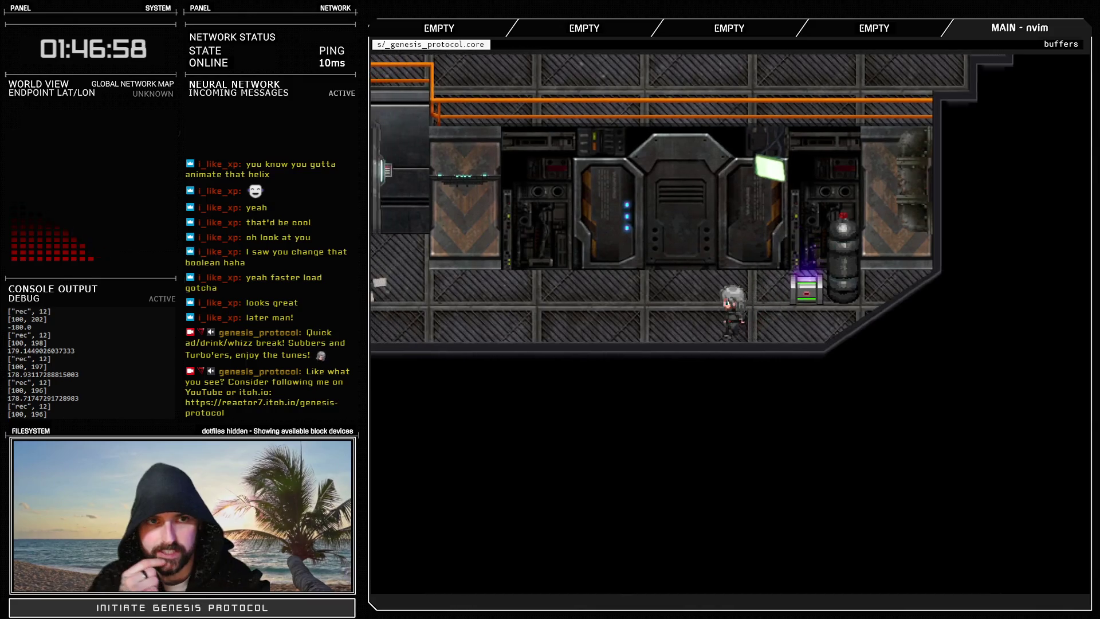
pyautogui.press('Left')
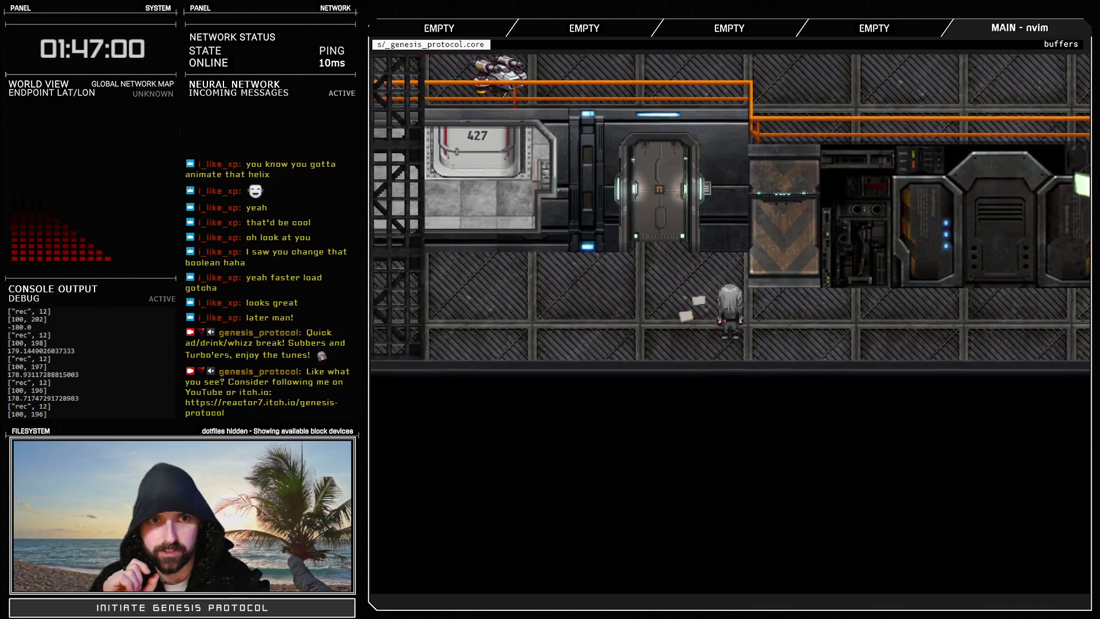
# Return to the purple Rotopod lockbox and interact with it to start decoding
pyautogui.press('Right')
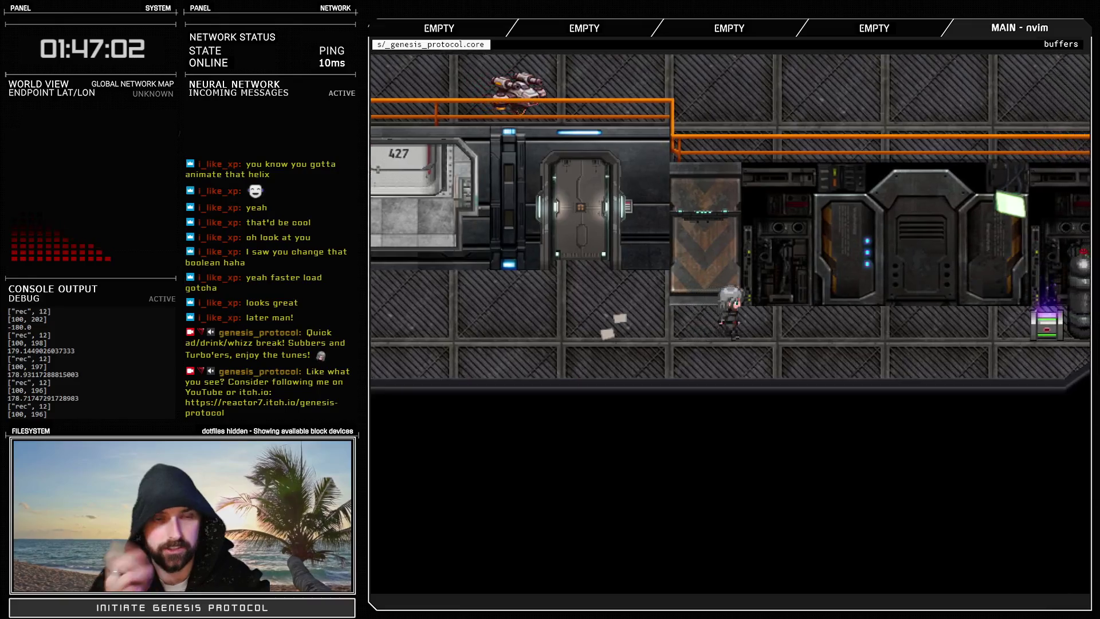
pyautogui.press('Right')
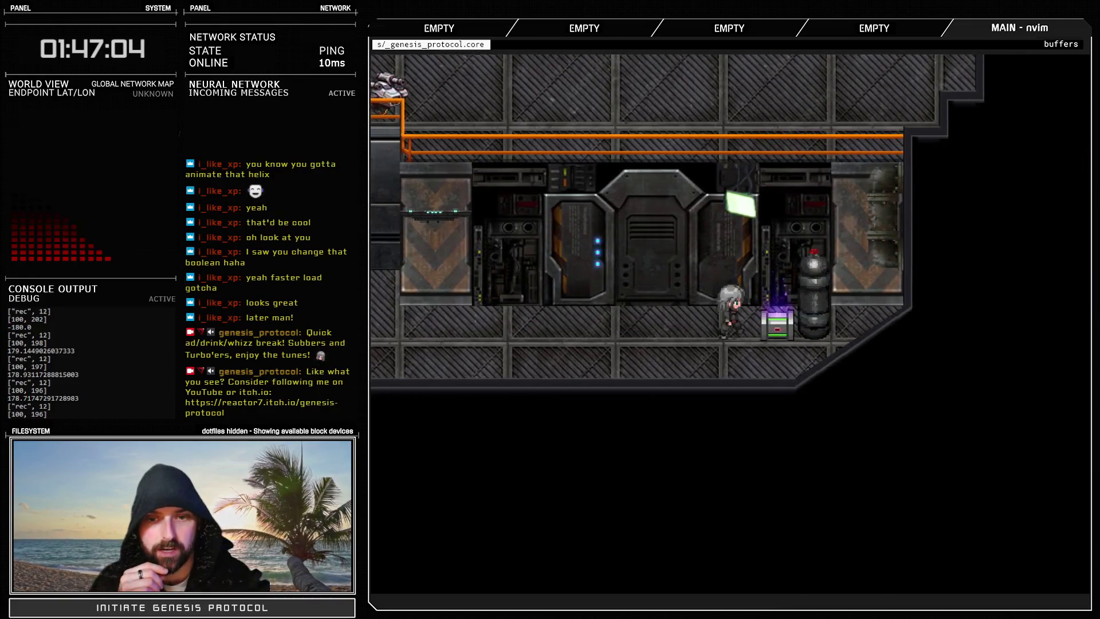
pyautogui.press('Right')
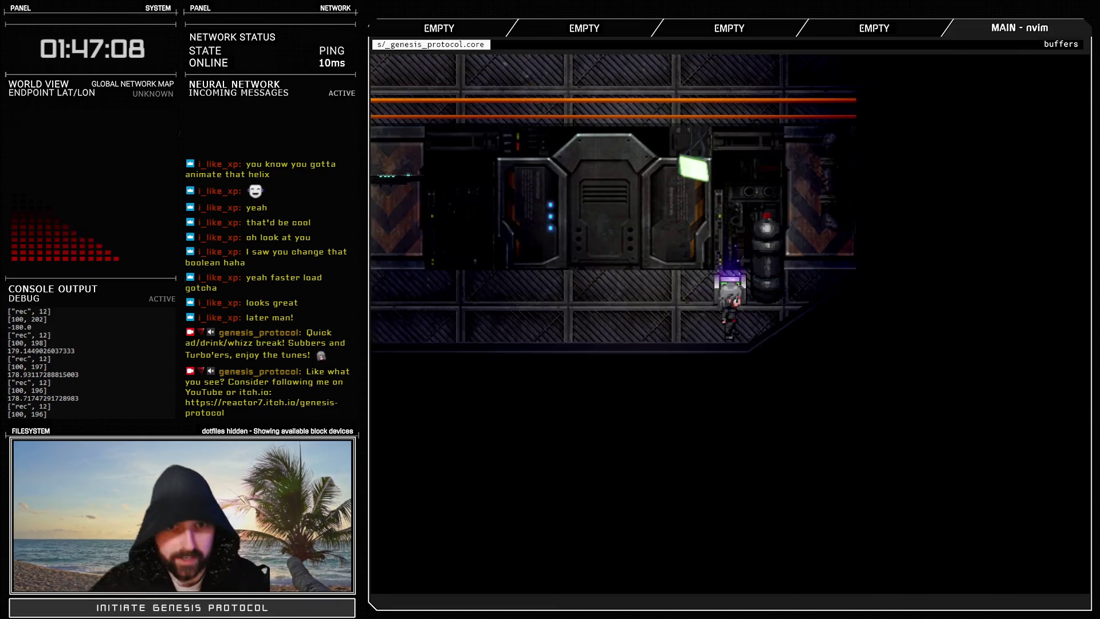
pyautogui.press('Left')
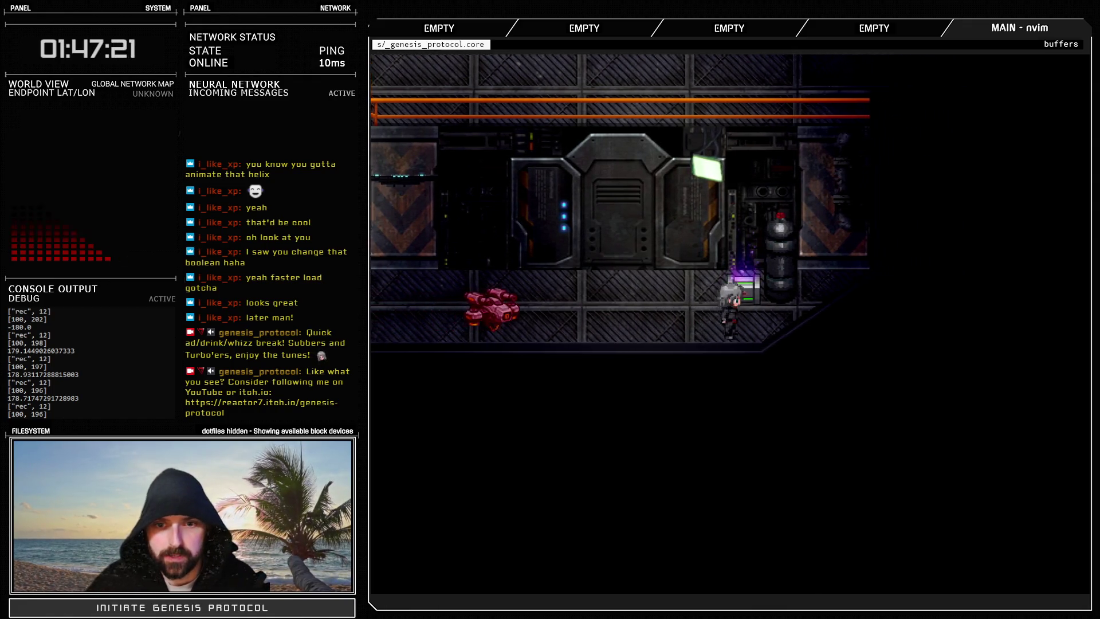
pyautogui.press('Up')
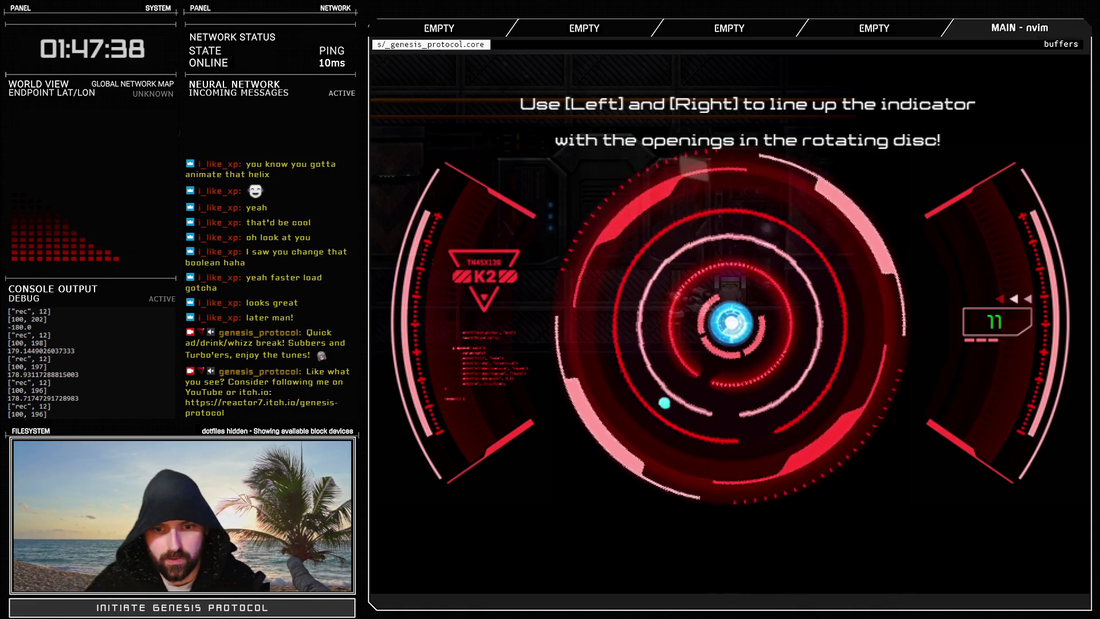
# Align the Rotopod indicator to win 2 Adrenal Injections, then walk into the red robot
pyautogui.press('Right')
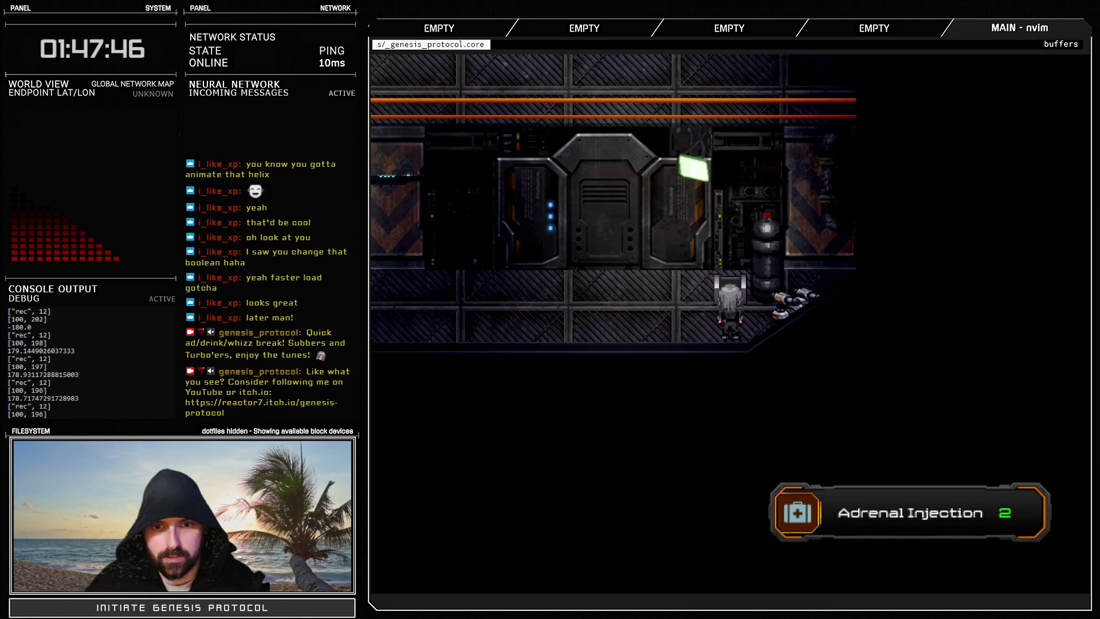
pyautogui.press('Left')
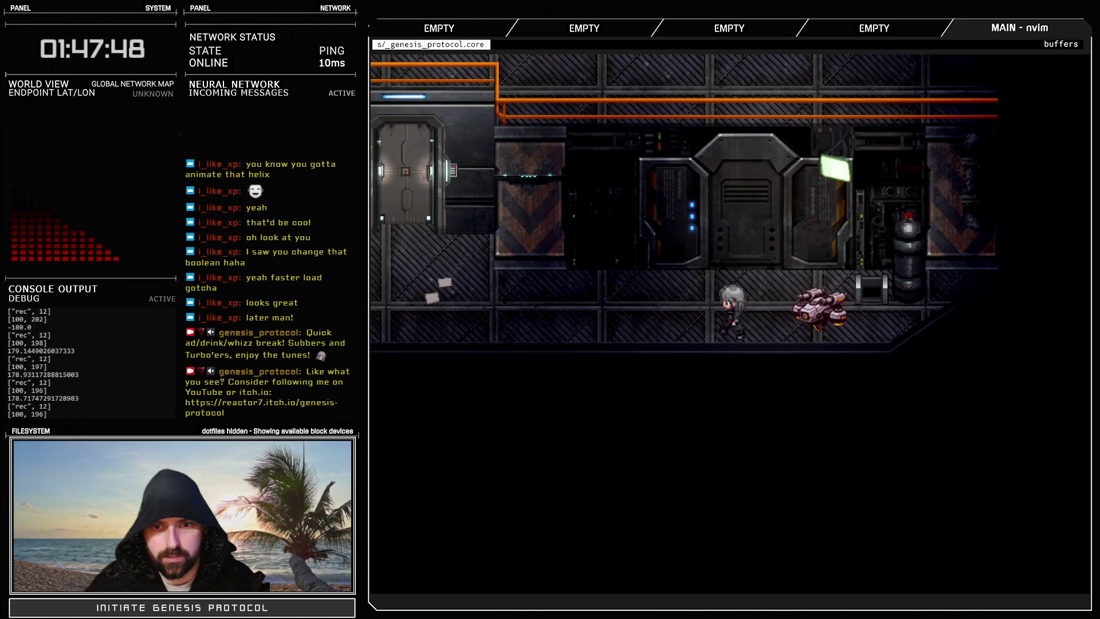
pyautogui.press('Right')
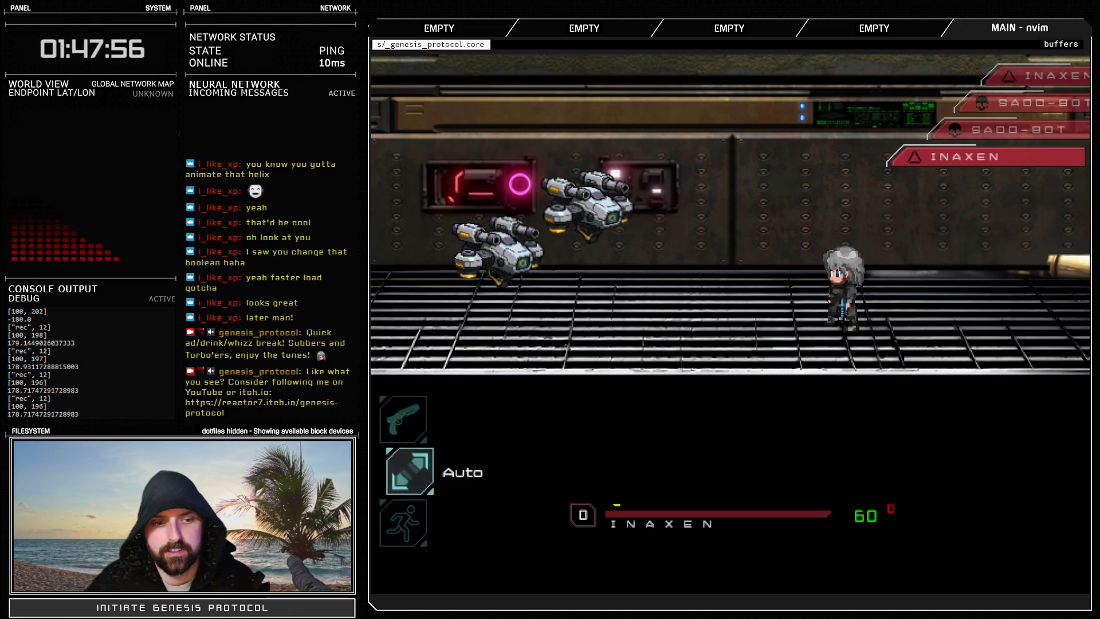
# Attack the SADO-BOT turrets with Fight and Engage, then choose Quit to Title from the game menu
pyautogui.press('Return')
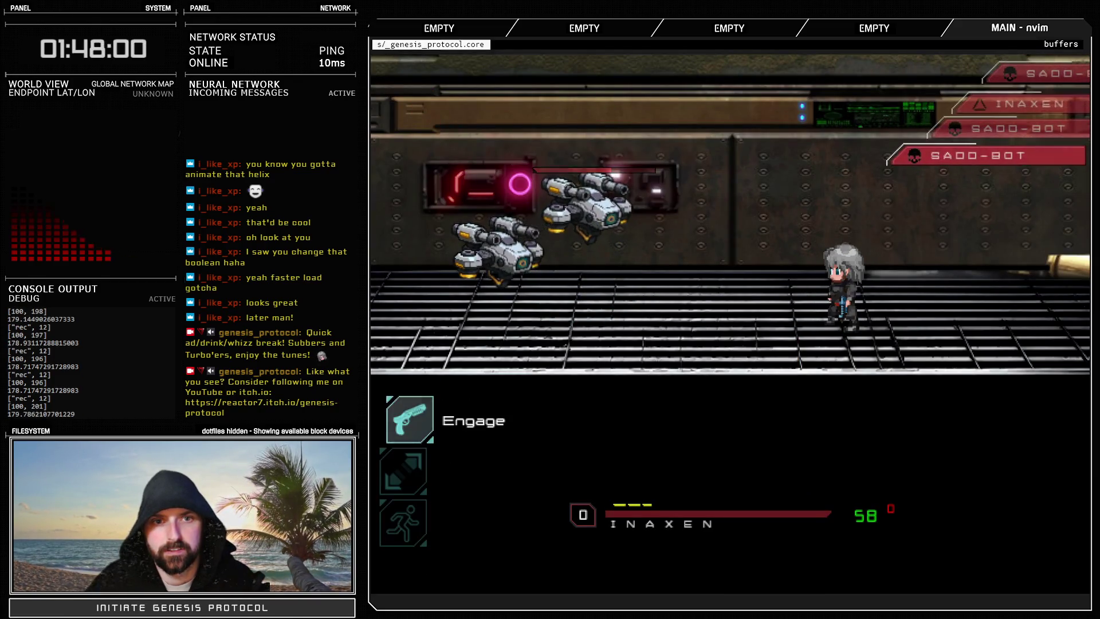
pyautogui.press('Return')
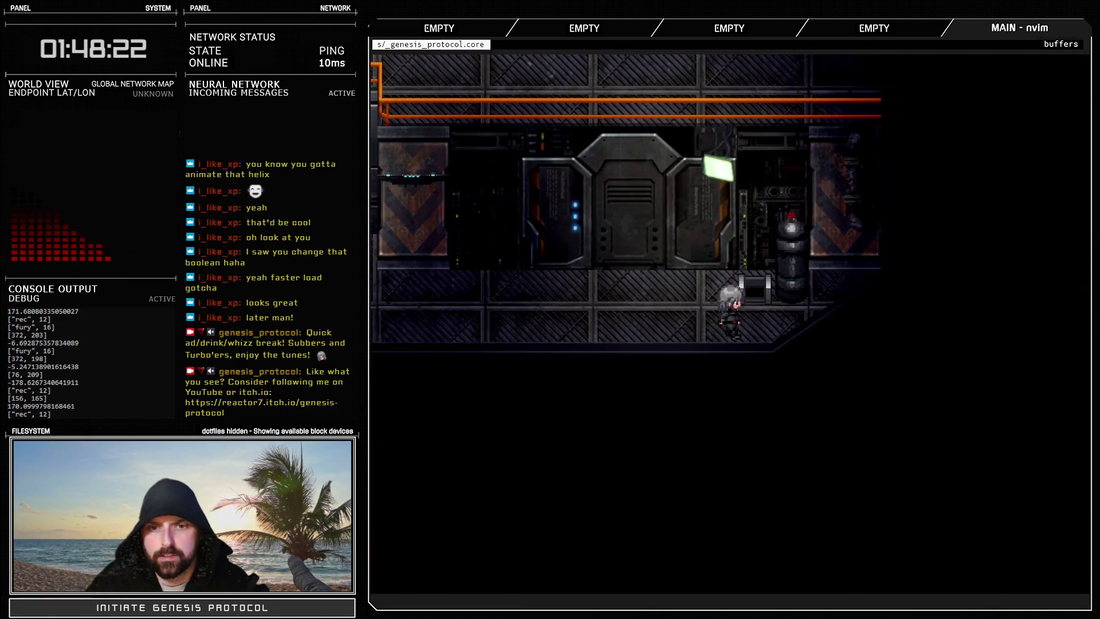
pyautogui.press('Escape')
pyautogui.press('Down')
pyautogui.press('Return')
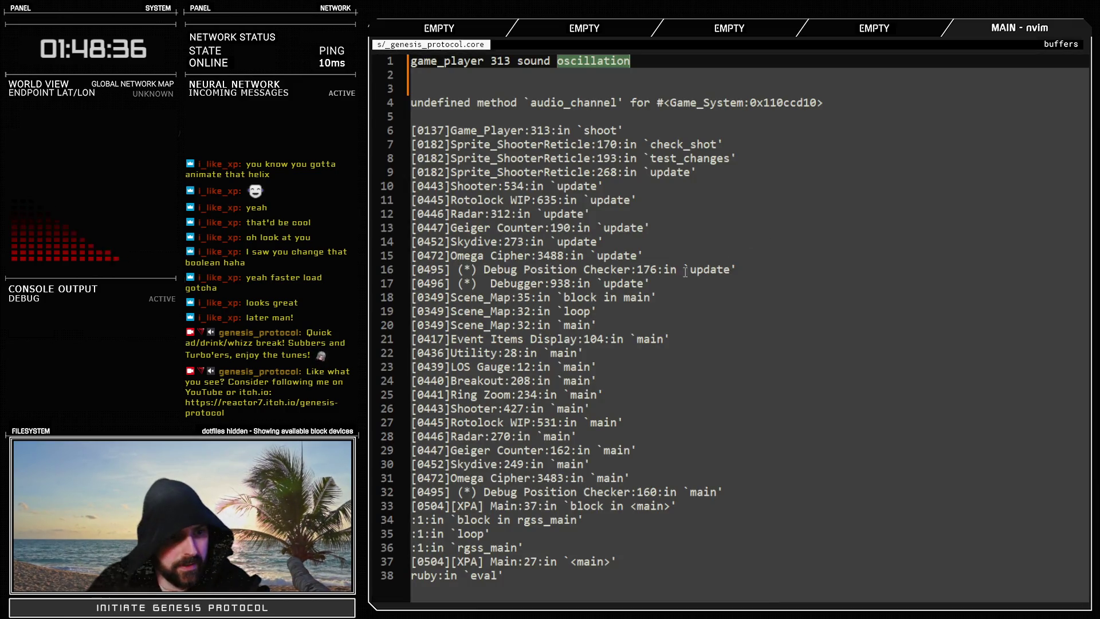
# In nvim's to-do notes, highlight 'Rotopod completion' and 'enemy next' on line 21
pyautogui.hotkey('ctrl', '6')
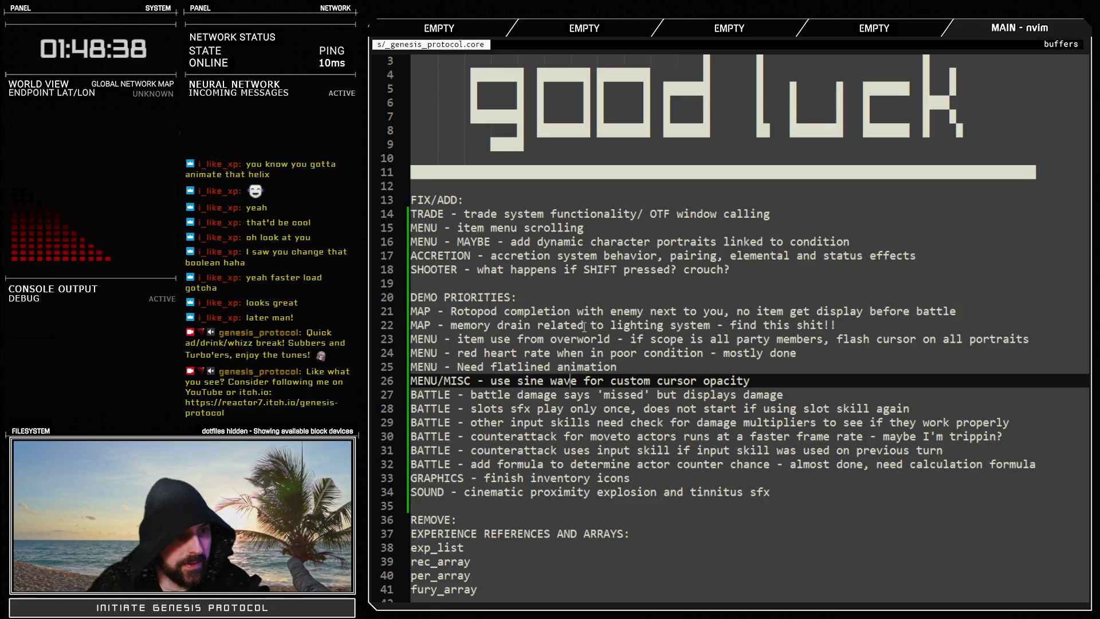
pyautogui.moveTo(470, 312); pyautogui.dragTo(923, 313)
pyautogui.click(962, 313)
pyautogui.tripleClick(961, 312)
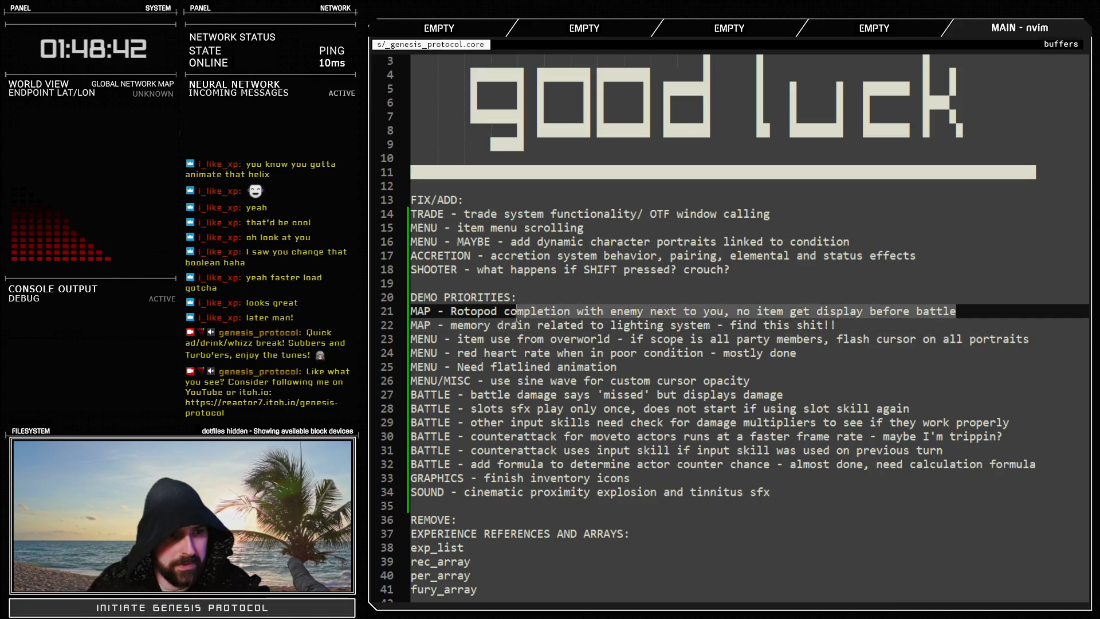
pyautogui.moveTo(453, 313); pyautogui.dragTo(532, 312)
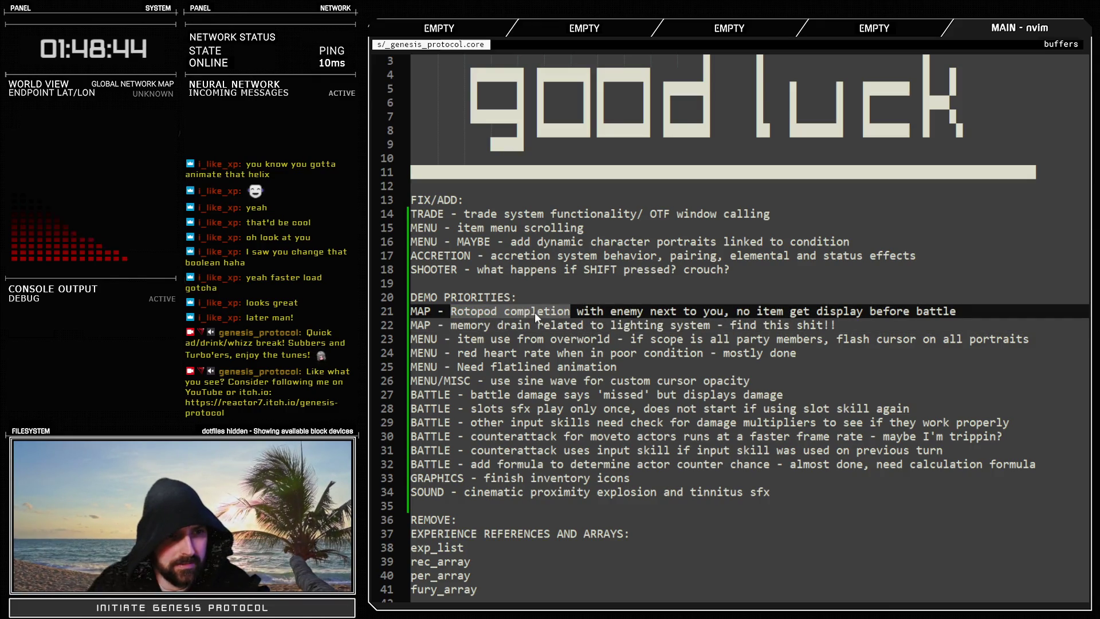
pyautogui.moveTo(615, 312); pyautogui.dragTo(984, 317)
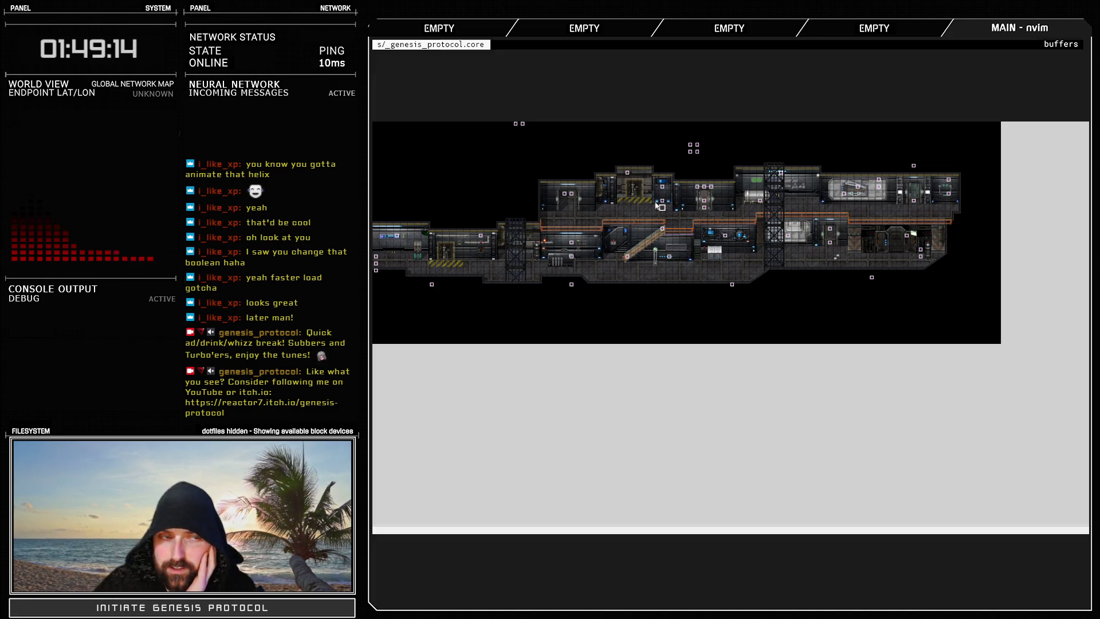
pyautogui.scroll(2, 504, 123)
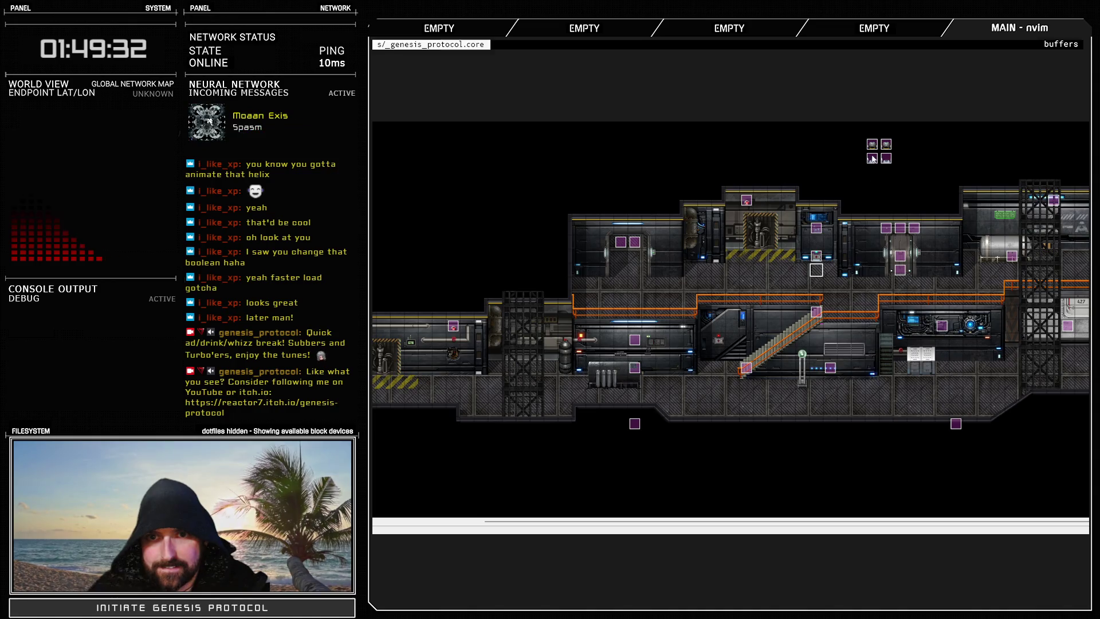
pyautogui.doubleClick(745, 202)
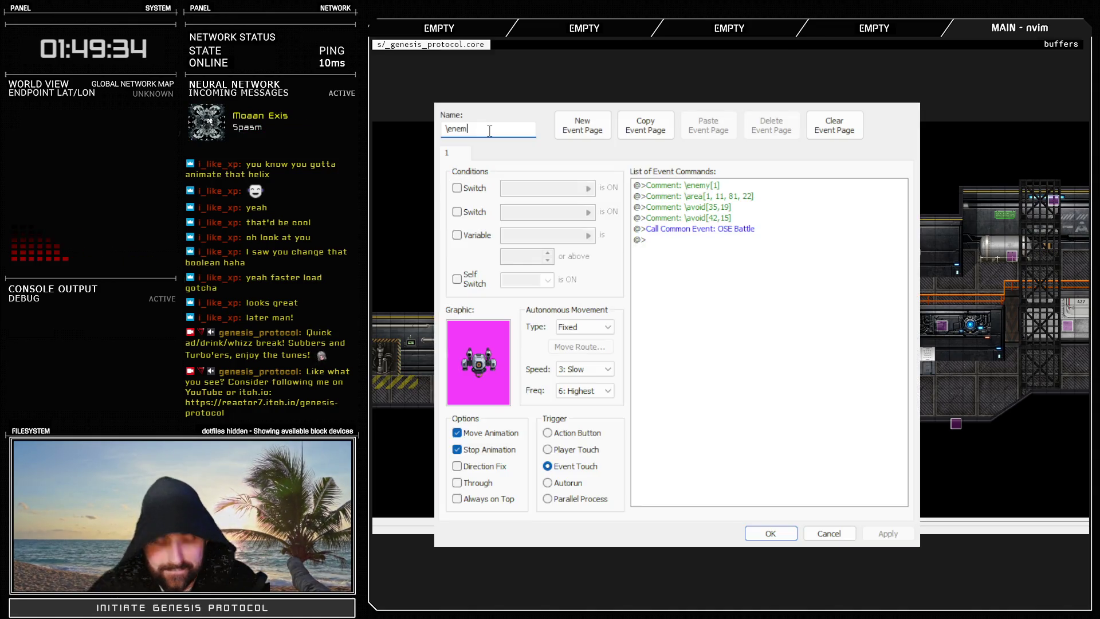
pyautogui.click(769, 532)
pyautogui.click(886, 160)
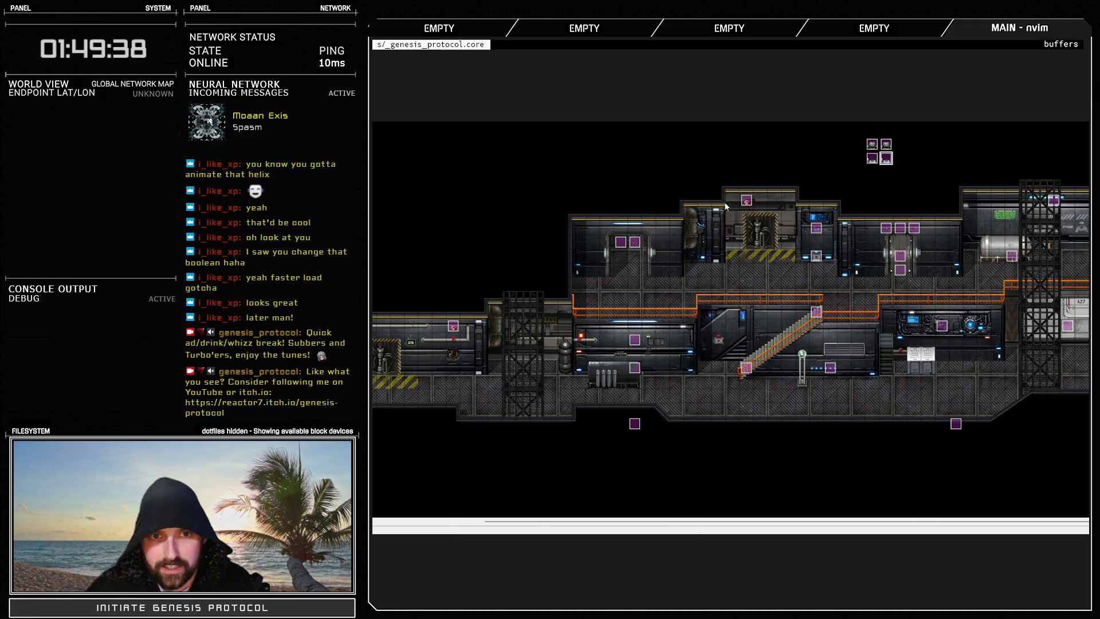
pyautogui.press('Return')
pyautogui.click(829, 530)
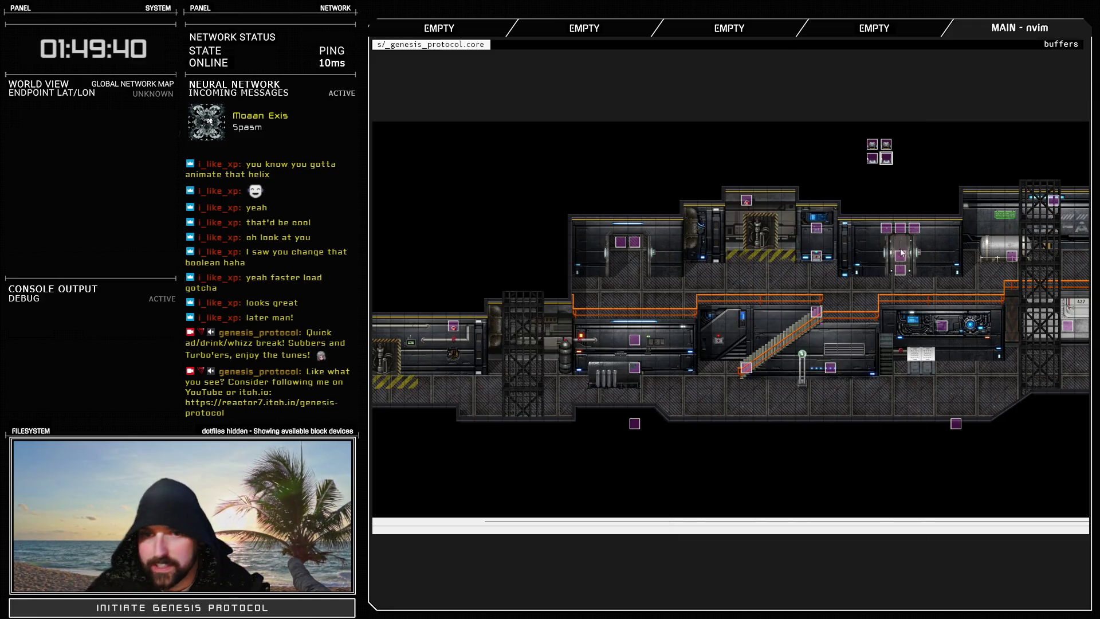
pyautogui.click(872, 145)
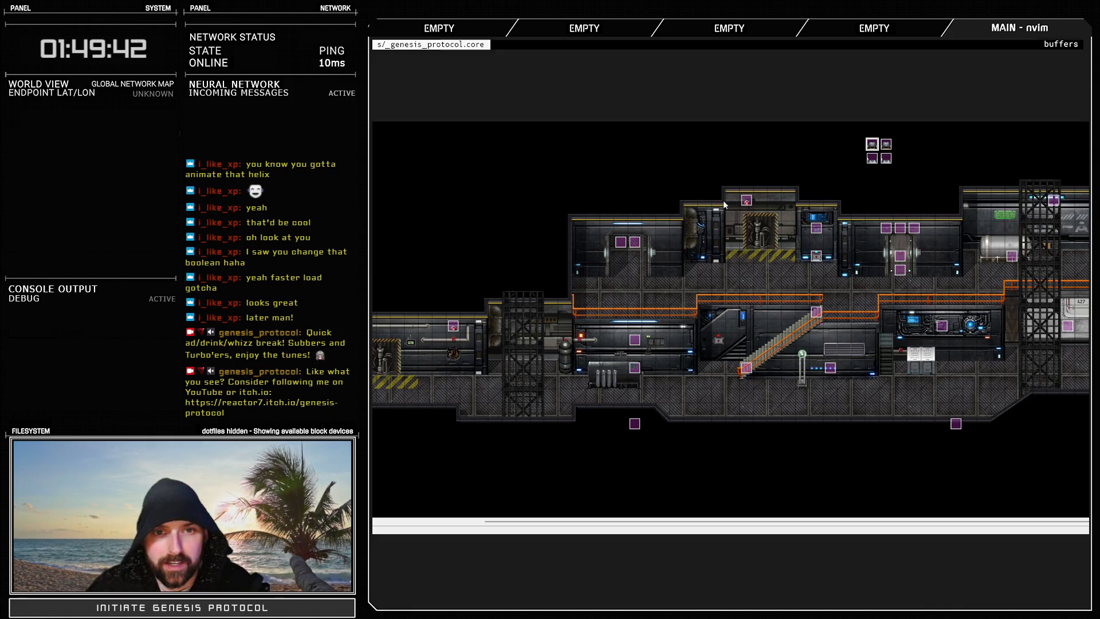
pyautogui.press('Return')
pyautogui.click(769, 536)
pyautogui.click(886, 144)
pyautogui.press('Return')
pyautogui.write('\\enemy')
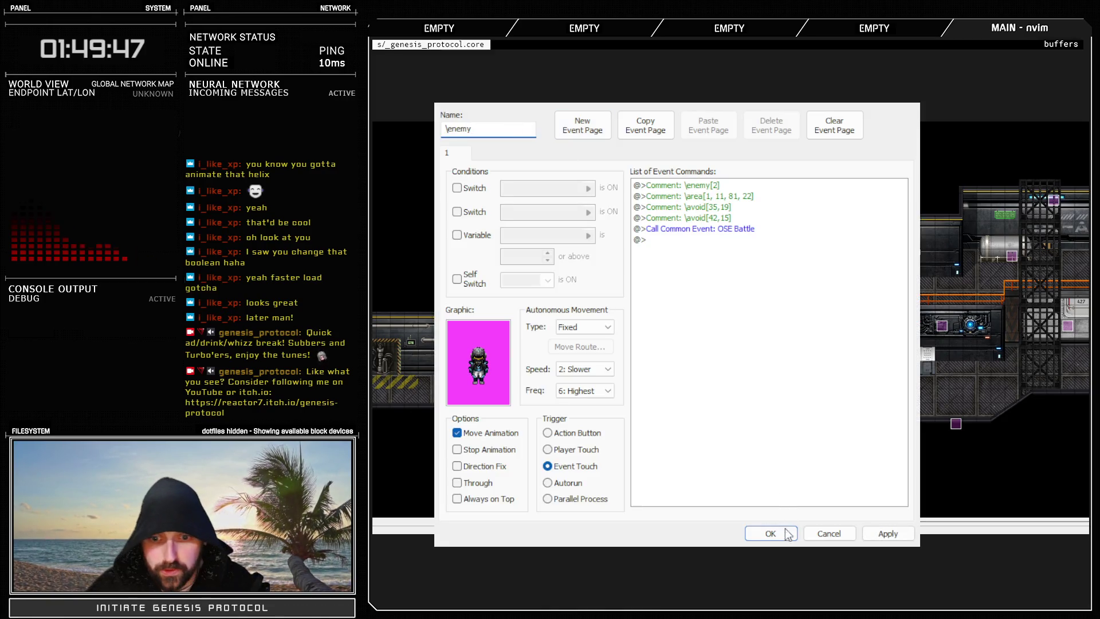
pyautogui.click(782, 533)
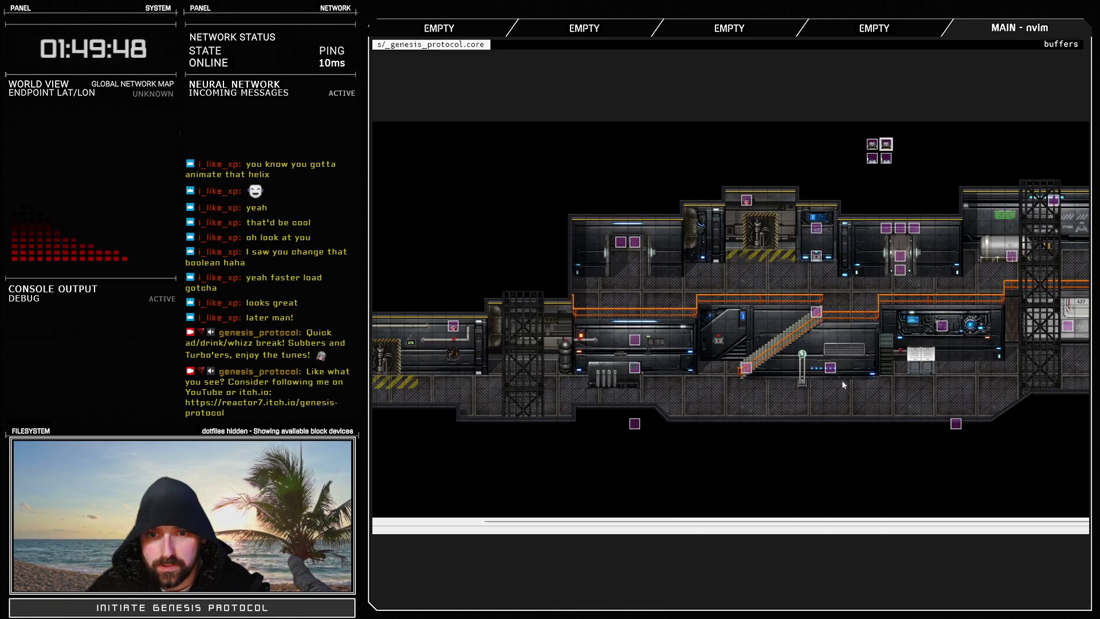
pyautogui.click(816, 271)
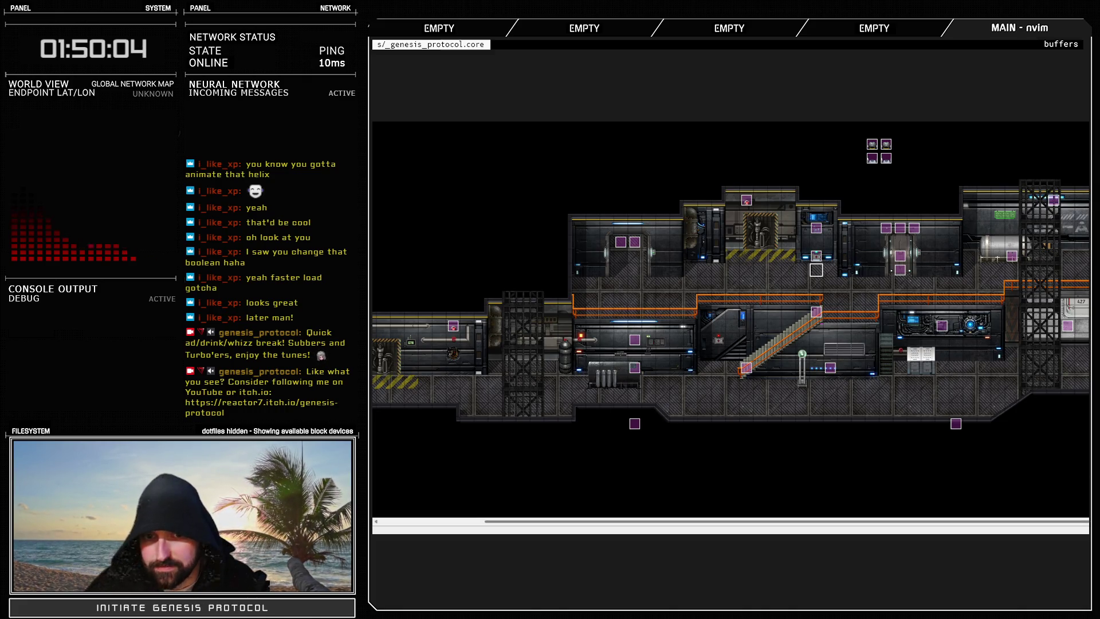
pyautogui.hscroll(5, 731, 303)
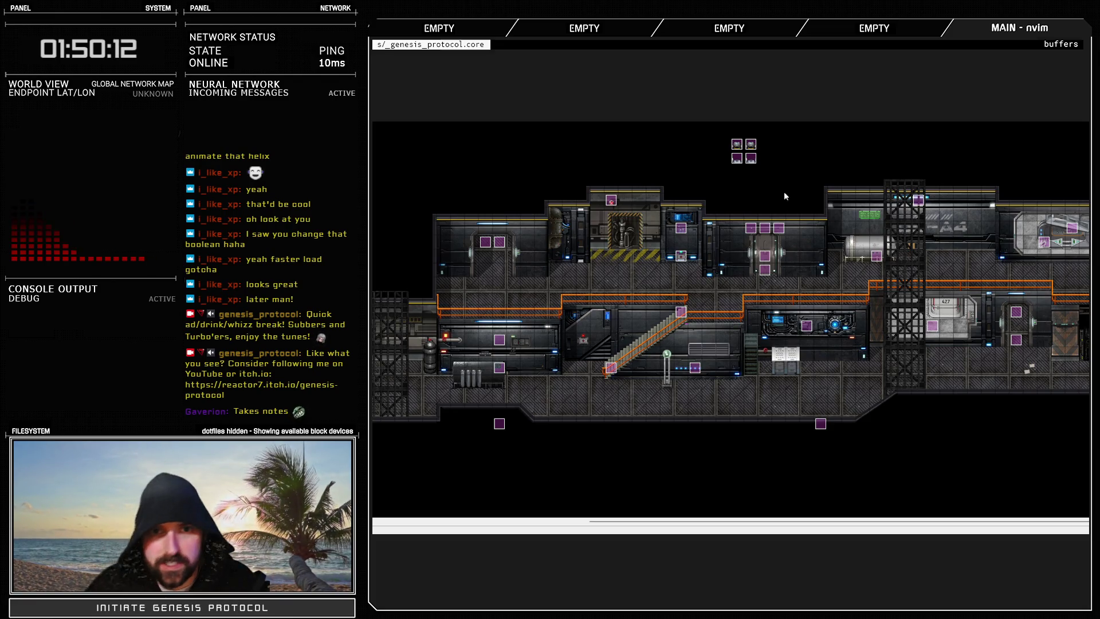
pyautogui.click(736, 158)
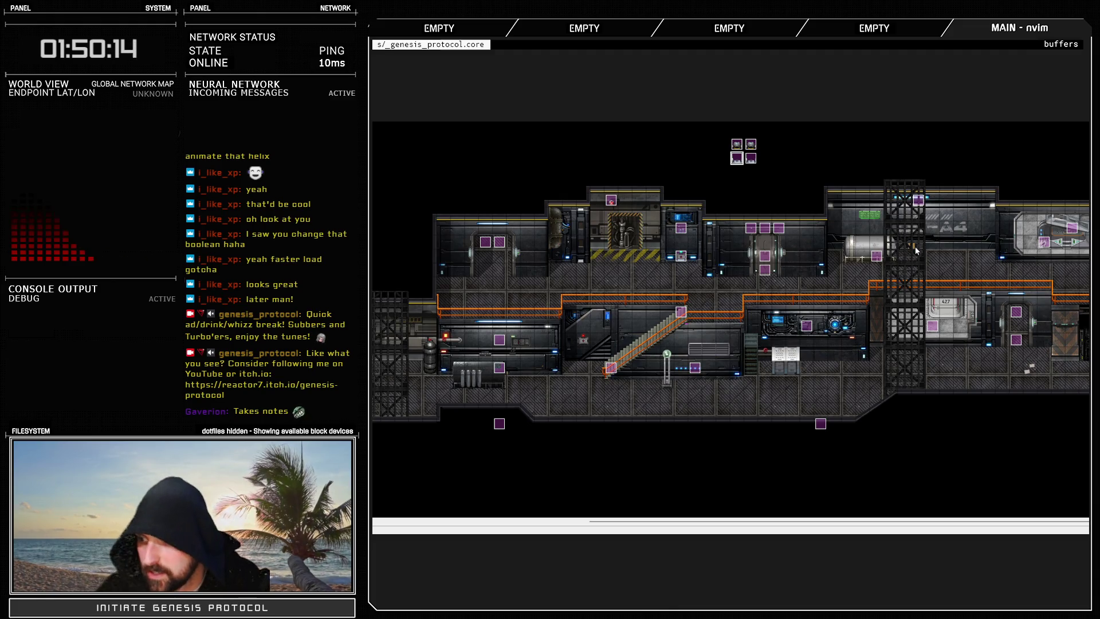
pyautogui.press('Return')
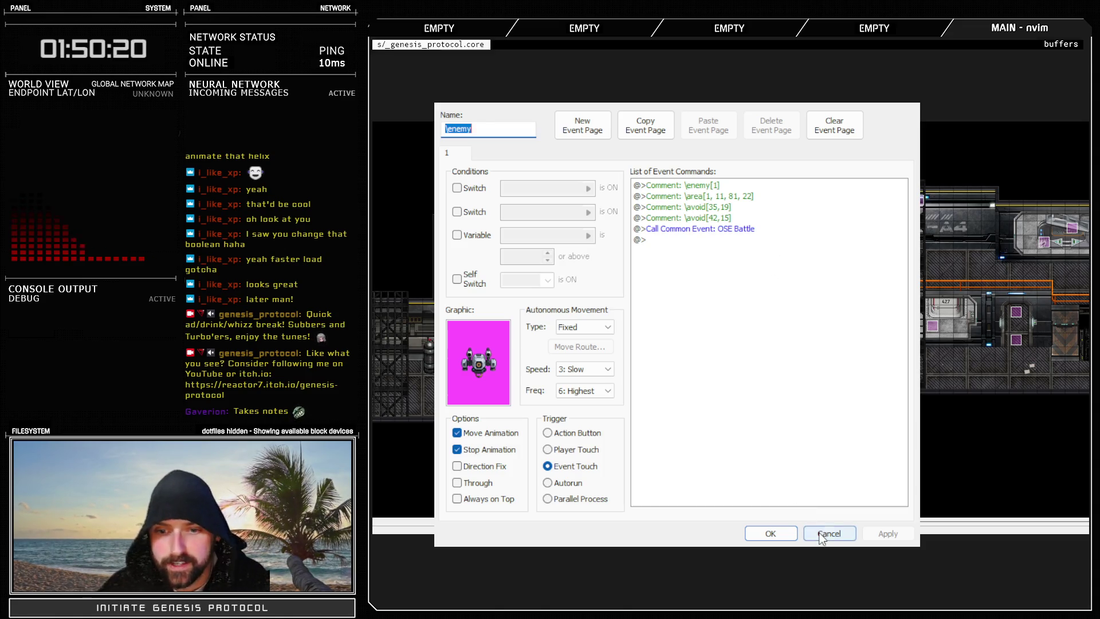
pyautogui.click(850, 532)
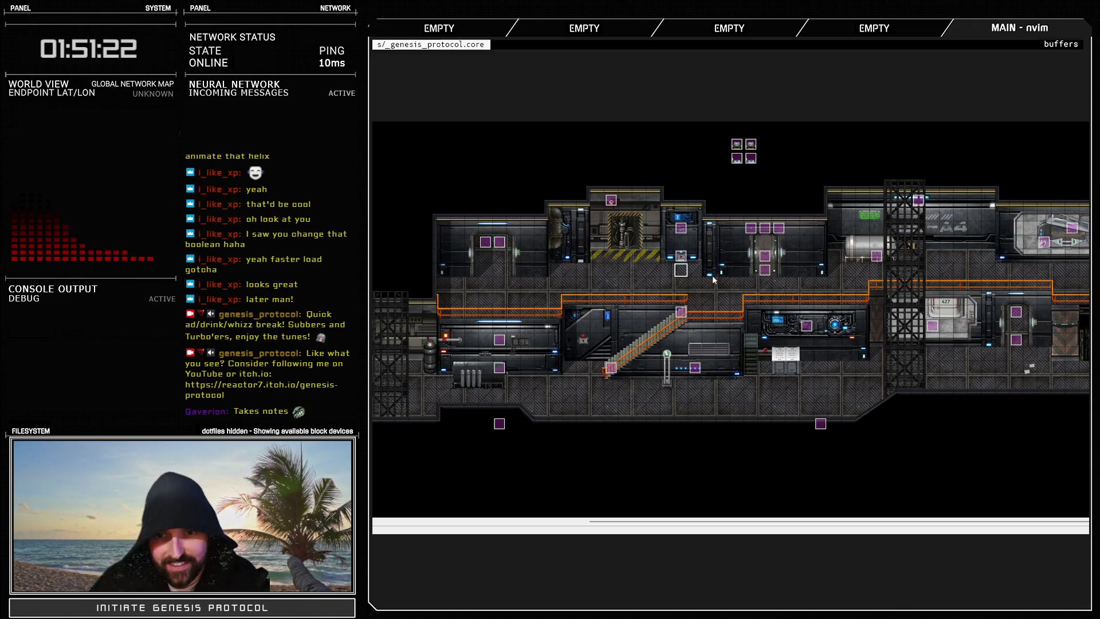
pyautogui.doubleClick(681, 255)
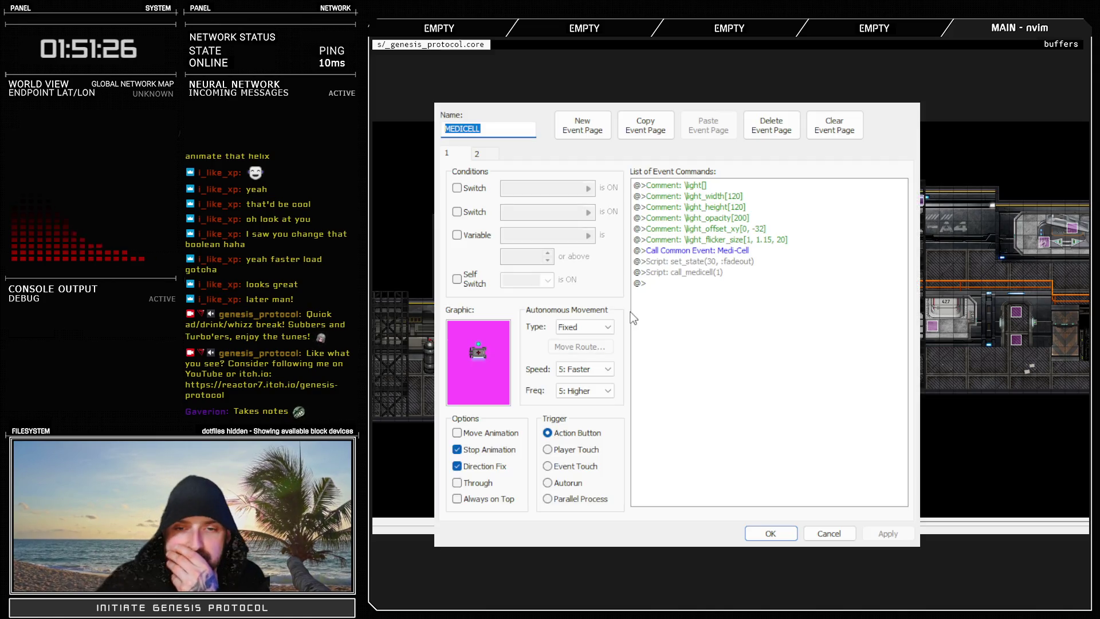
pyautogui.click(721, 252)
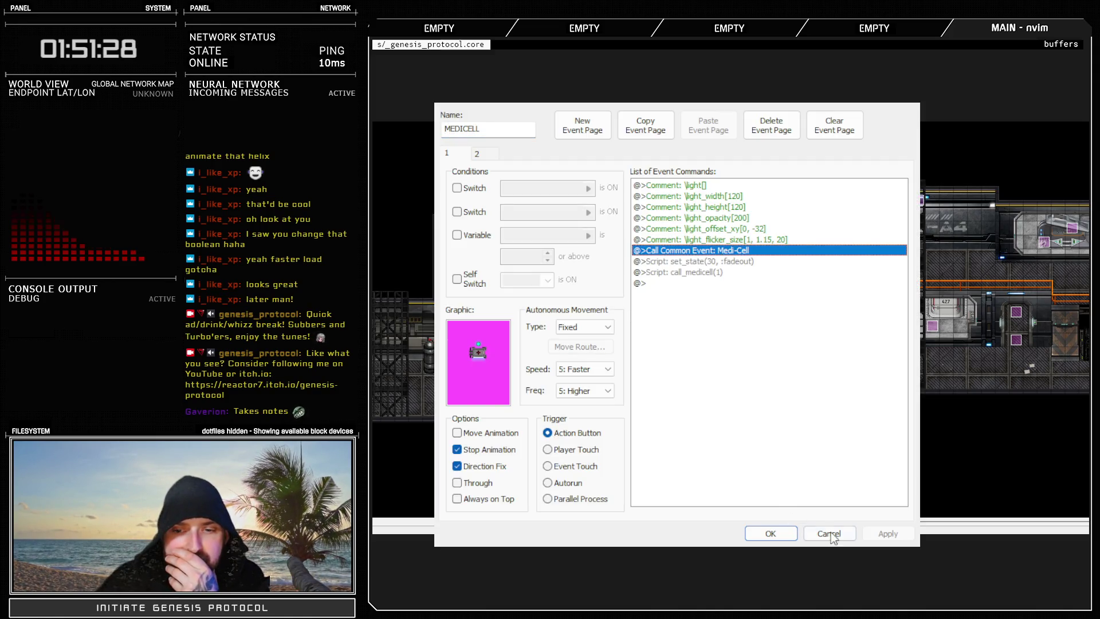
pyautogui.click(831, 531)
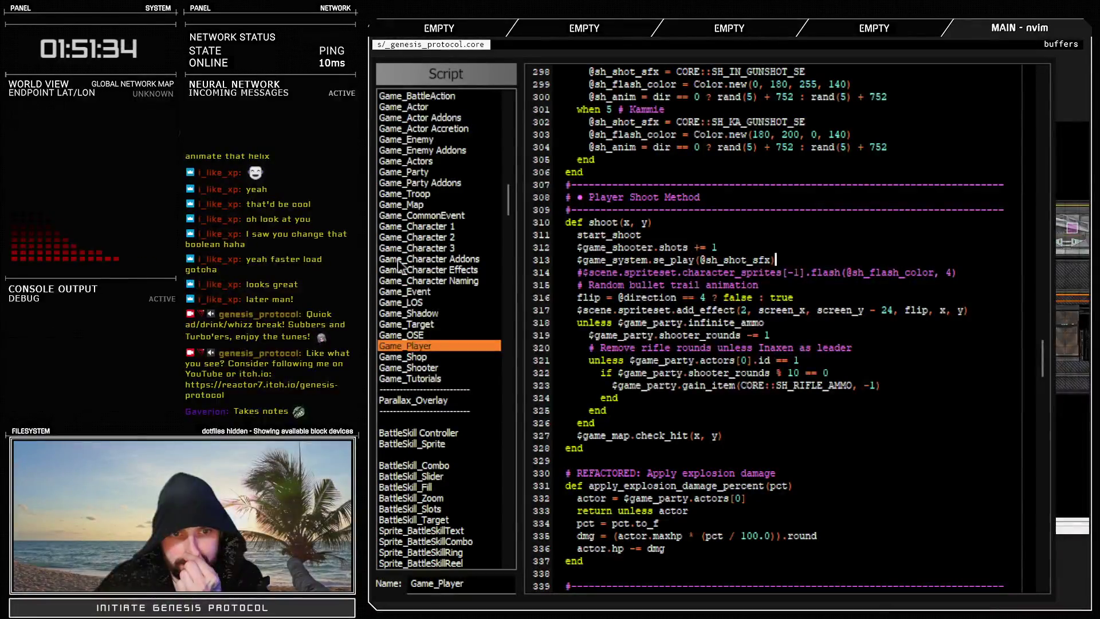
# In the Game_OSE script, locate the CORE::DISABLE_OSE_MOVEMENT check on line 158
pyautogui.click(394, 337)
pyautogui.scroll(-6, 877, 363)
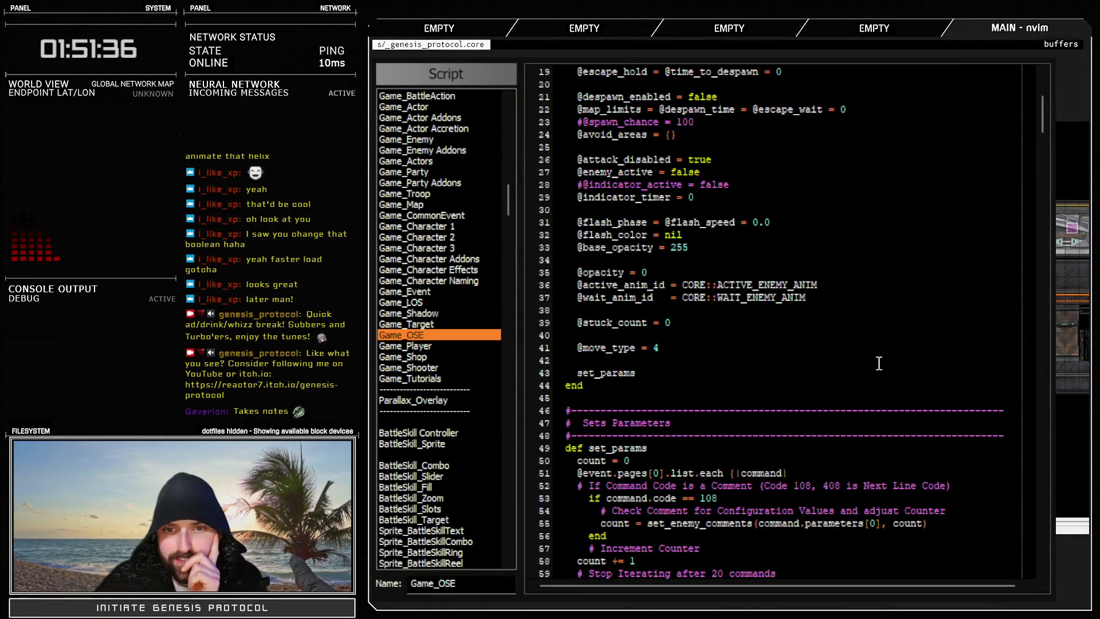
pyautogui.scroll(-20, 879, 363)
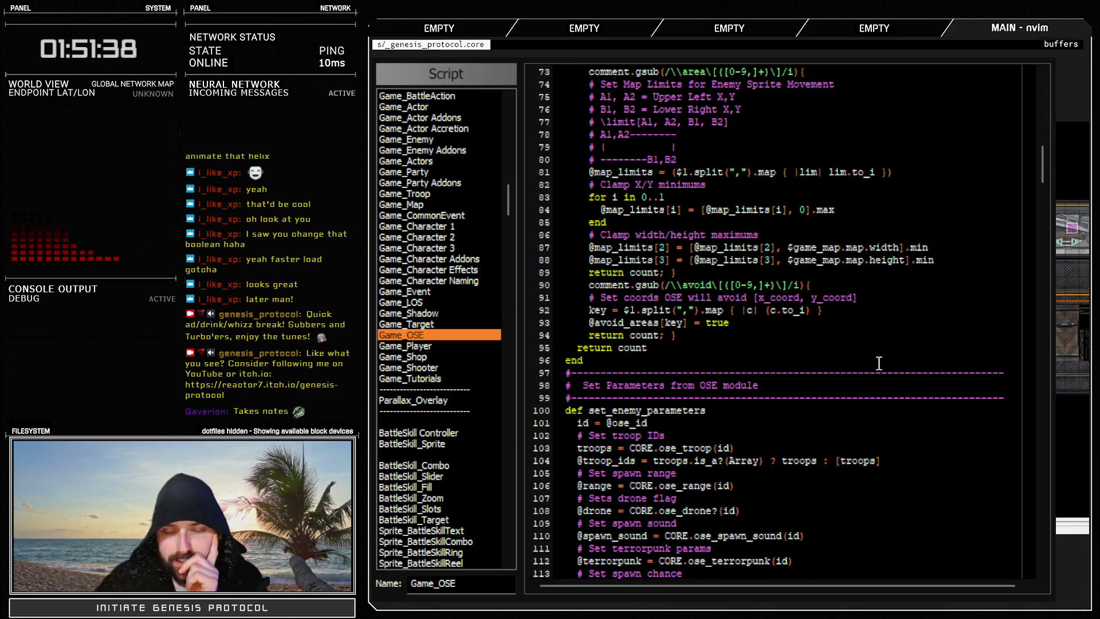
pyautogui.scroll(-6, 878, 363)
pyautogui.scroll(-10, 879, 363)
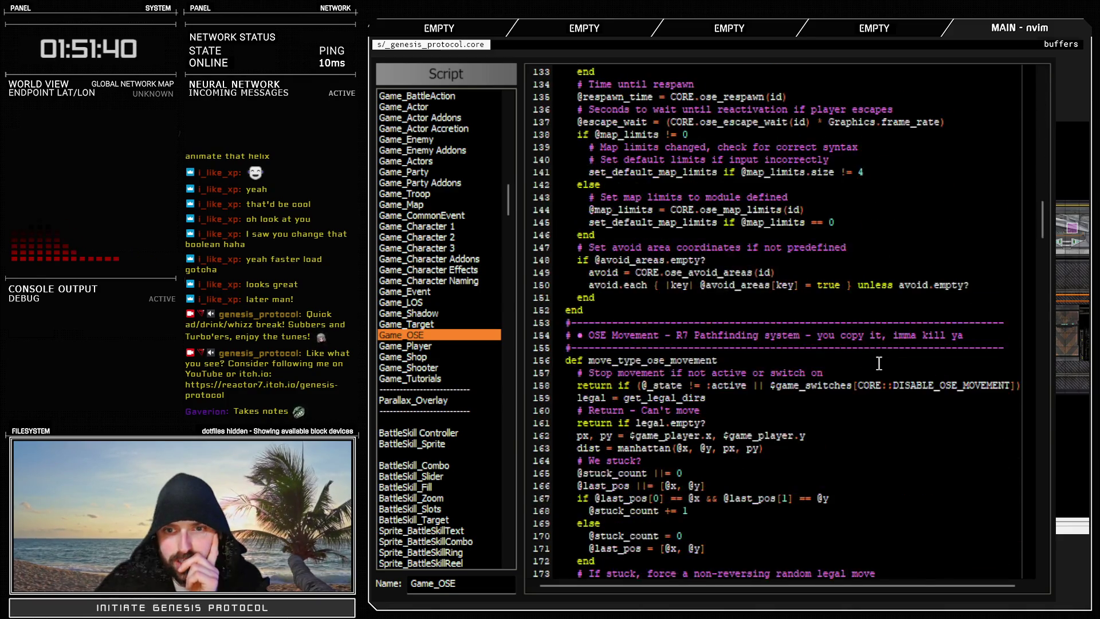
pyautogui.moveTo(858, 384); pyautogui.dragTo(1011, 385)
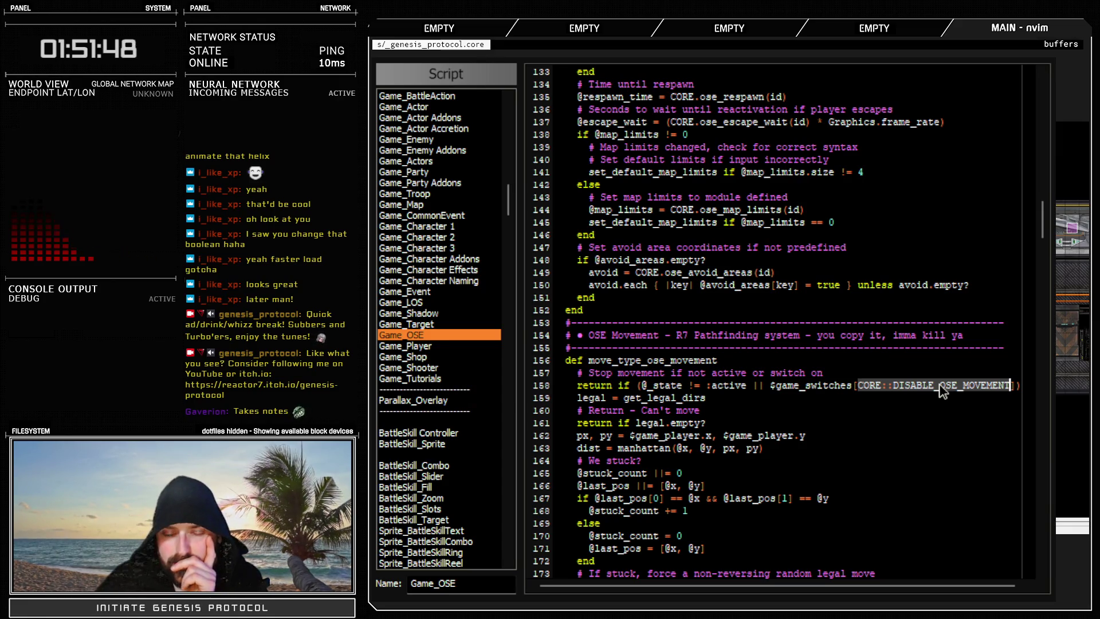
pyautogui.click(904, 386)
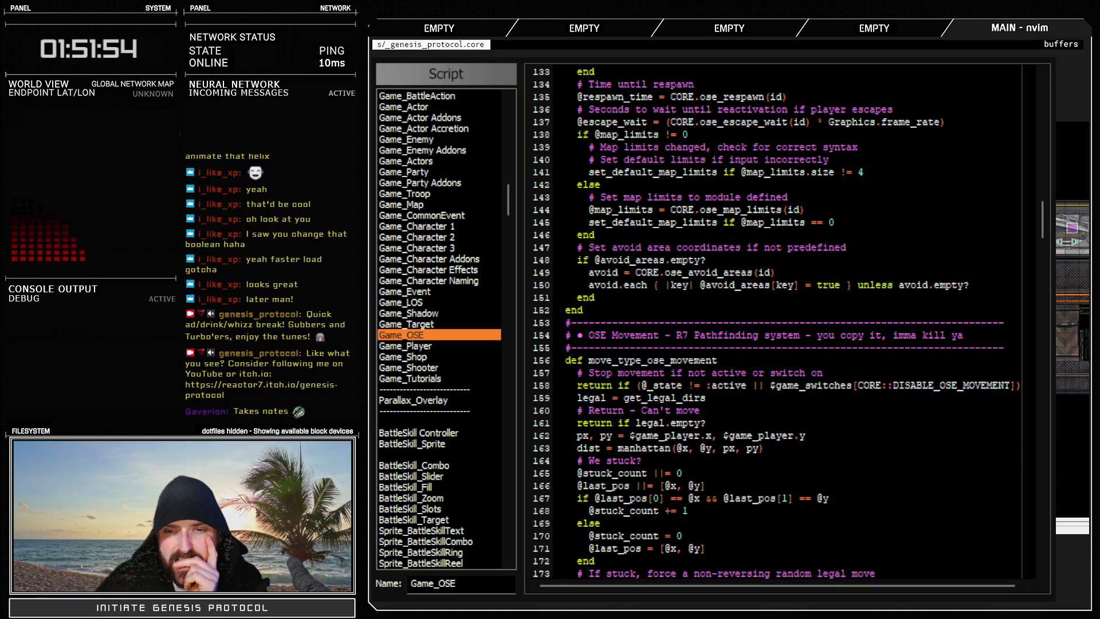
# Close the Script Editor and open an enemy event in the cluster above the ship
pyautogui.press('Escape')
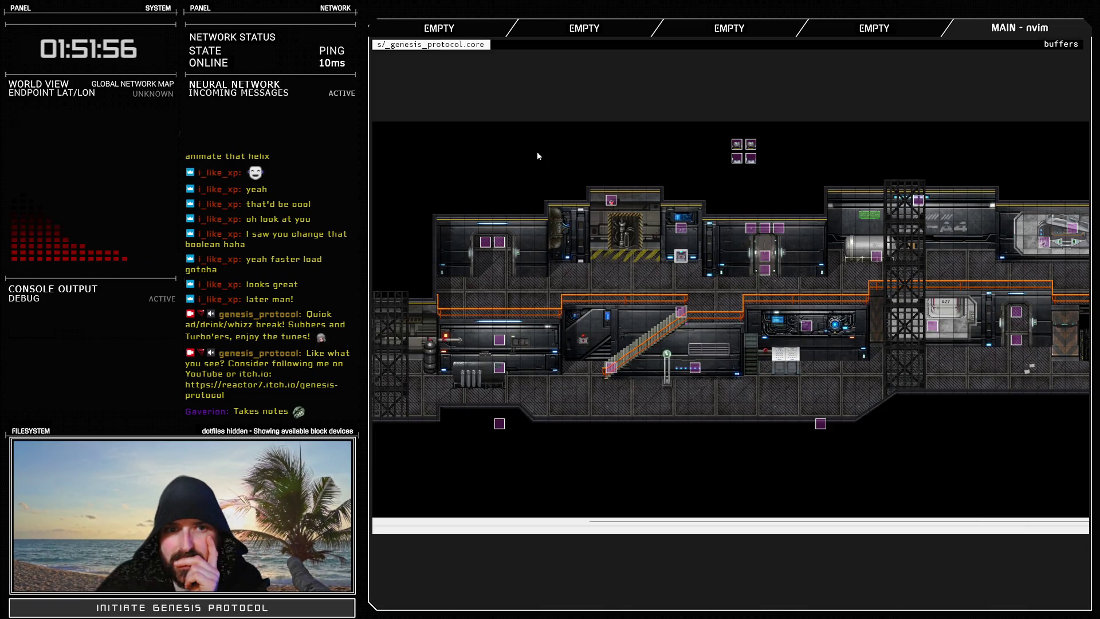
pyautogui.click(737, 160)
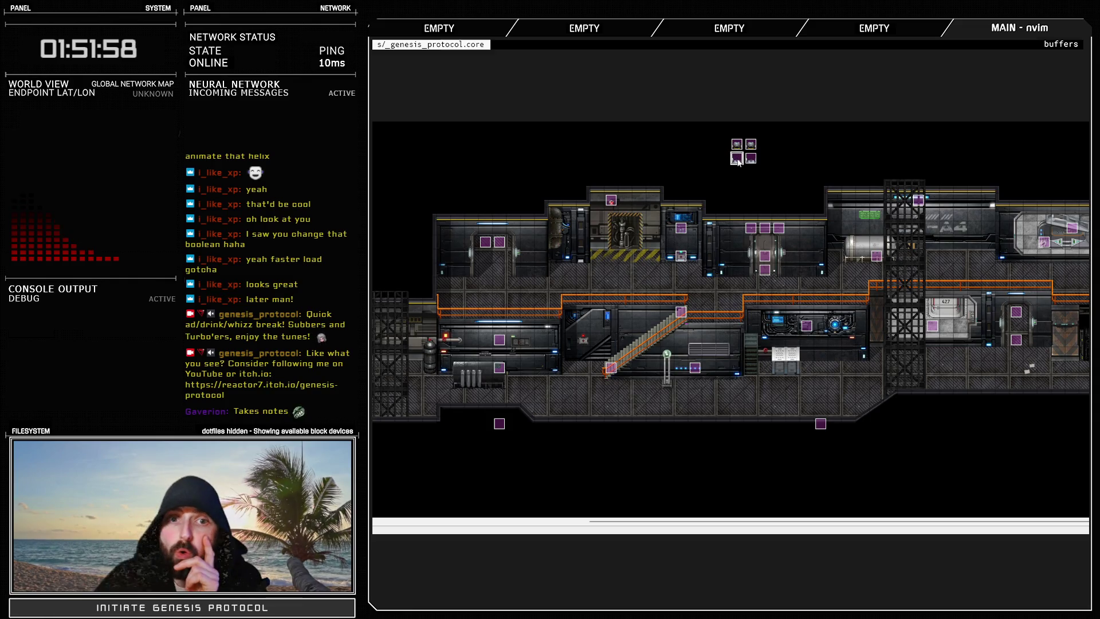
pyautogui.press('Return')
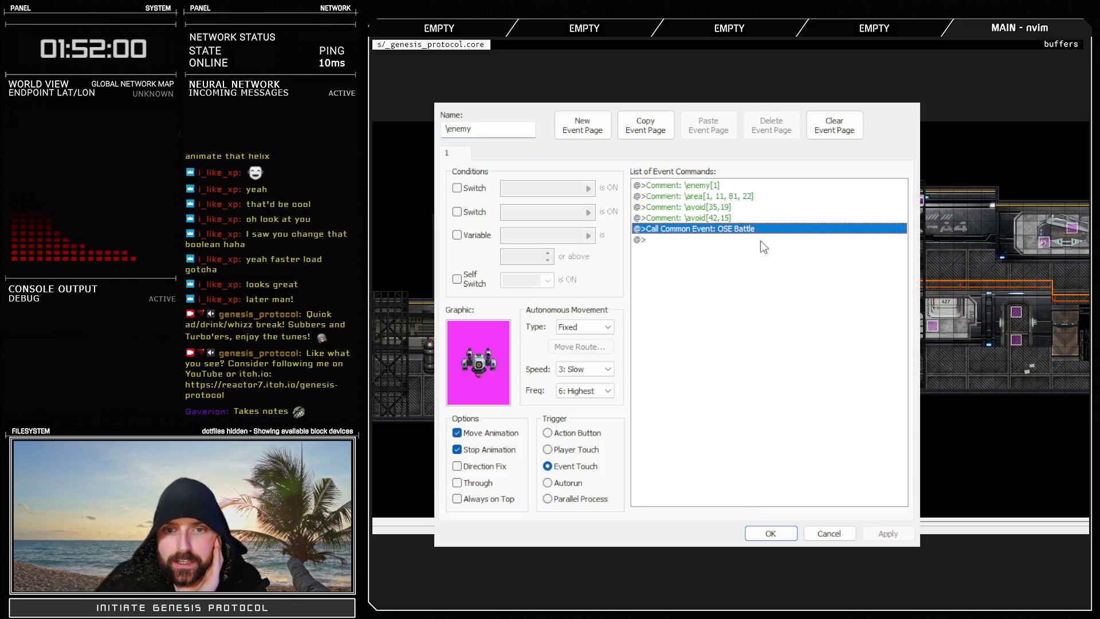
# Close the enemy event unsaved and bring up the 006: OSE Battle common event in the Database
pyautogui.click(833, 532)
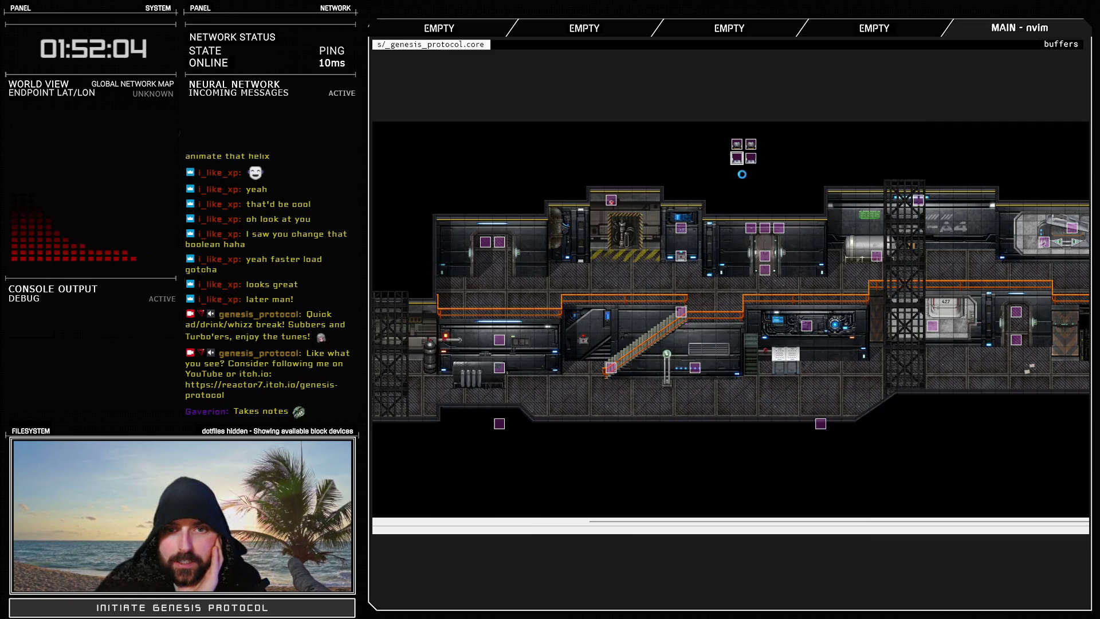
pyautogui.press('F9')
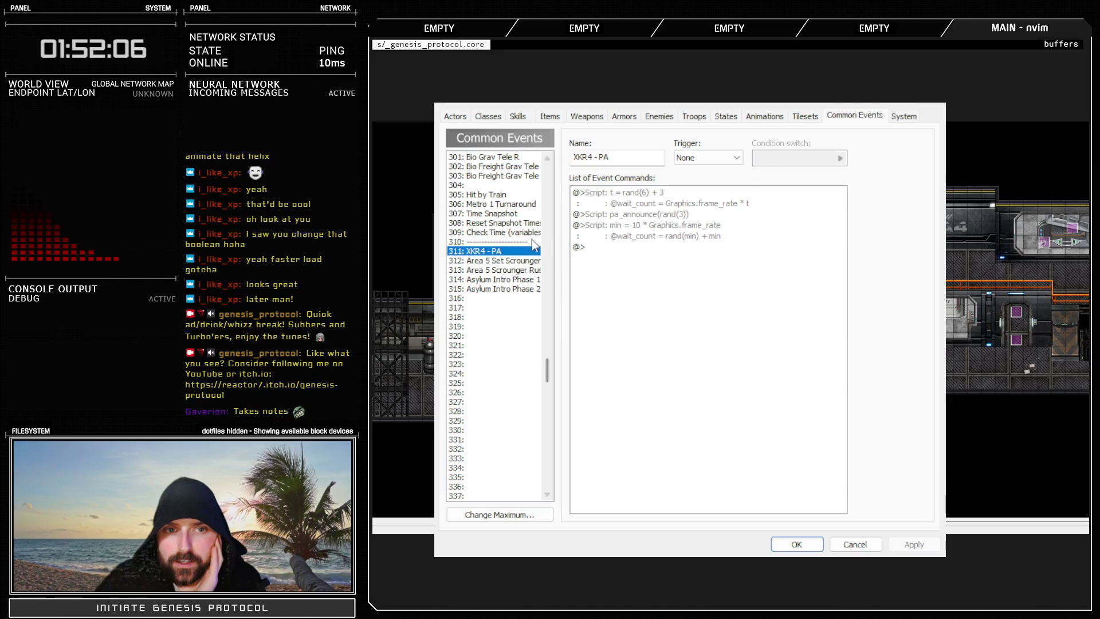
pyautogui.moveTo(545, 372); pyautogui.dragTo(555, 175)
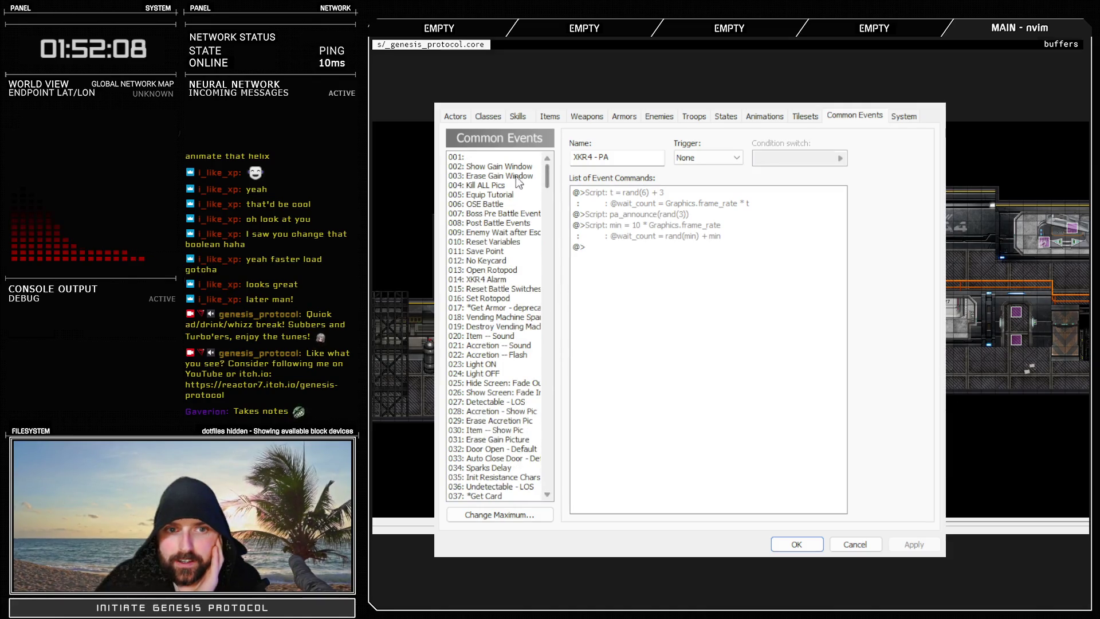
pyautogui.click(518, 204)
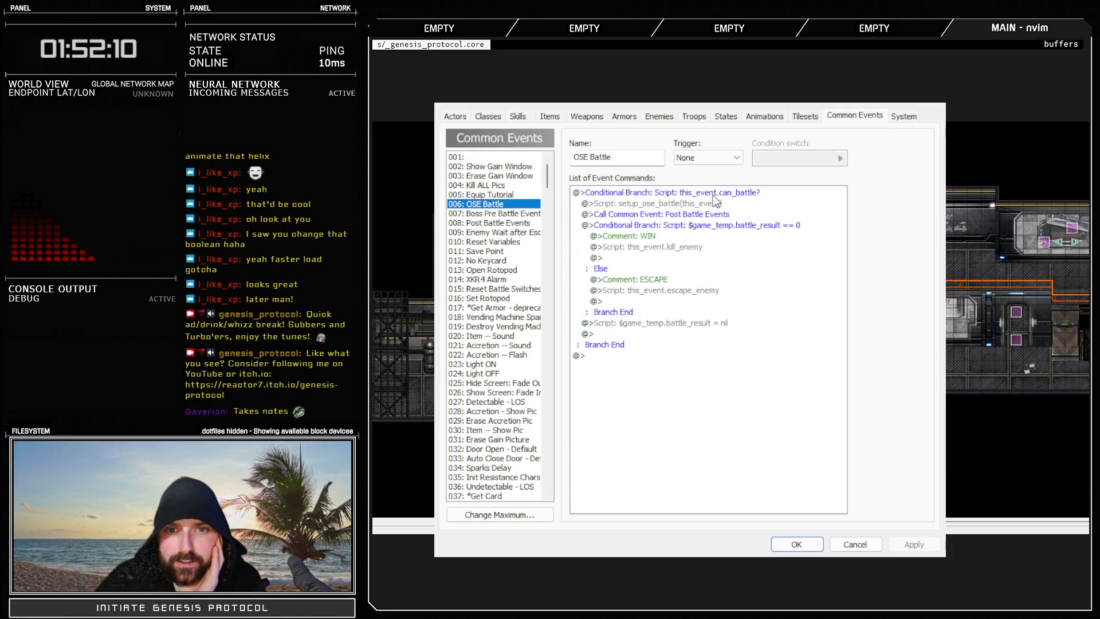
# Look over OSE Battle's setup_ose_battle branch, then close the Database without changes
pyautogui.click(712, 194)
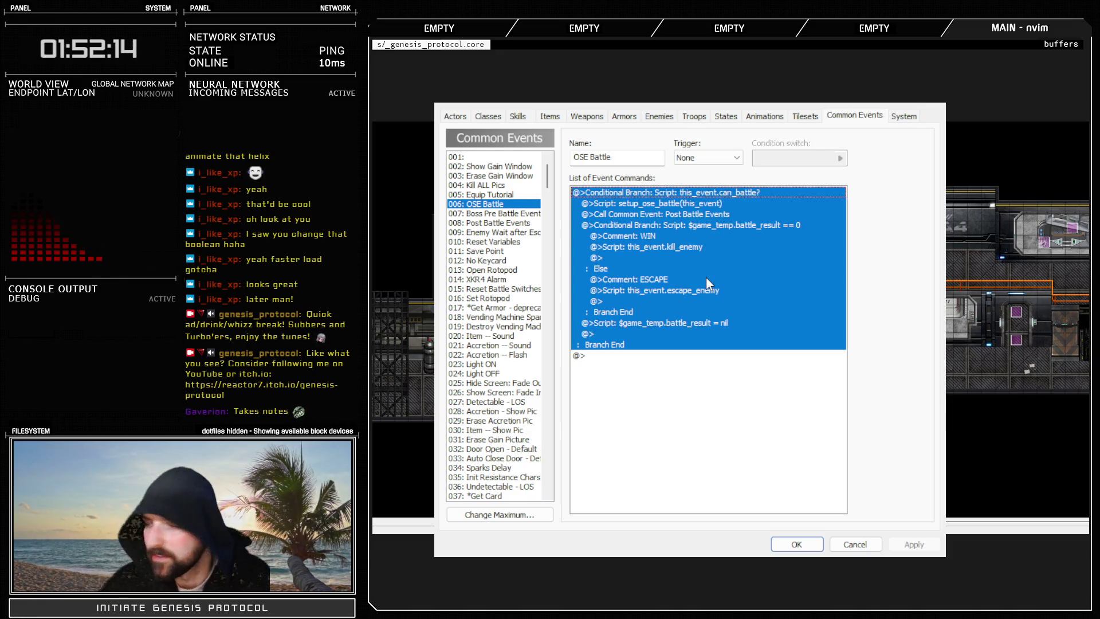
pyautogui.click(700, 201)
pyautogui.click(707, 194)
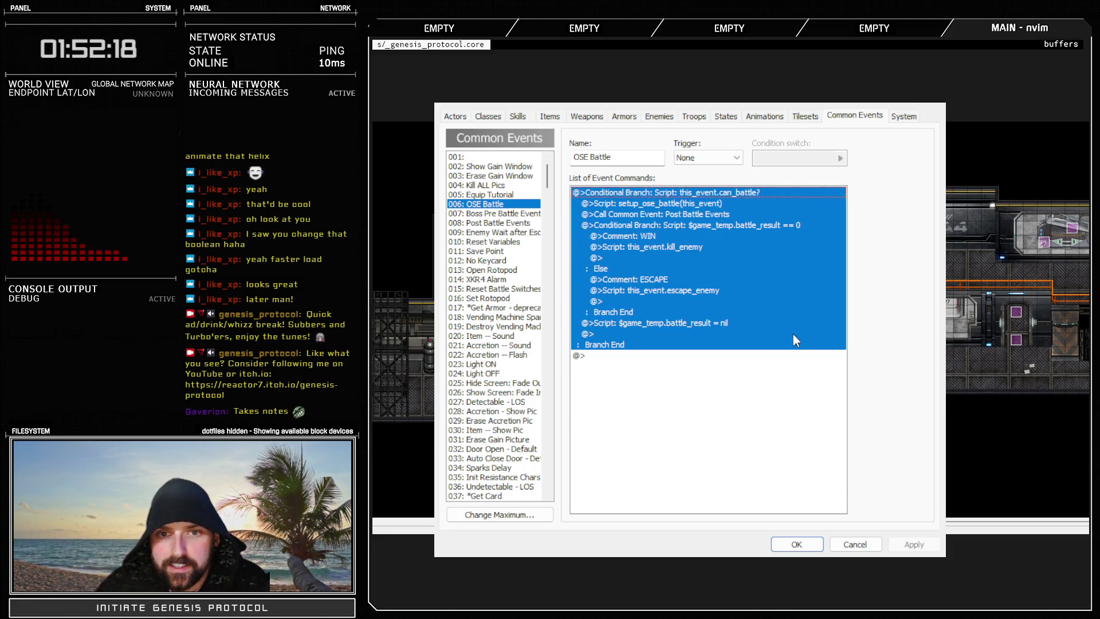
pyautogui.hotkey('alt', 'Tab')
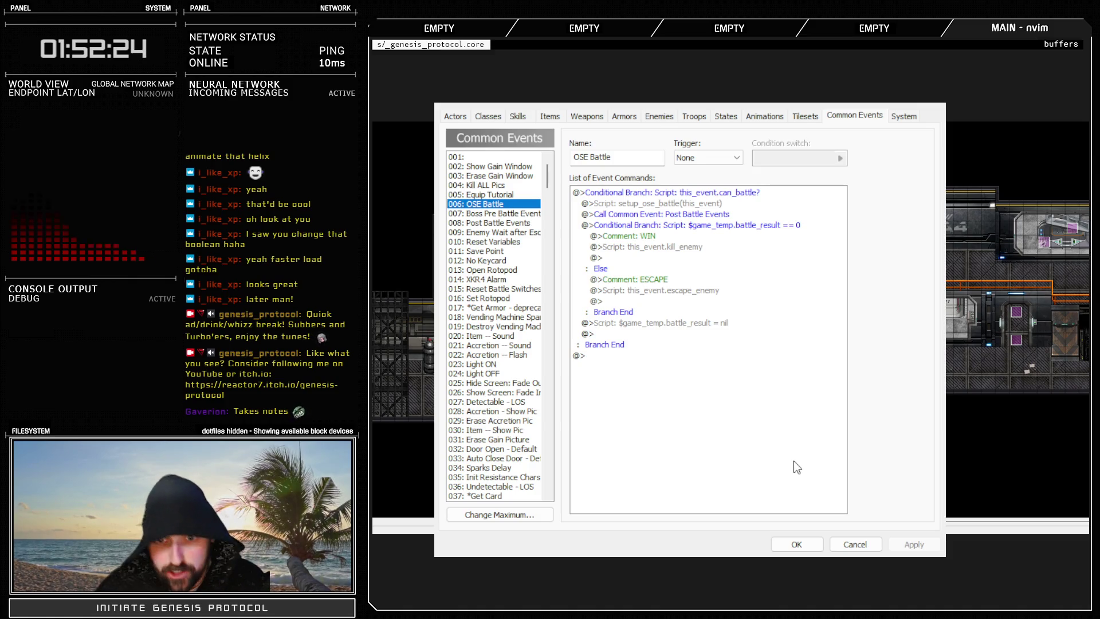
pyautogui.hotkey('ctrl', 'a')
pyautogui.click(855, 544)
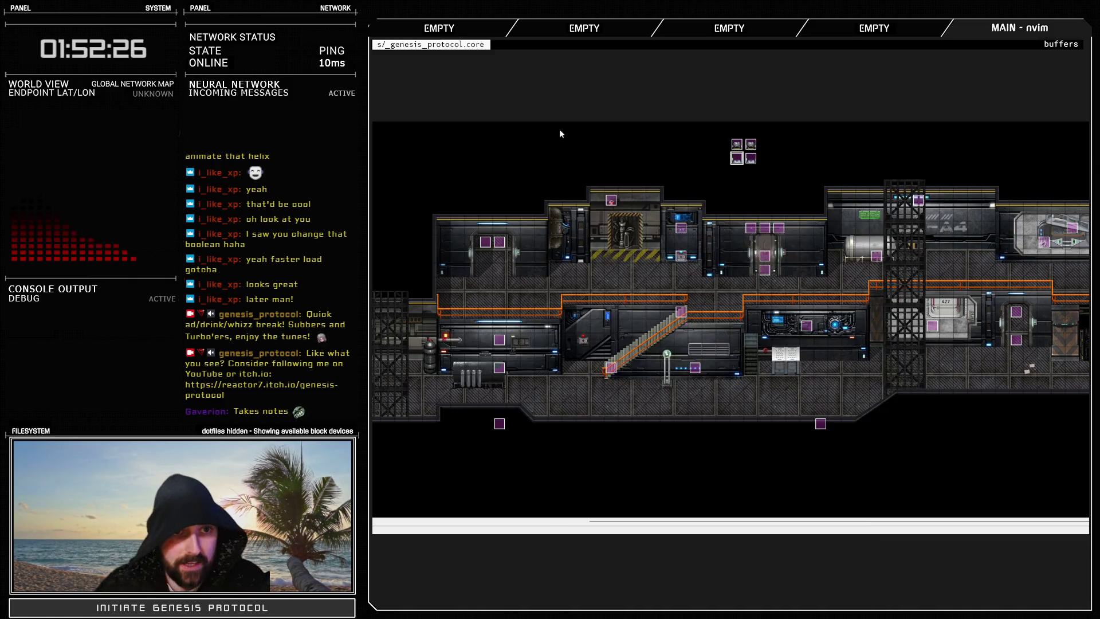
# Search all scripts for 'def can_battle' and jump to its definition in Game_OSE
pyautogui.press('F11')
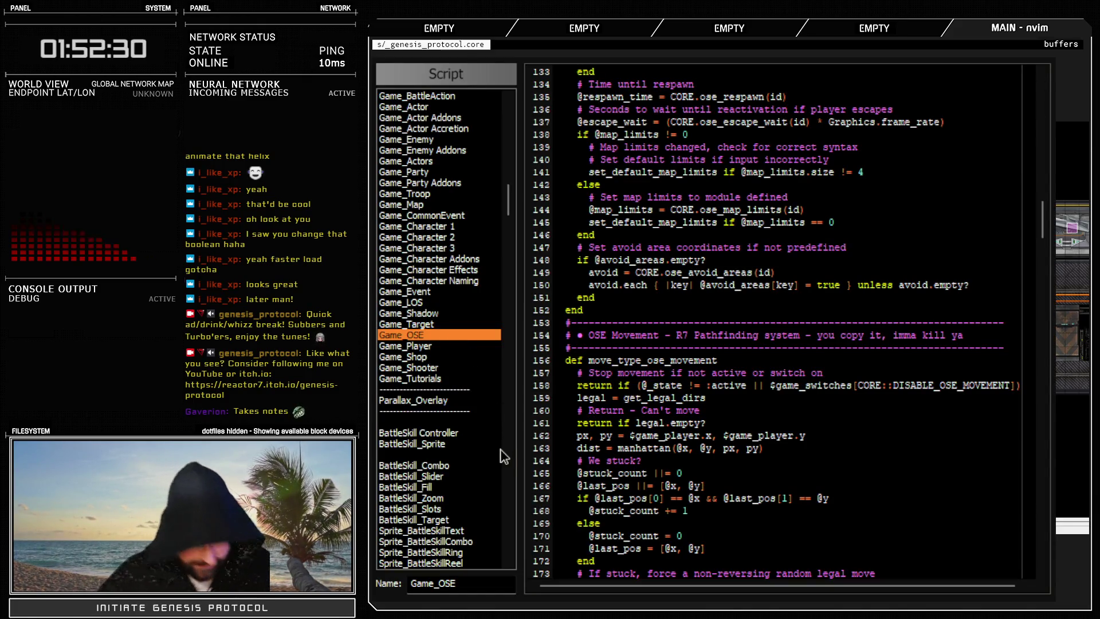
pyautogui.hotkey('ctrl', 'f')
pyautogui.write('def can_battle')
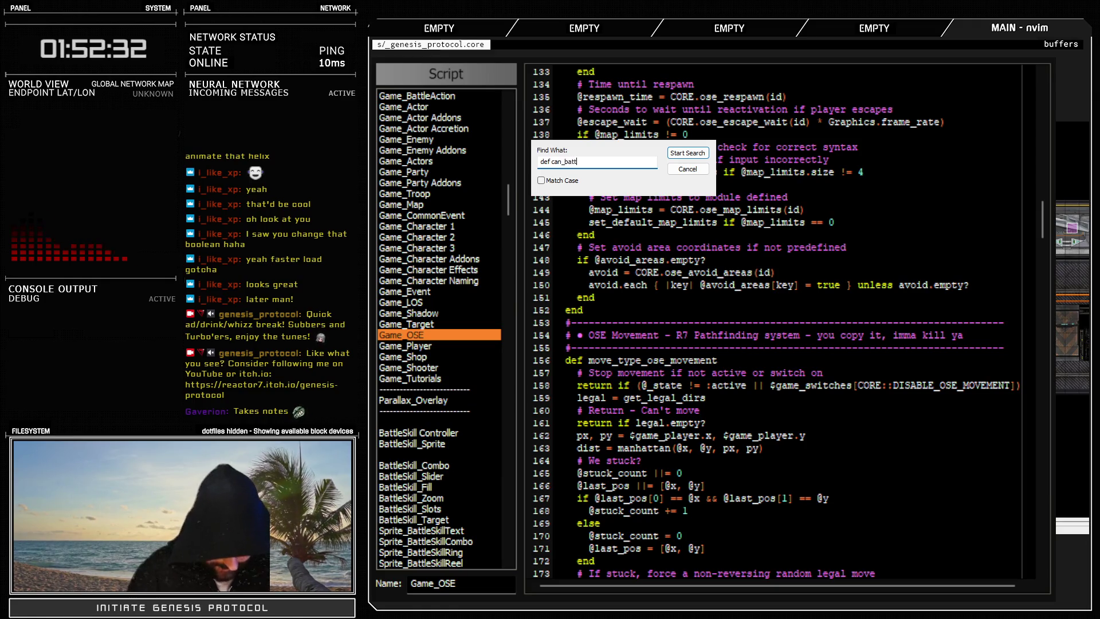
pyautogui.press('Return')
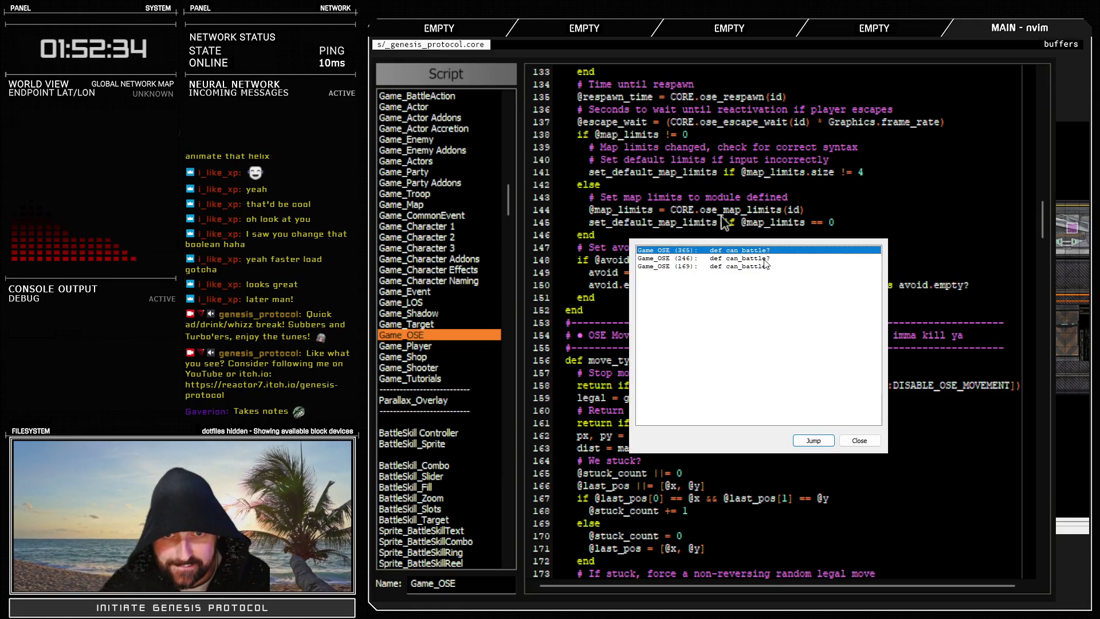
pyautogui.doubleClick(716, 250)
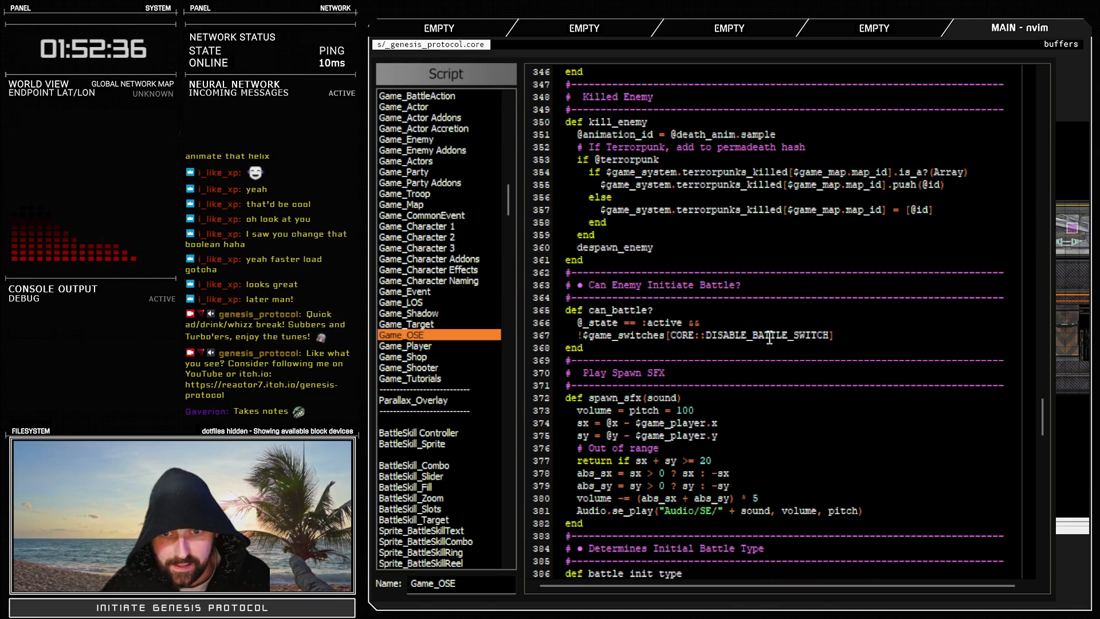
# Join lines 366–367 so the whole can_battle? check sits on one && line
pyautogui.click(837, 333)
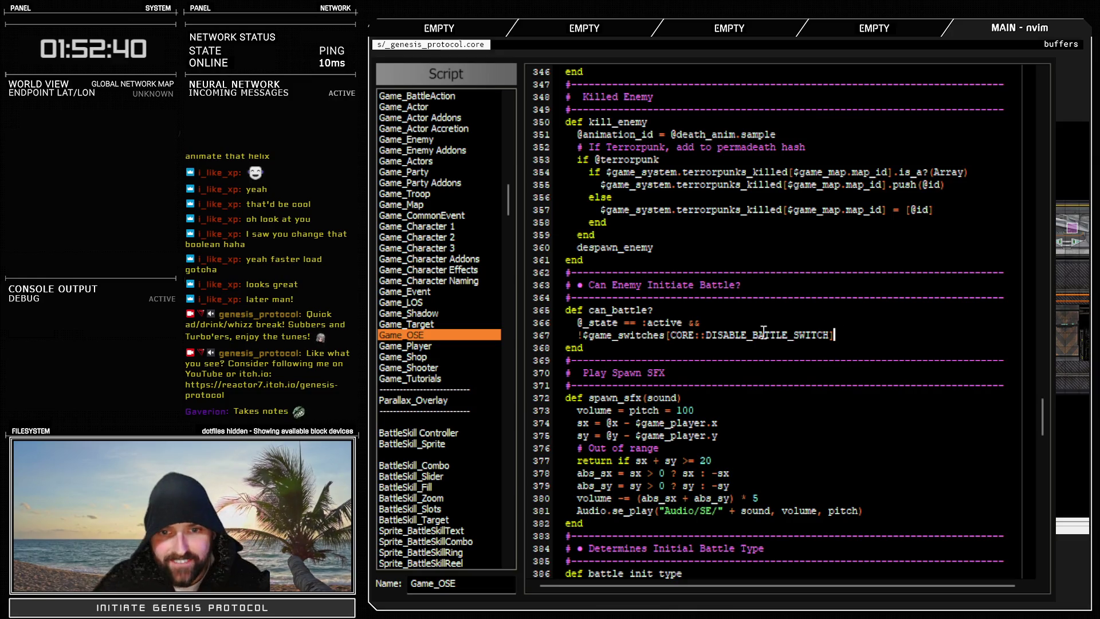
pyautogui.press('Home')
pyautogui.press('BackSpace')
pyautogui.press('Delete')
pyautogui.press('Delete')
pyautogui.press('Delete')
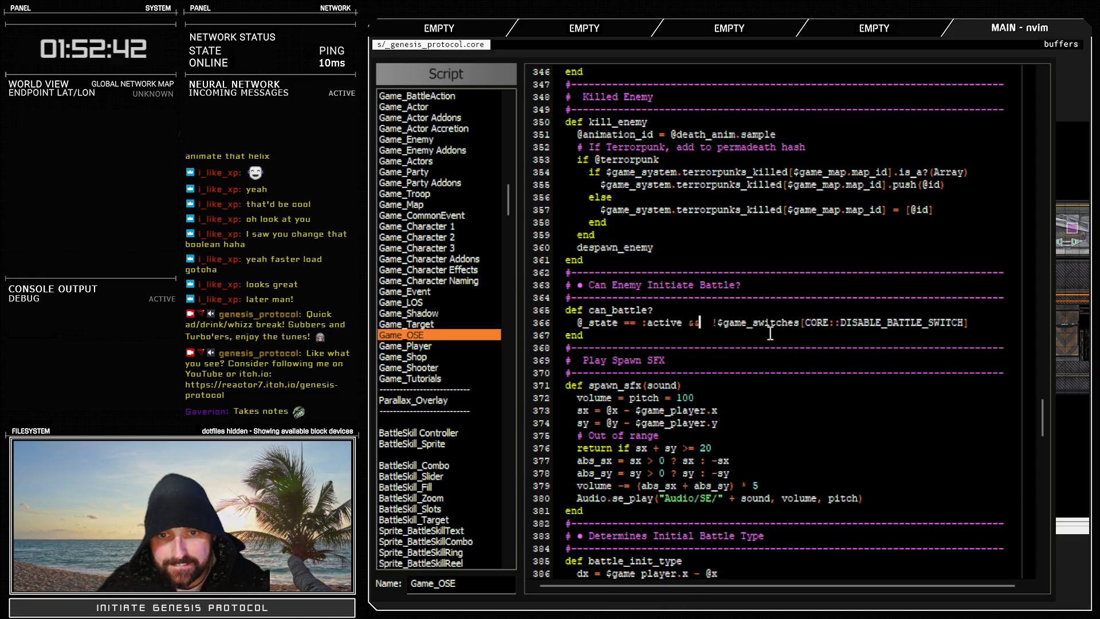
pyautogui.click(967, 323)
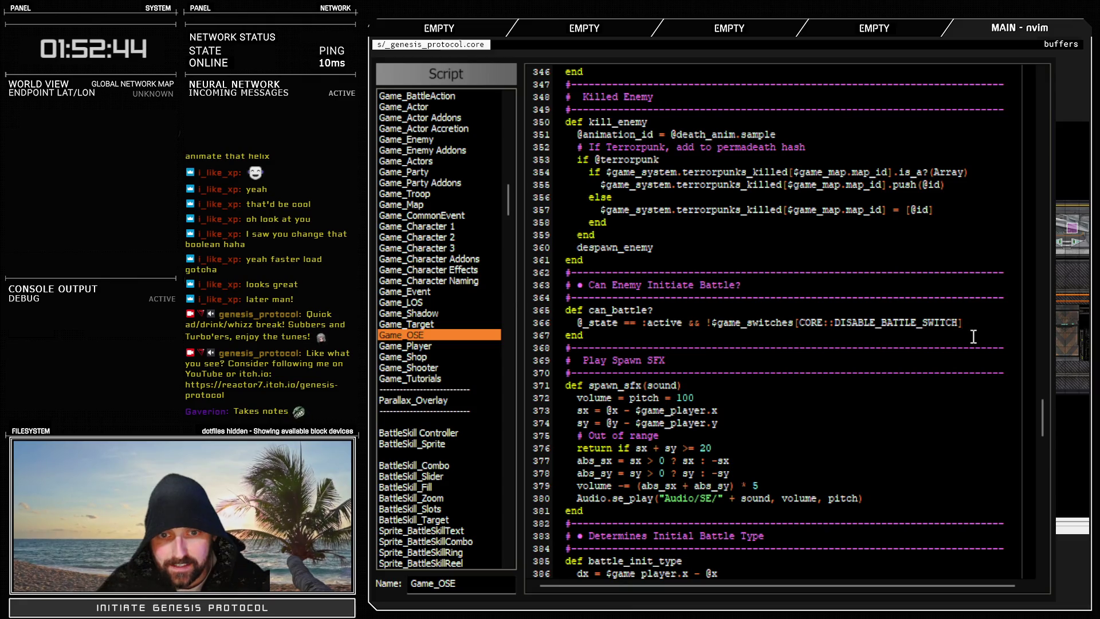
# Look up every script using DISABLE_BATTLE_SWITCH, then close the Script Editor
pyautogui.doubleClick(867, 323)
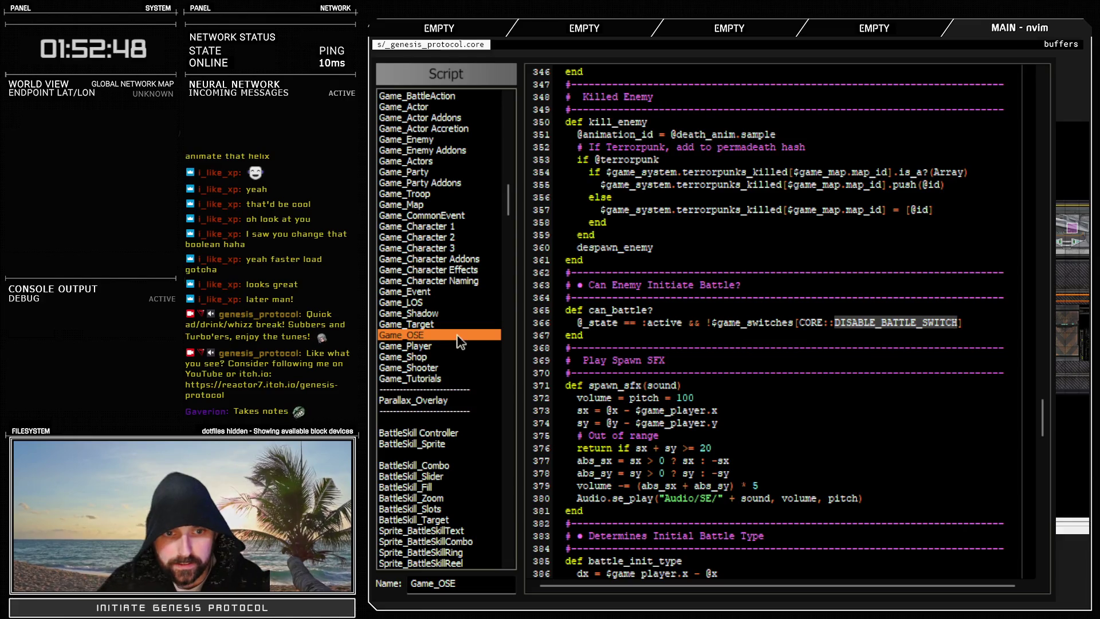
pyautogui.press('y')
pyautogui.hotkey('ctrl', 'f')
pyautogui.press('Escape')
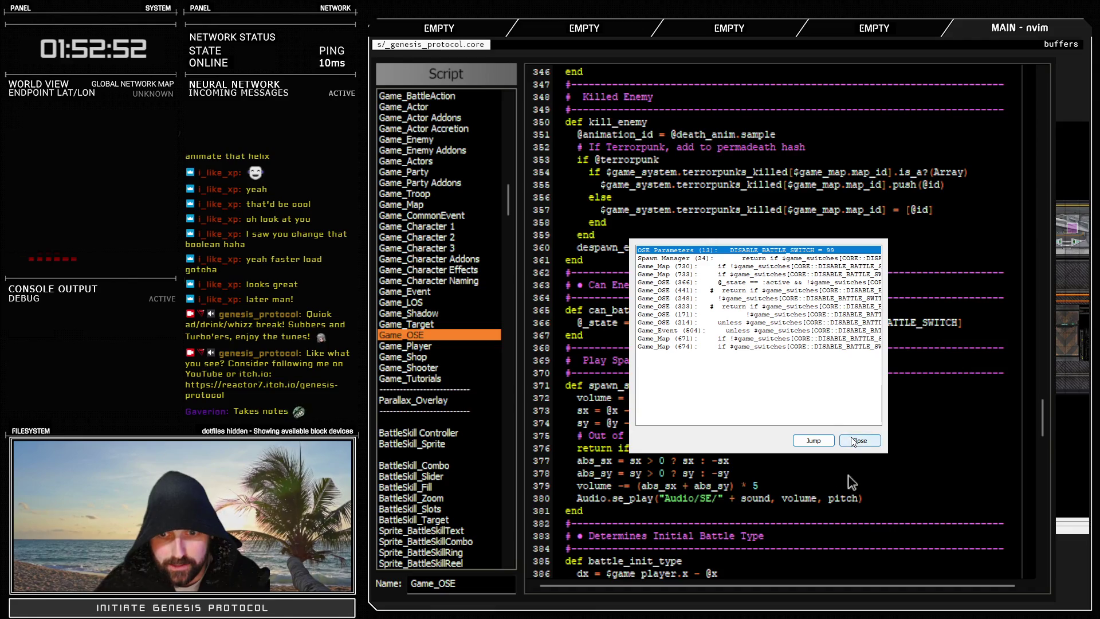
pyautogui.click(857, 441)
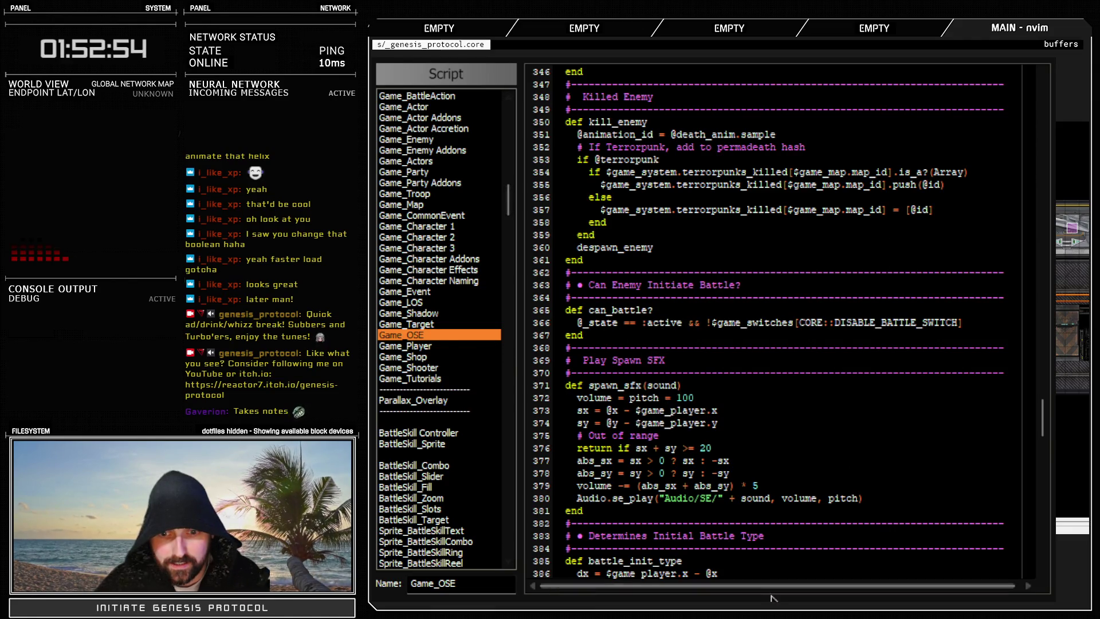
pyautogui.press('Escape')
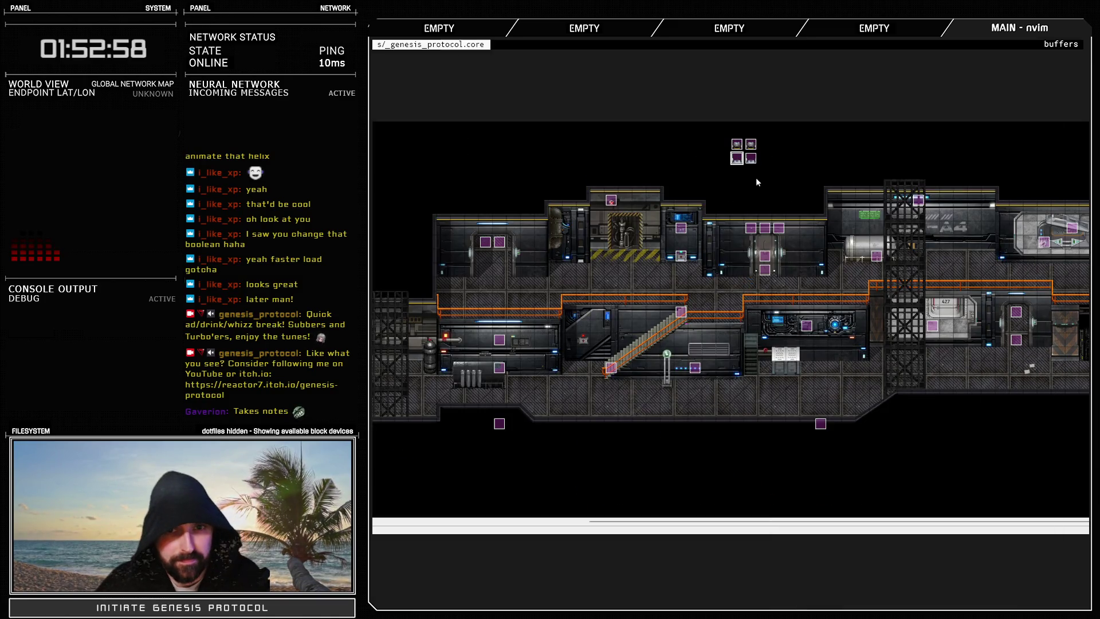
# Inspect the MEDICELL and ROTOPOD map events' common event calls without changing them
pyautogui.click(679, 259)
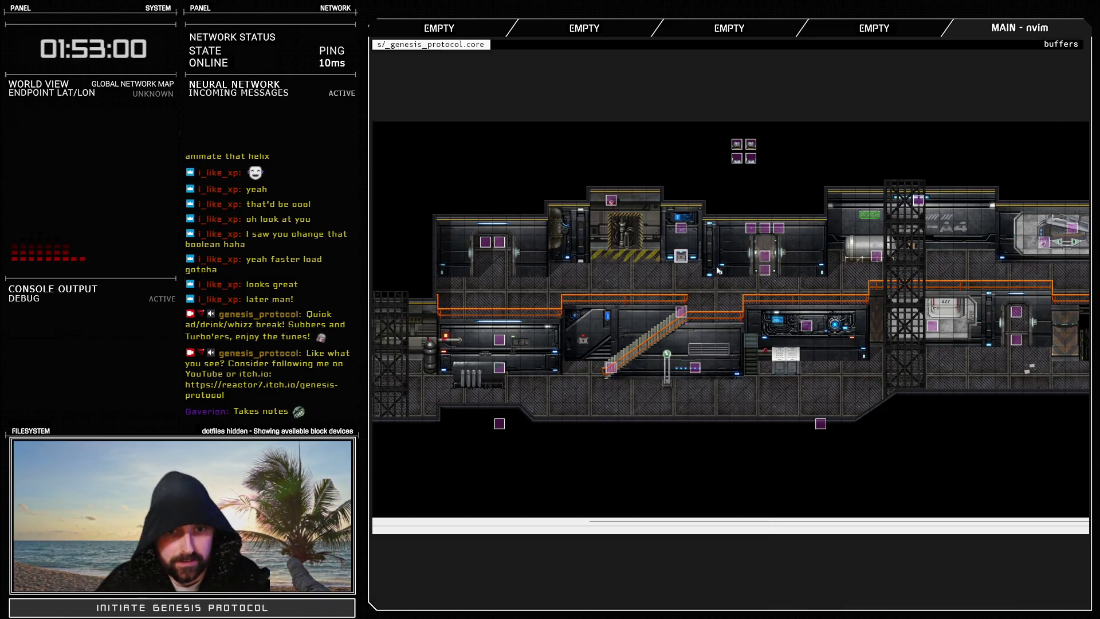
pyautogui.press('Return')
pyautogui.click(773, 250)
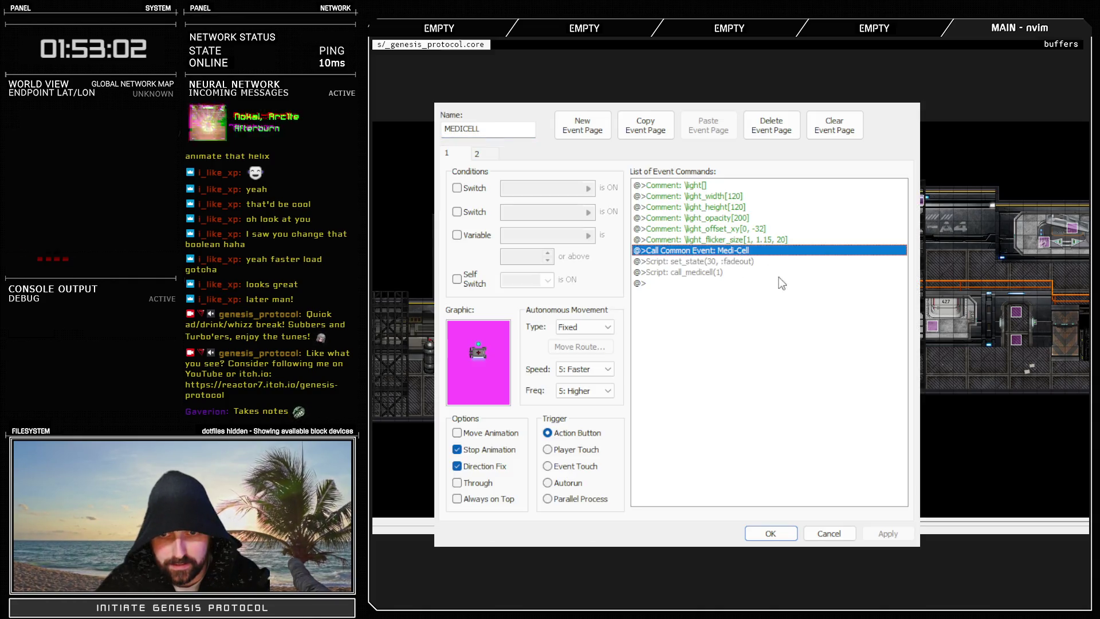
pyautogui.click(842, 533)
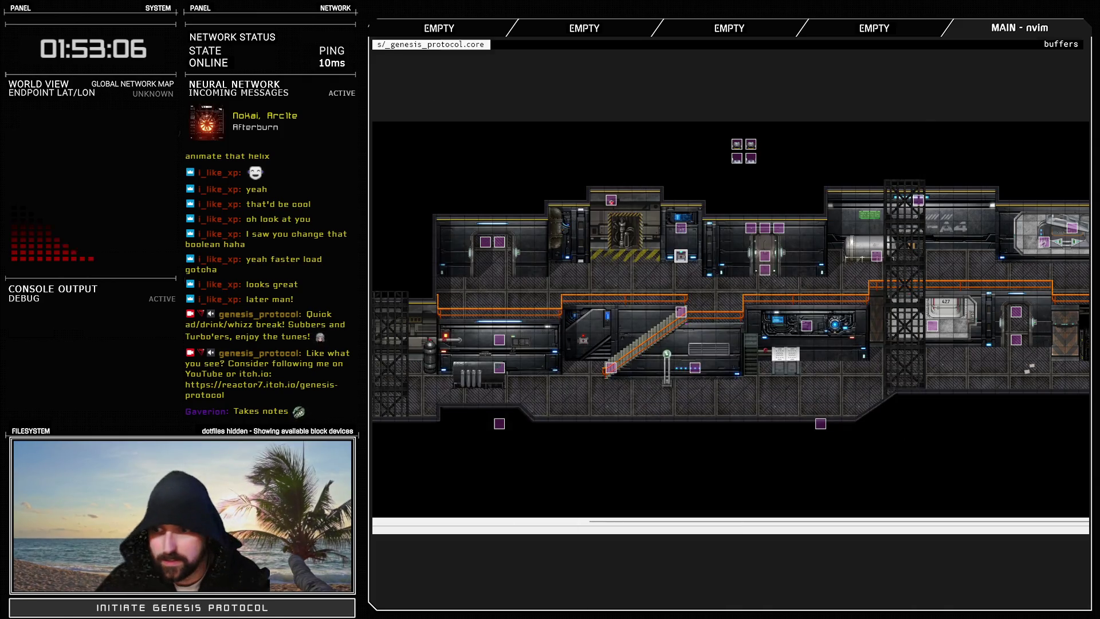
pyautogui.doubleClick(948, 319)
pyautogui.moveTo(687, 184); pyautogui.dragTo(721, 208)
pyautogui.click(506, 153)
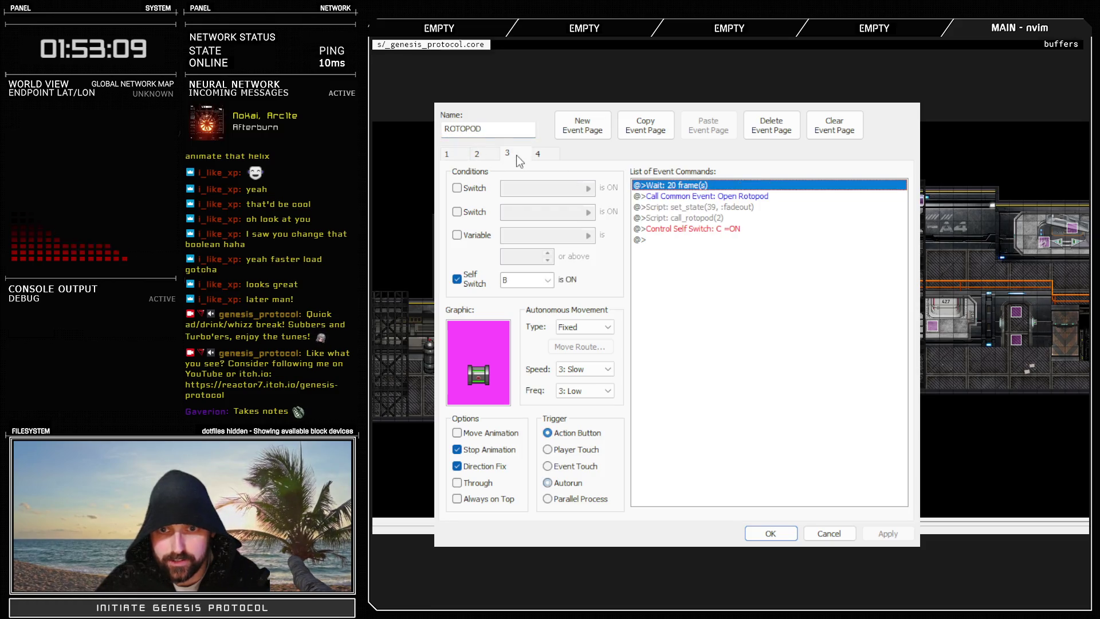
pyautogui.click(769, 197)
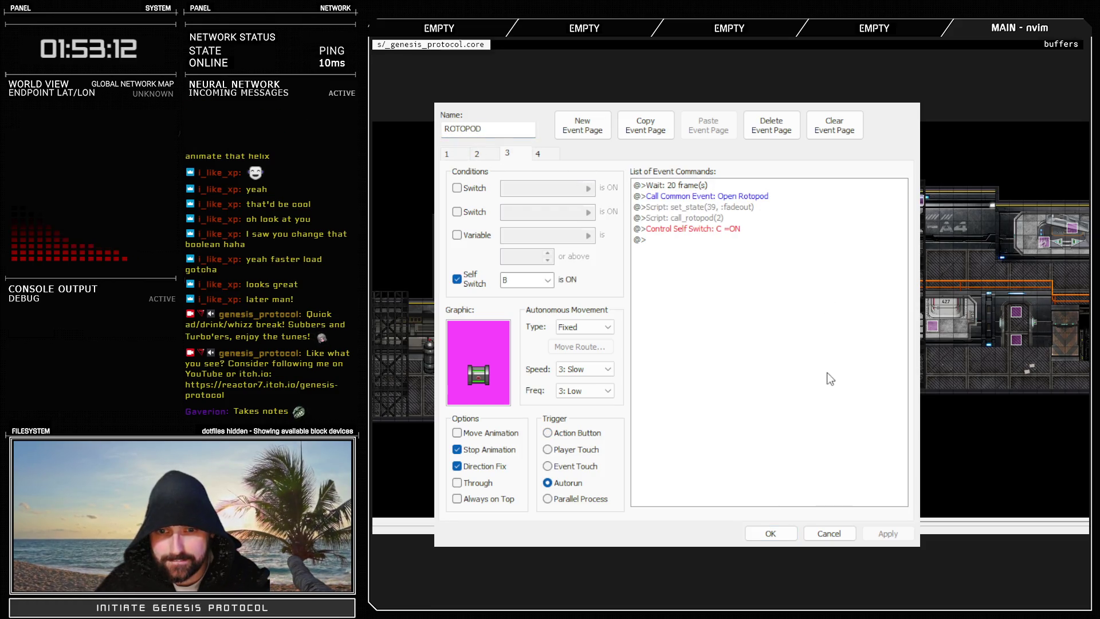
pyautogui.click(828, 533)
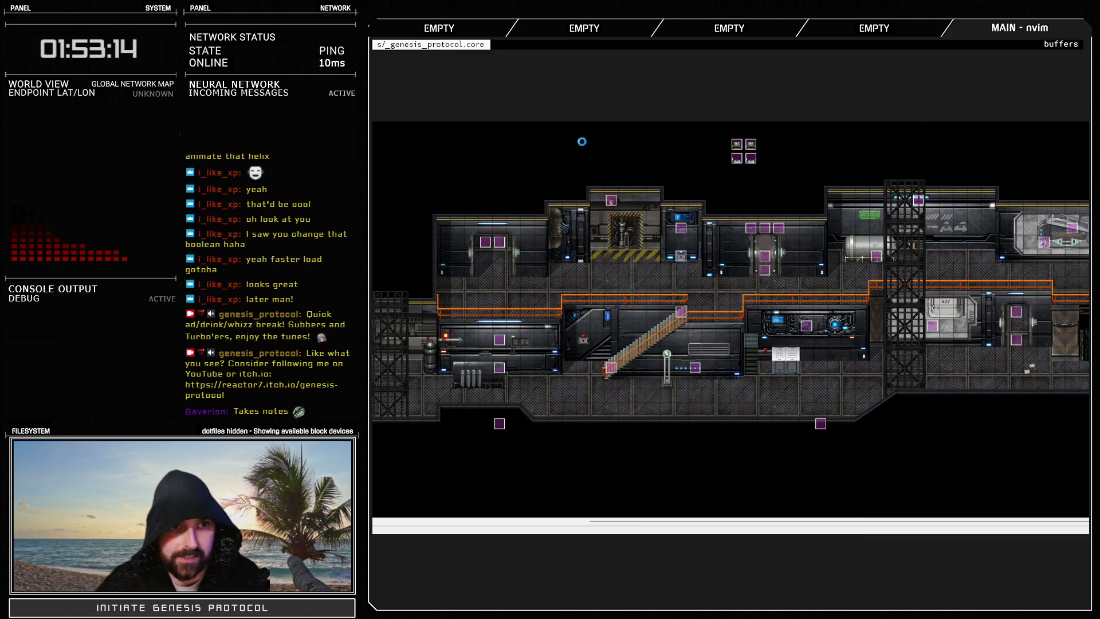
# Insert a Control Switches 0099 Disable Battles ON command at the top of 013 Open Rotopod
pyautogui.press('F9')
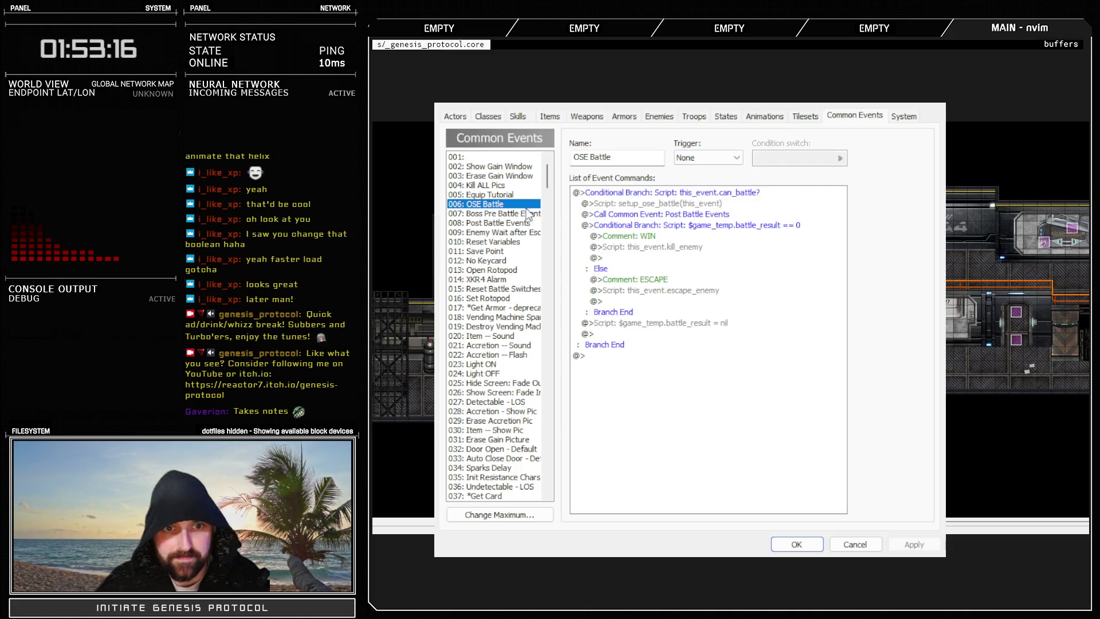
pyautogui.click(486, 269)
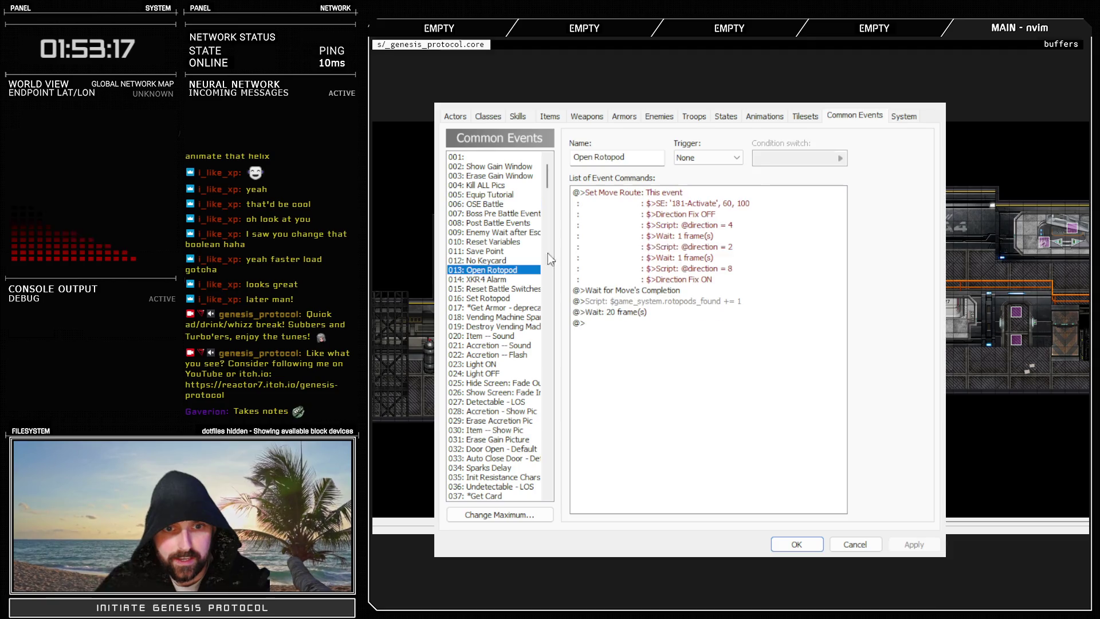
pyautogui.click(670, 193)
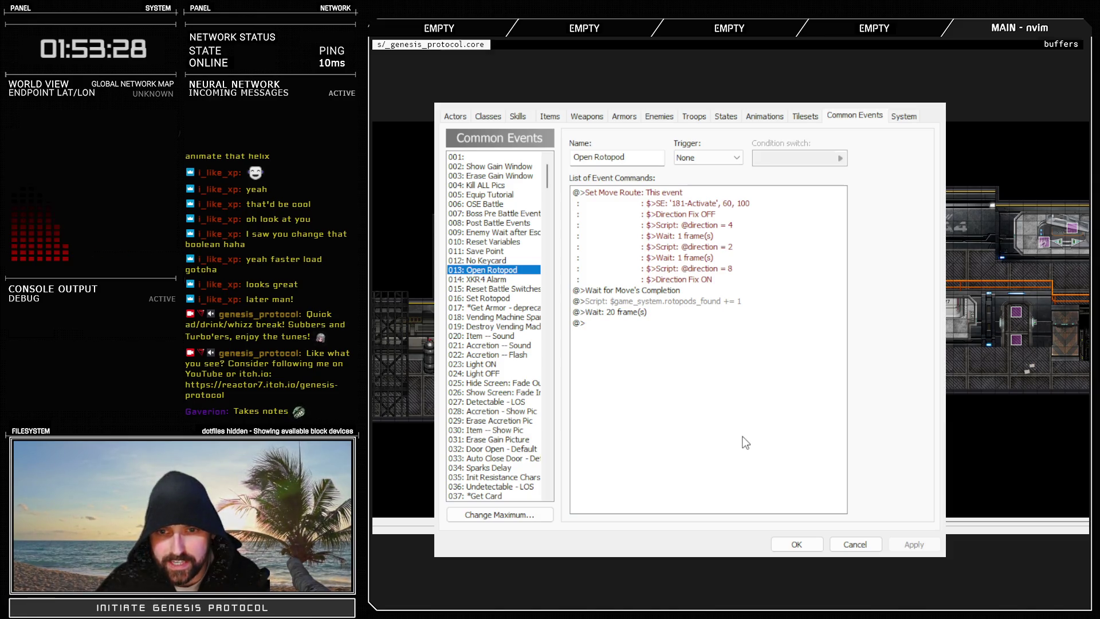
pyautogui.click(745, 234)
pyautogui.hotkey('ctrl', 'v')
pyautogui.click(717, 195)
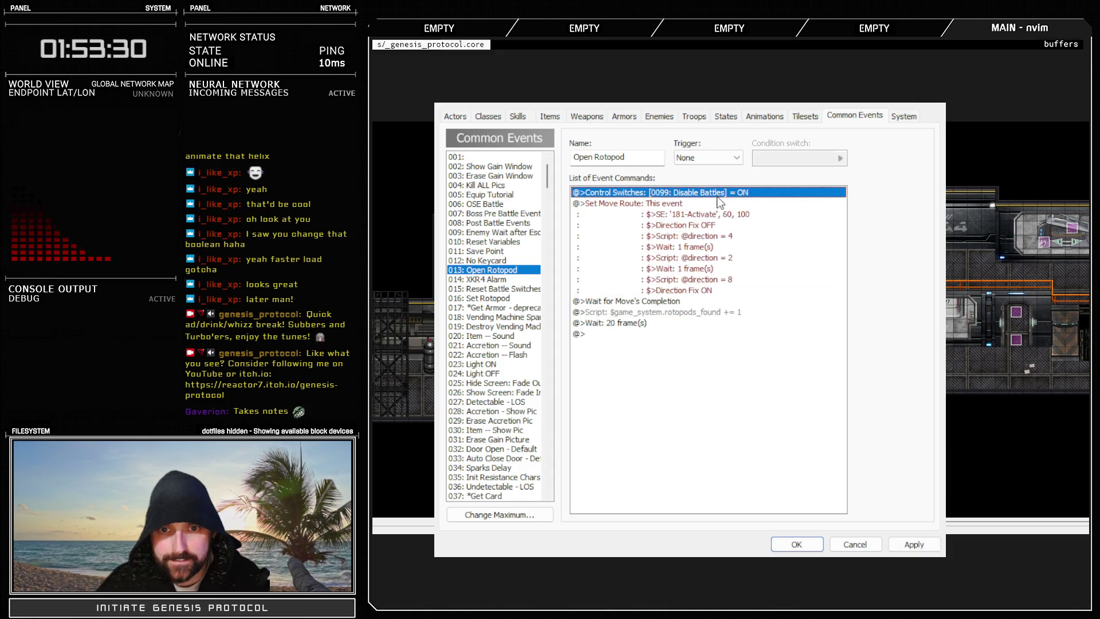
# Copy the switch command to the end of Open Rotopod, set it OFF, and apply and save
pyautogui.click(634, 332)
pyautogui.hotkey('ctrl', 'v')
pyautogui.click(712, 333)
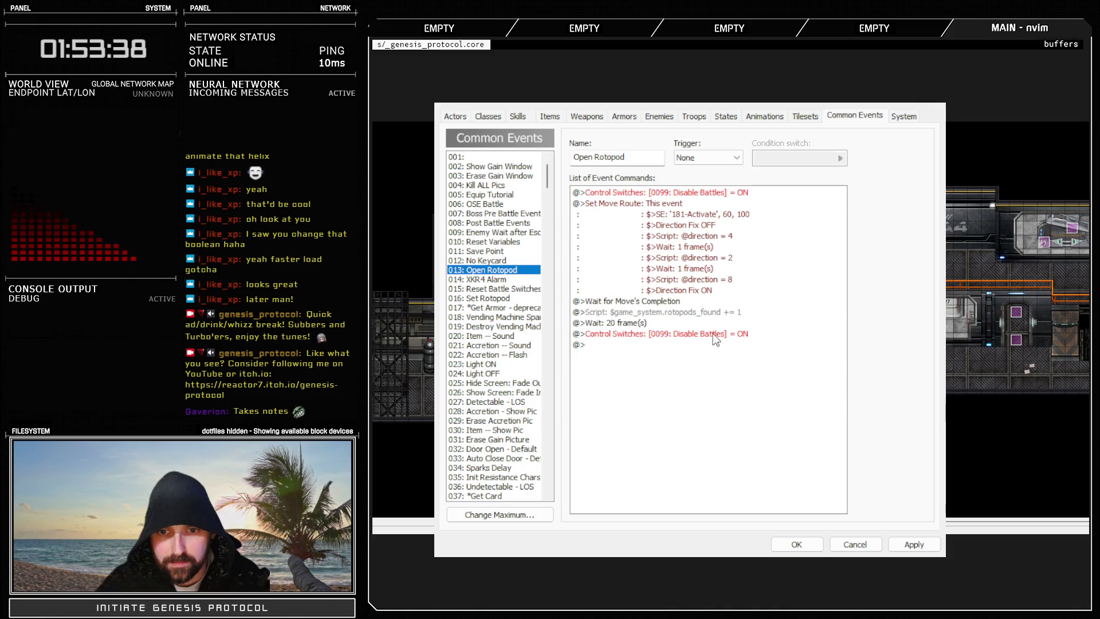
pyautogui.click(751, 415)
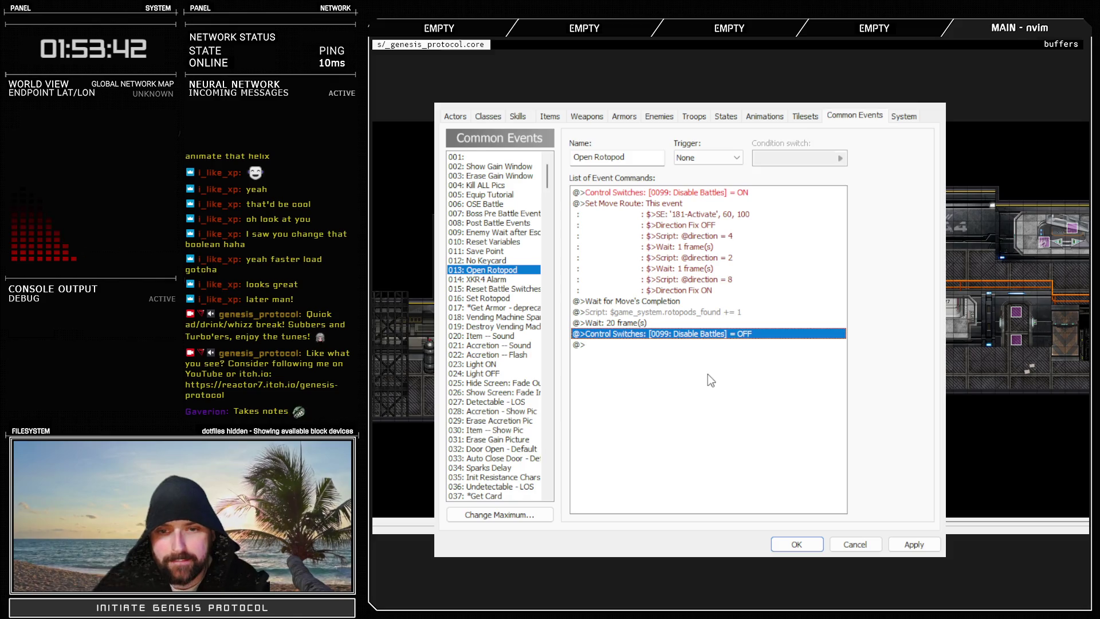
pyautogui.click(914, 544)
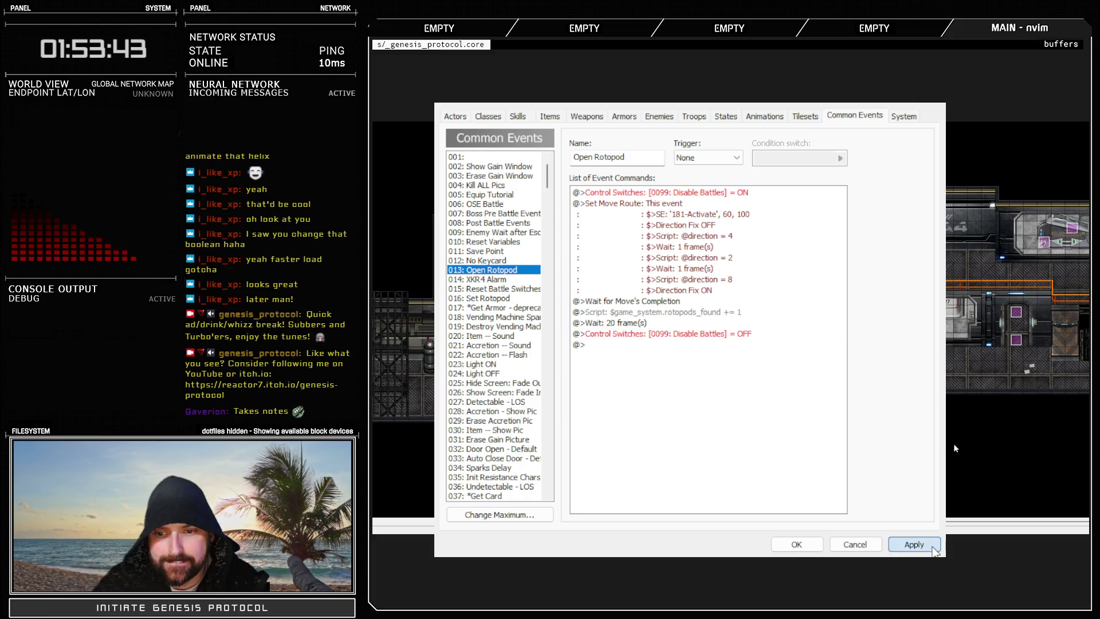
pyautogui.click(796, 544)
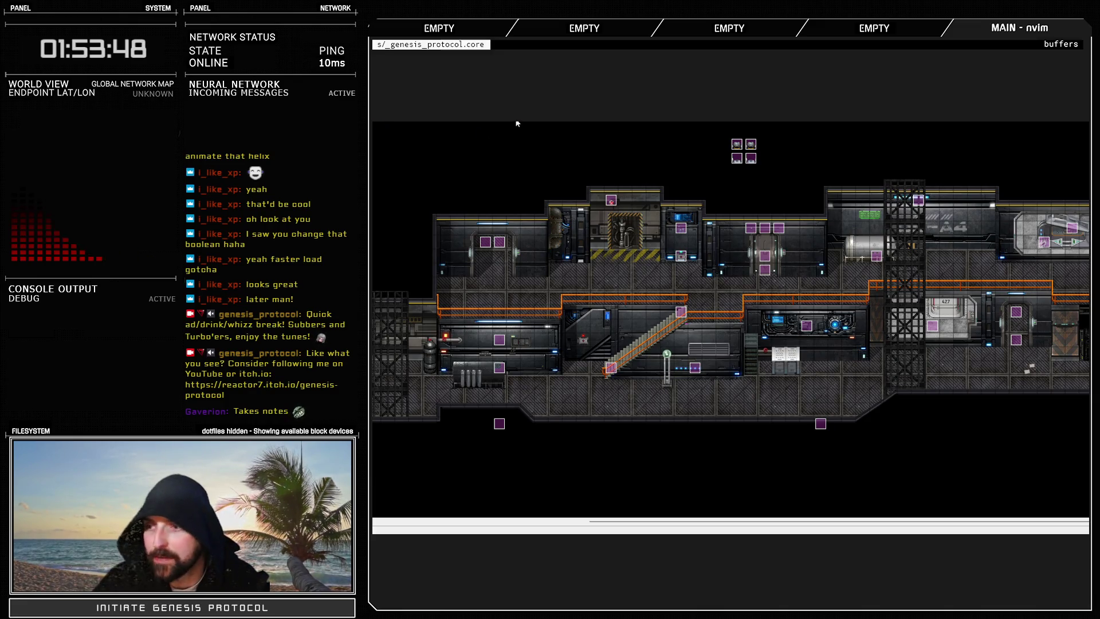
# Search the scripts for 'disable_battle' and open Game_System at its attribute declarations
pyautogui.press('F11')
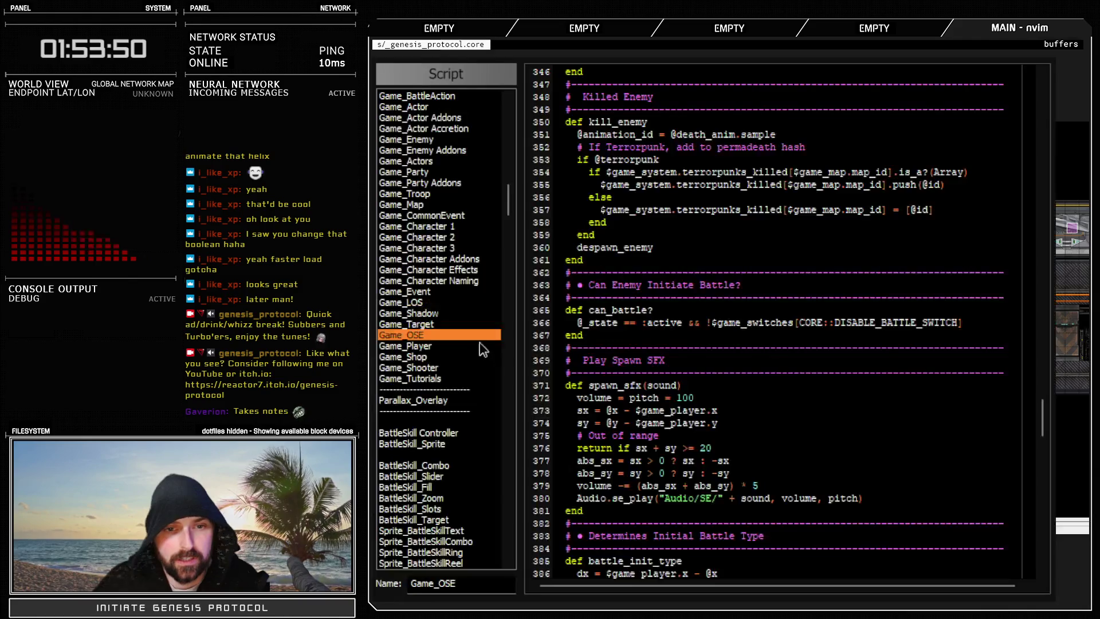
pyautogui.click(457, 194)
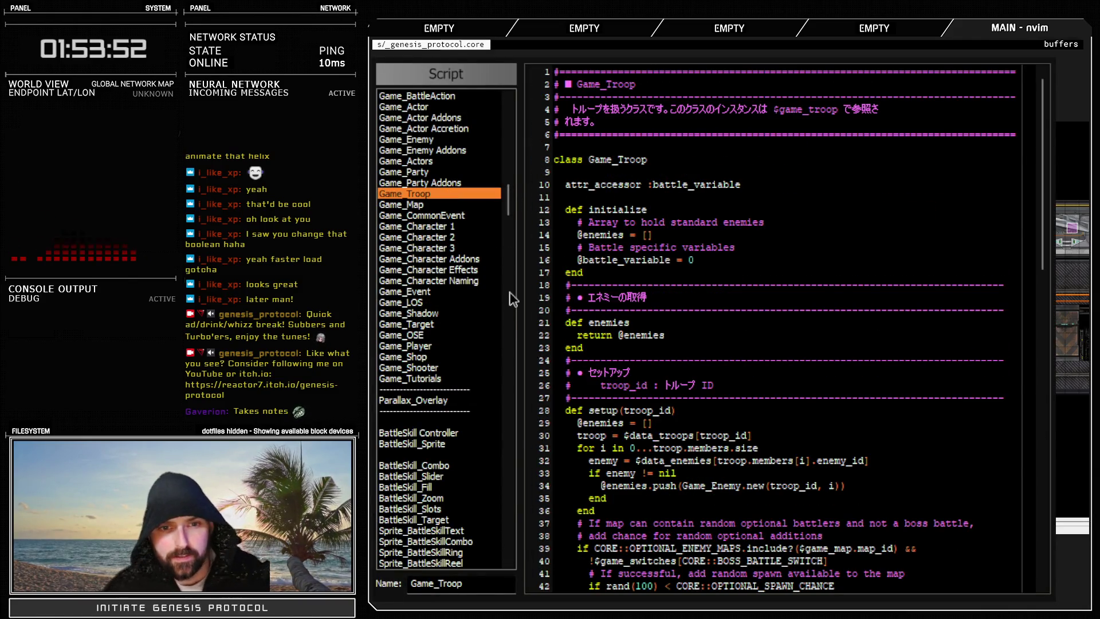
pyautogui.hotkey('ctrl', 'f')
pyautogui.write('disable_battle')
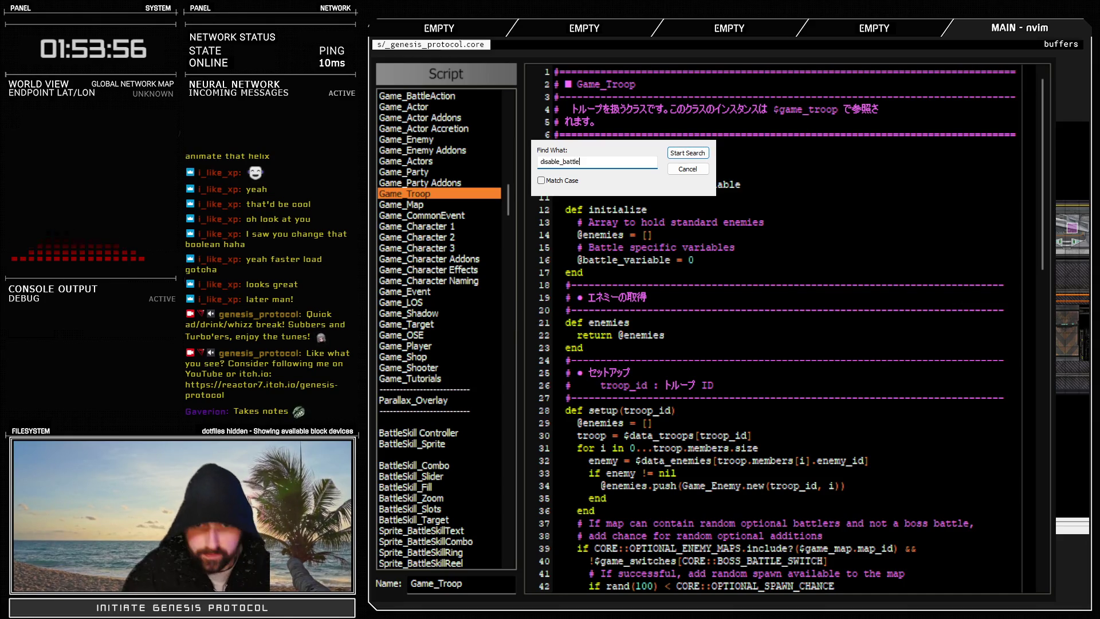
pyautogui.press('Escape')
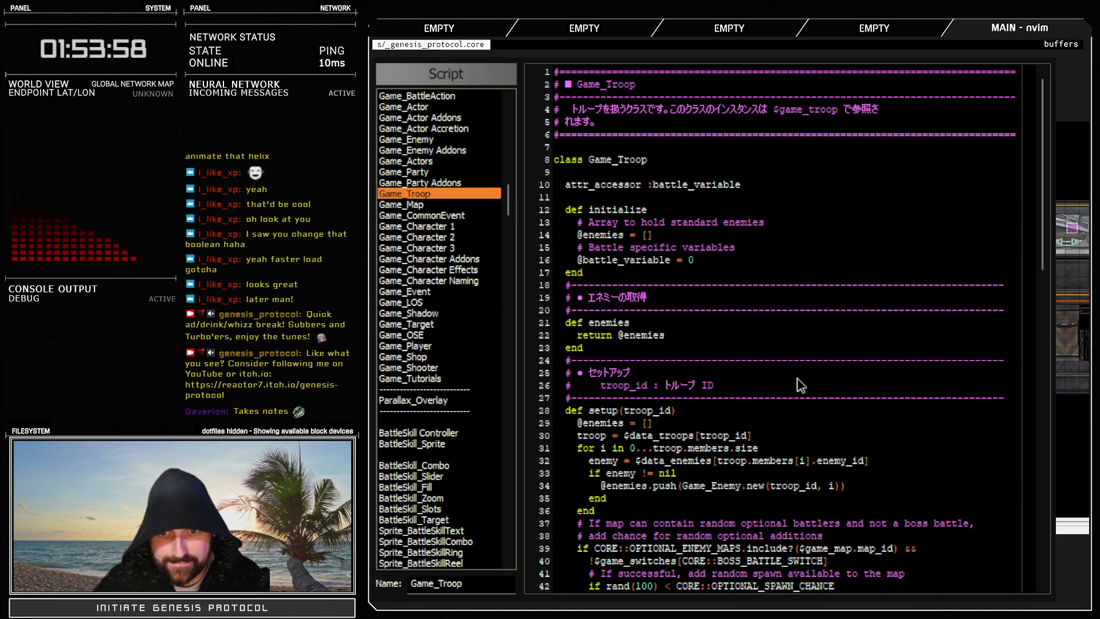
pyautogui.moveTo(508, 198)
pyautogui.mouseDown()
pyautogui.moveTo(513, 163)
pyautogui.moveTo(513, 175)
pyautogui.mouseUp()
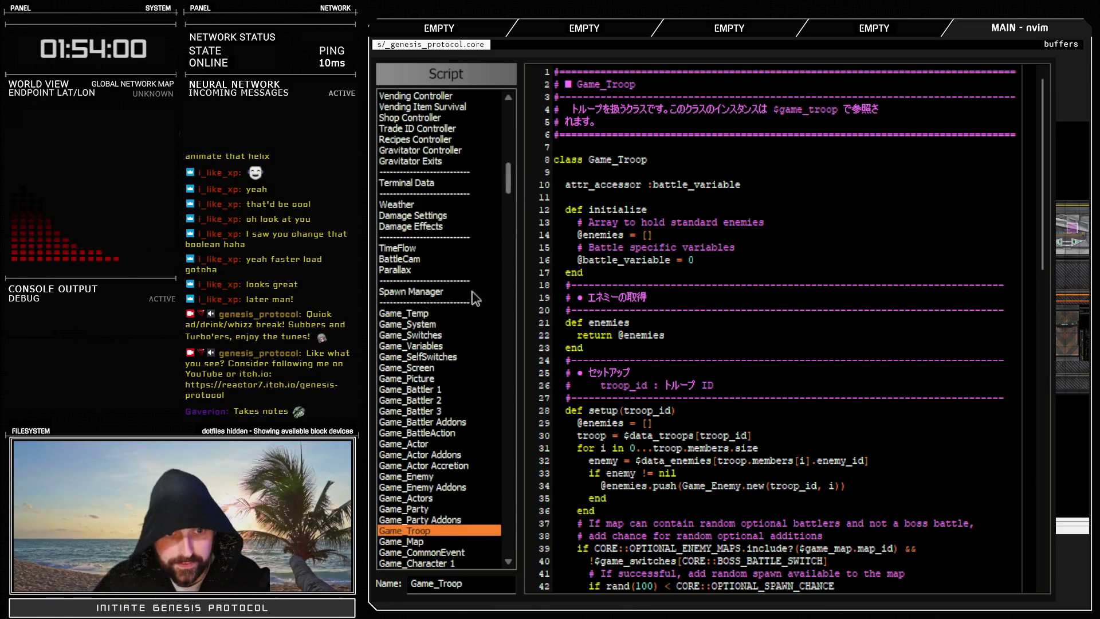
pyautogui.click(407, 324)
pyautogui.scroll(18, 769, 435)
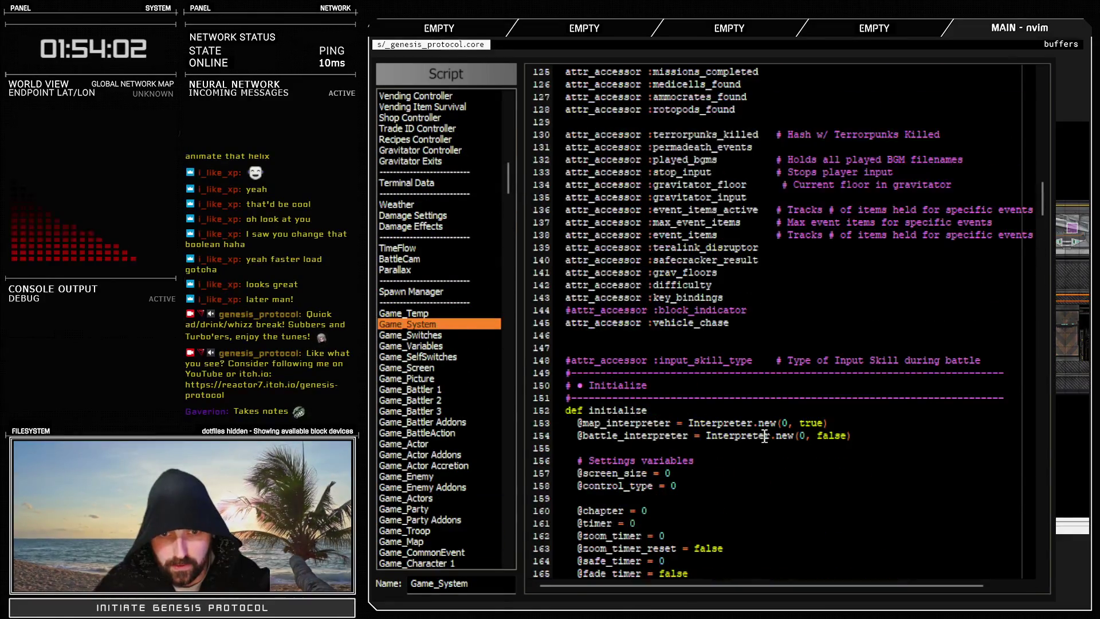
pyautogui.scroll(6, 764, 345)
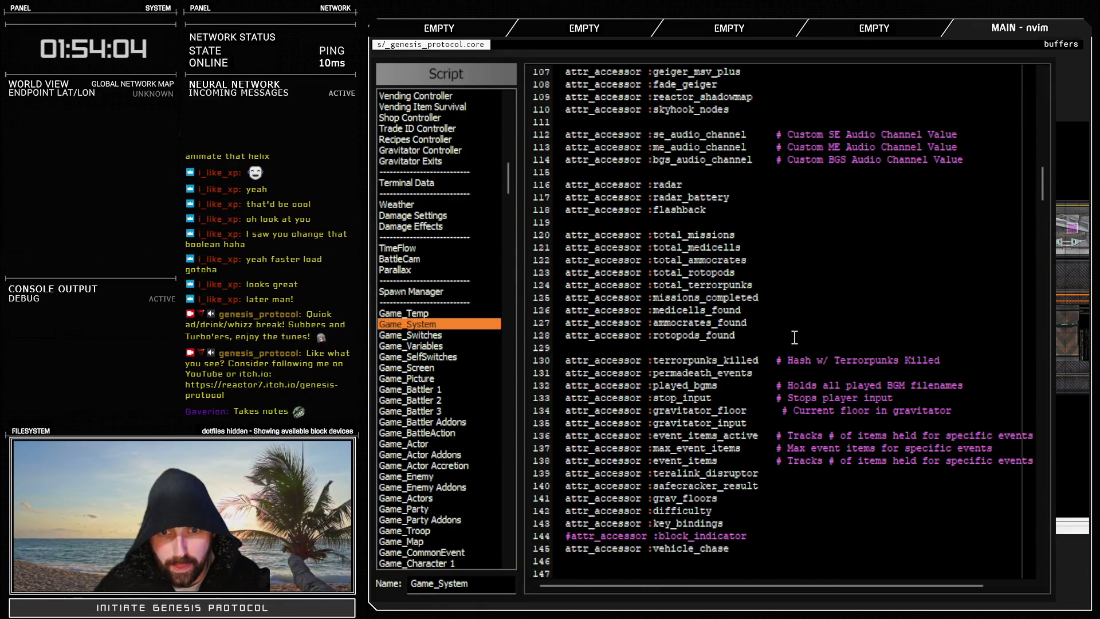
pyautogui.scroll(6, 782, 396)
pyautogui.scroll(6, 778, 391)
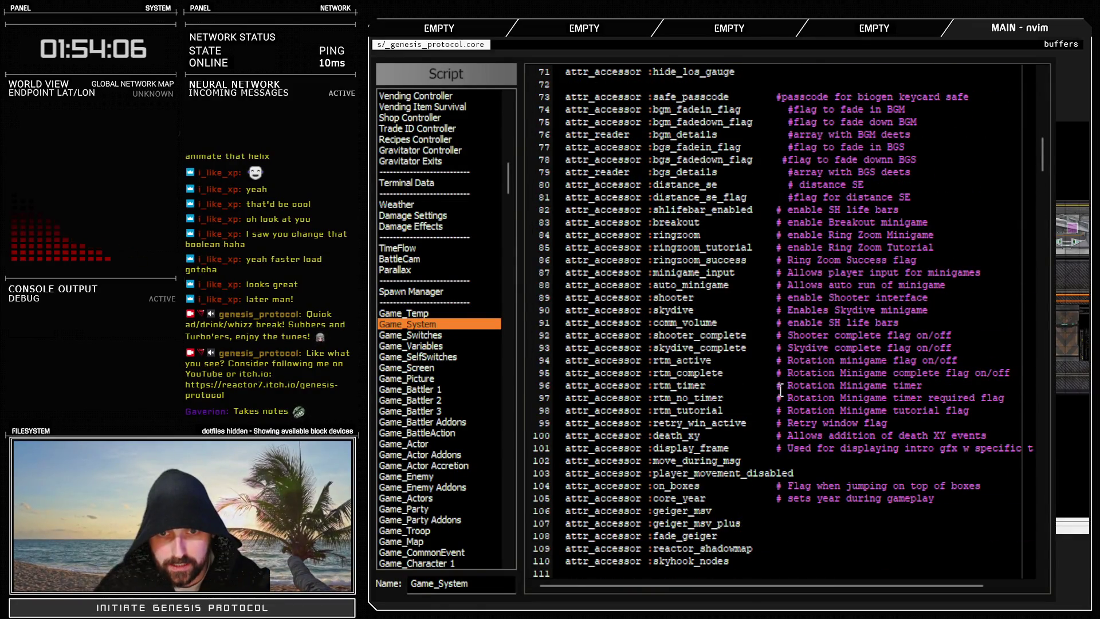
pyautogui.scroll(-10, 780, 390)
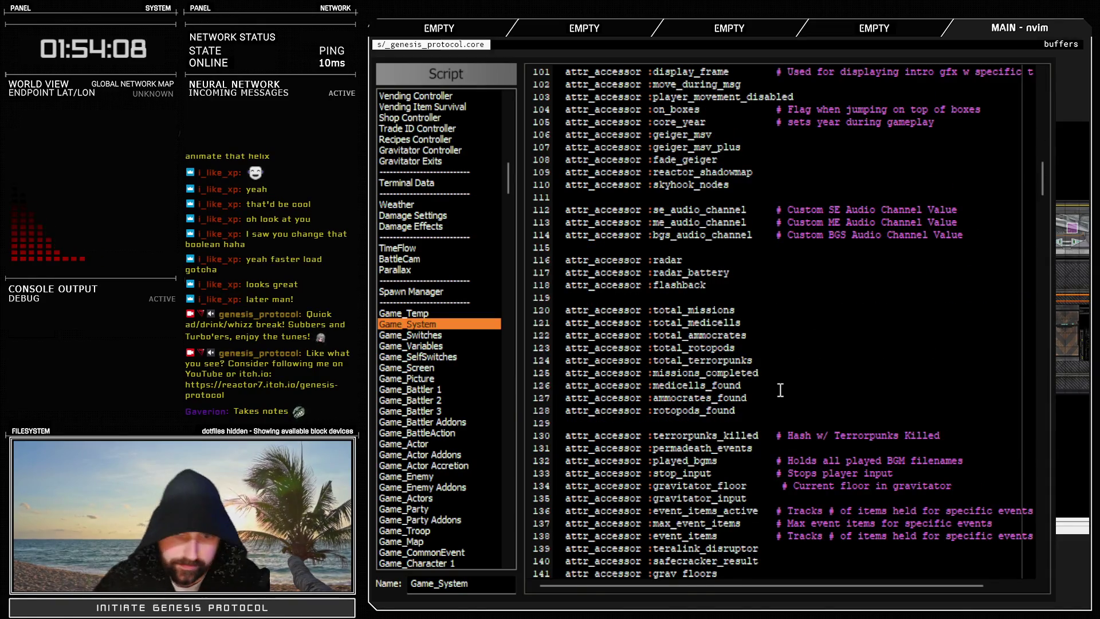
pyautogui.scroll(-6, 780, 390)
# Add 'attr_accessor :disable_battles' after the vehicle_chase accessor in Game_System
pyautogui.click(766, 398)
pyautogui.press('Return')
pyautogui.press('Return')
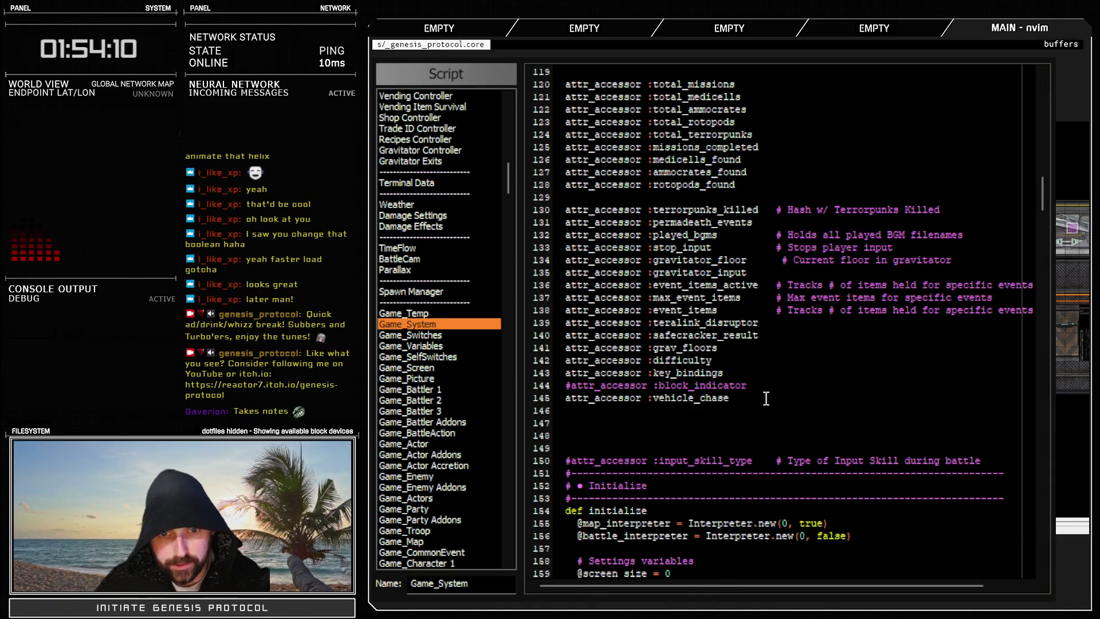
pyautogui.write('attr_accesso')
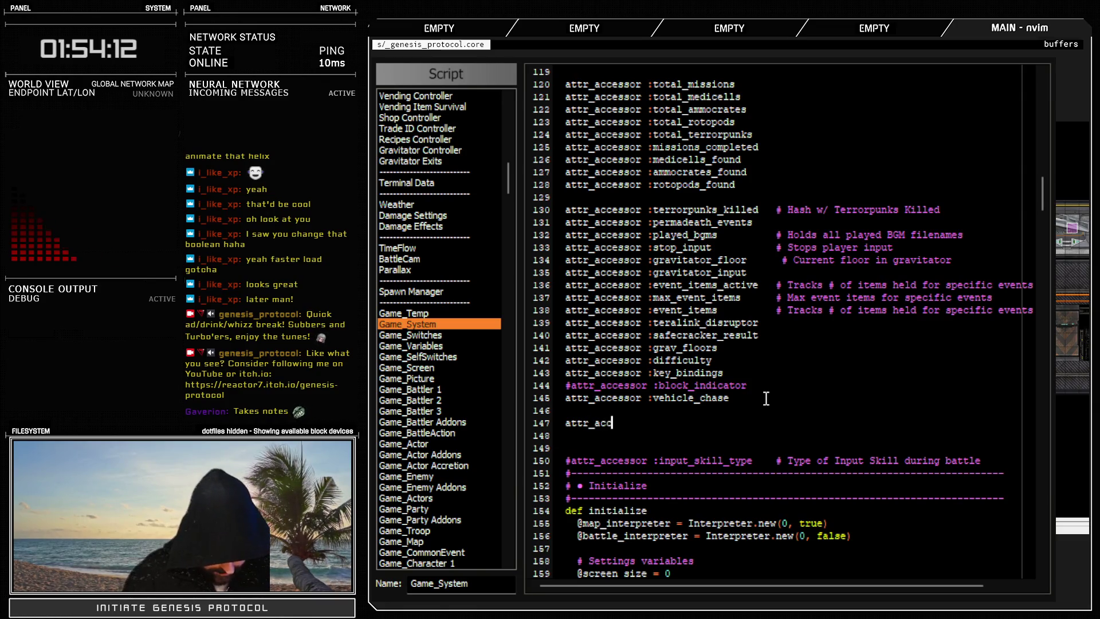
pyautogui.write('r')
pyautogui.press('BackSpace')
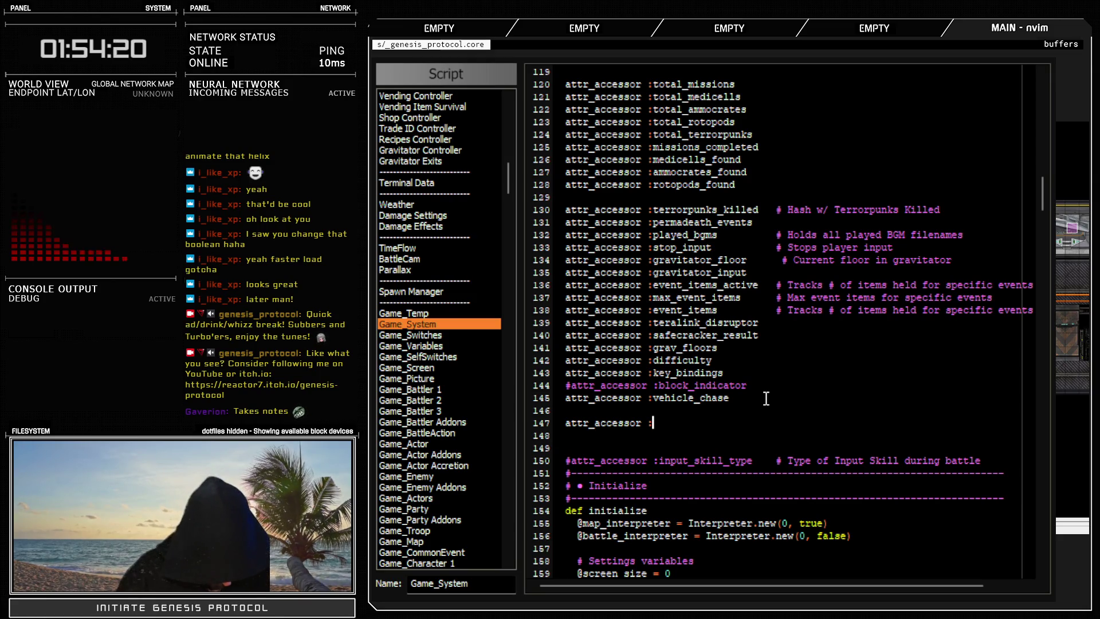
pyautogui.write('disable_battl')
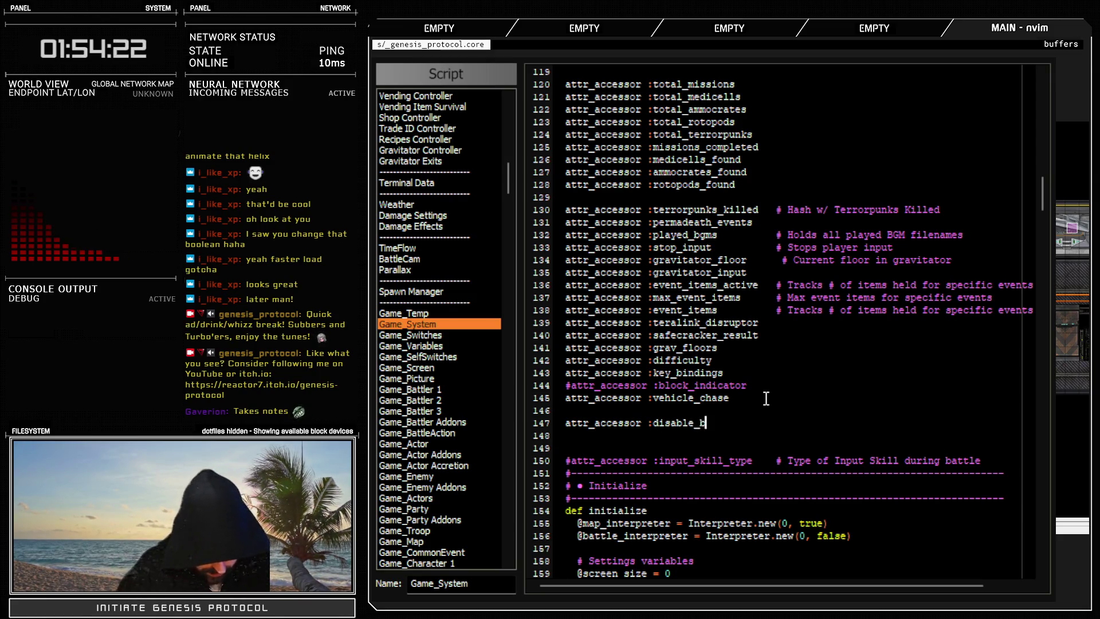
pyautogui.write('es')
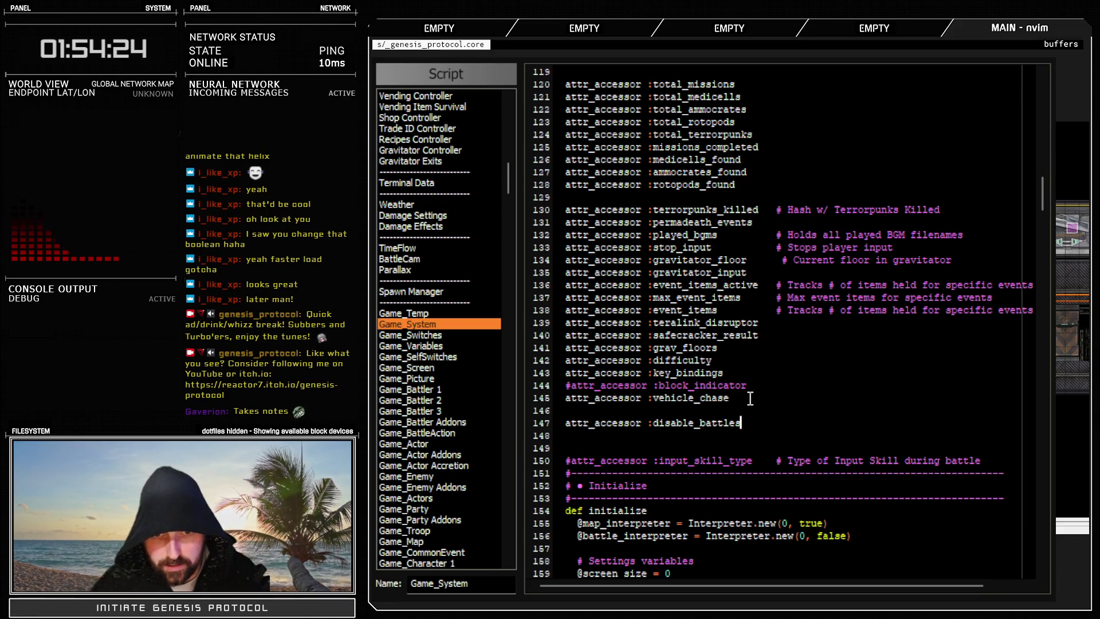
pyautogui.scroll(-20, 750, 398)
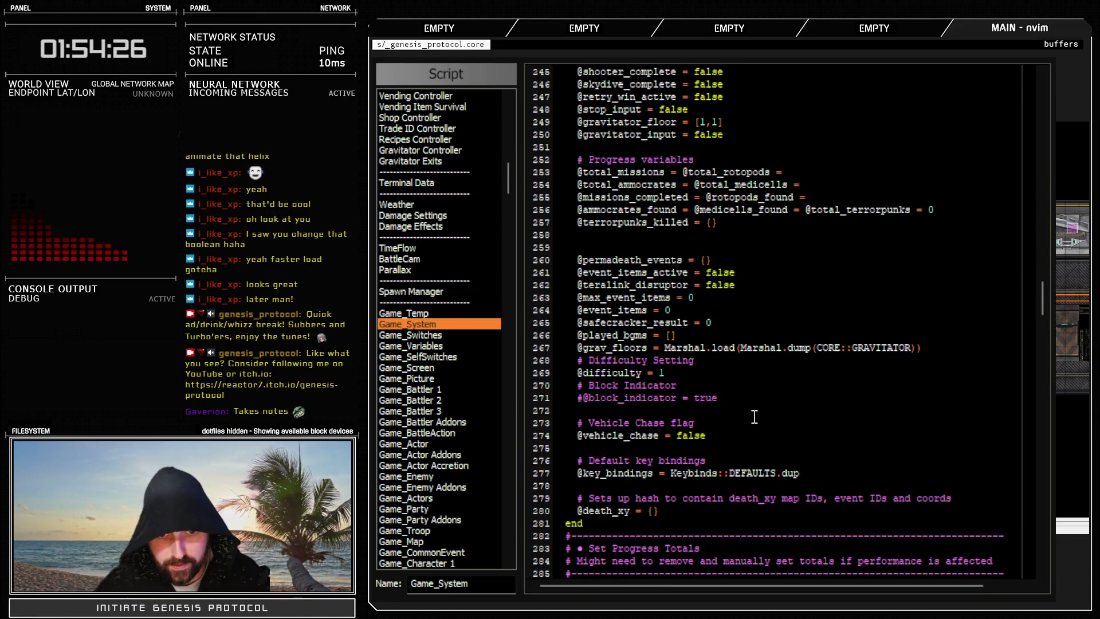
pyautogui.click(752, 435)
pyautogui.press('Return')
pyautogui.press('Return')
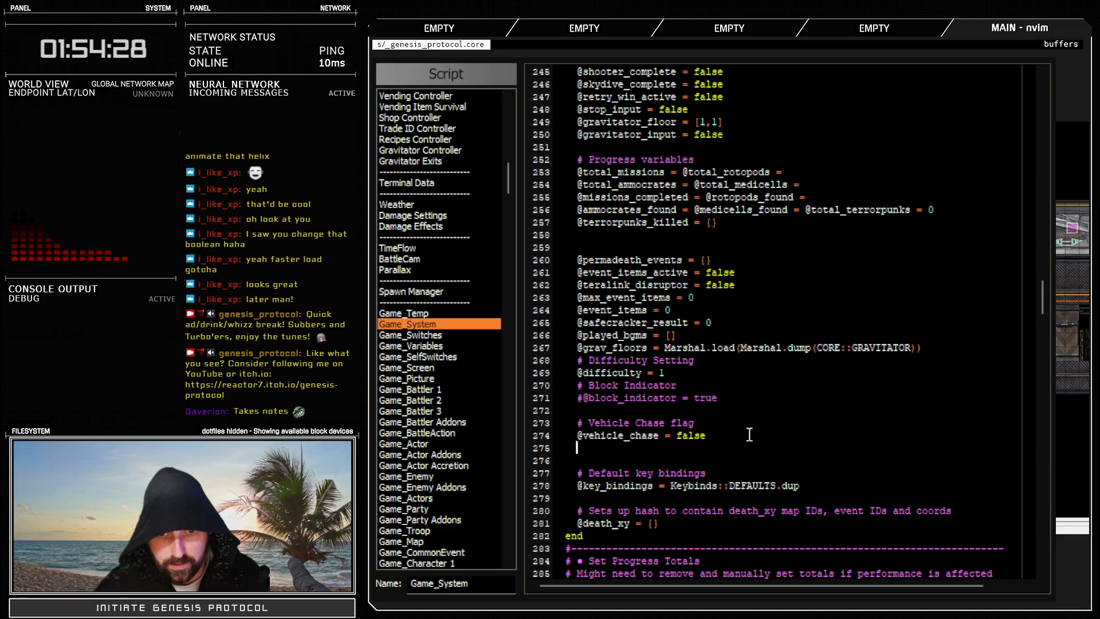
pyautogui.write('@disable_battles')
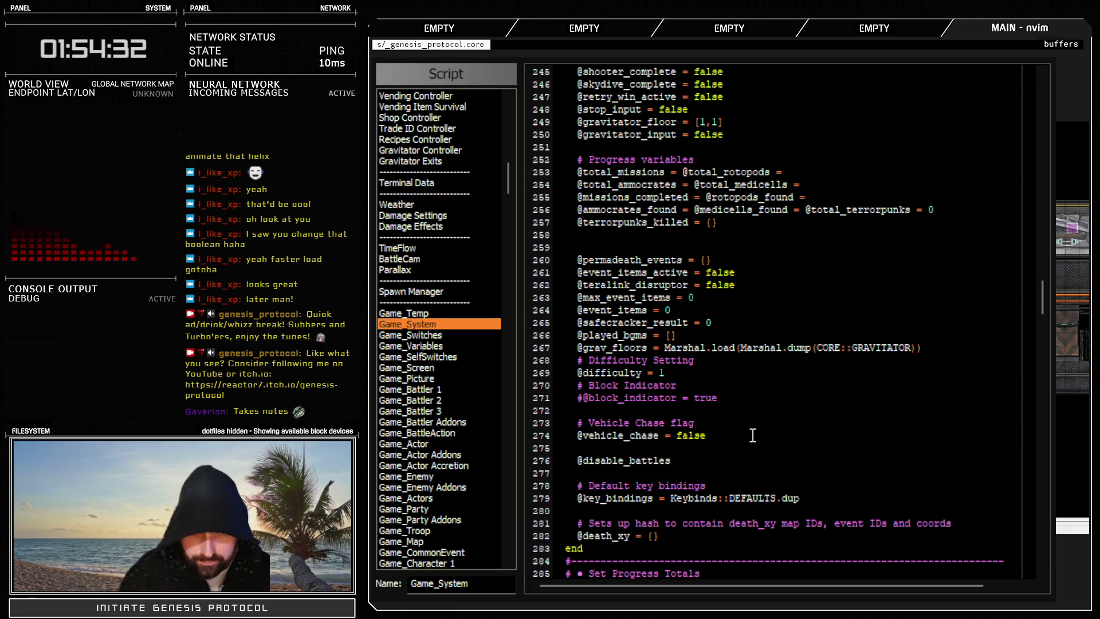
pyautogui.write(' = false')
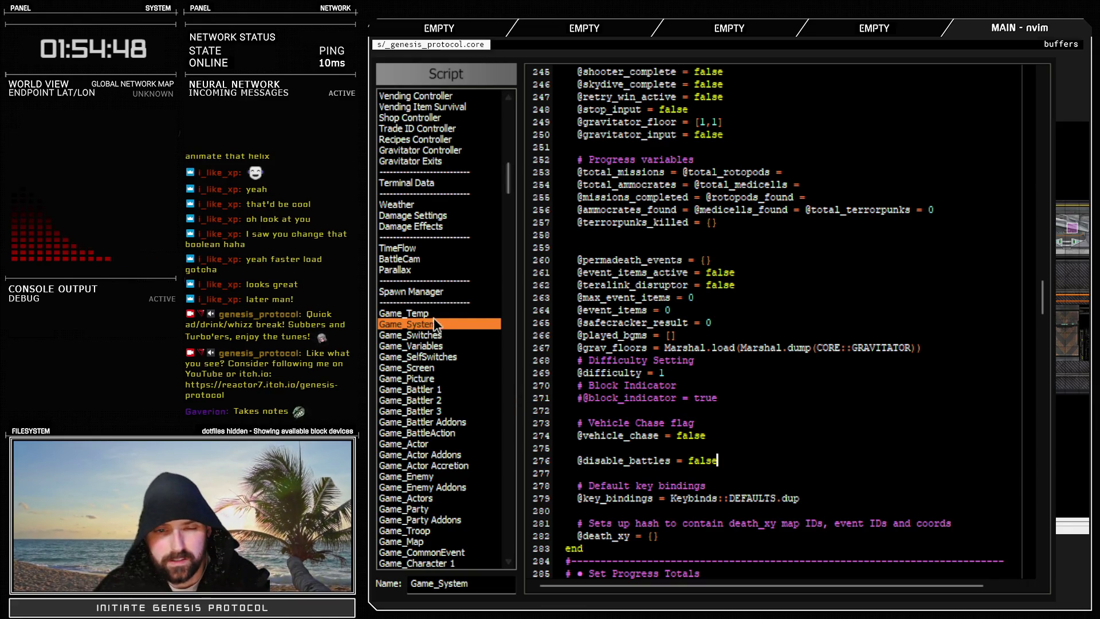
pyautogui.hotkey('ctrl', 'f')
# Find 'def can_battle' in Game_OSE and move its switch check onto a separate line
pyautogui.write('def can_battle')
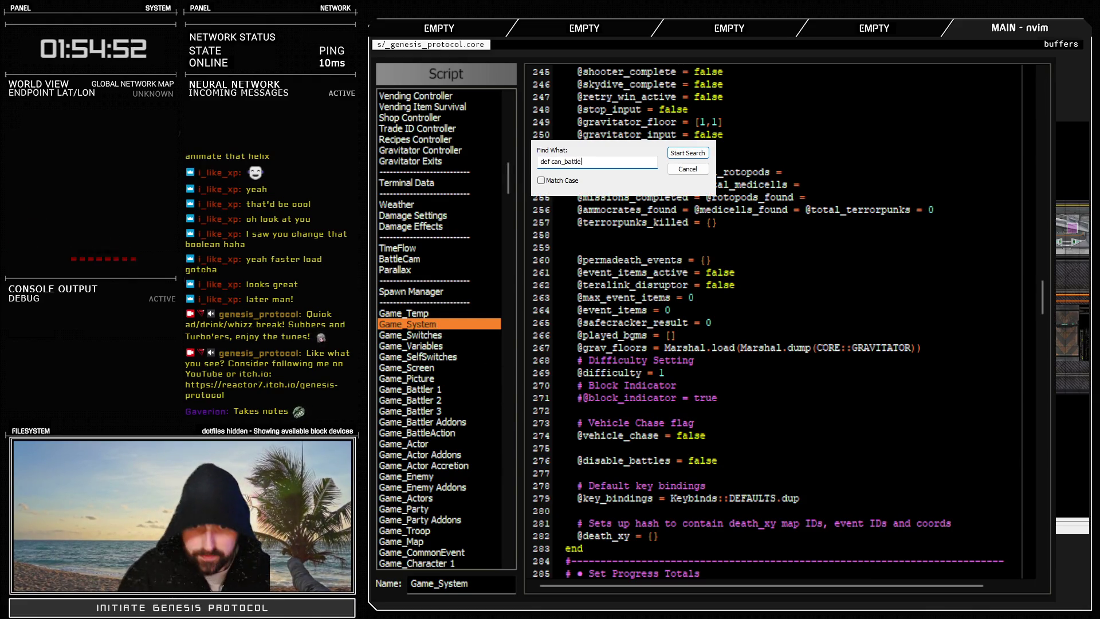
pyautogui.press('Return')
pyautogui.doubleClick(805, 255)
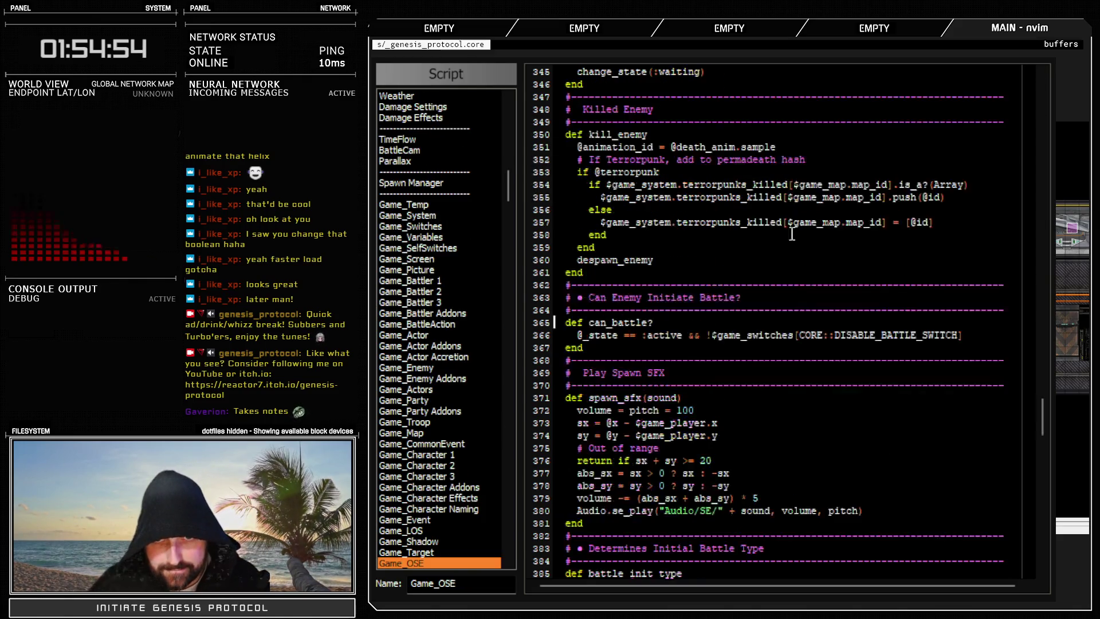
pyautogui.click(709, 335)
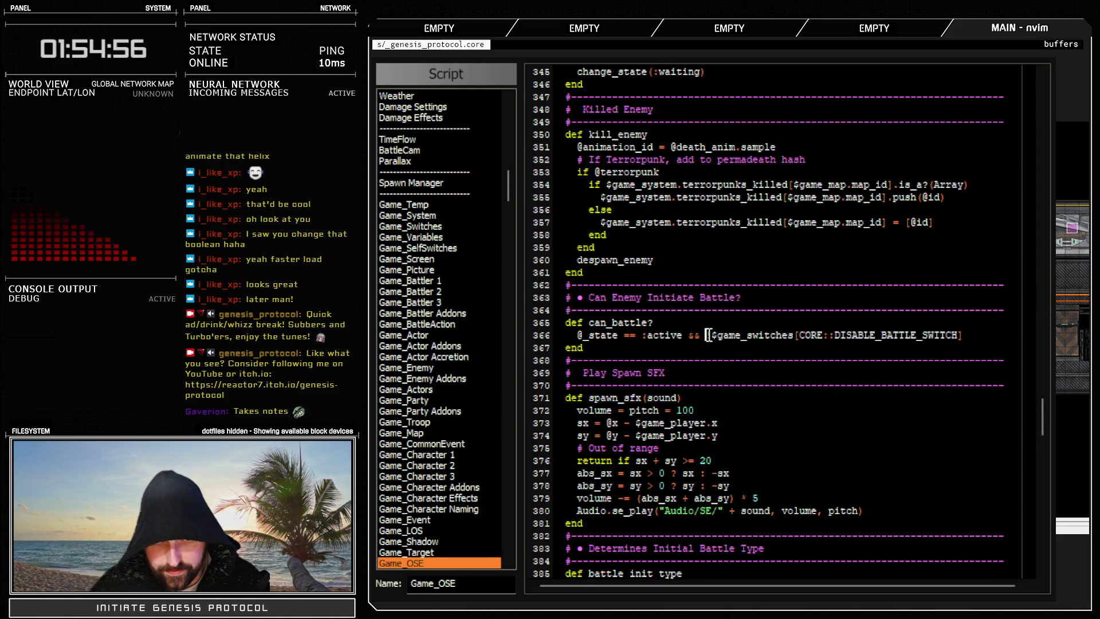
pyautogui.press('Return')
# Make can_battle? require !$game_system.disable_battles, commenting out the switch line, then close the scripts
pyautogui.write('#')
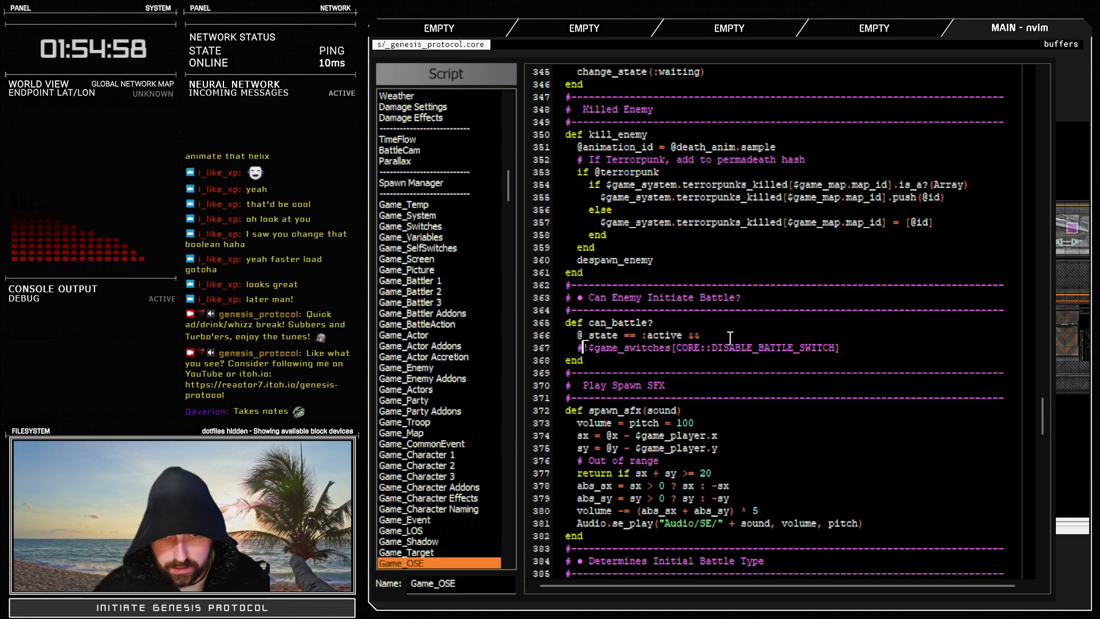
pyautogui.write('gam')
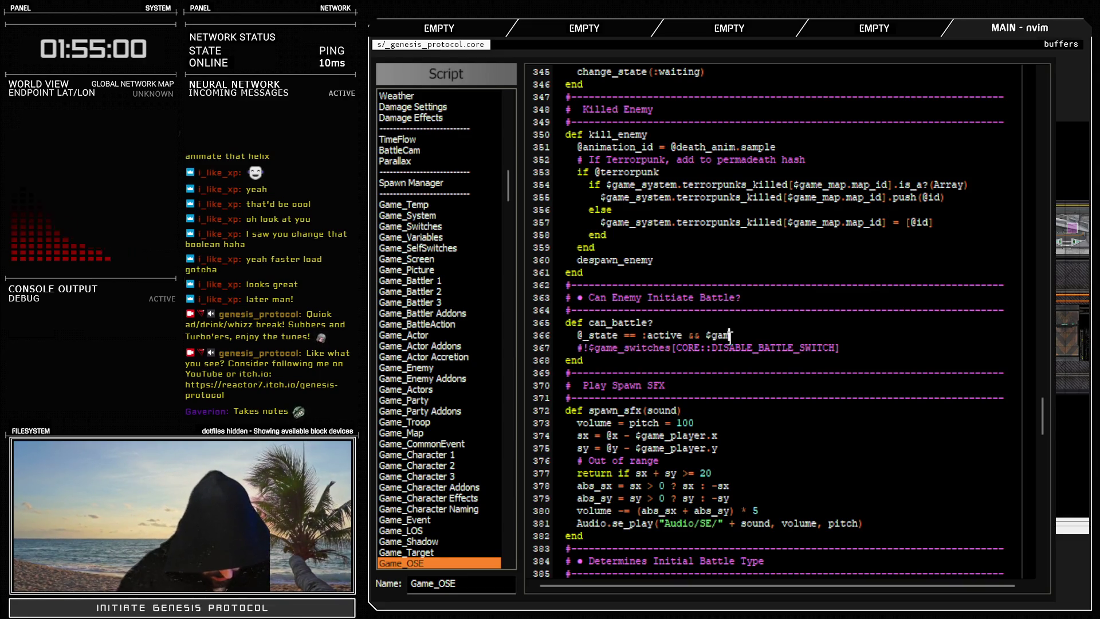
pyautogui.write('system.disable_batt')
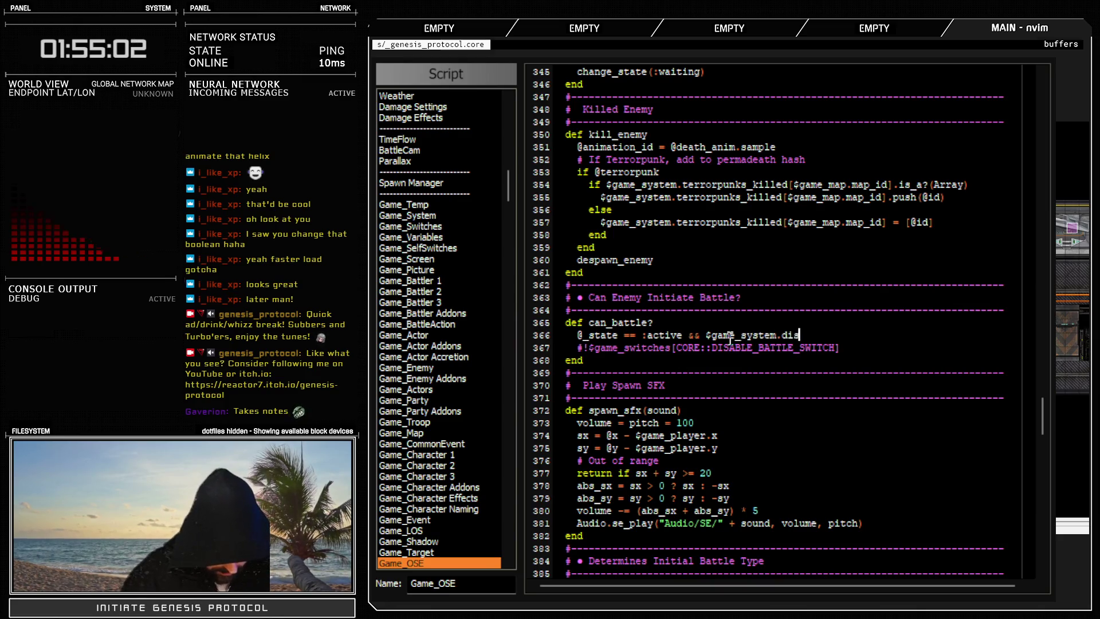
pyautogui.write('les')
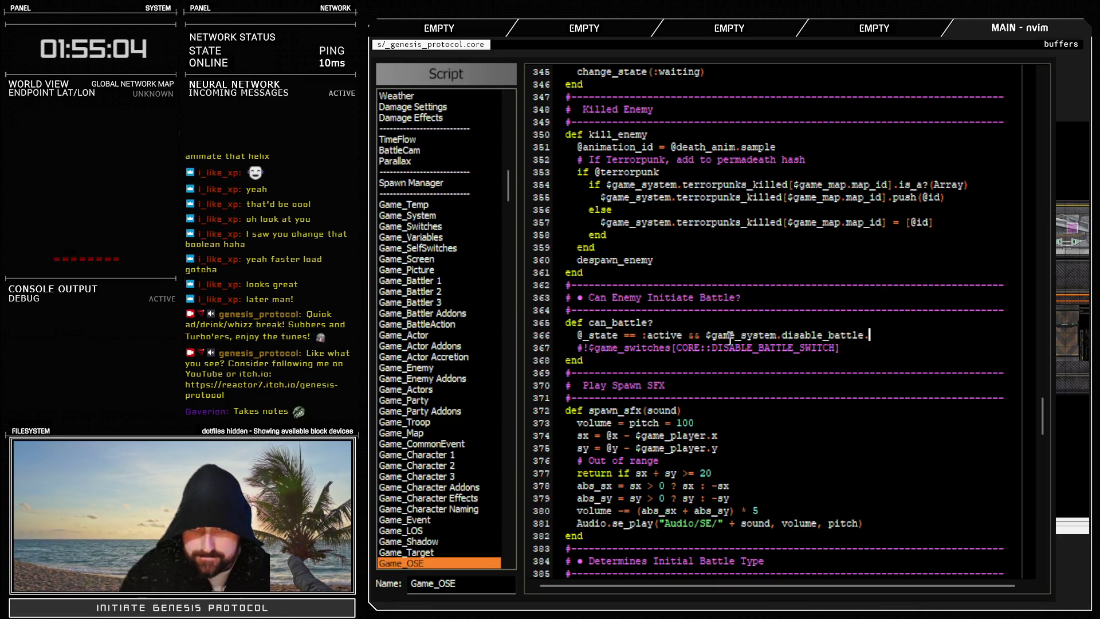
pyautogui.click(706, 336)
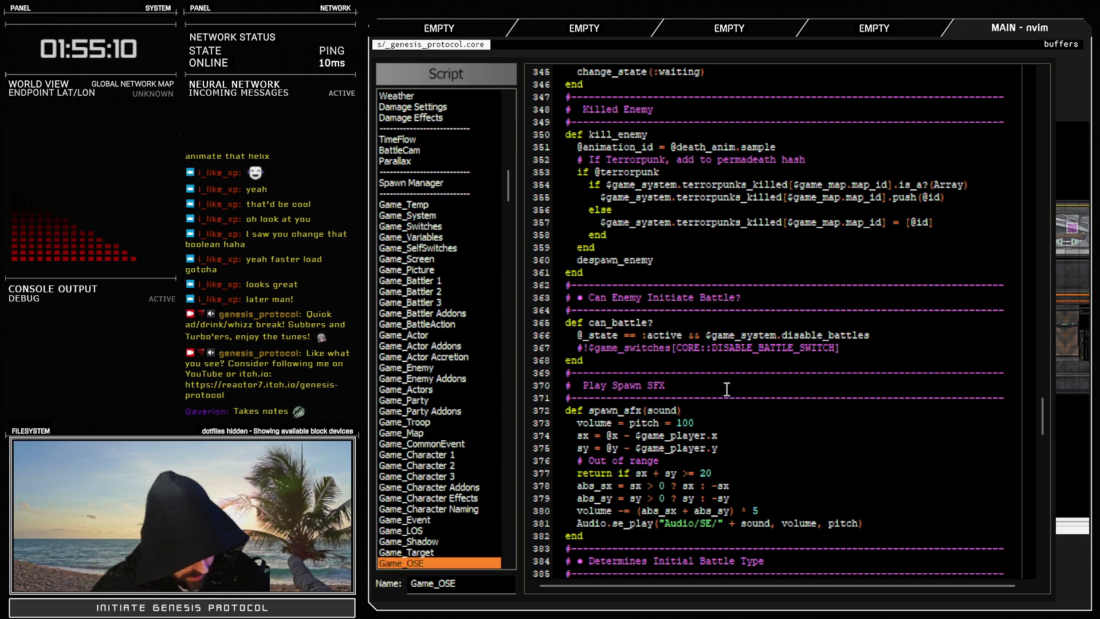
pyautogui.write('!')
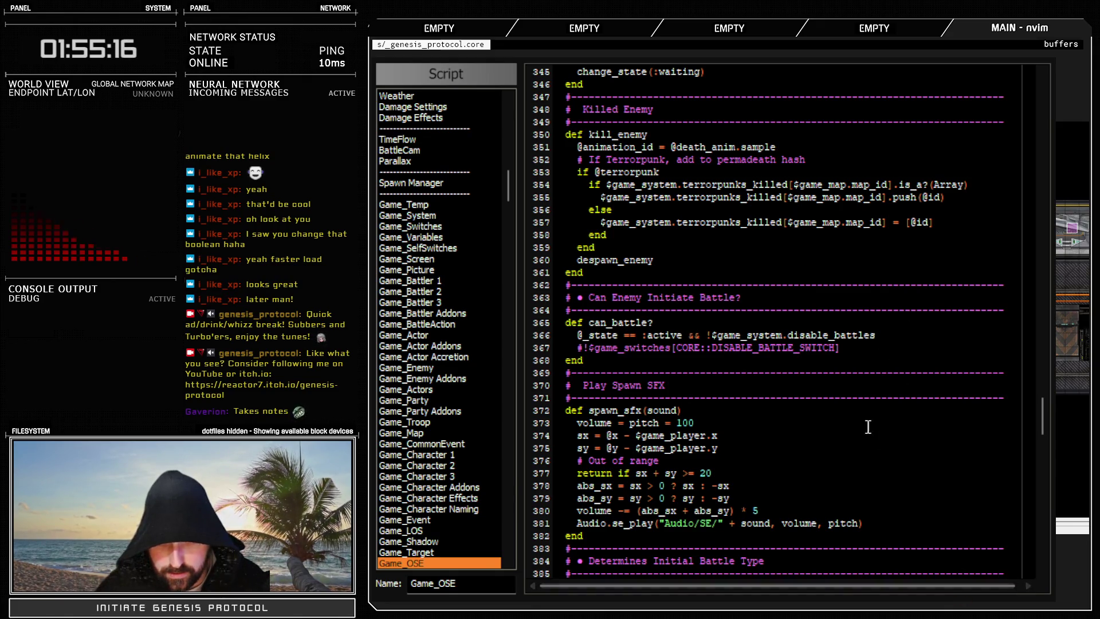
pyautogui.moveTo(710, 335); pyautogui.dragTo(879, 338)
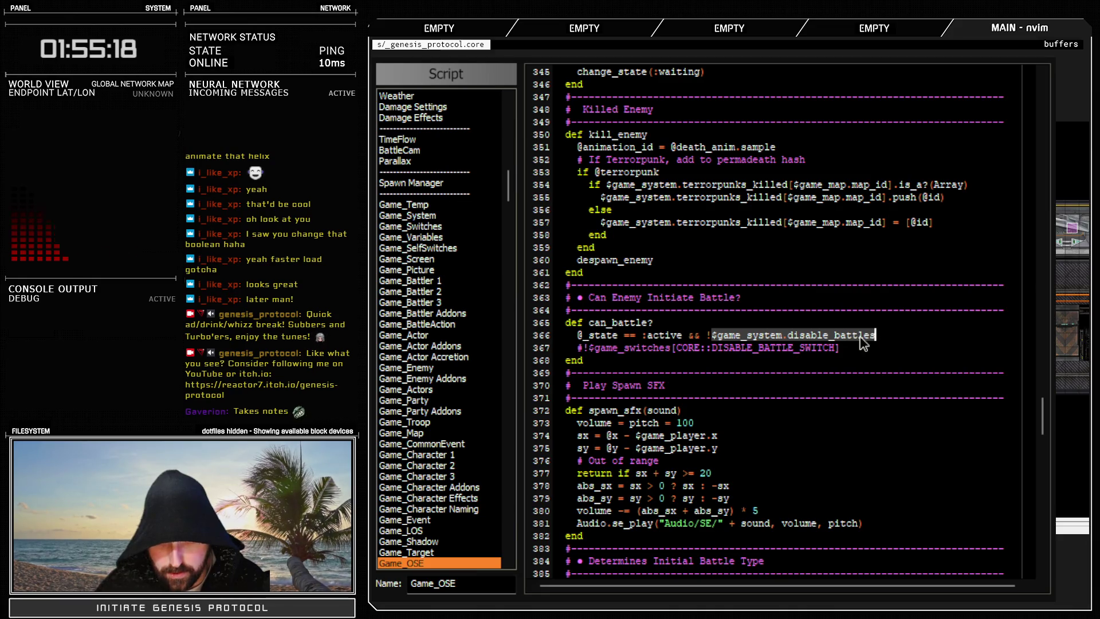
pyautogui.press('Escape')
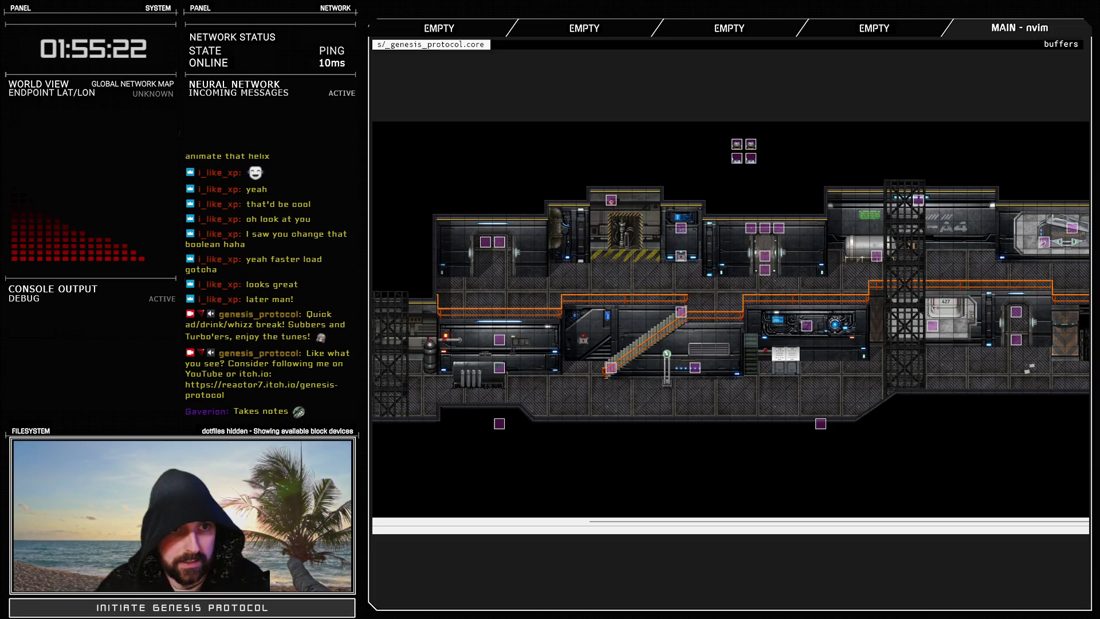
# Check Open Rotopod's $game_system.disable_battles Script command, save the Database, and reopen Game_OSE's scripts
pyautogui.press('F9')
pyautogui.click(725, 193)
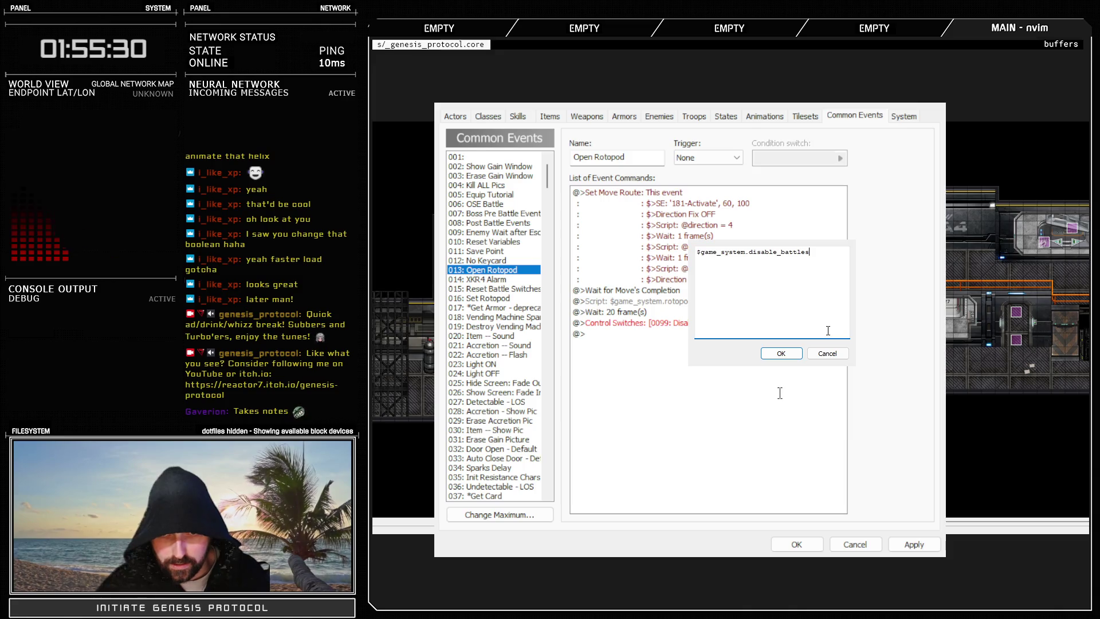
pyautogui.click(826, 353)
pyautogui.click(796, 544)
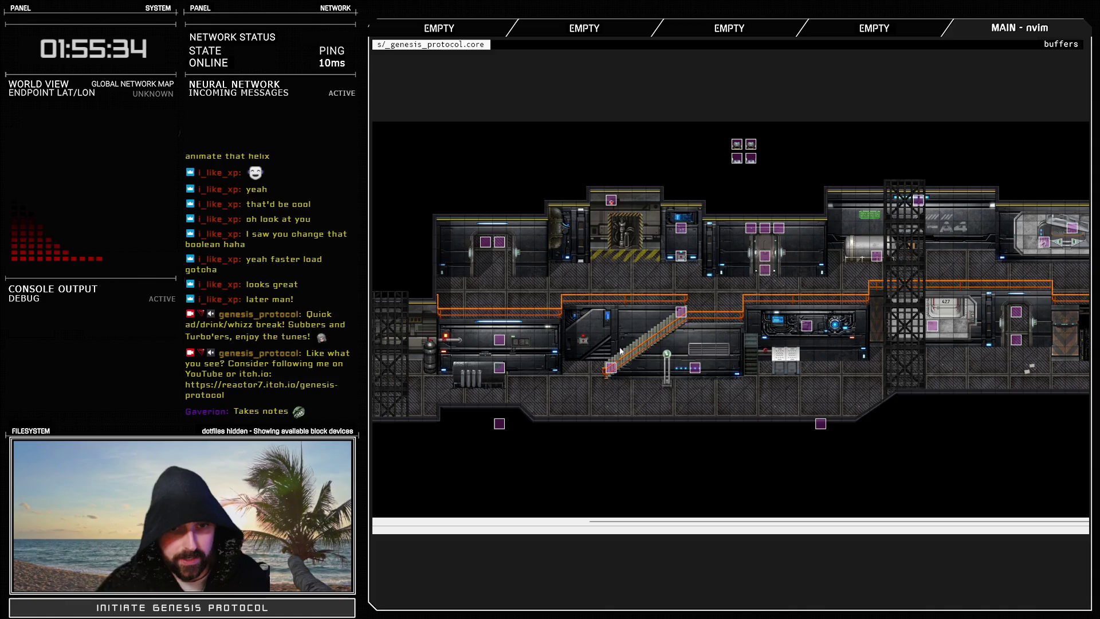
pyautogui.press('F11')
pyautogui.moveTo(505, 188)
pyautogui.mouseDown()
pyautogui.moveTo(511, 275)
pyautogui.moveTo(535, 367)
pyautogui.moveTo(532, 344)
pyautogui.mouseUp()
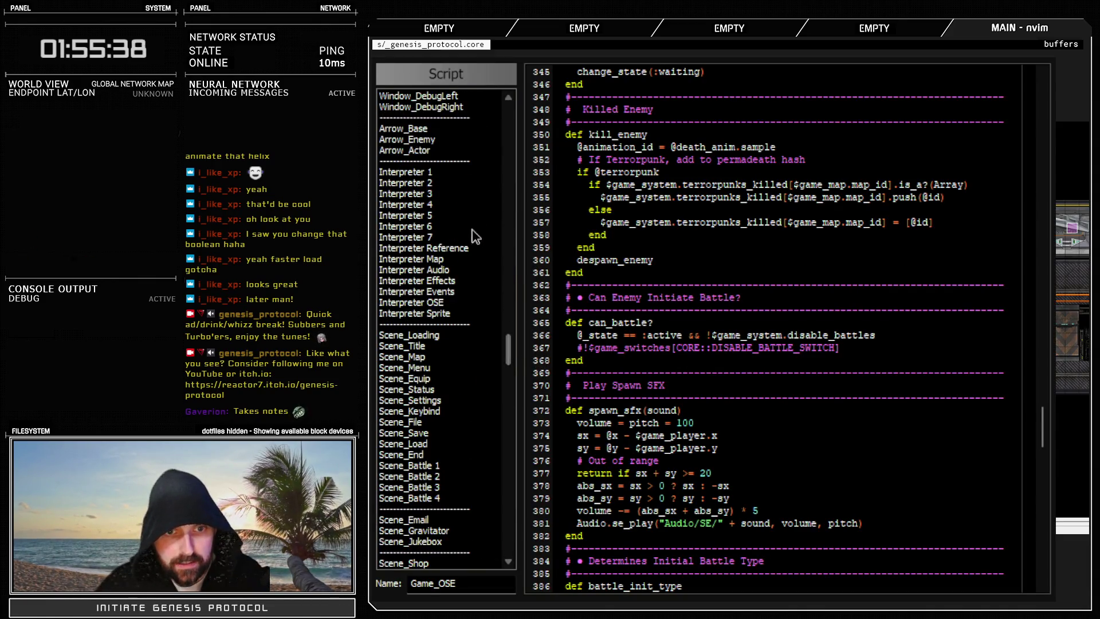
# Go to the Interpreter OSE script and add blank lines after set_battleback for a new method
pyautogui.click(450, 259)
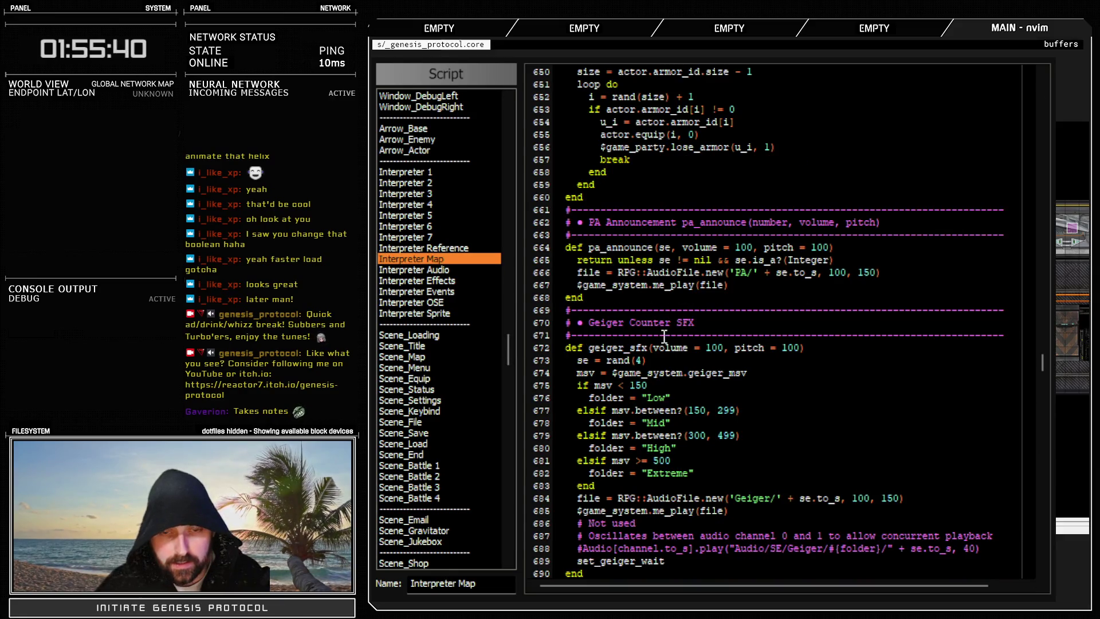
pyautogui.scroll(-5, 667, 344)
pyautogui.scroll(15, 671, 349)
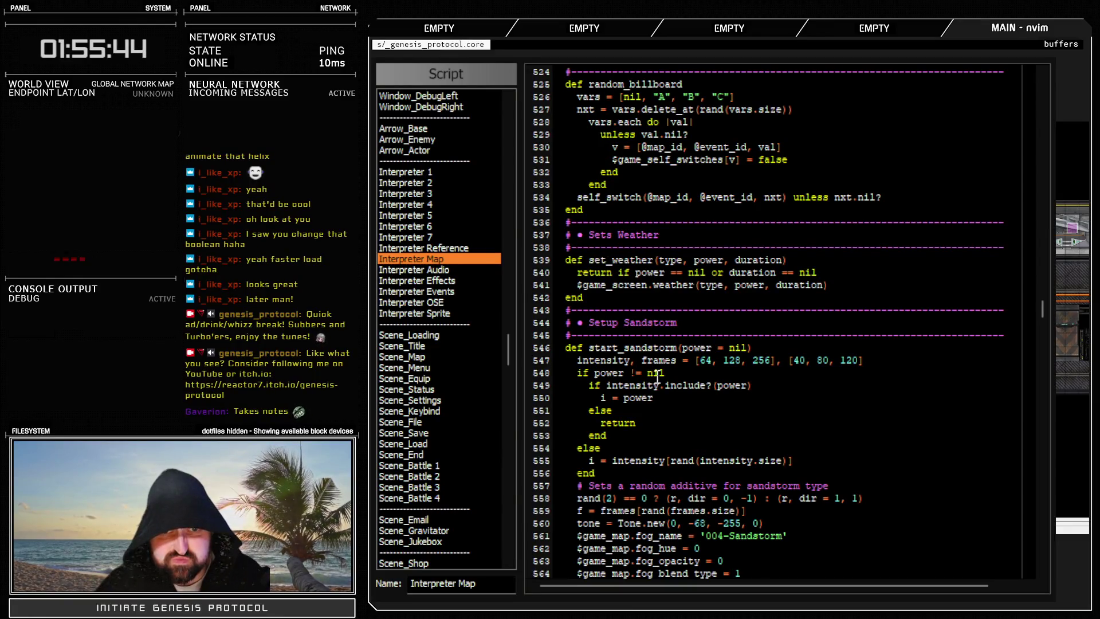
pyautogui.moveTo(1042, 309); pyautogui.dragTo(1042, 544)
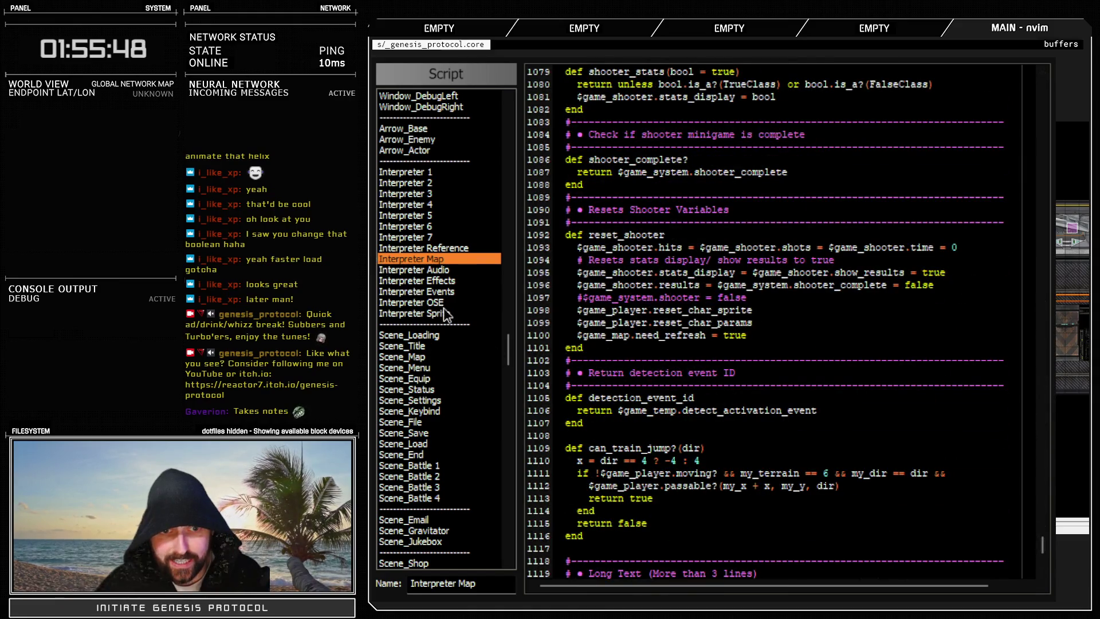
pyautogui.click(445, 312)
pyautogui.press('Up')
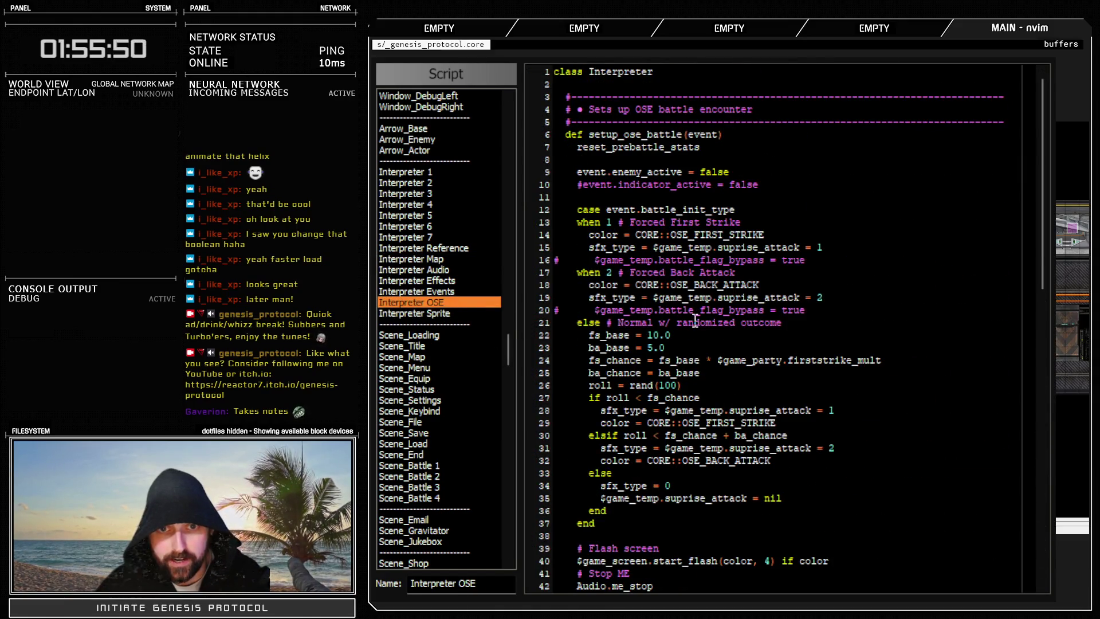
pyautogui.scroll(-19, 693, 320)
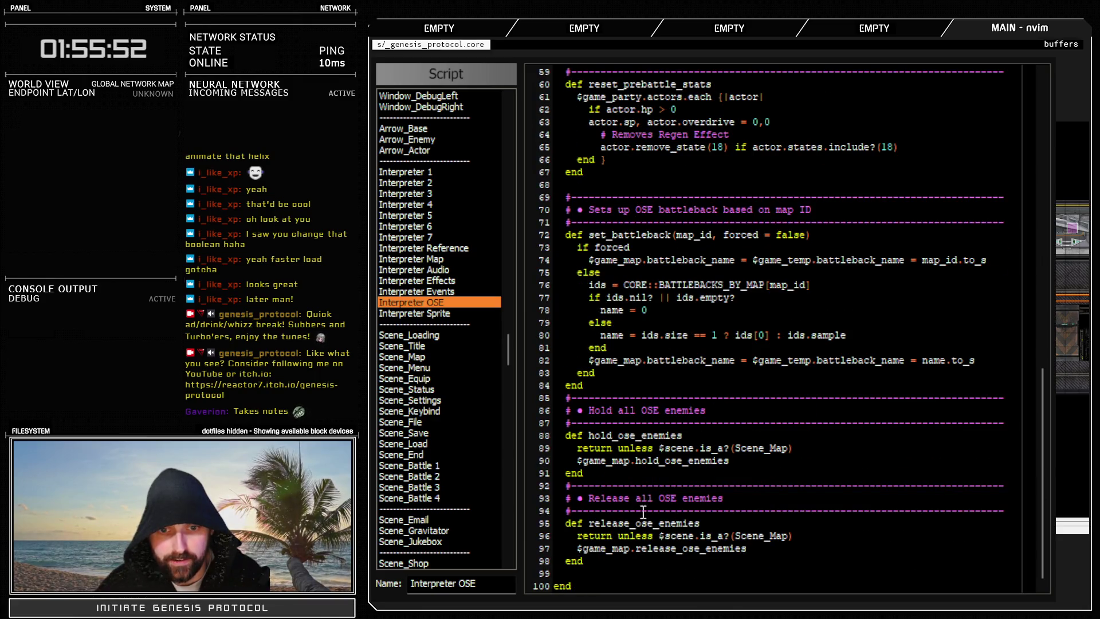
pyautogui.press('Return')
pyautogui.press('Return')
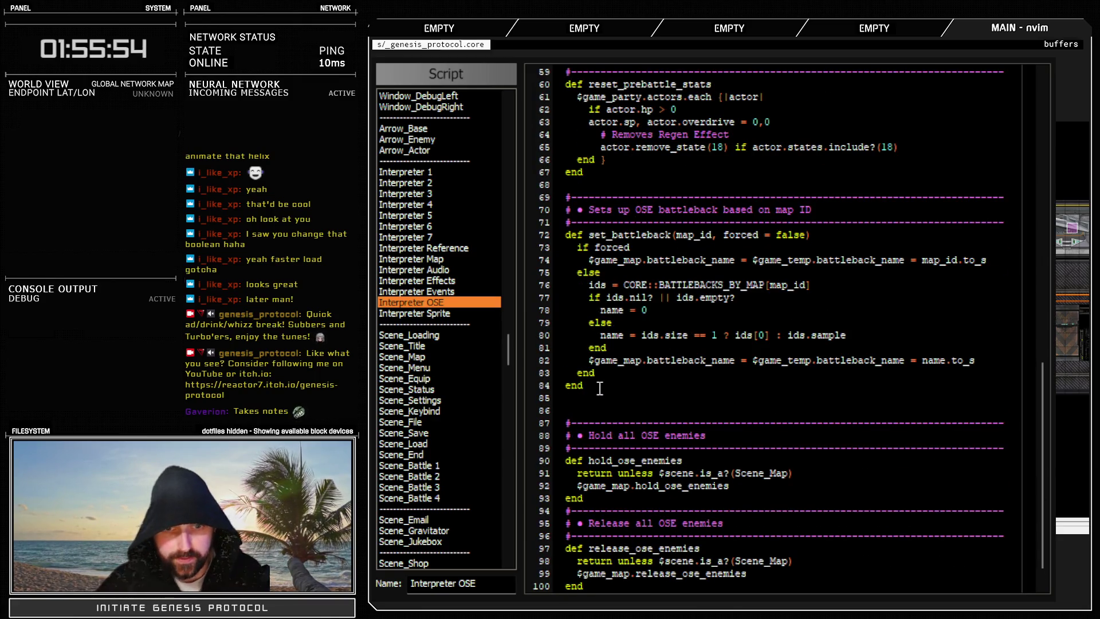
# Write 'def disable_battles' setting $game_system.disable_battles = true, closed with end
pyautogui.write('def disable_batt')
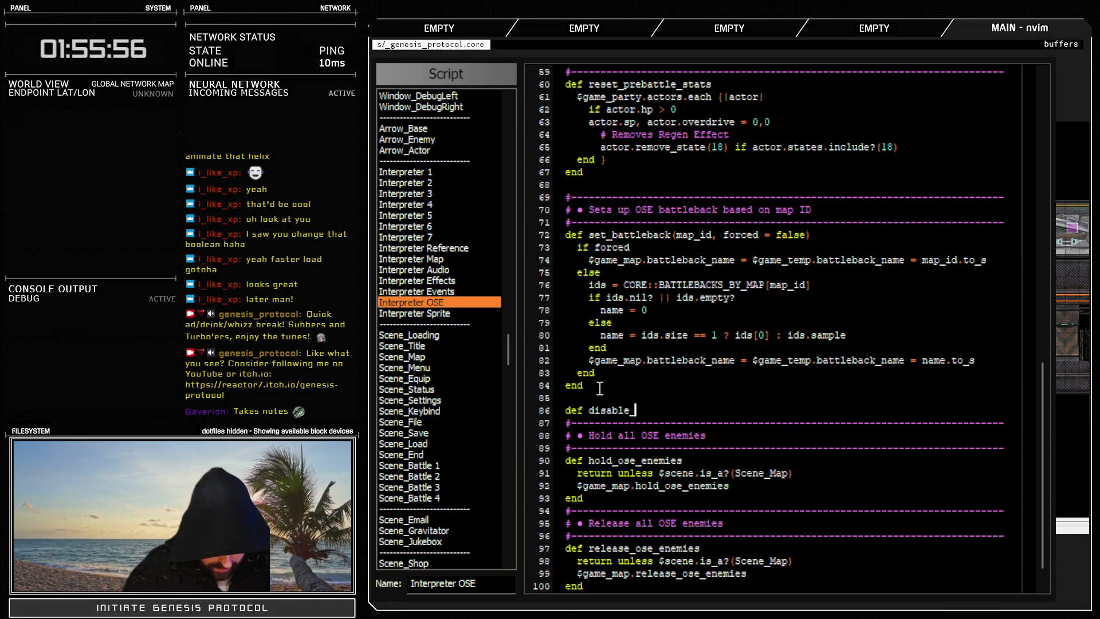
pyautogui.write('les')
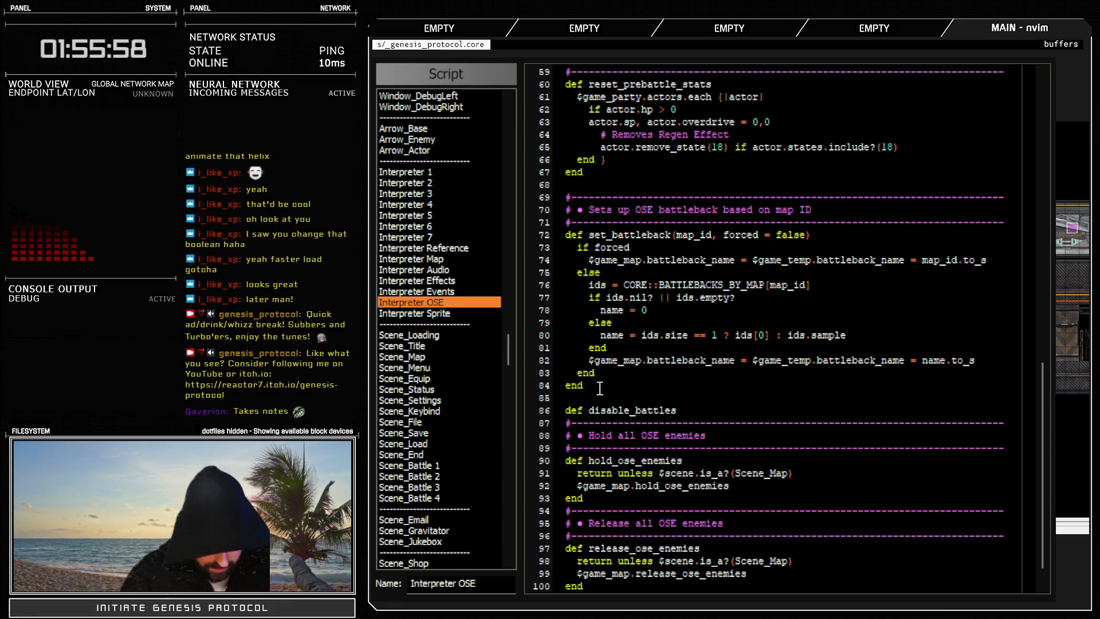
pyautogui.press('Return')
pyautogui.write('$game_system.disable_battles = true')
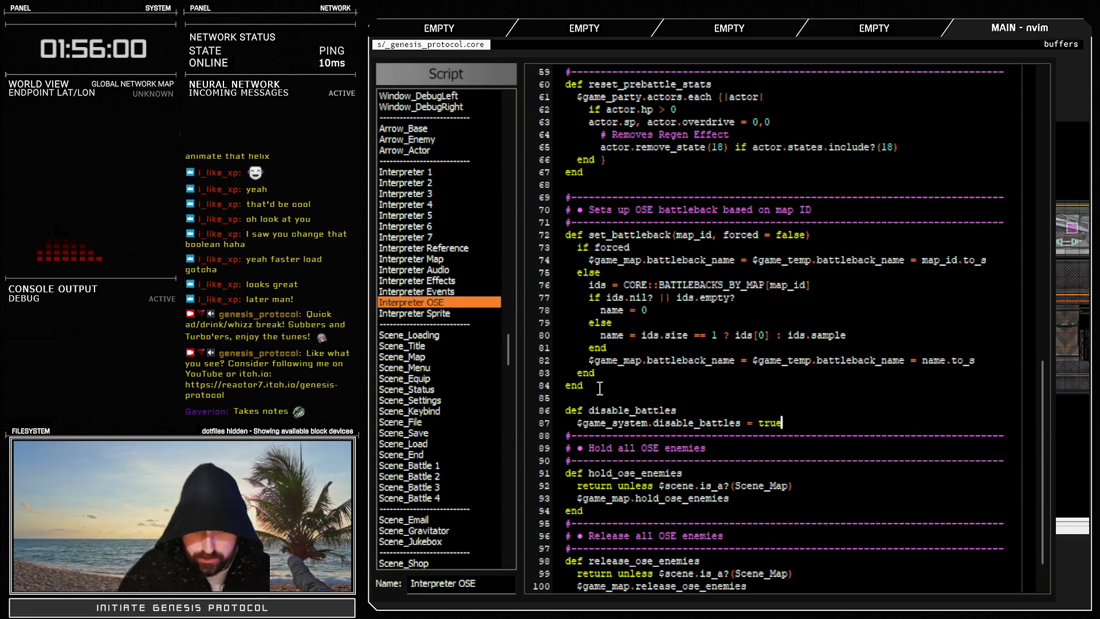
pyautogui.press('Return')
pyautogui.write('end')
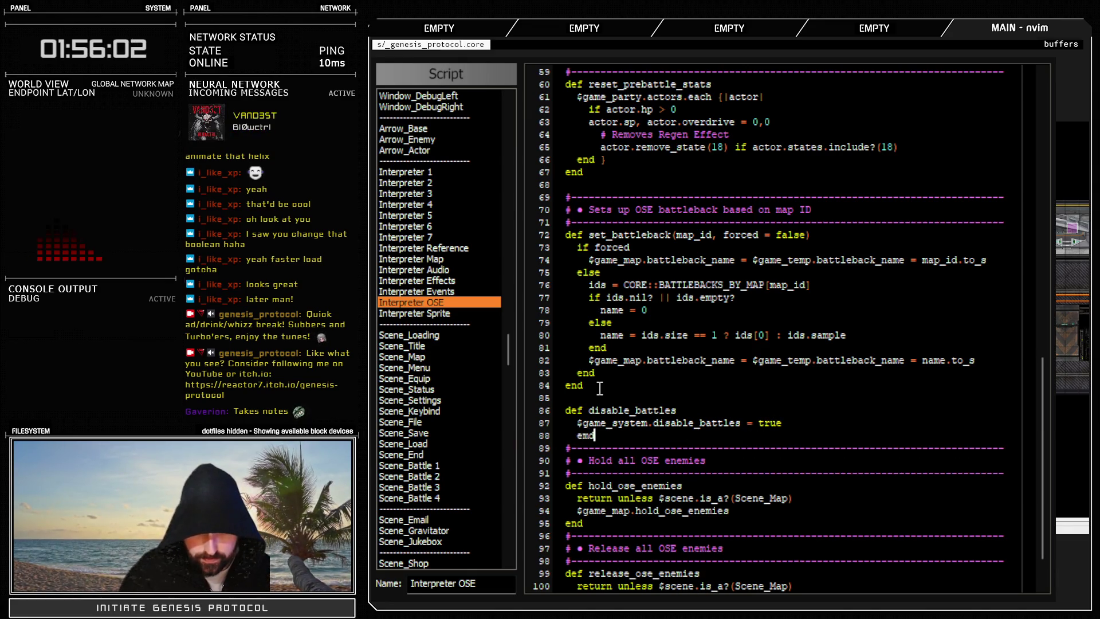
pyautogui.write('d')
pyautogui.press('Return')
pyautogui.press('Return')
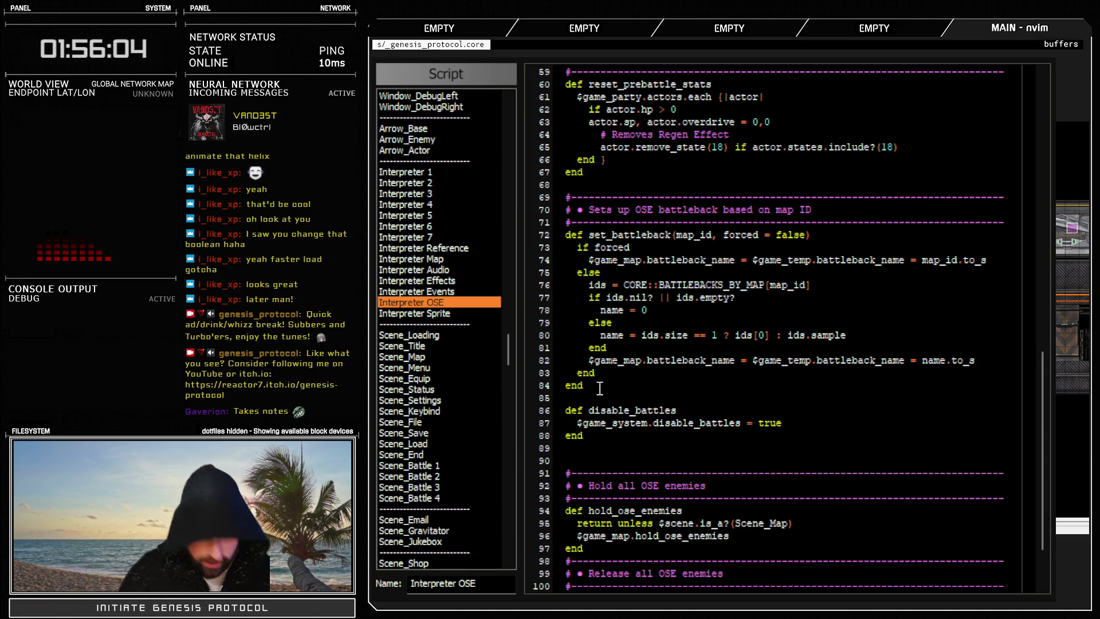
# Write 'def enable_battles' setting $game_system.disable_battles = false, then close the Script Editor
pyautogui.write('def en')
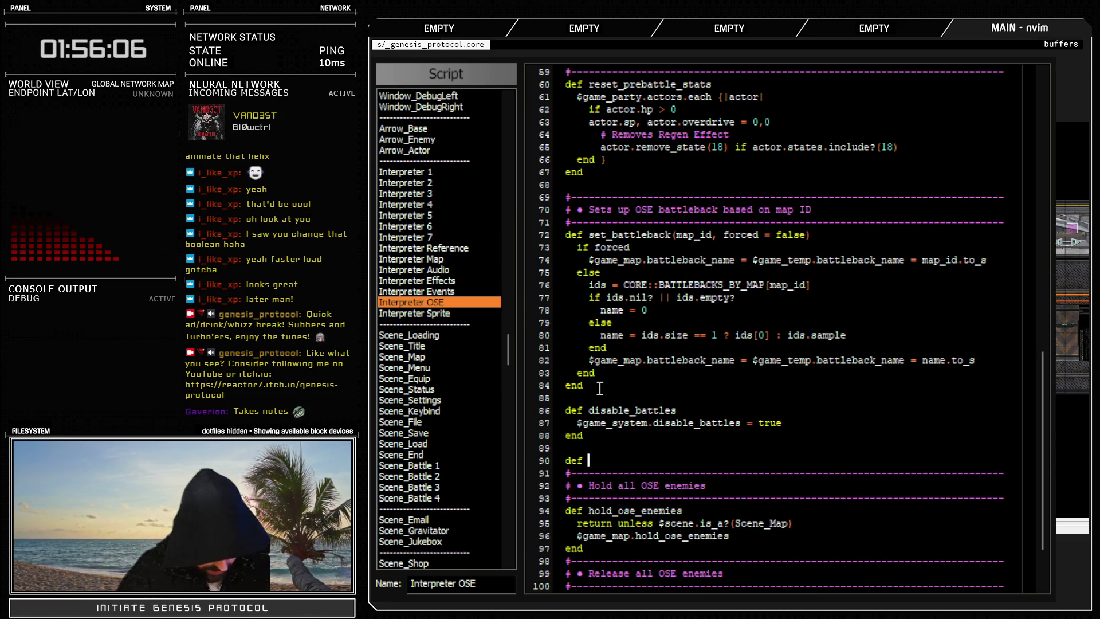
pyautogui.write('able_battles')
pyautogui.press('Return')
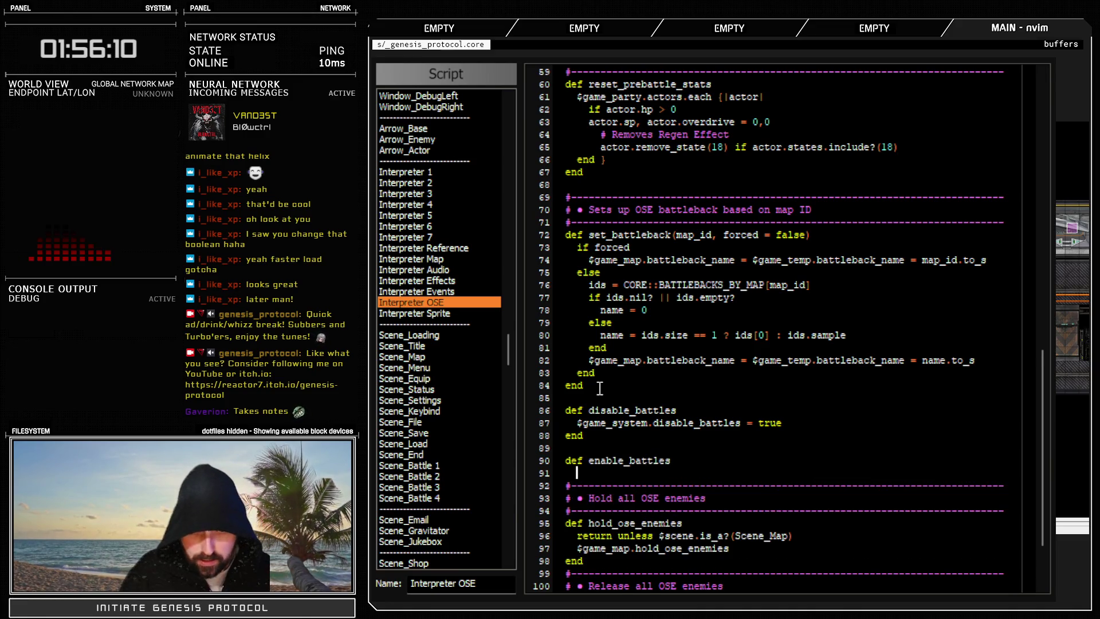
pyautogui.write('$game_system.disable_battles = fal')
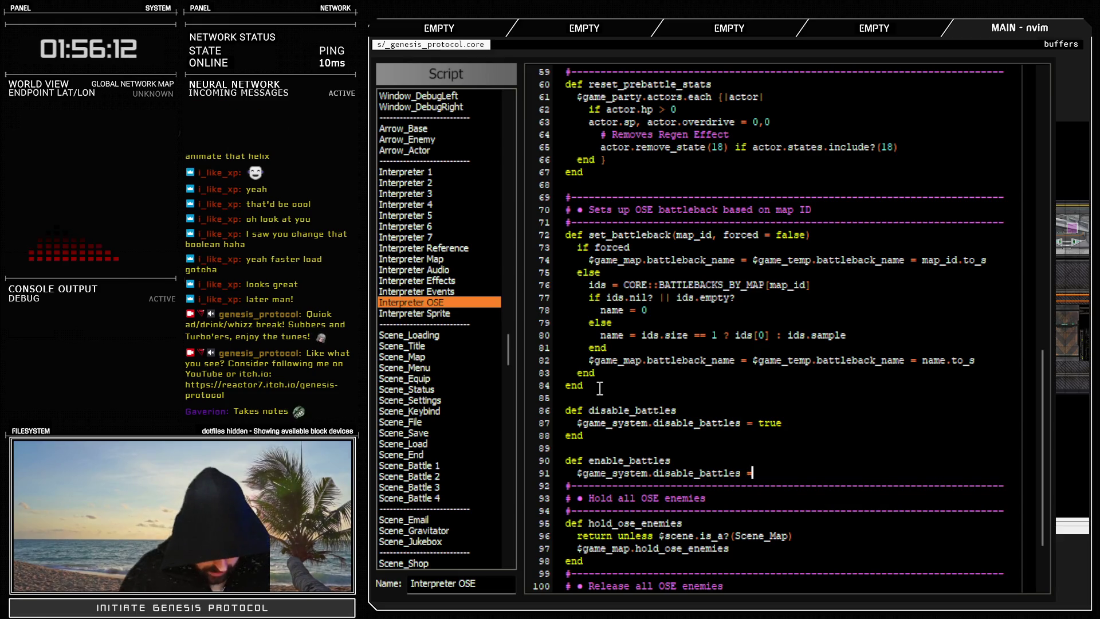
pyautogui.write('se')
pyautogui.press('Return')
pyautogui.press('Return')
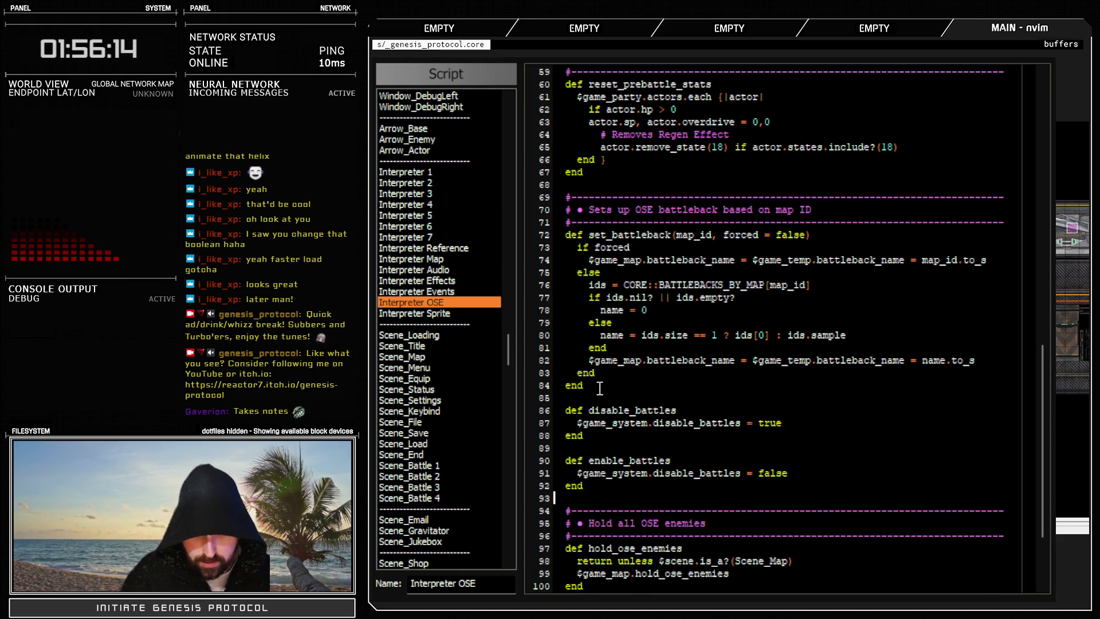
pyautogui.press('BackSpace')
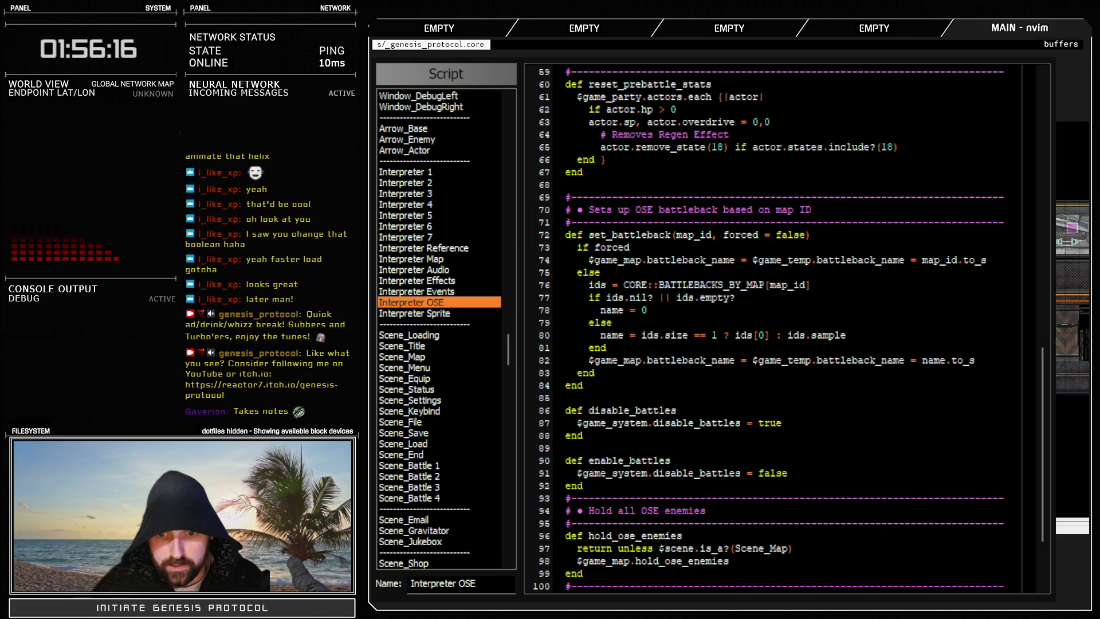
pyautogui.press('Escape')
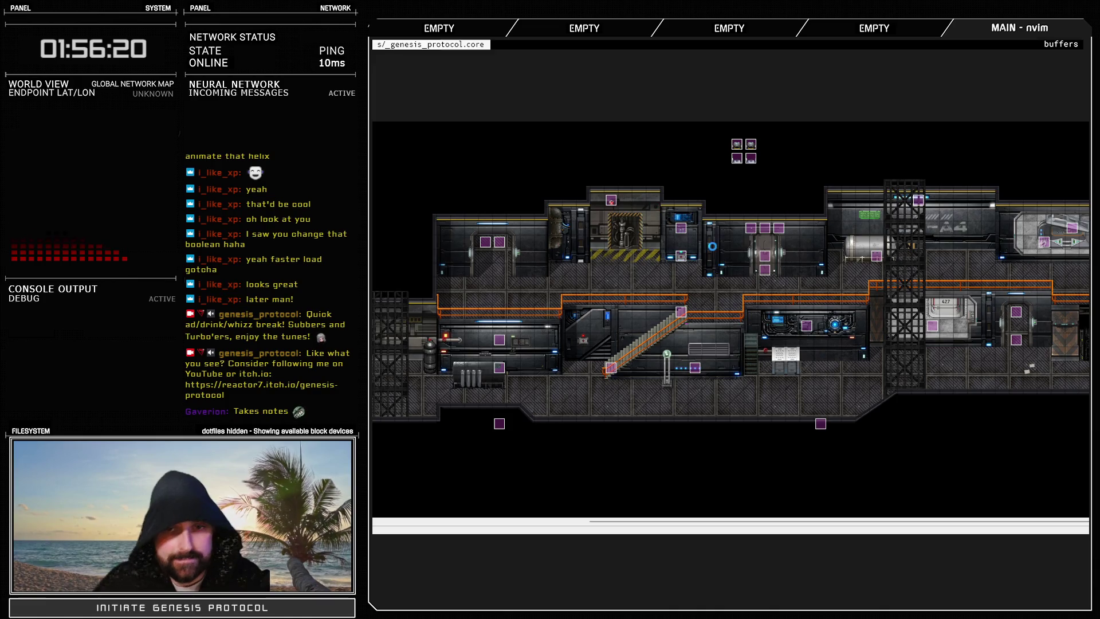
# Insert a 'disable_battles' Script command at the top of 013 Open Rotopod
pyautogui.press('F9')
pyautogui.click(644, 195)
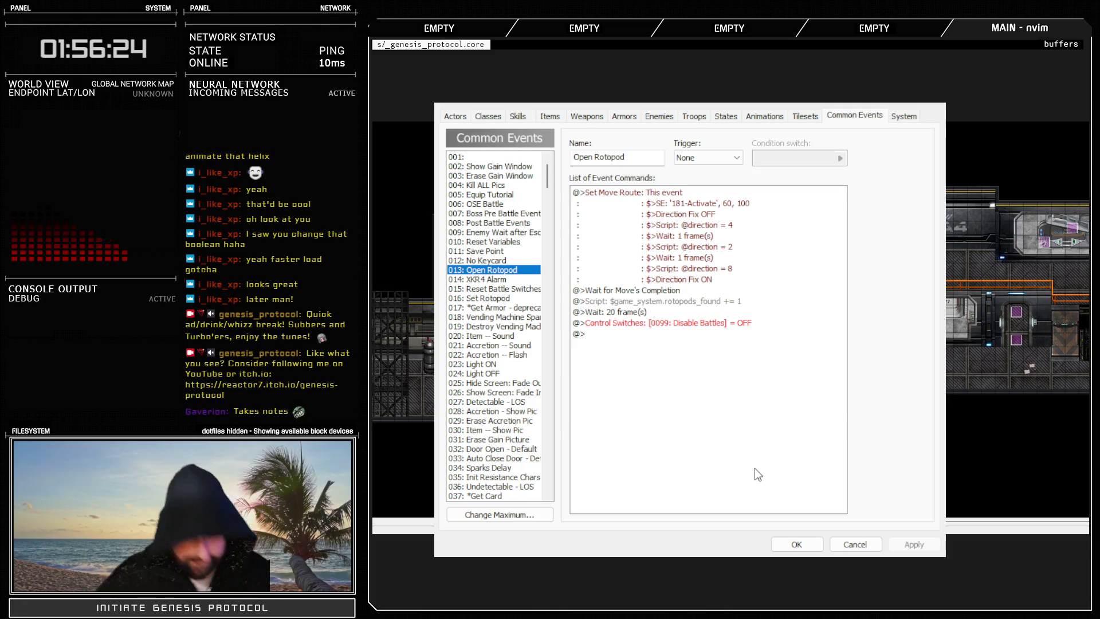
pyautogui.write('disable_battles')
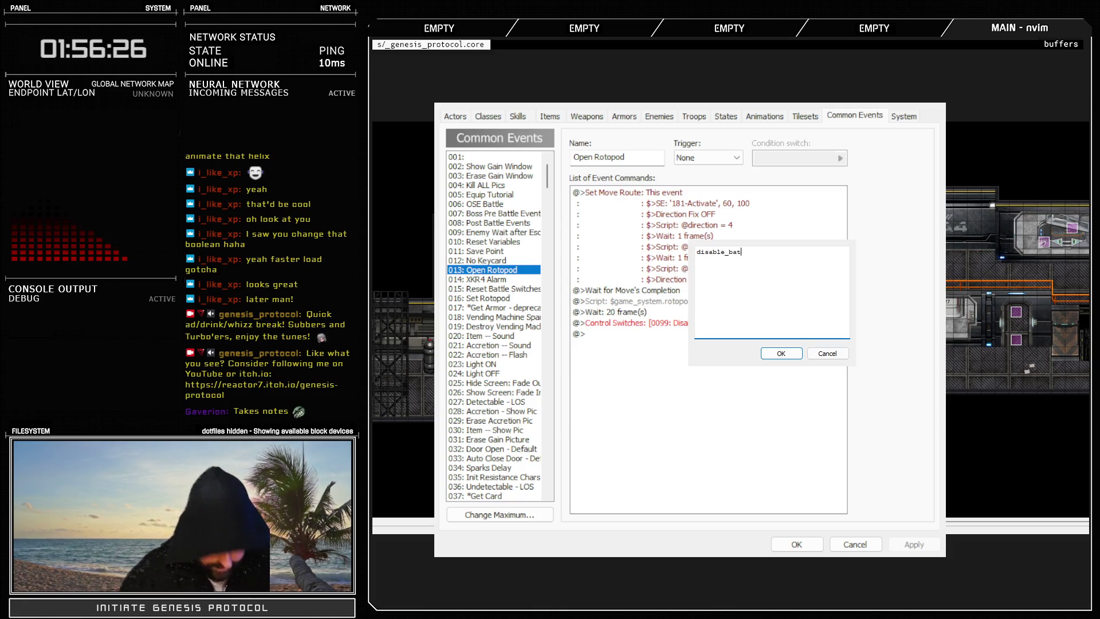
pyautogui.click(786, 359)
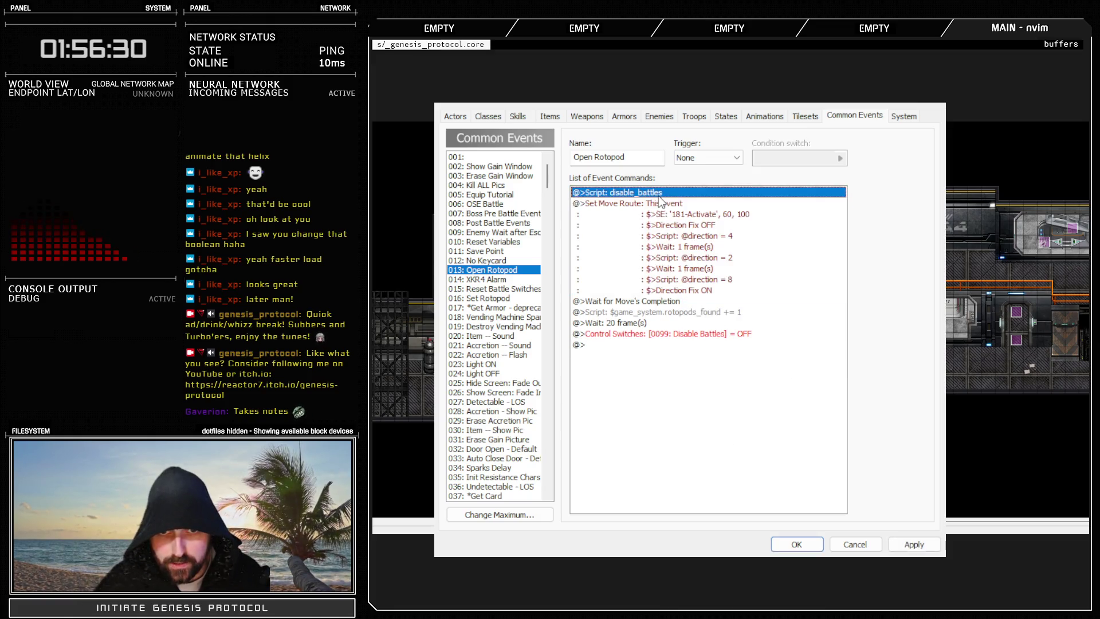
# Replace the switch 0099 OFF line with an 'enable_battles' Script command and apply
pyautogui.click(648, 332)
pyautogui.press('Delete')
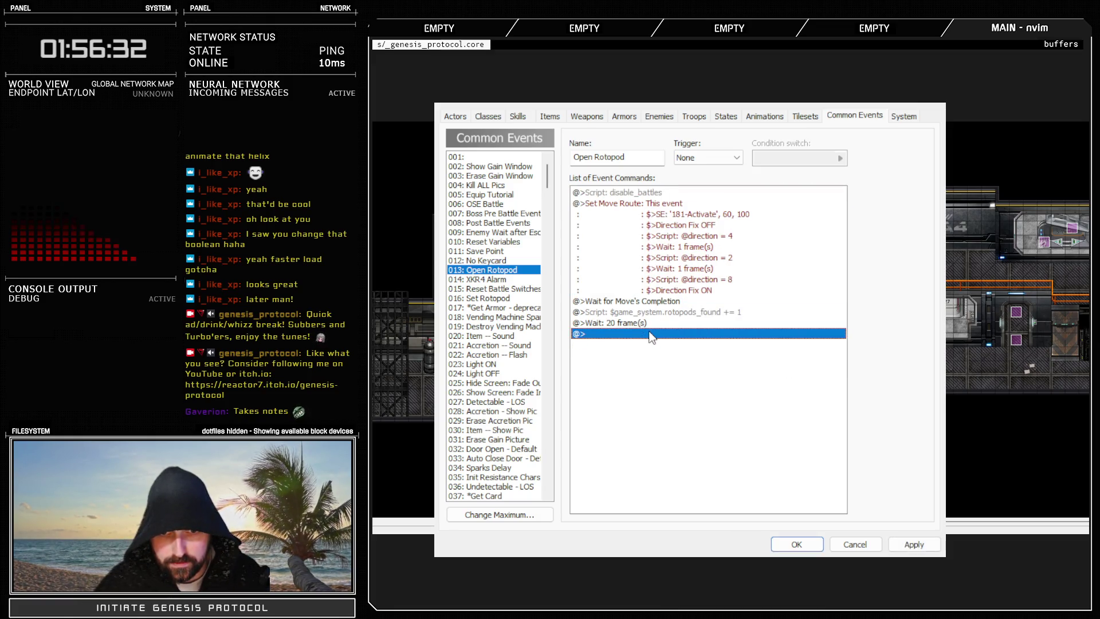
pyautogui.hotkey('ctrl', 'v')
pyautogui.doubleClick(662, 333)
pyautogui.moveTo(726, 252); pyautogui.dragTo(697, 256)
pyautogui.write('enable')
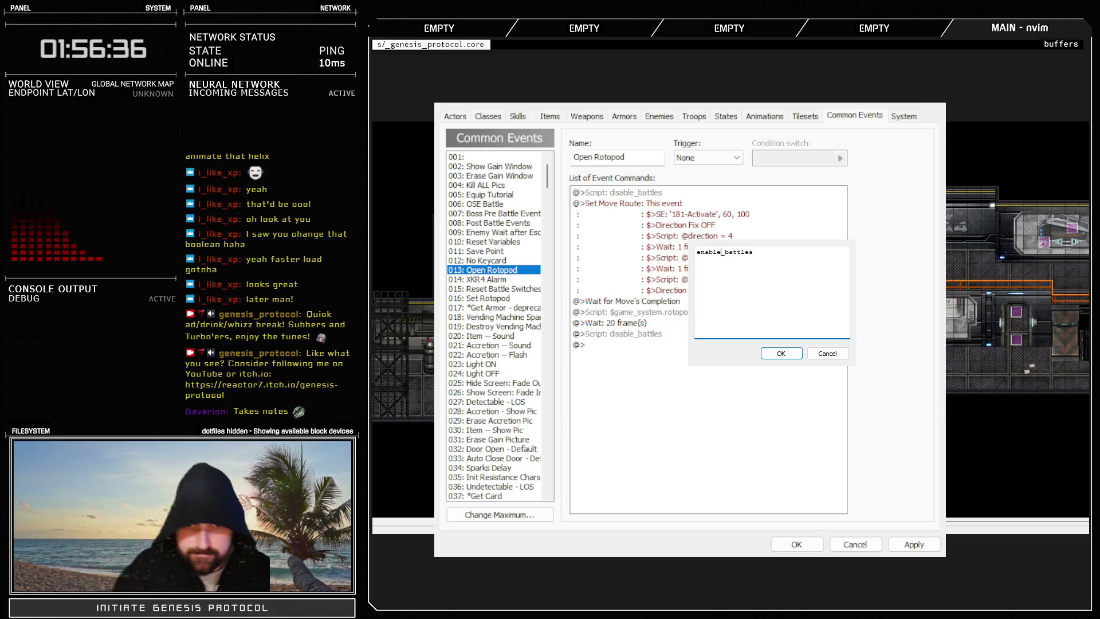
pyautogui.click(780, 353)
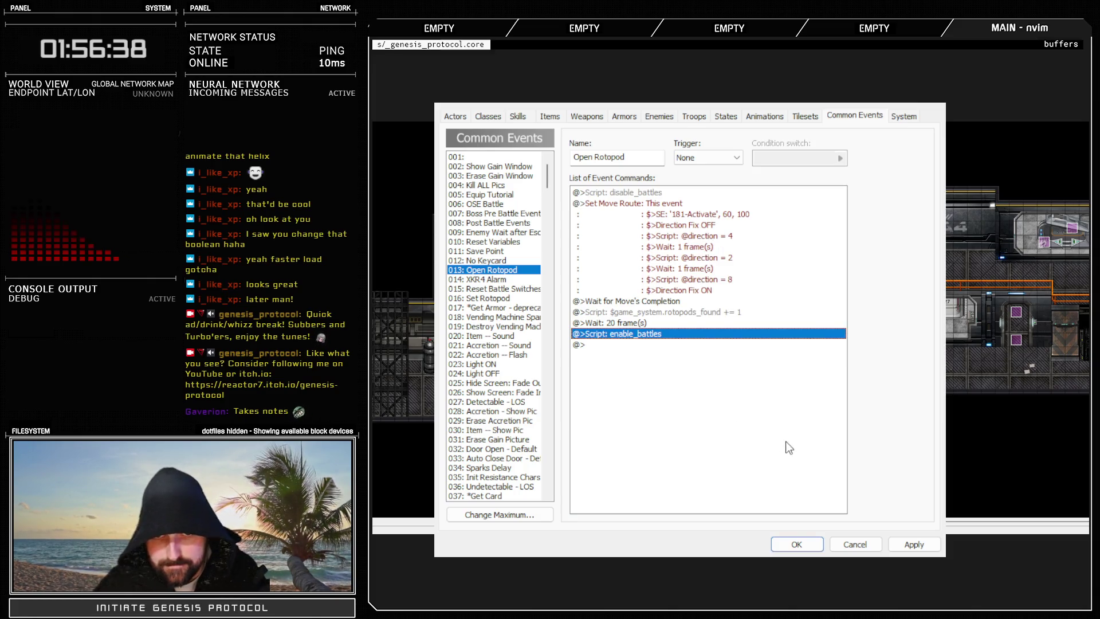
pyautogui.click(895, 541)
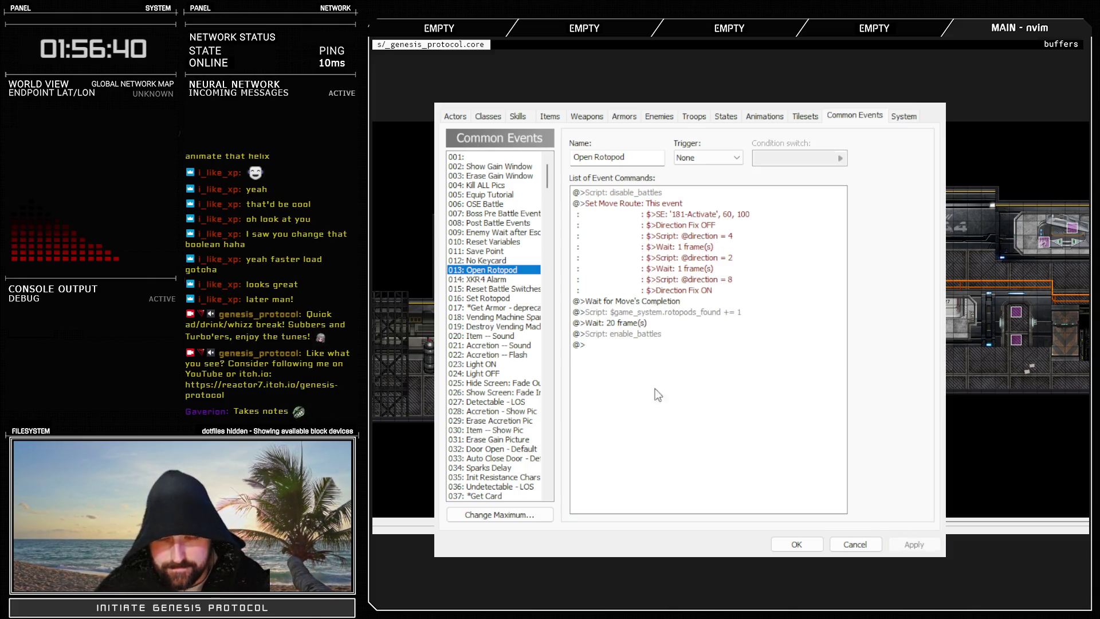
# Review Open Rotopod's updated command list, then bring up the Medi-Cell common event
pyautogui.click(673, 314)
pyautogui.click(637, 333)
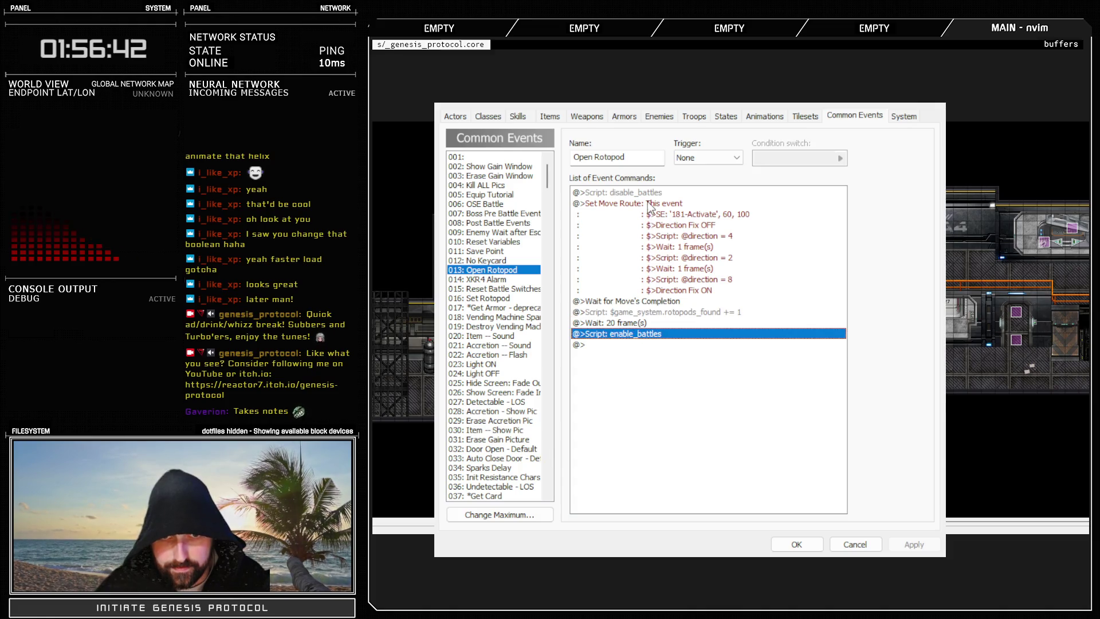
pyautogui.click(647, 193)
pyautogui.moveTo(545, 187)
pyautogui.mouseDown()
pyautogui.moveTo(568, 293)
pyautogui.moveTo(564, 353)
pyautogui.moveTo(562, 276)
pyautogui.mouseUp()
pyautogui.click(484, 204)
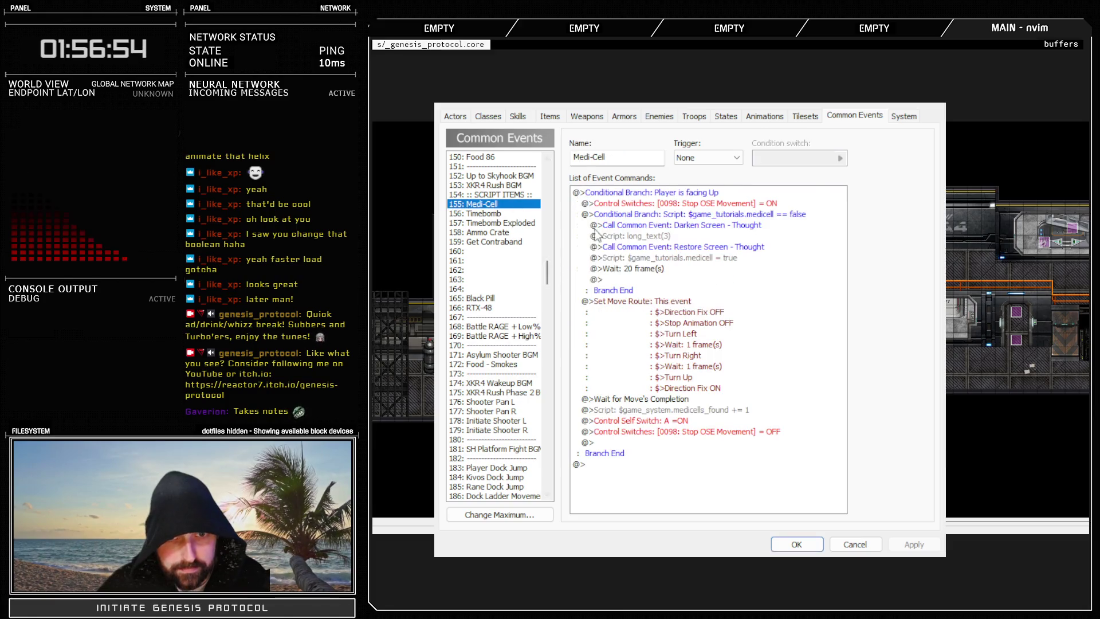
# In Medi-Cell, replace the Stop OSE Movement ON switch with a disable_battles script call
pyautogui.click(693, 193)
pyautogui.click(703, 204)
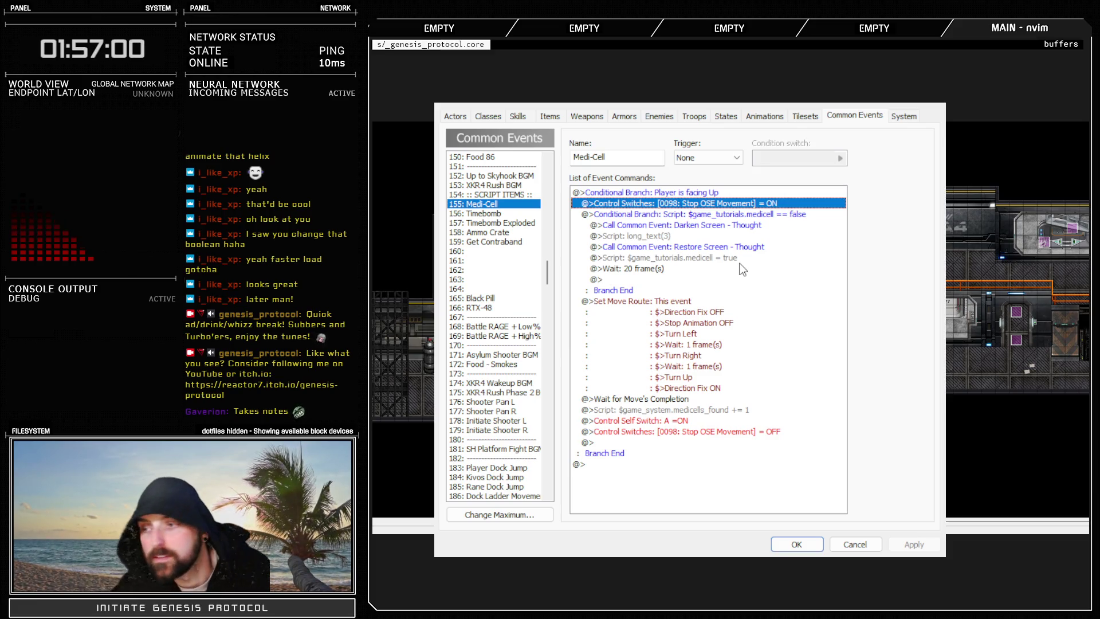
pyautogui.click(713, 211)
pyautogui.press('Up')
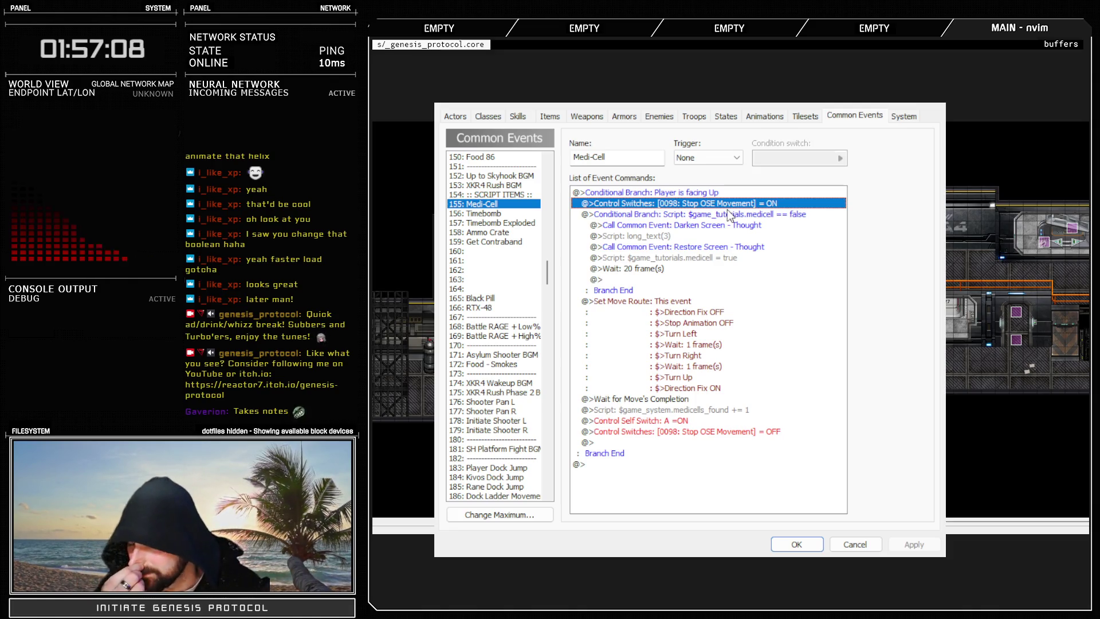
pyautogui.click(728, 215)
pyautogui.click(727, 207)
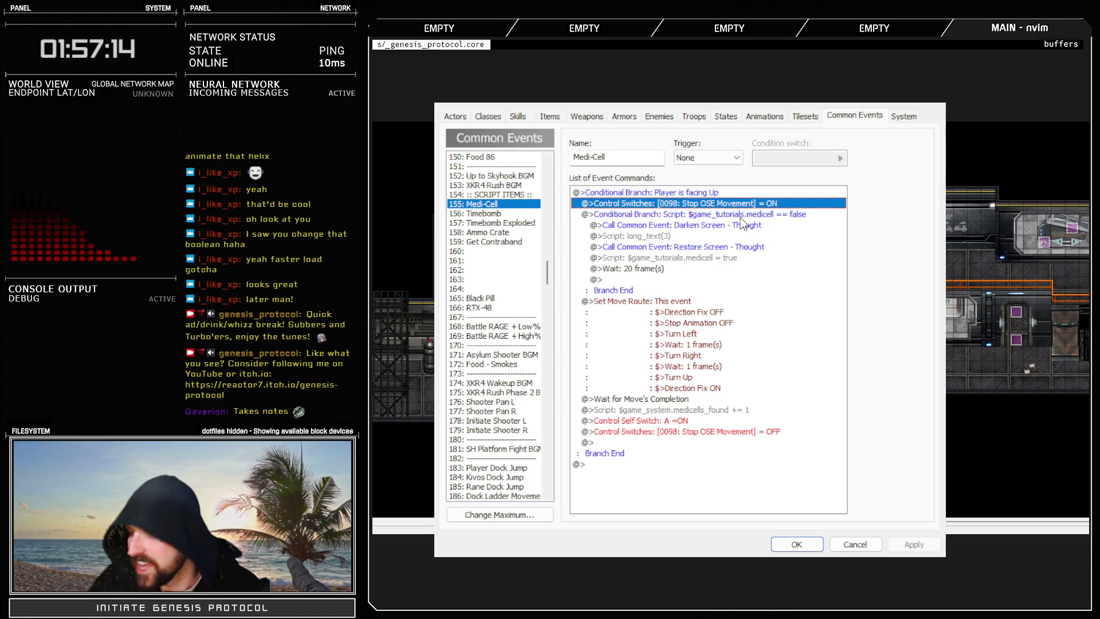
pyautogui.press('Delete')
pyautogui.hotkey('ctrl', 'v')
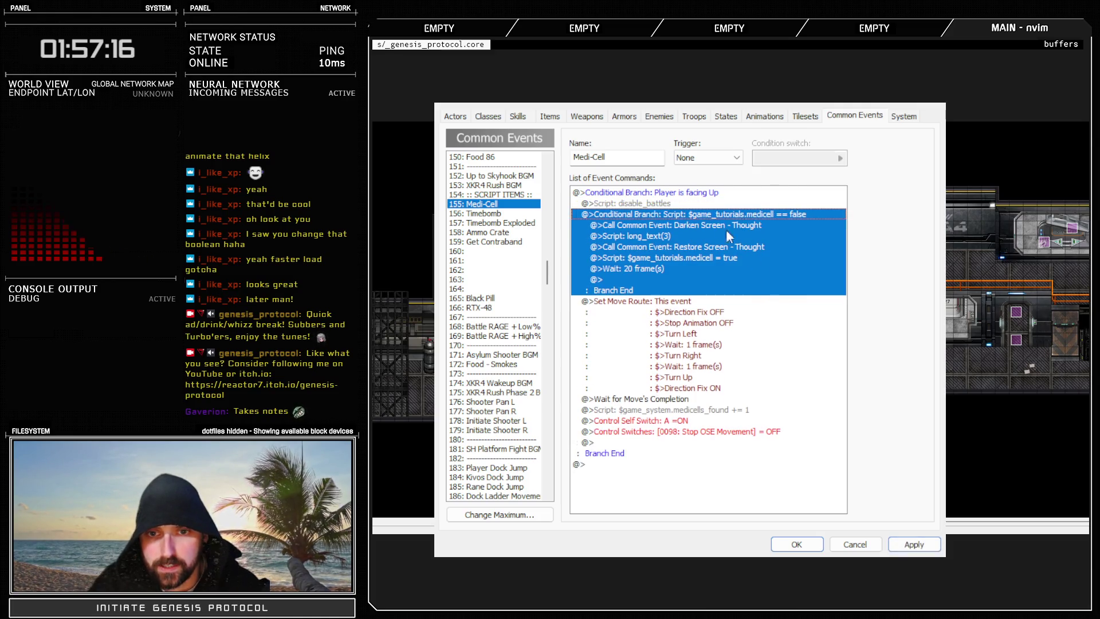
pyautogui.click(674, 204)
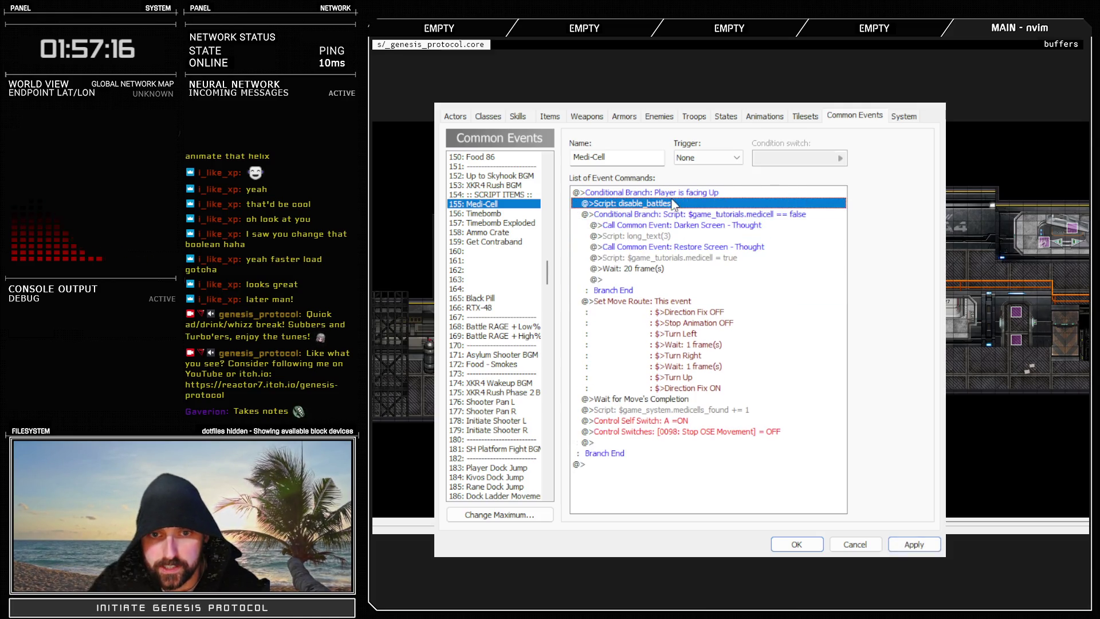
# Replace Medi-Cell's closing Stop OSE Movement OFF switch with an enable_battles script and apply
pyautogui.click(711, 431)
pyautogui.press('Delete')
pyautogui.hotkey('ctrl', 'v')
pyautogui.click(694, 432)
pyautogui.doubleClick(695, 434)
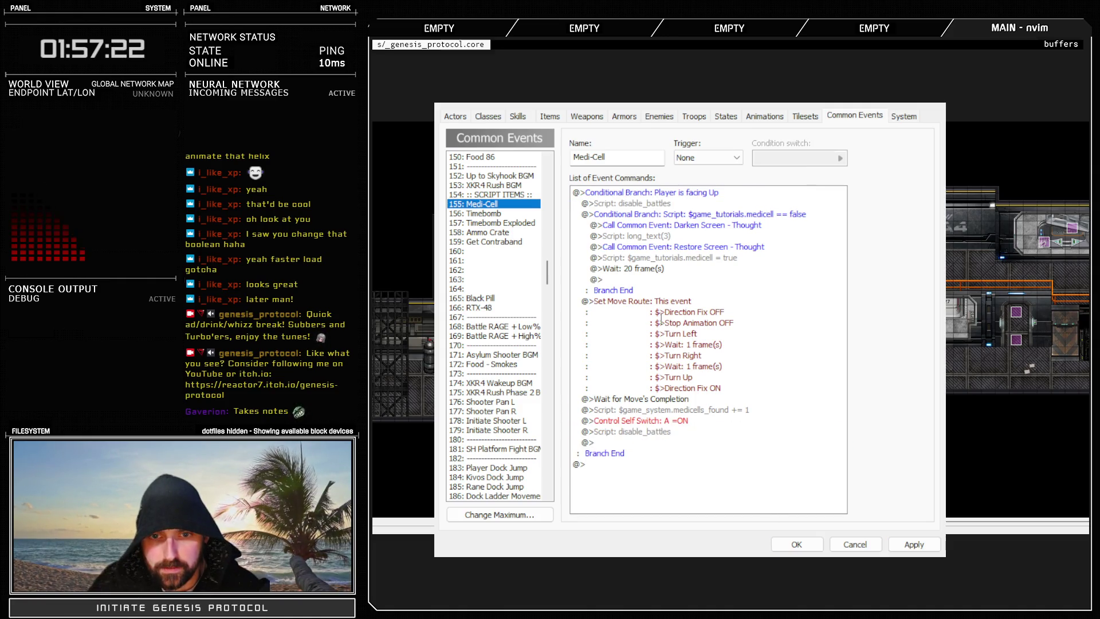
pyautogui.moveTo(709, 252); pyautogui.dragTo(696, 253)
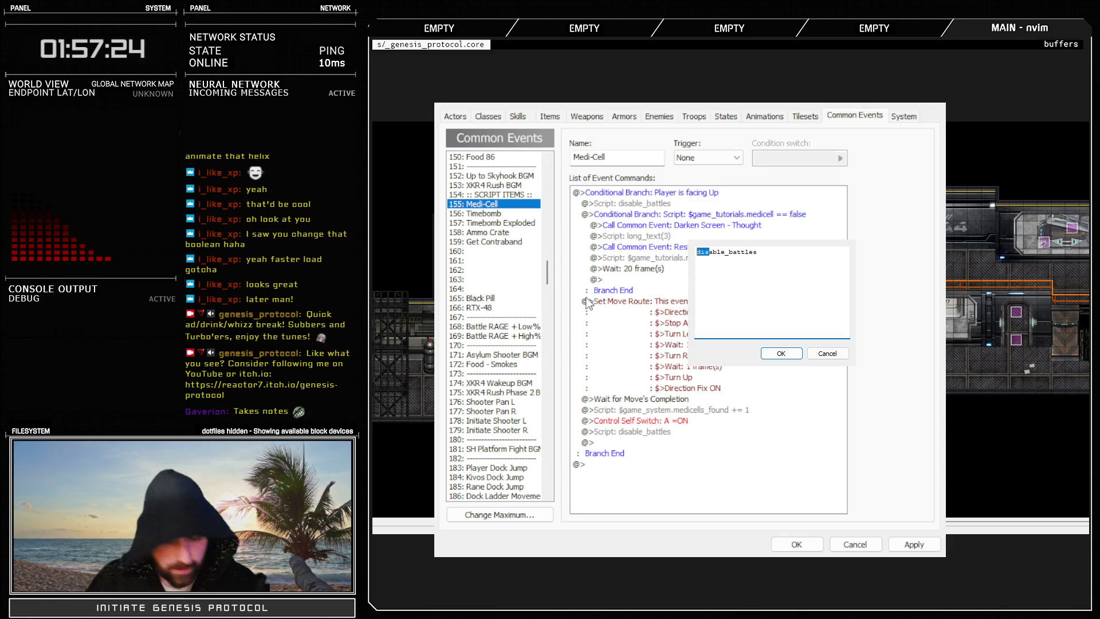
pyautogui.write('en')
pyautogui.click(778, 353)
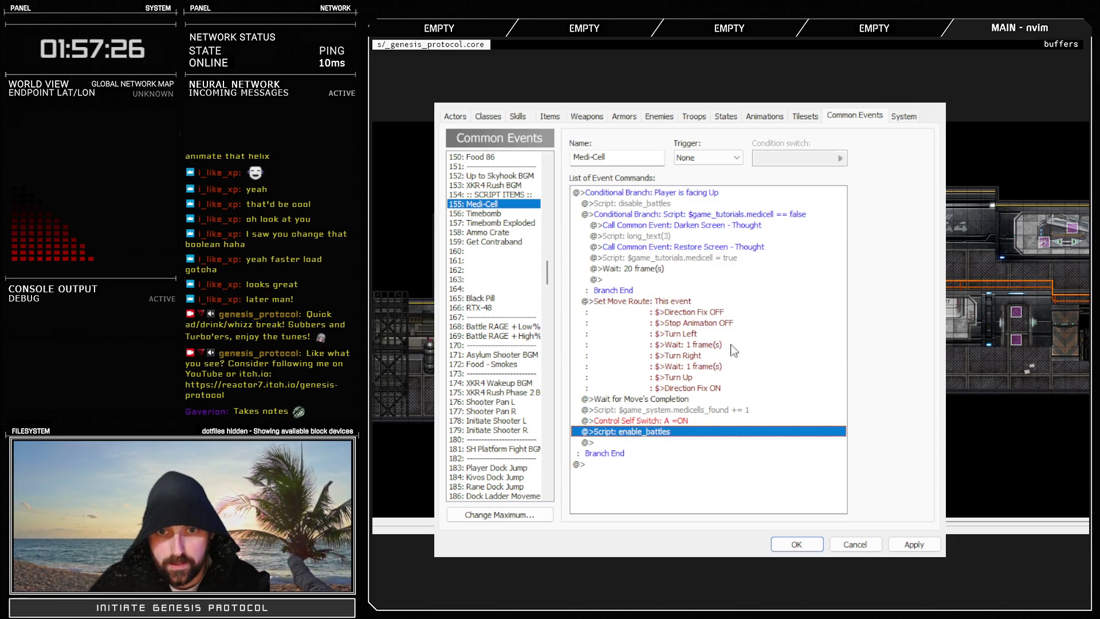
pyautogui.click(652, 204)
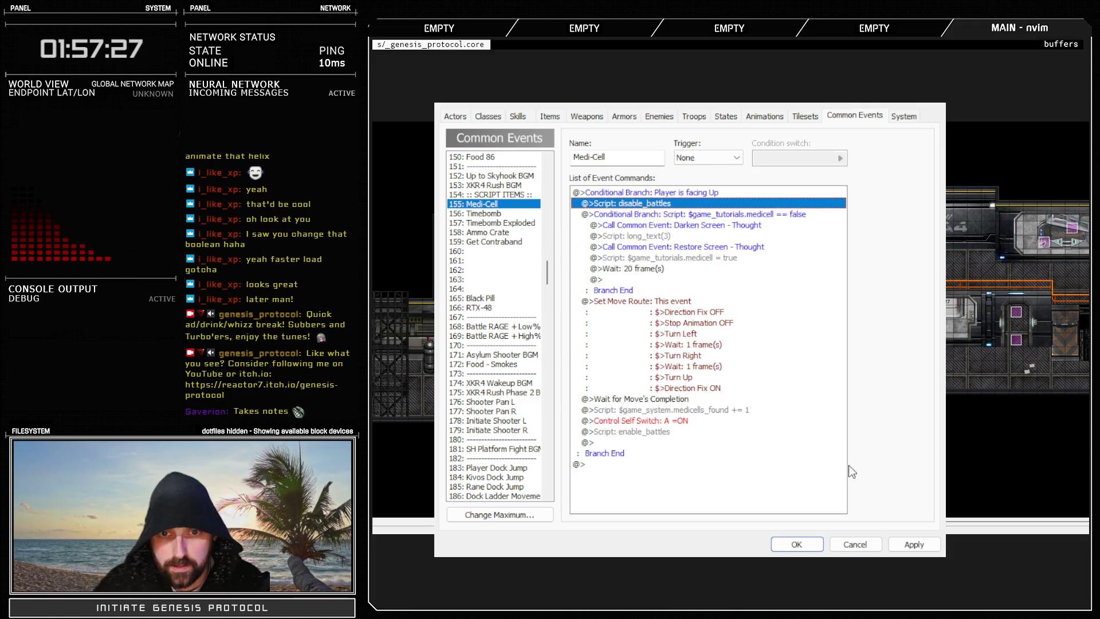
pyautogui.click(914, 543)
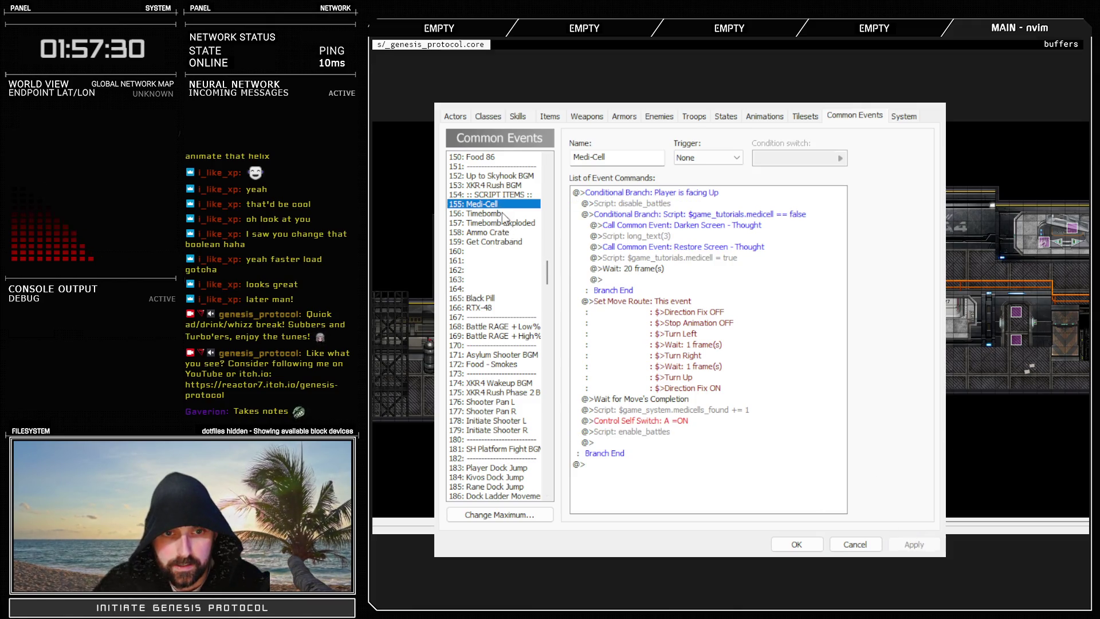
pyautogui.click(500, 232)
# Finish Ammo Crate by swapping its Stop OSE Movement OFF switch for an enable_battles script, then apply
pyautogui.click(709, 204)
pyautogui.press('Delete')
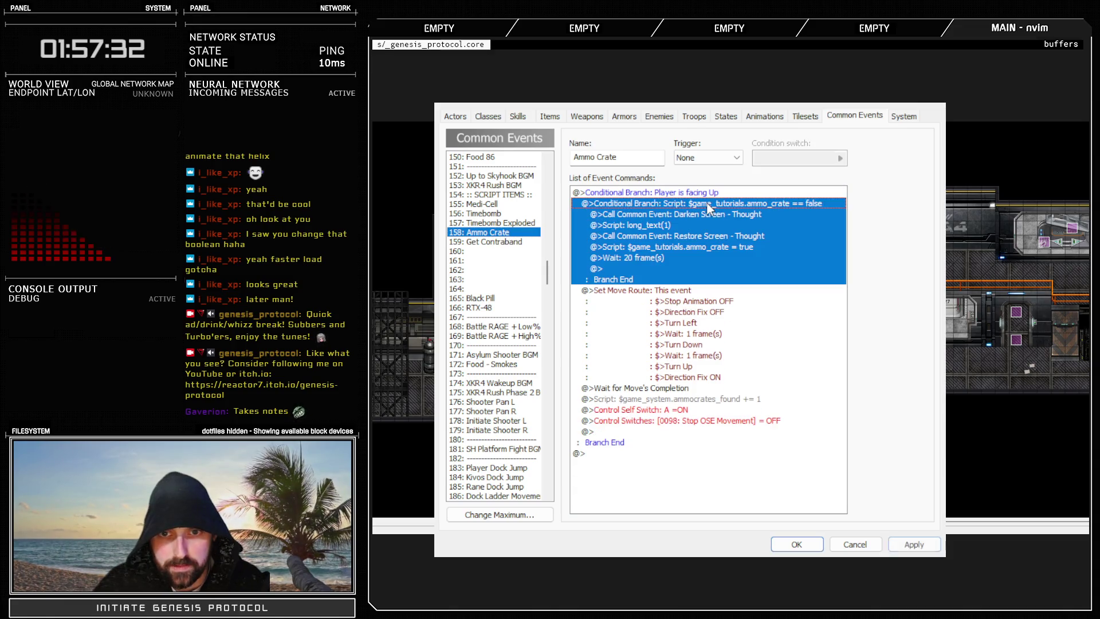
pyautogui.hotkey('ctrl', 'z')
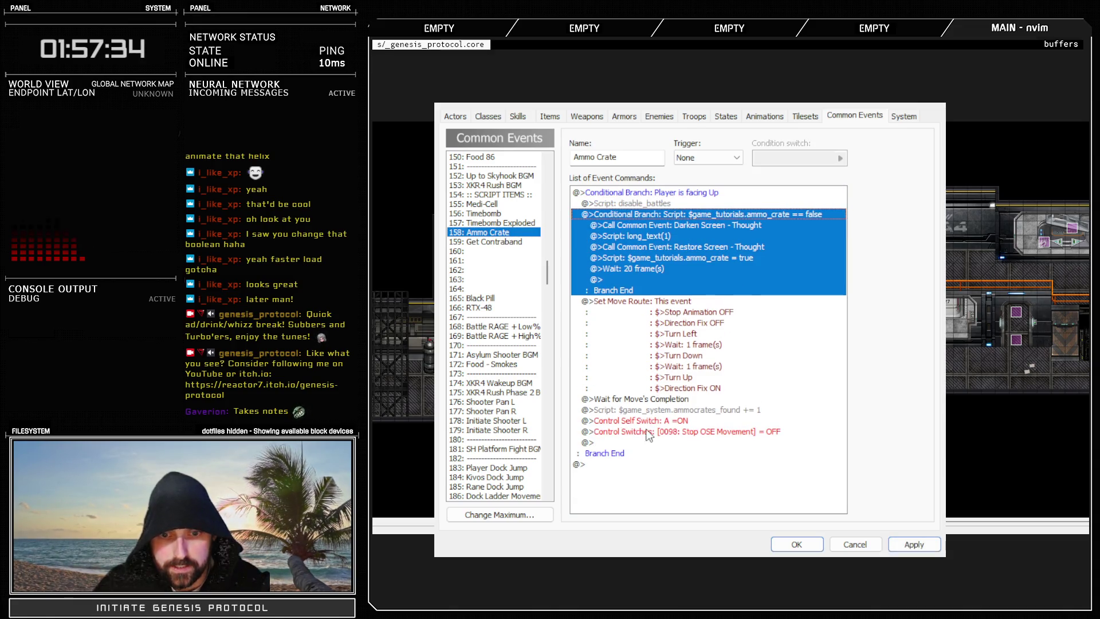
pyautogui.click(658, 433)
pyautogui.press('Delete')
pyautogui.hotkey('ctrl', 'v')
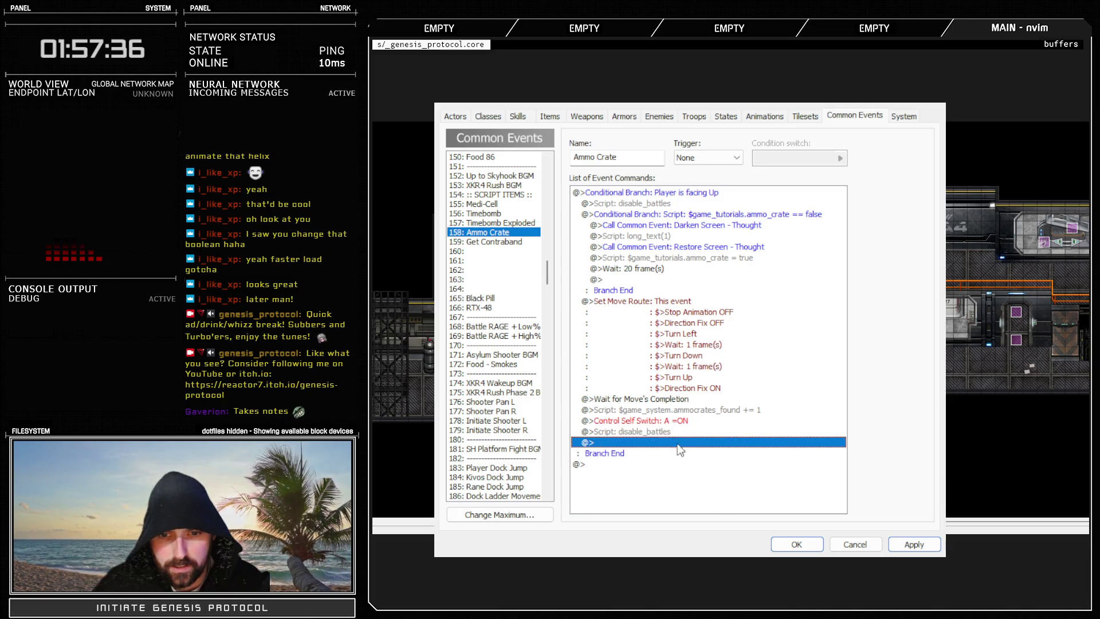
pyautogui.doubleClick(675, 431)
pyautogui.moveTo(708, 252); pyautogui.dragTo(697, 252)
pyautogui.write('enable_battles')
pyautogui.click(781, 354)
pyautogui.click(910, 544)
# In Get Contraband, replace the ON/OFF switches with disable_battles and enable_battles scripts and apply
pyautogui.click(510, 241)
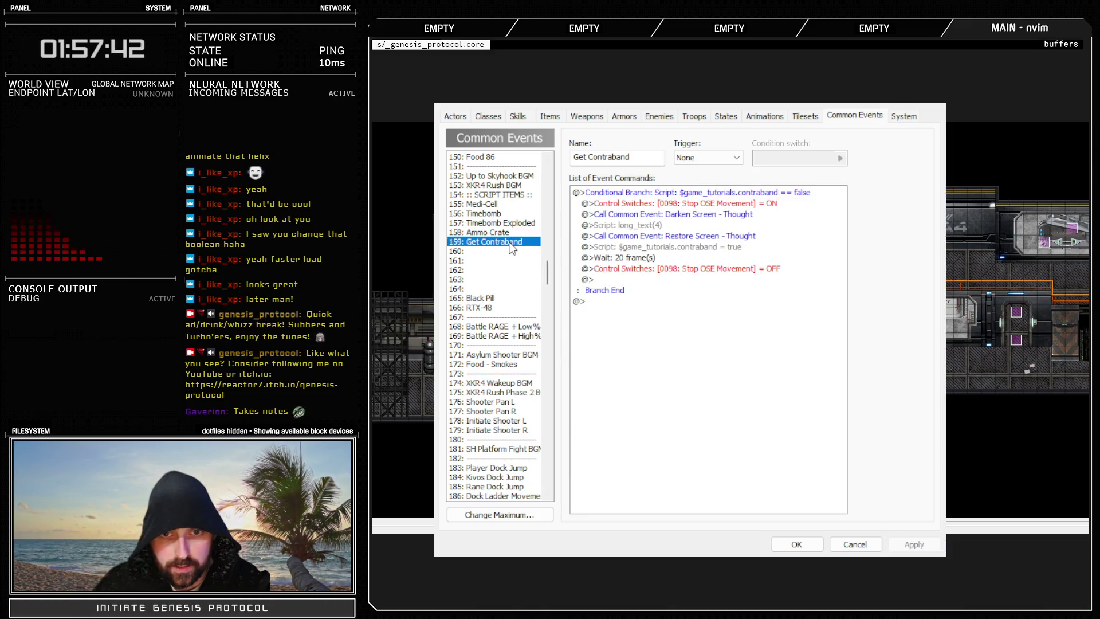
pyautogui.click(702, 203)
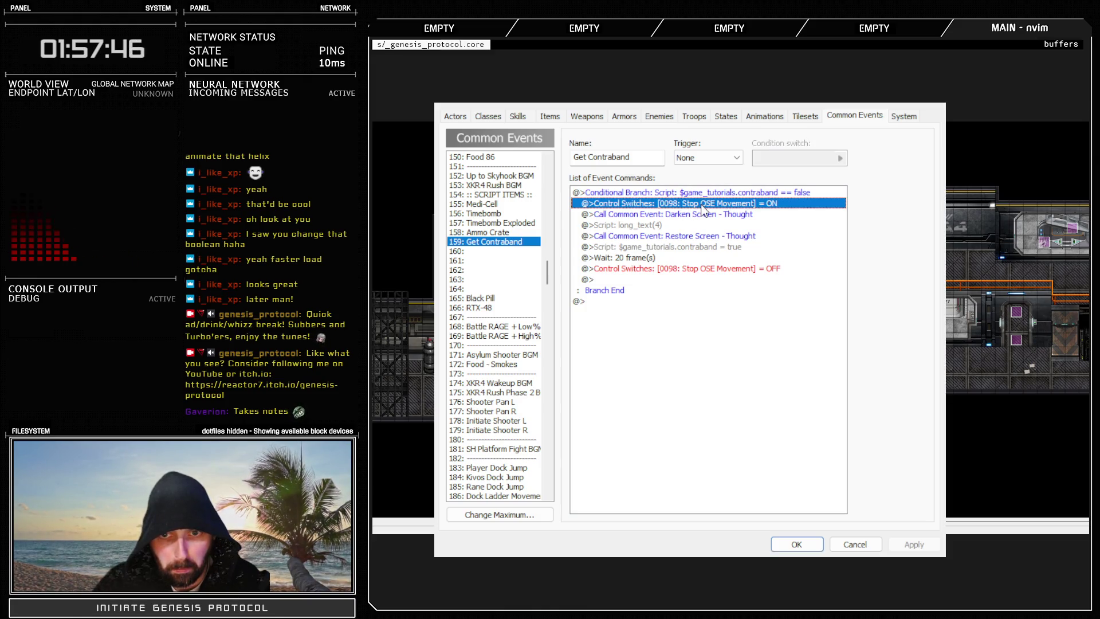
pyautogui.press('Delete')
pyautogui.hotkey('ctrl', 'v')
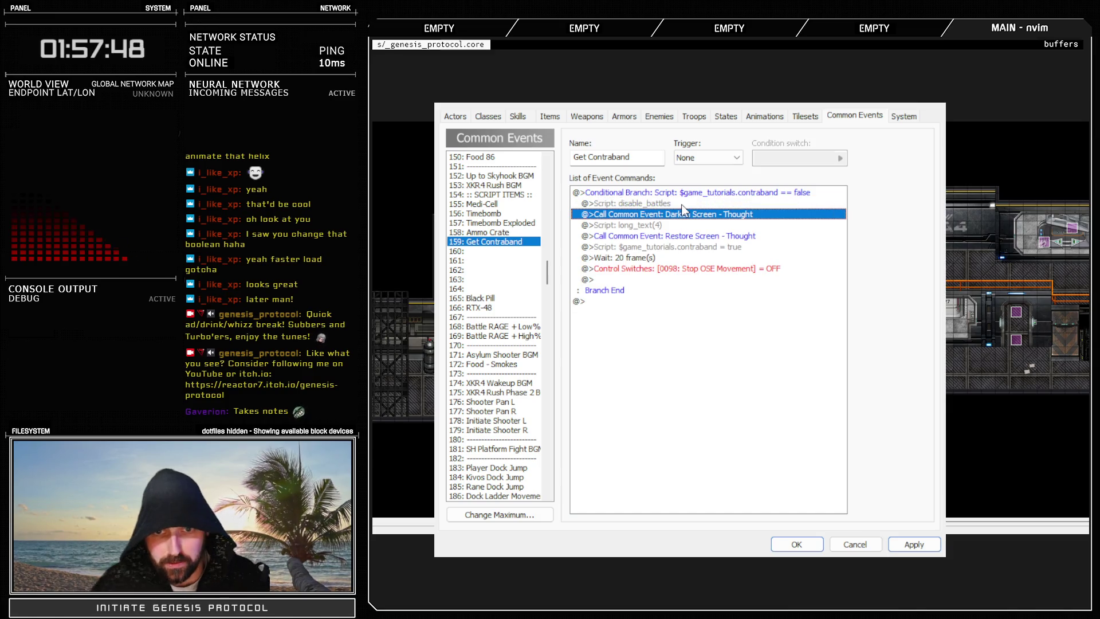
pyautogui.click(687, 269)
pyautogui.press('Delete')
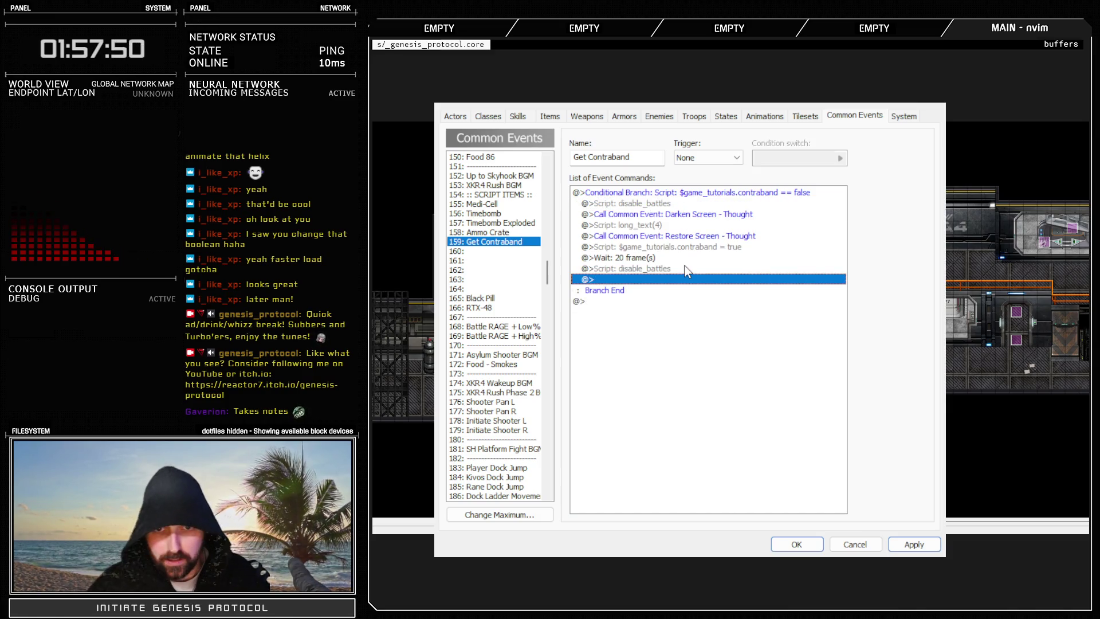
pyautogui.hotkey('ctrl', 'v')
pyautogui.doubleClick(685, 269)
pyautogui.hotkey('shift', 'Home')
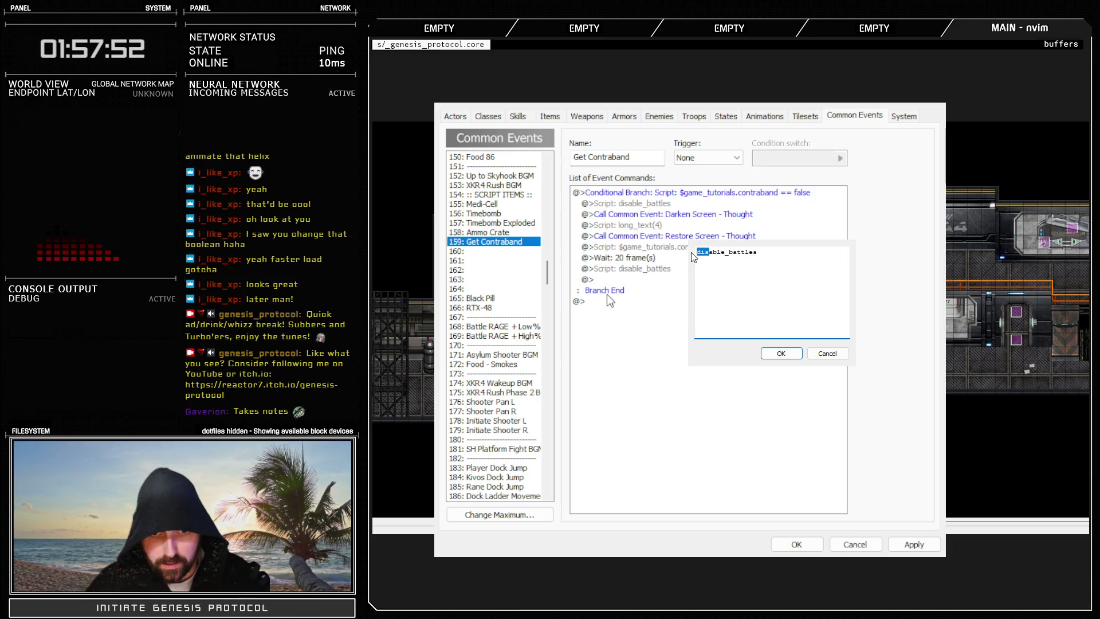
pyautogui.write('en')
pyautogui.press('Return')
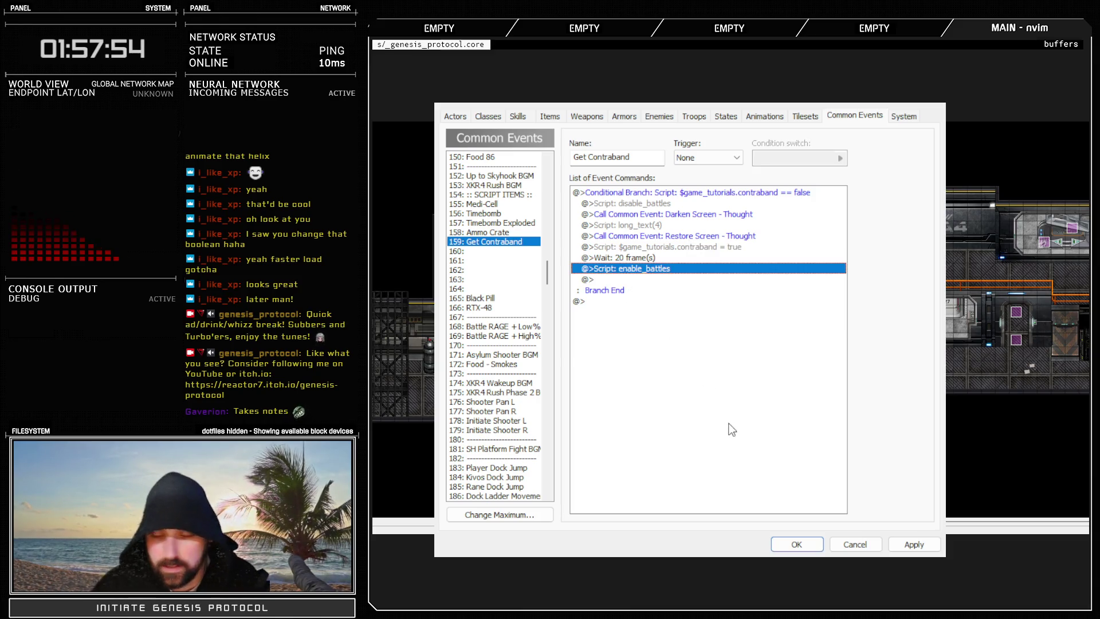
pyautogui.click(911, 544)
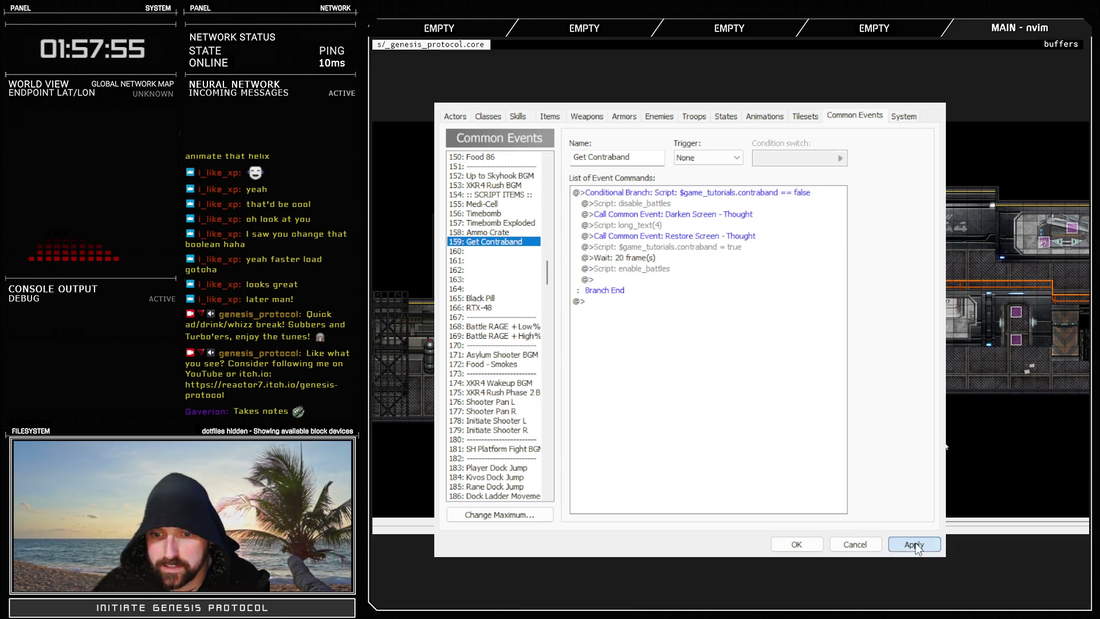
# Recheck Ammo Crate against Medi-Cell, close the database keeping changes, and start a playtest
pyautogui.click(493, 233)
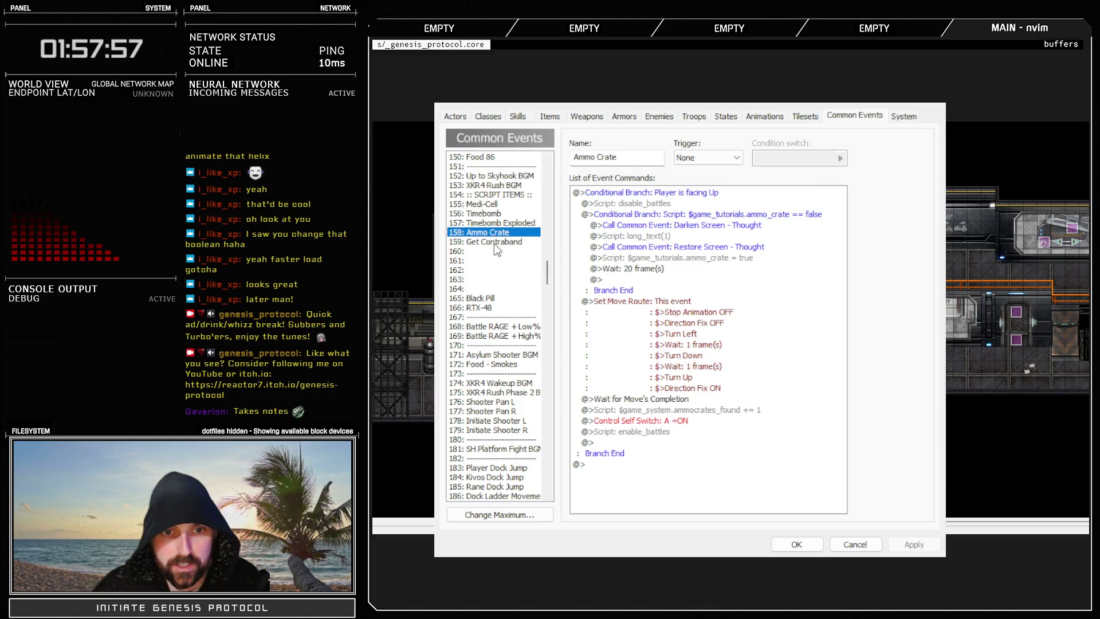
pyautogui.click(486, 205)
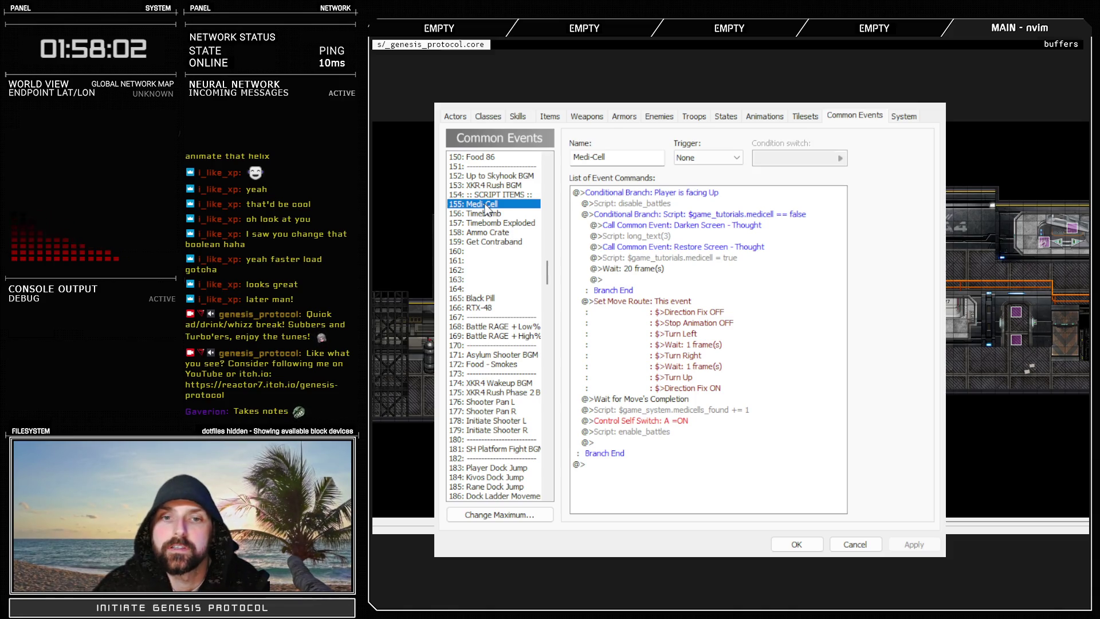
pyautogui.click(497, 232)
pyautogui.click(796, 544)
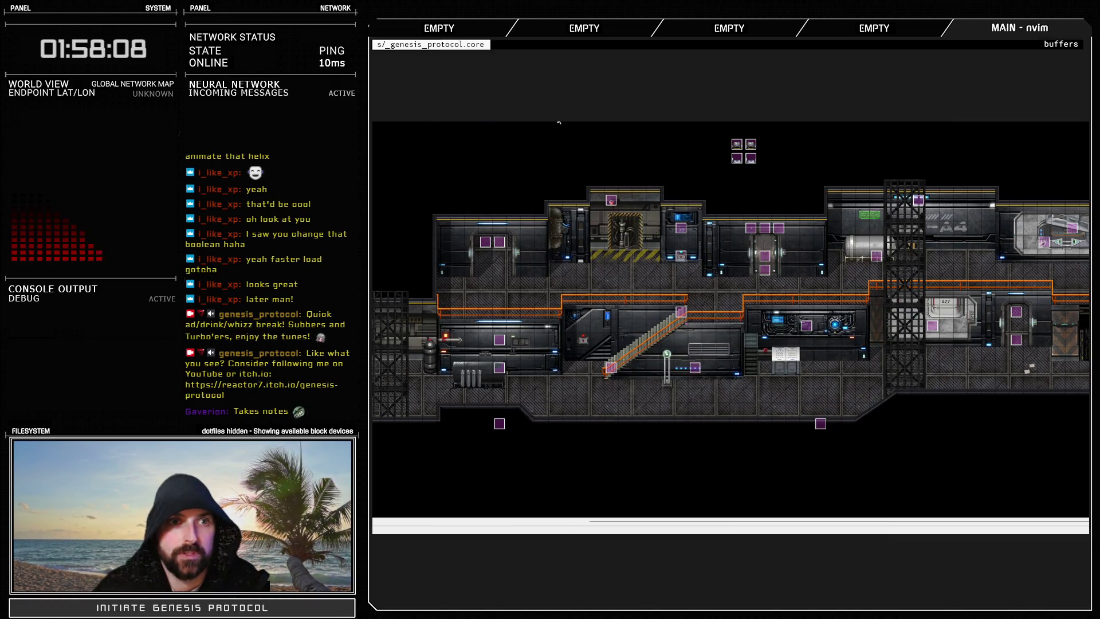
pyautogui.hotkey('ctrl', 'r')
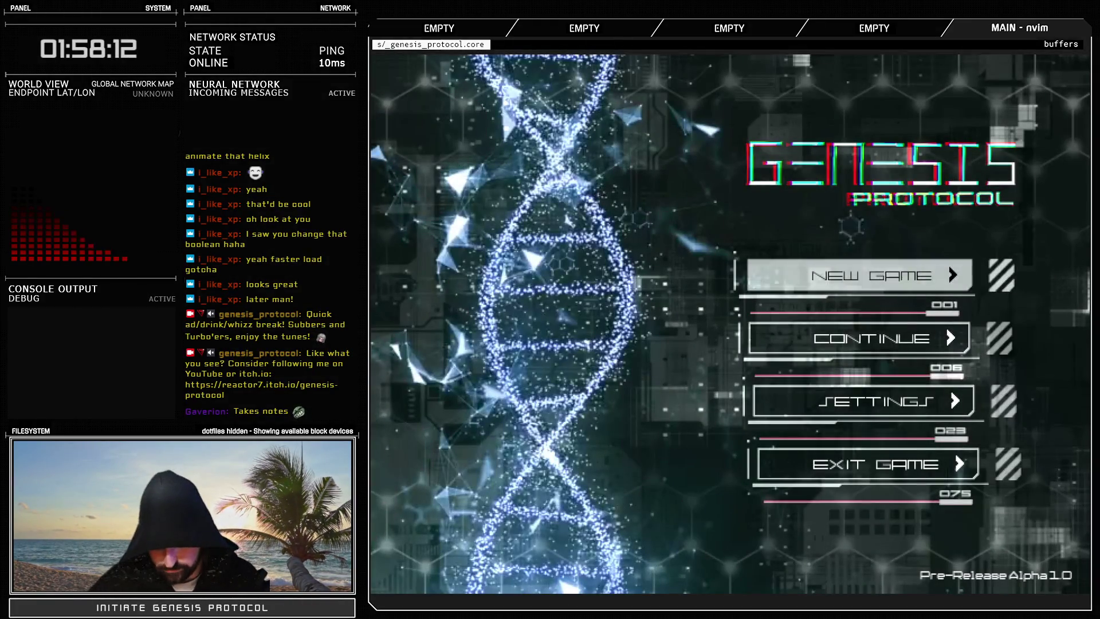
# Continue the saved game into Lab19 and walk the character beside the purple crate
pyautogui.press('Return')
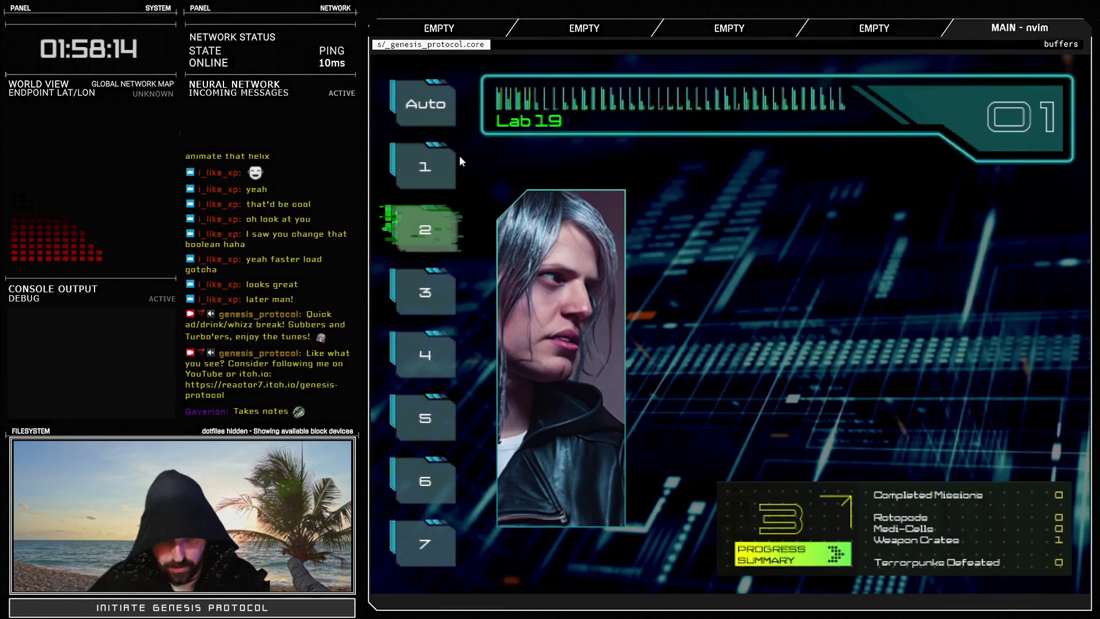
pyautogui.press('Return')
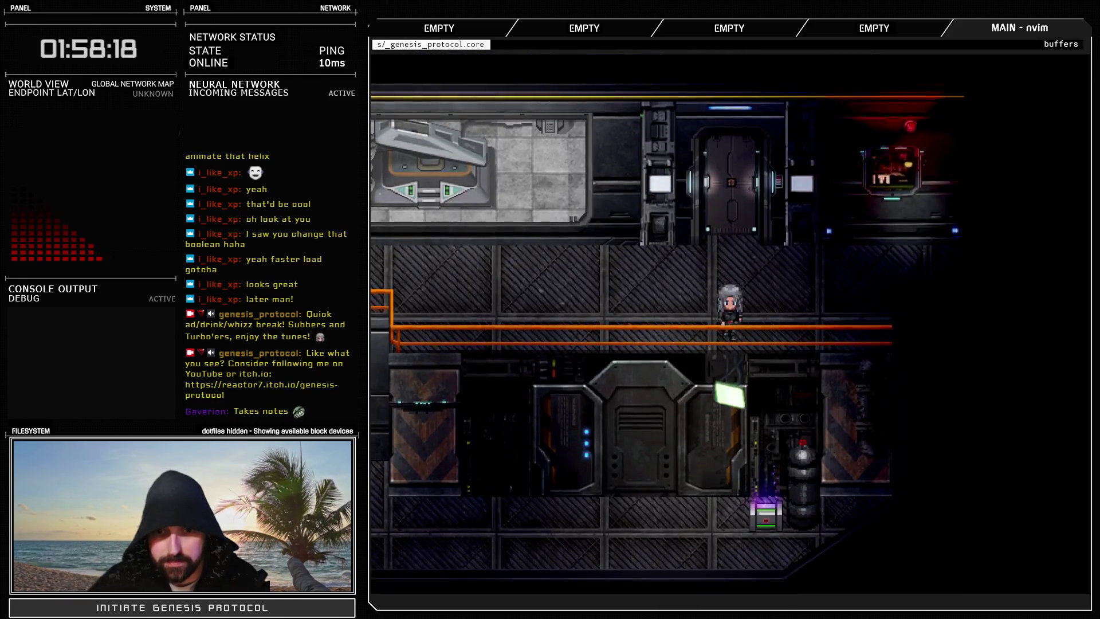
pyautogui.press('s')
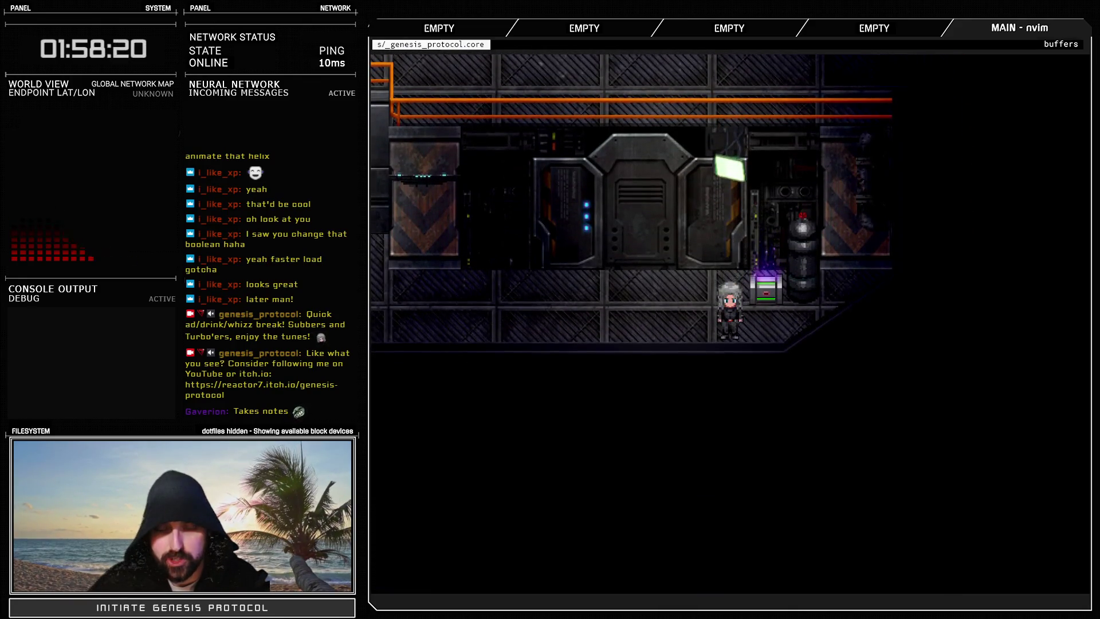
pyautogui.press('d')
pyautogui.press('s')
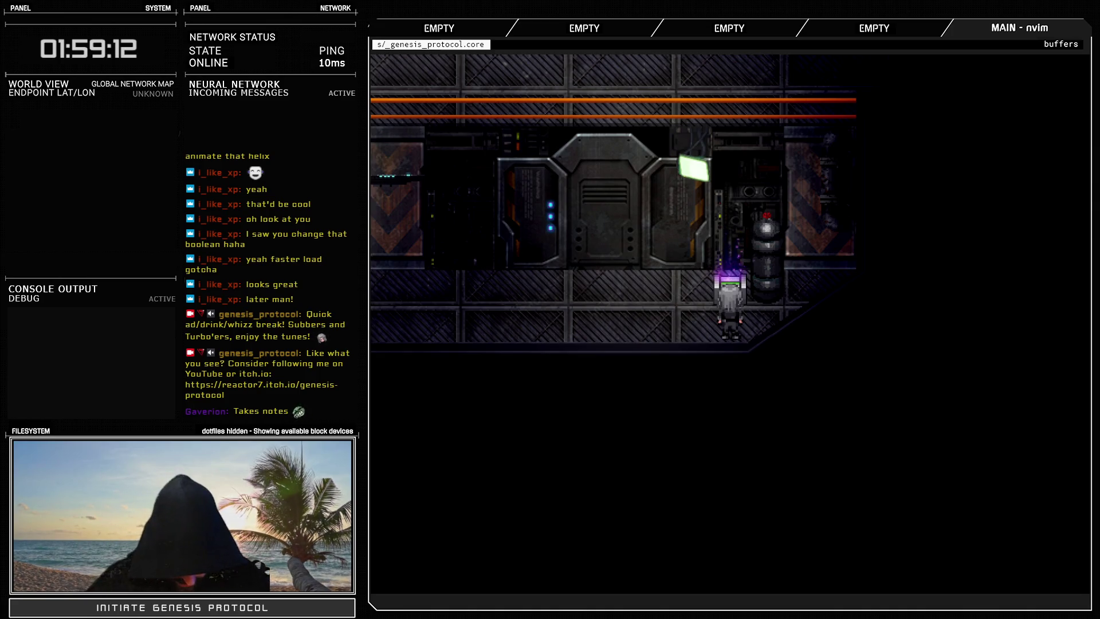
pyautogui.press('F9')
# Open the debug menu's Manage Party > Items list
pyautogui.press('Down')
pyautogui.press('Down')
pyautogui.press('Down')
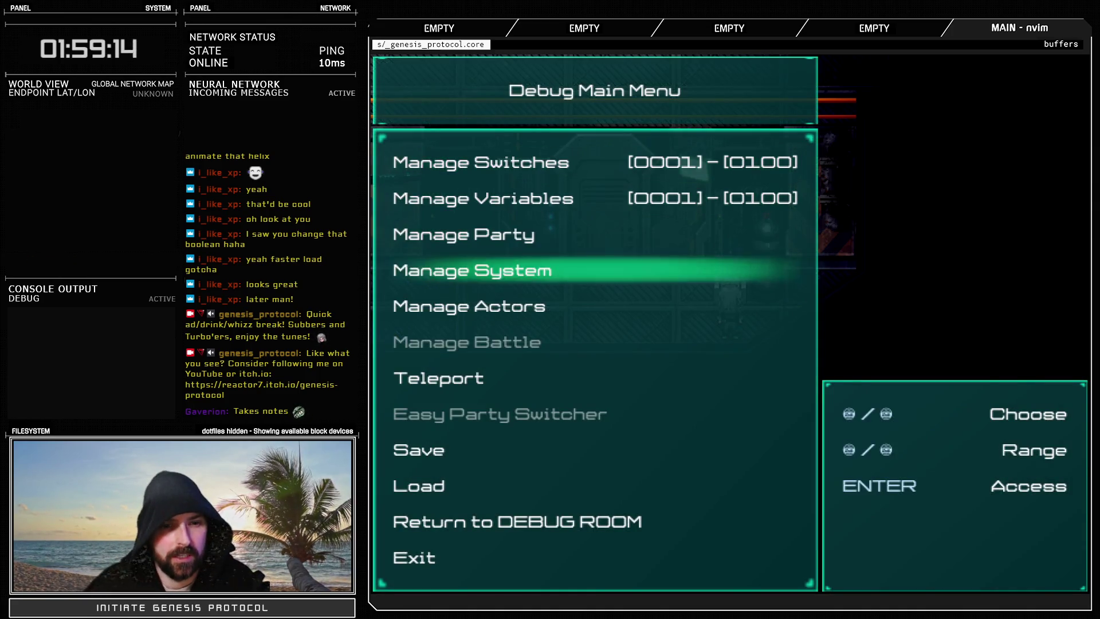
pyautogui.press('Up')
pyautogui.press('Up')
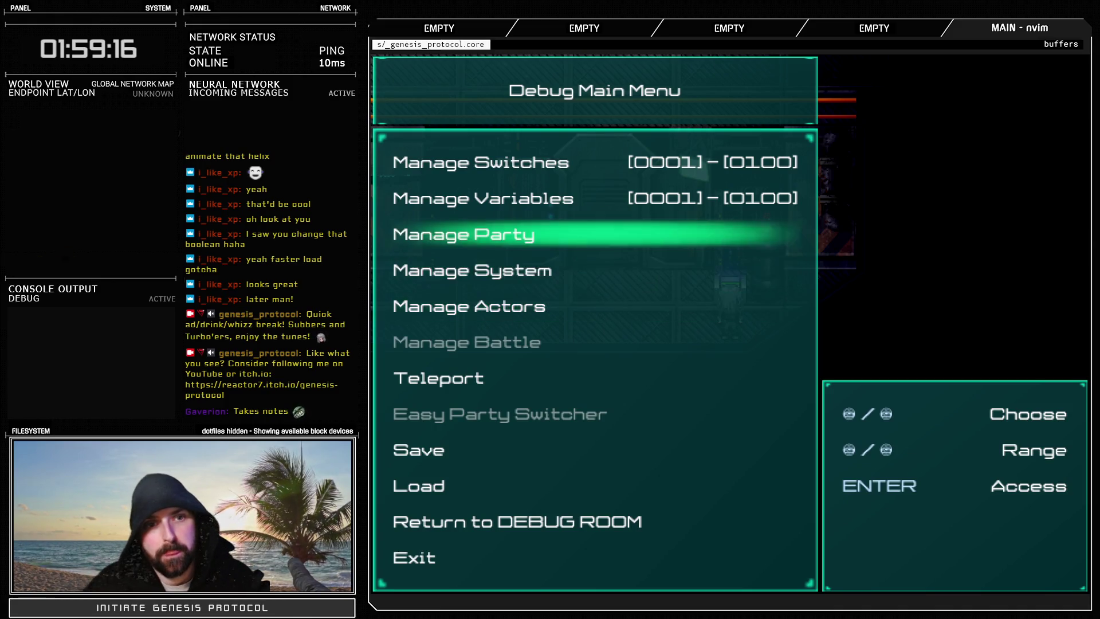
pyautogui.press('Return')
pyautogui.press('Down')
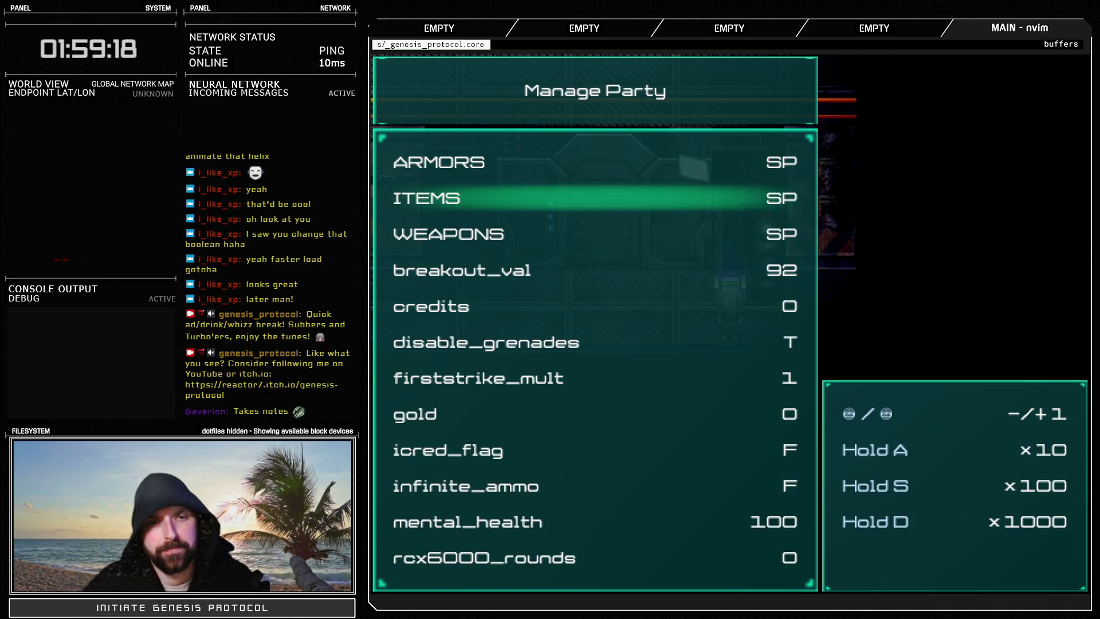
pyautogui.press('Return')
# Set Pack of Smokes and Alpha Keycard to 1 each, then return to the map
pyautogui.press('Down')
pyautogui.press('Down')
pyautogui.press('Down')
pyautogui.press('Down')
pyautogui.press('Down')
pyautogui.press('Down')
pyautogui.press('Down')
pyautogui.press('Down')
pyautogui.press('Down')
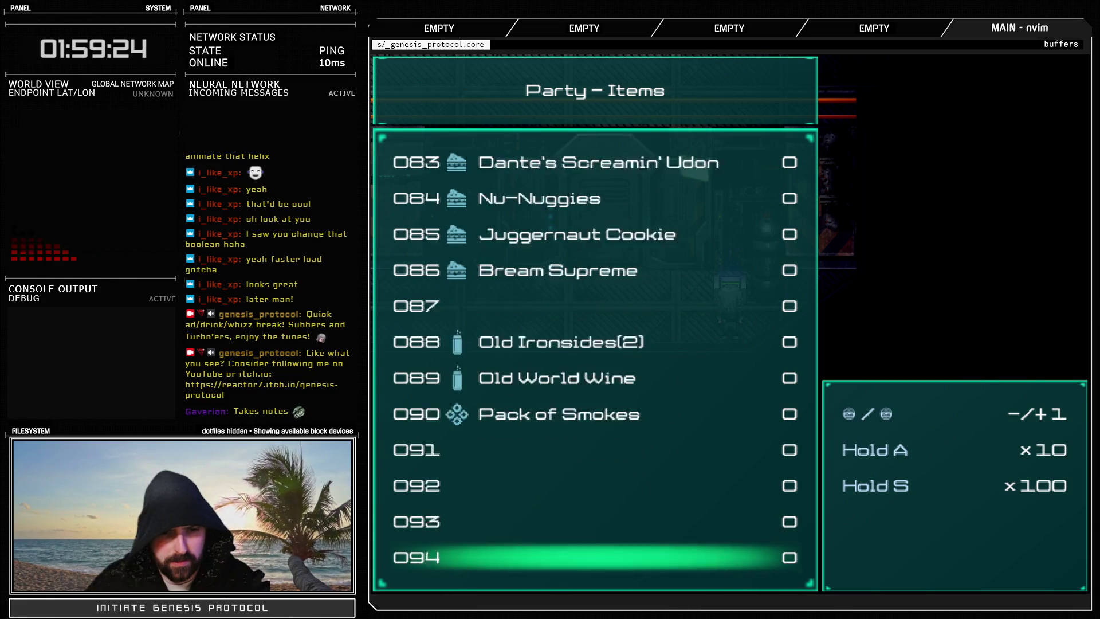
pyautogui.press('Down')
pyautogui.press('Down')
pyautogui.press('Down')
pyautogui.press('Up')
pyautogui.press('Up')
pyautogui.press('Up')
pyautogui.press('Up')
pyautogui.press('Up')
pyautogui.press('Up')
pyautogui.press('Down')
pyautogui.press('Right')
pyautogui.press('Down')
pyautogui.press('Down')
pyautogui.press('Down')
pyautogui.press('Down')
pyautogui.press('Up')
pyautogui.press('Up')
pyautogui.press('Right')
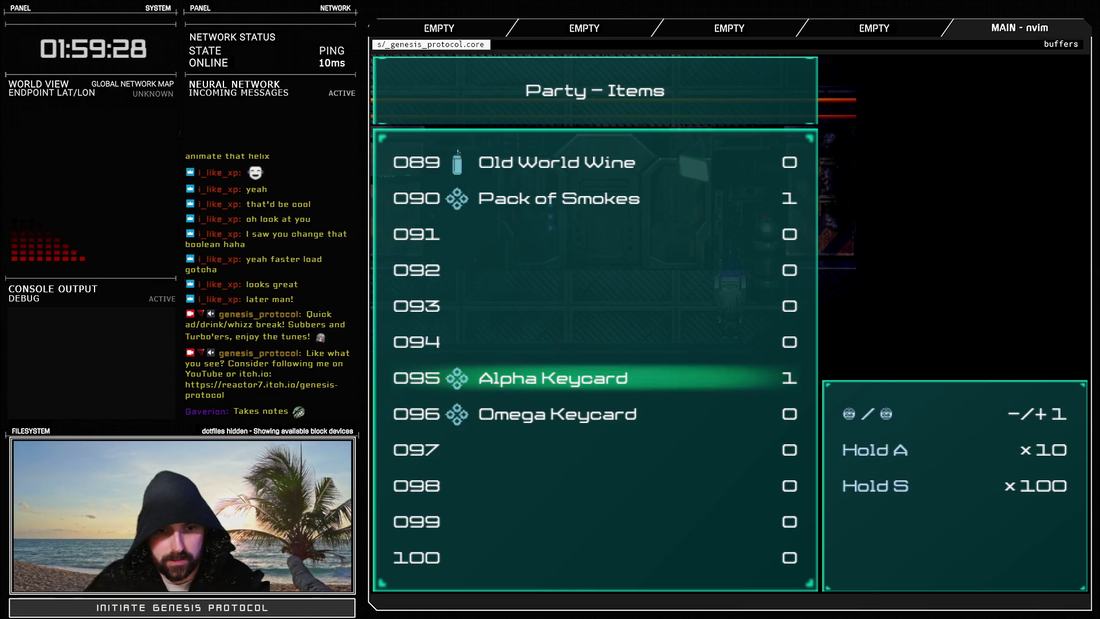
pyautogui.press('Escape')
pyautogui.press('Escape')
pyautogui.press('Escape')
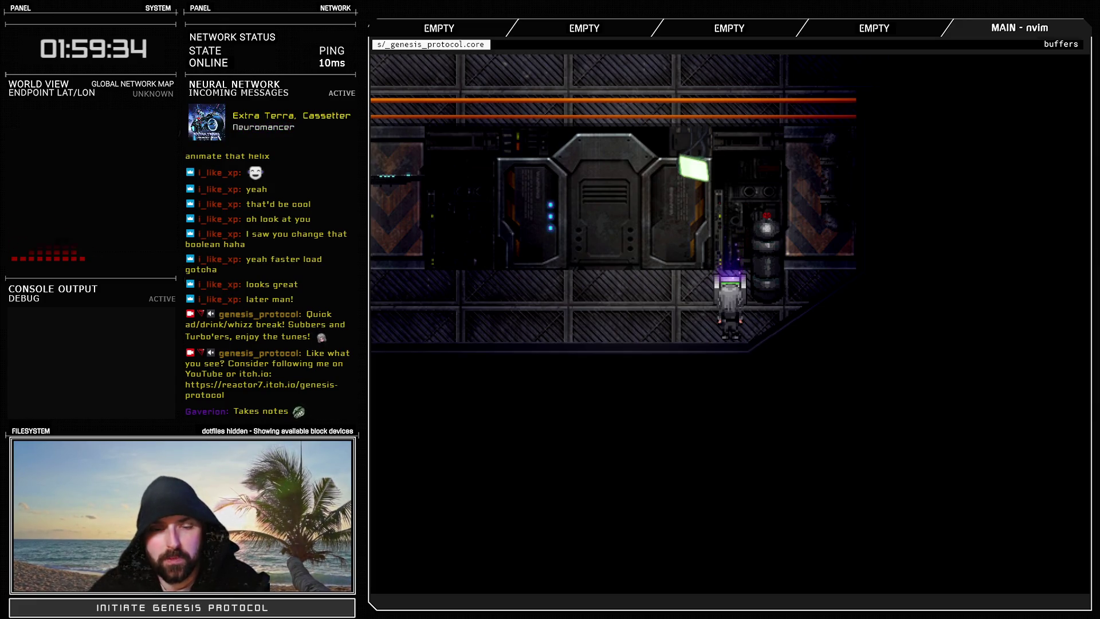
# Walk left and back to the purple crate, face it, and open it for 2 Adrenal Injections
pyautogui.press('Left')
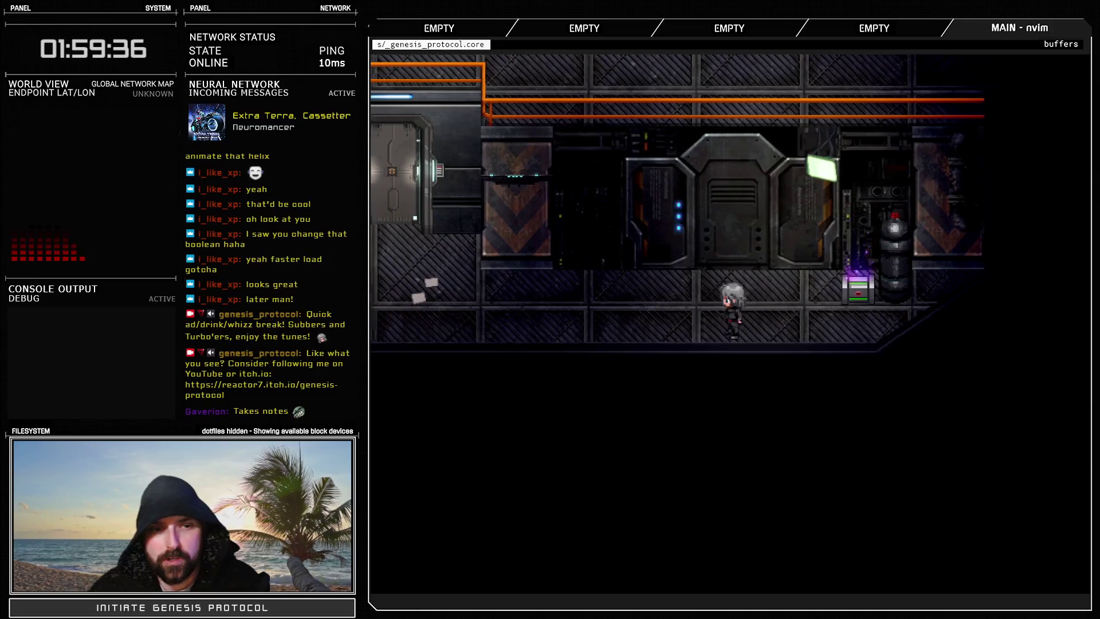
pyautogui.press('Left')
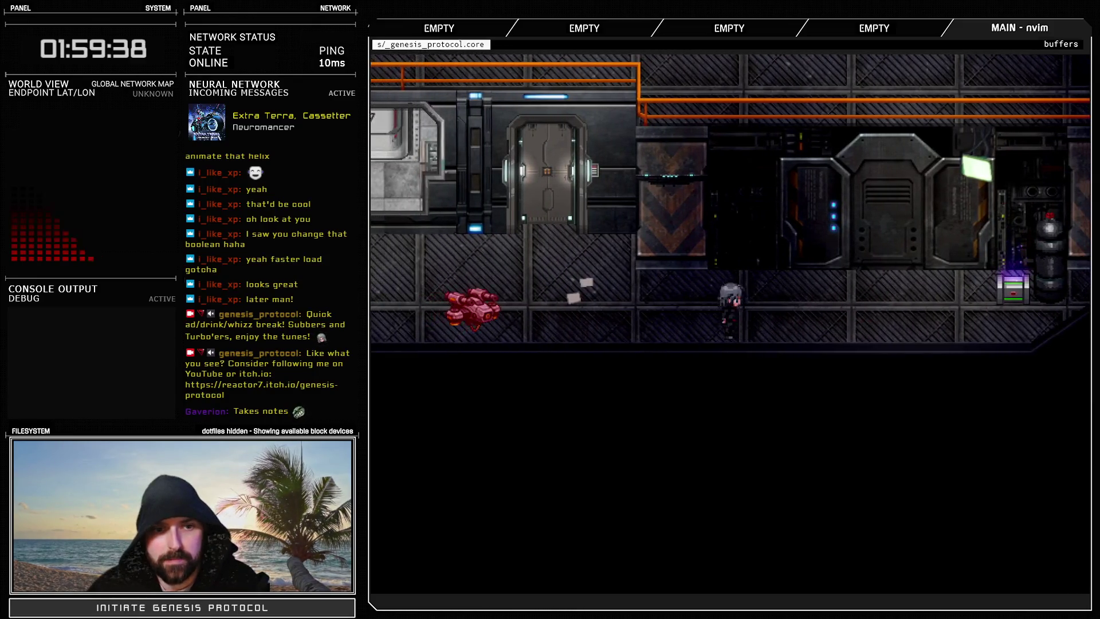
pyautogui.press('Right')
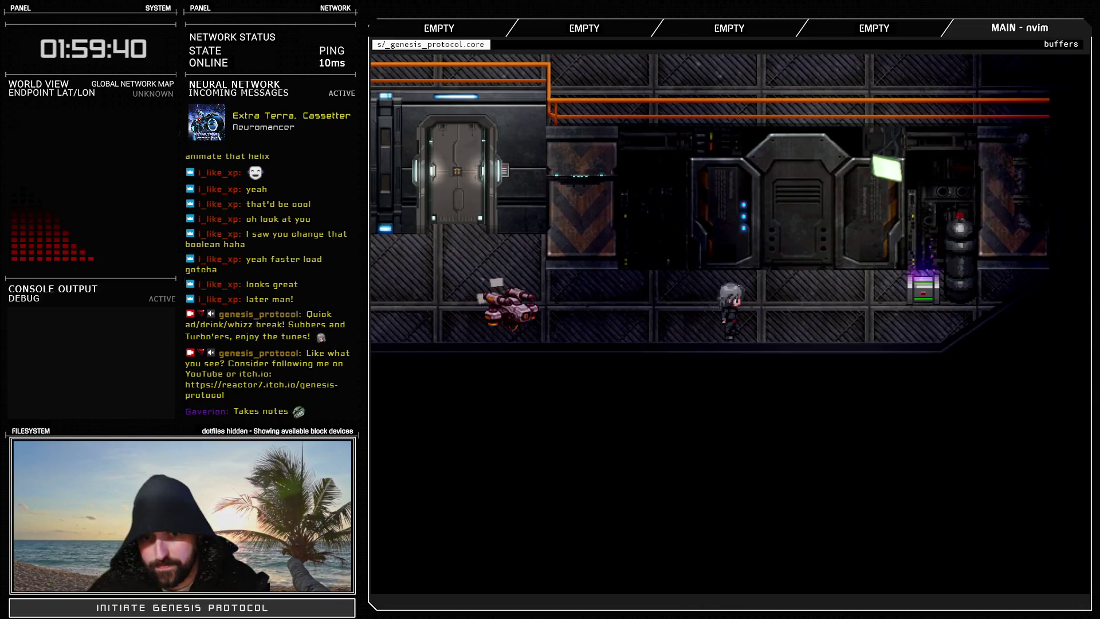
pyautogui.press('Right')
pyautogui.press('Up')
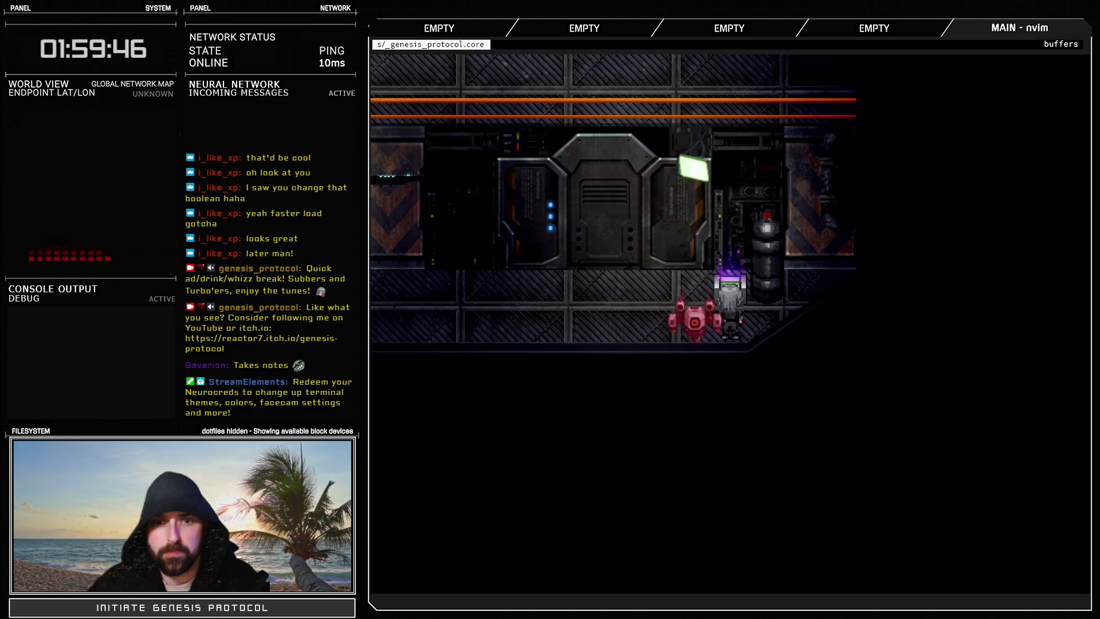
pyautogui.press('Return')
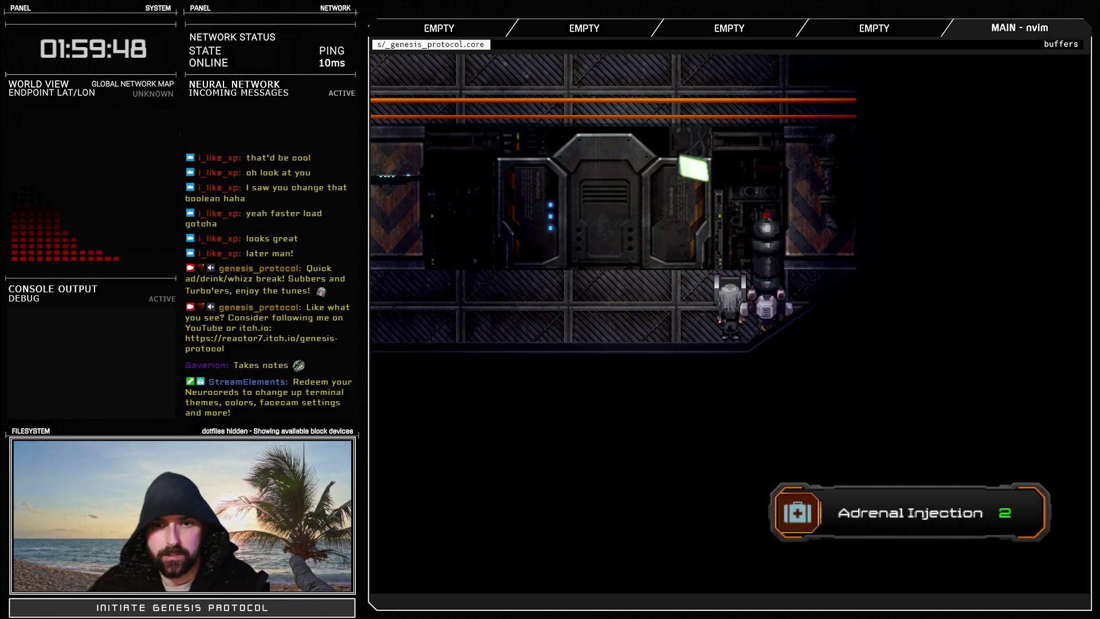